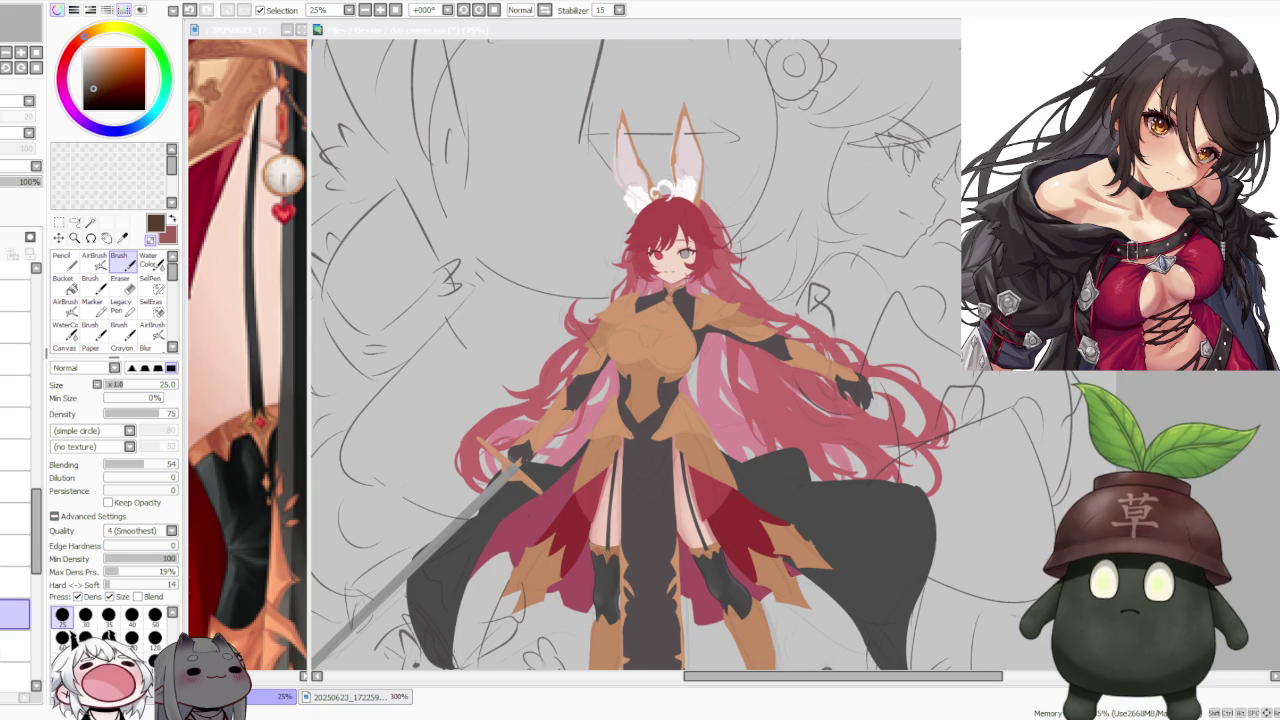
# Step: Zoom the reference window out to 100% so the whole armored figure shows
pyautogui.hotkey('ctrl', '-')
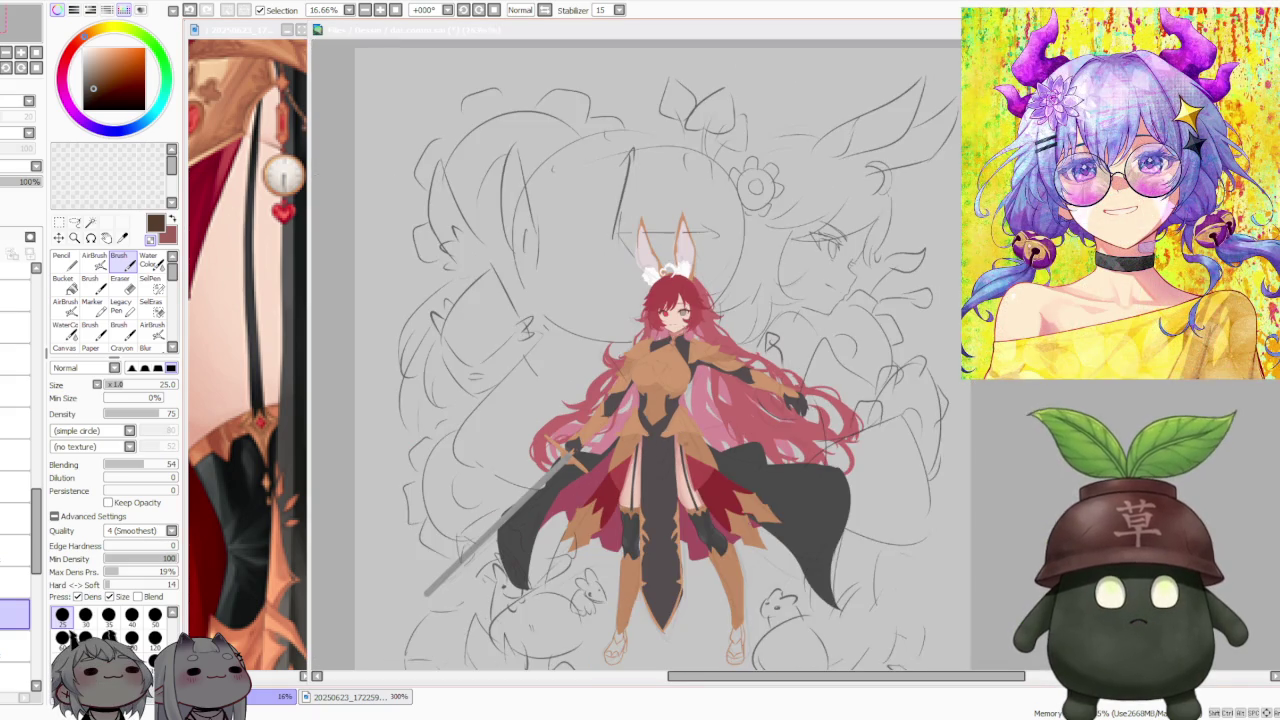
pyautogui.hotkey('ctrl', '-')
pyautogui.hotkey('ctrl', '-')
pyautogui.hotkey('ctrl', '+')
pyautogui.hotkey('ctrl', '+')
pyautogui.scroll(-1, 648, 494)
pyautogui.scroll(2, 648, 494)
pyautogui.scroll(3, 648, 494)
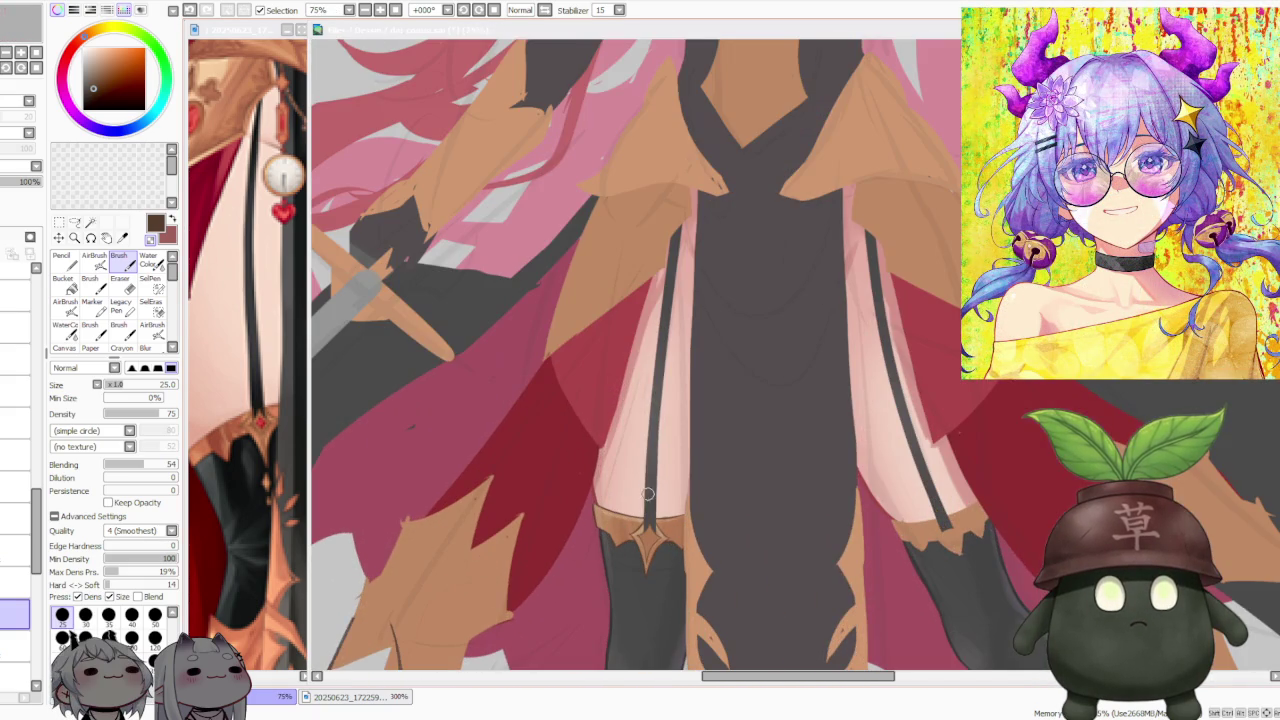
pyautogui.scroll(-1, 648, 485)
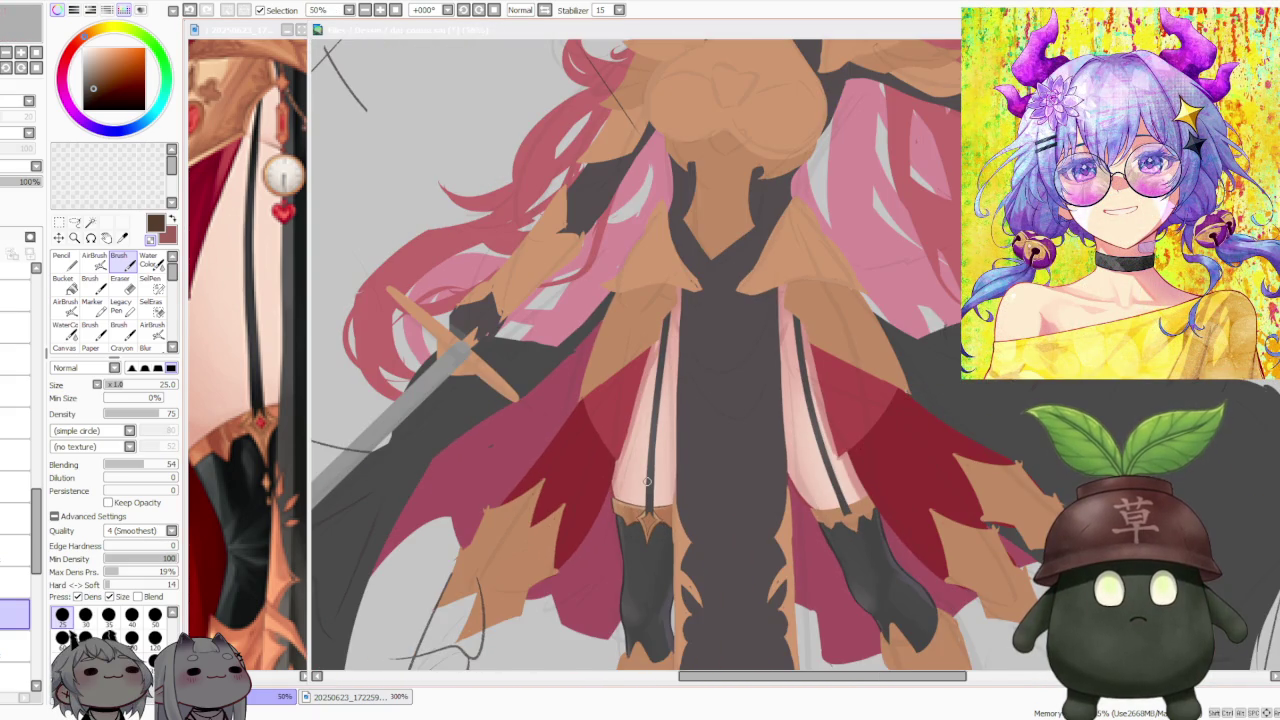
pyautogui.scroll(-2, 647, 482)
pyautogui.scroll(4, 647, 482)
pyautogui.scroll(-1, 658, 488)
pyautogui.scroll(1, 658, 488)
pyautogui.scroll(-1, 665, 493)
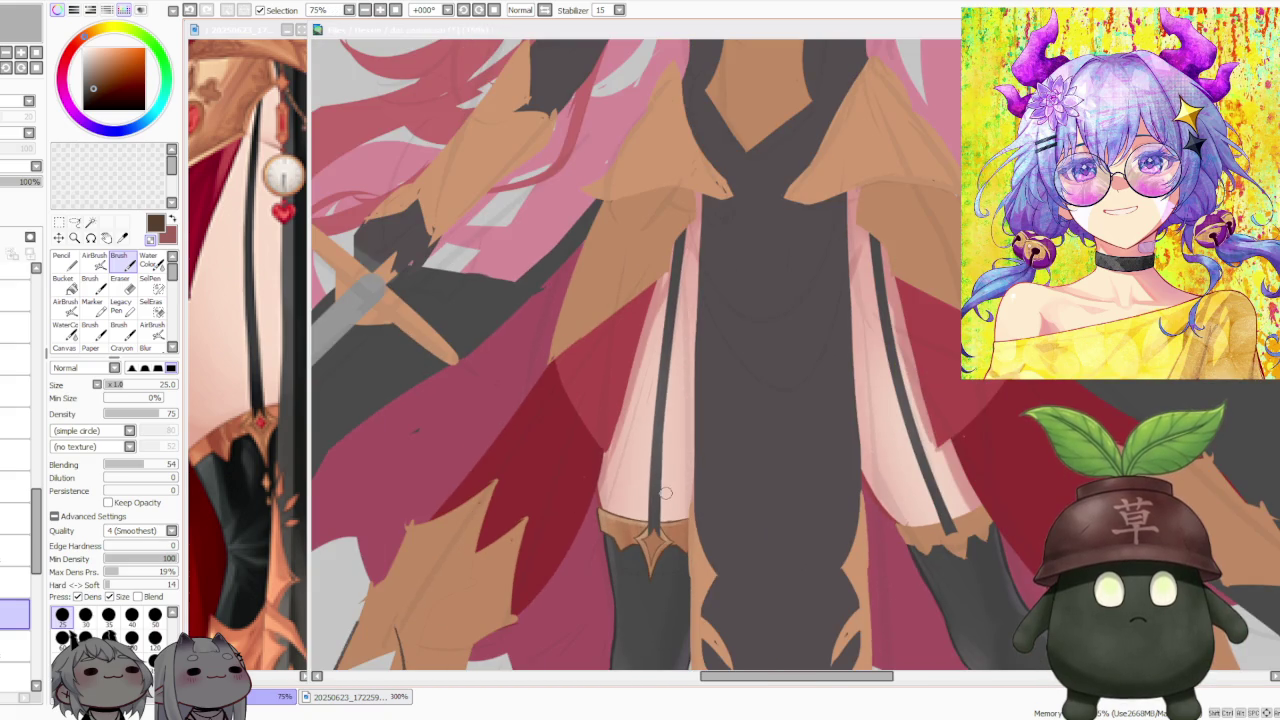
pyautogui.scroll(-1, 665, 493)
# Step: Zoom the main canvas to 75% on the thigh garters and select another layer
pyautogui.scroll(-1, 665, 492)
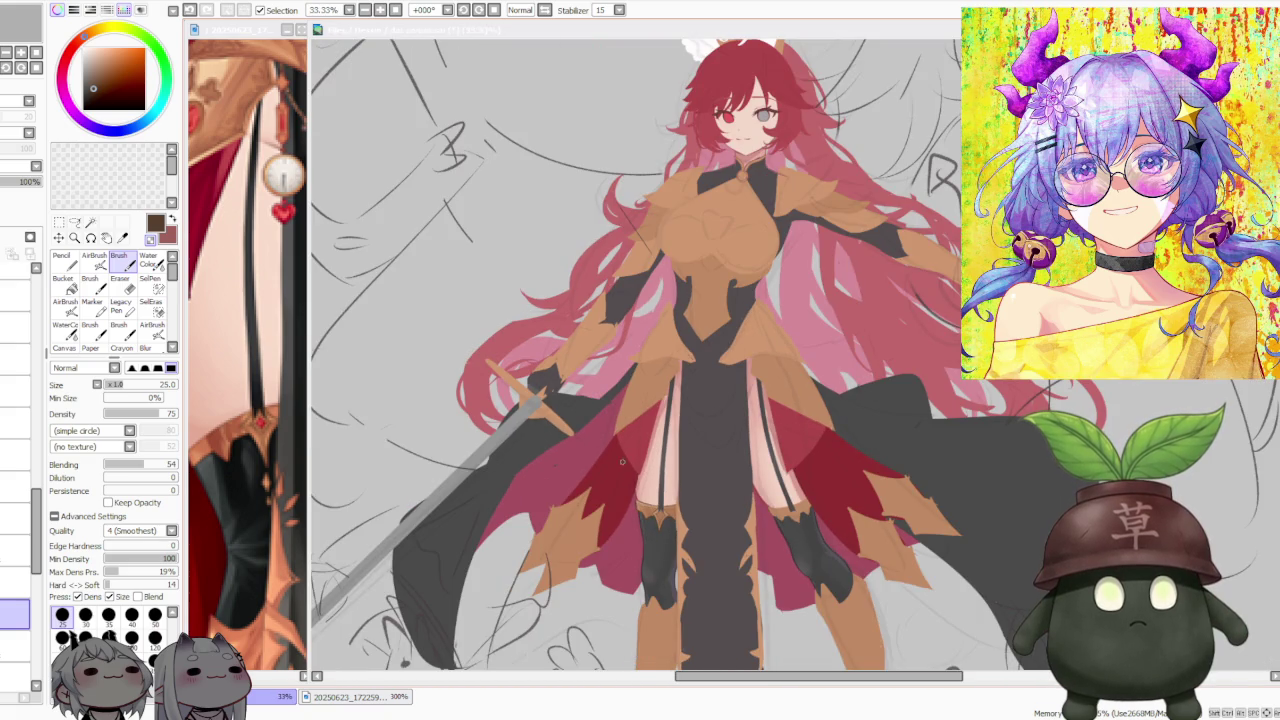
pyautogui.scroll(-1, 272, 459)
pyautogui.scroll(-2, 272, 459)
pyautogui.scroll(-2, 272, 459)
pyautogui.scroll(2, 271, 461)
pyautogui.scroll(-2, 271, 461)
pyautogui.scroll(1, 245, 450)
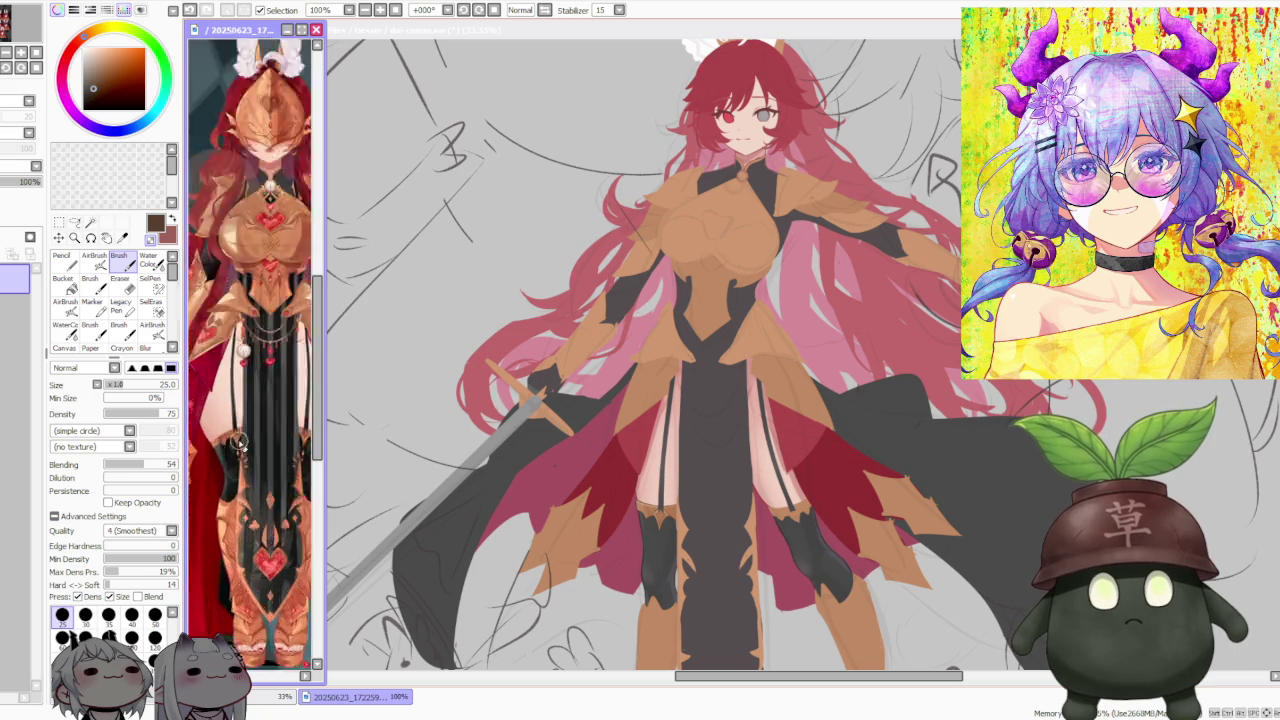
pyautogui.scroll(3, 231, 456)
pyautogui.scroll(-2, 231, 456)
pyautogui.scroll(-1, 233, 455)
pyautogui.scroll(-1, 235, 453)
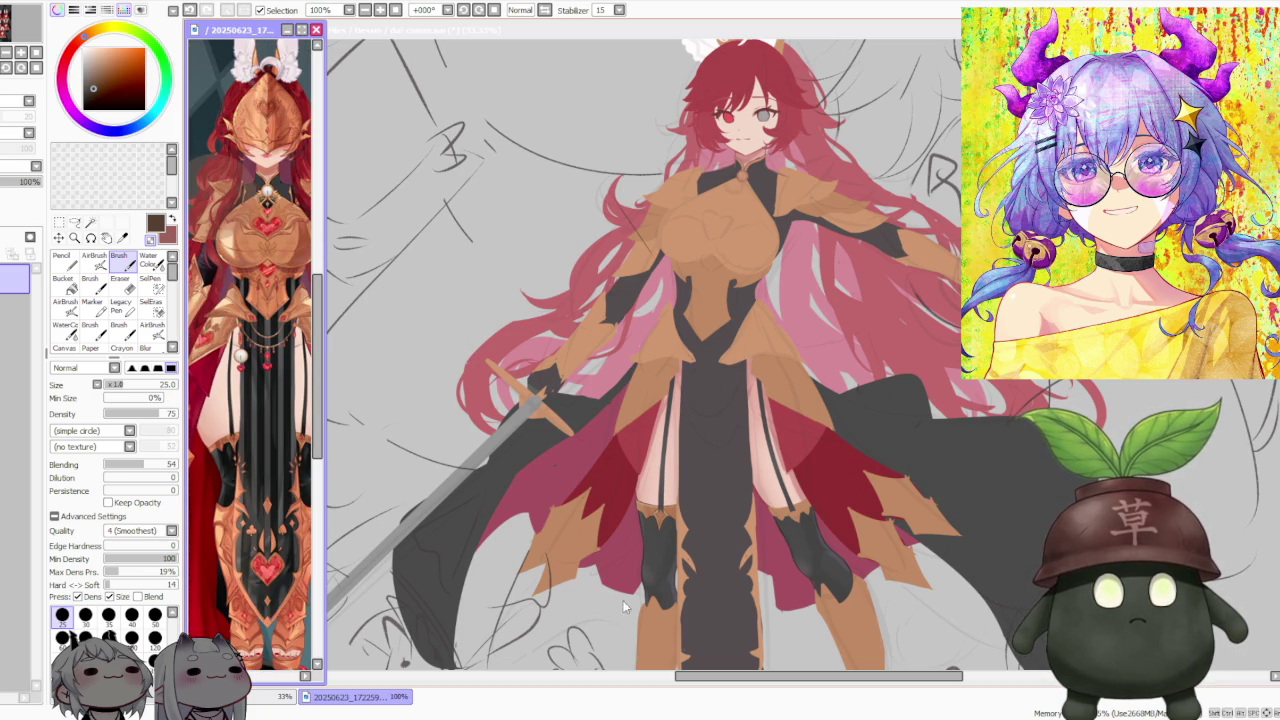
pyautogui.scroll(-1, 689, 535)
pyautogui.scroll(-1, 689, 535)
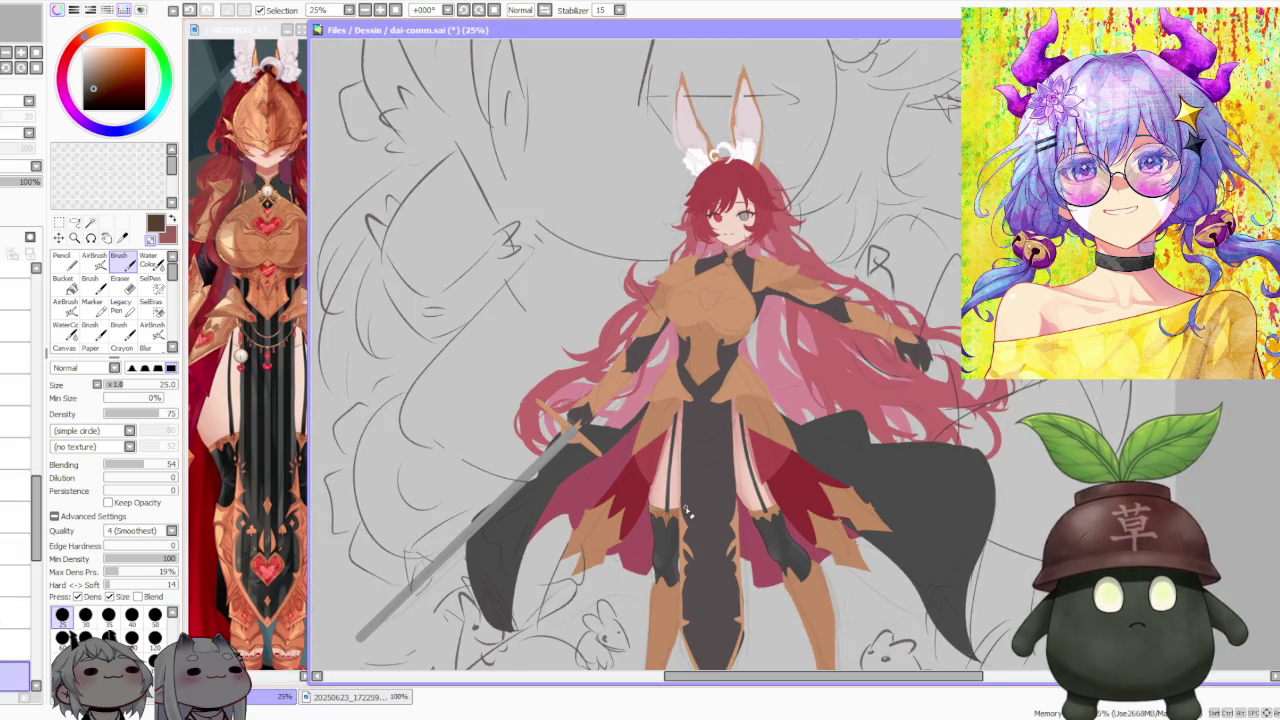
pyautogui.scroll(4, 686, 510)
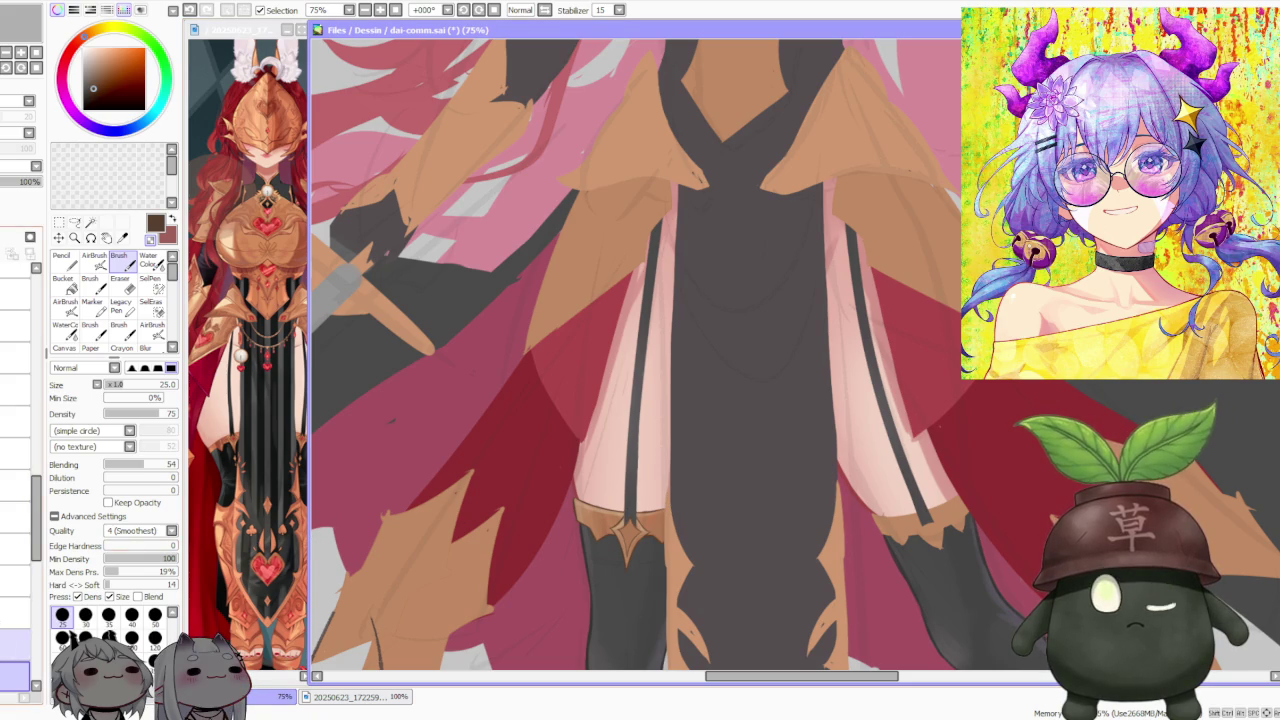
pyautogui.click(15, 607)
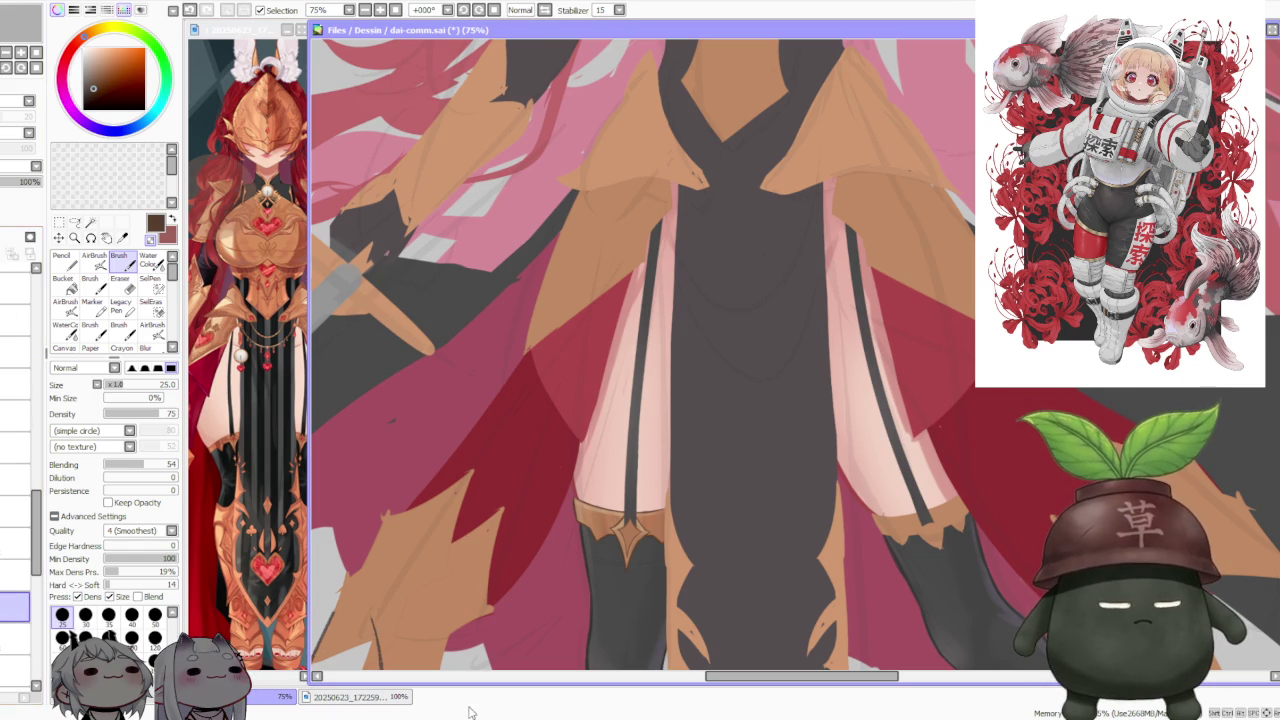
pyautogui.scroll(-3, 757, 491)
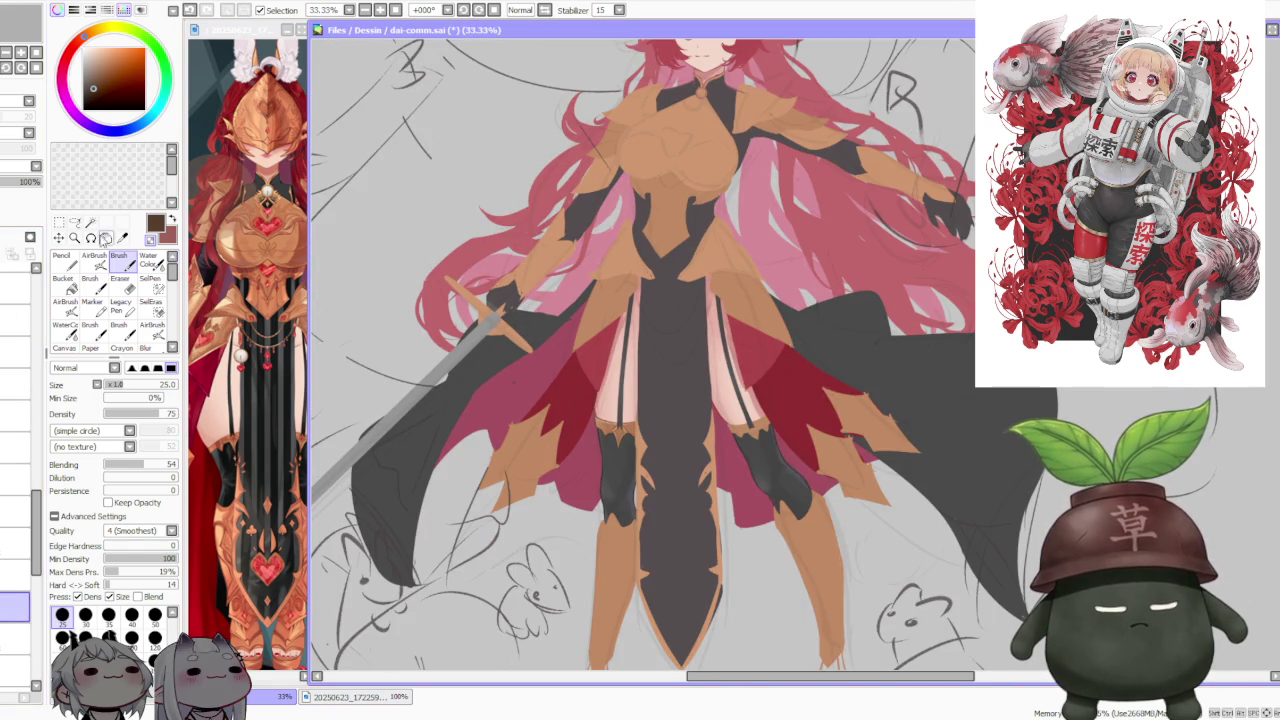
pyautogui.hotkey('ctrl', 't')
pyautogui.click(55, 435)
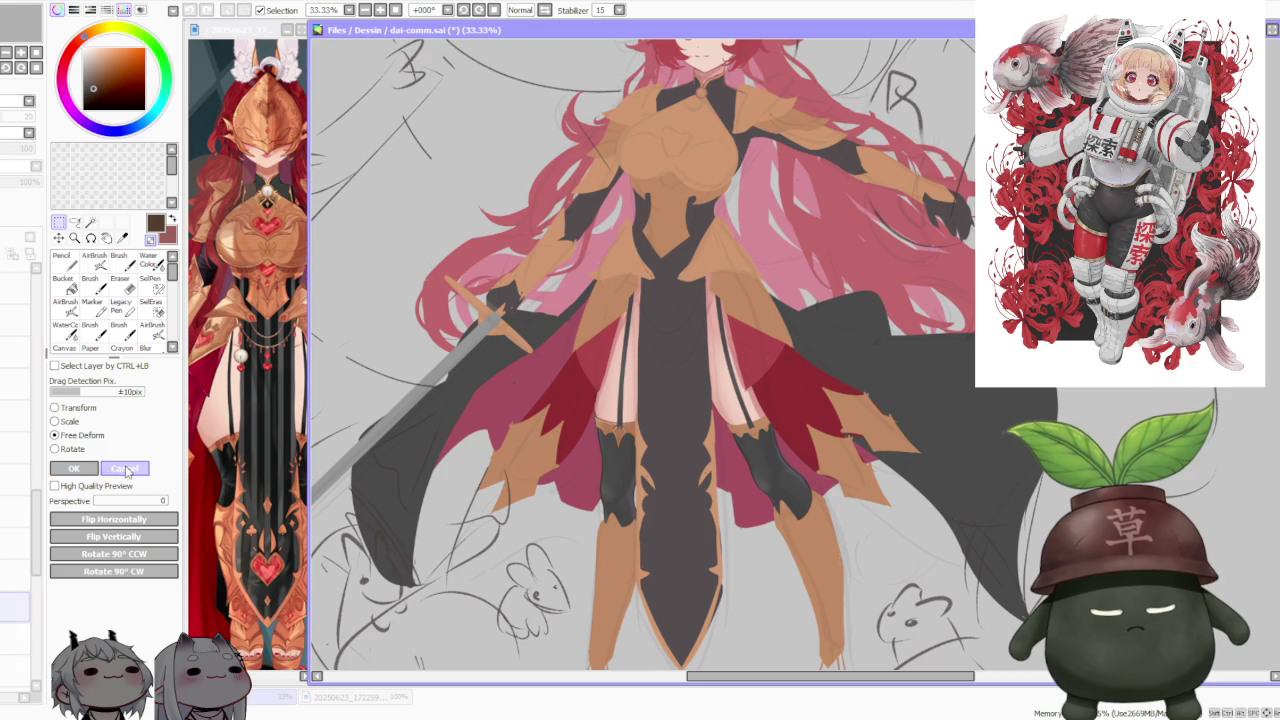
pyautogui.click(125, 469)
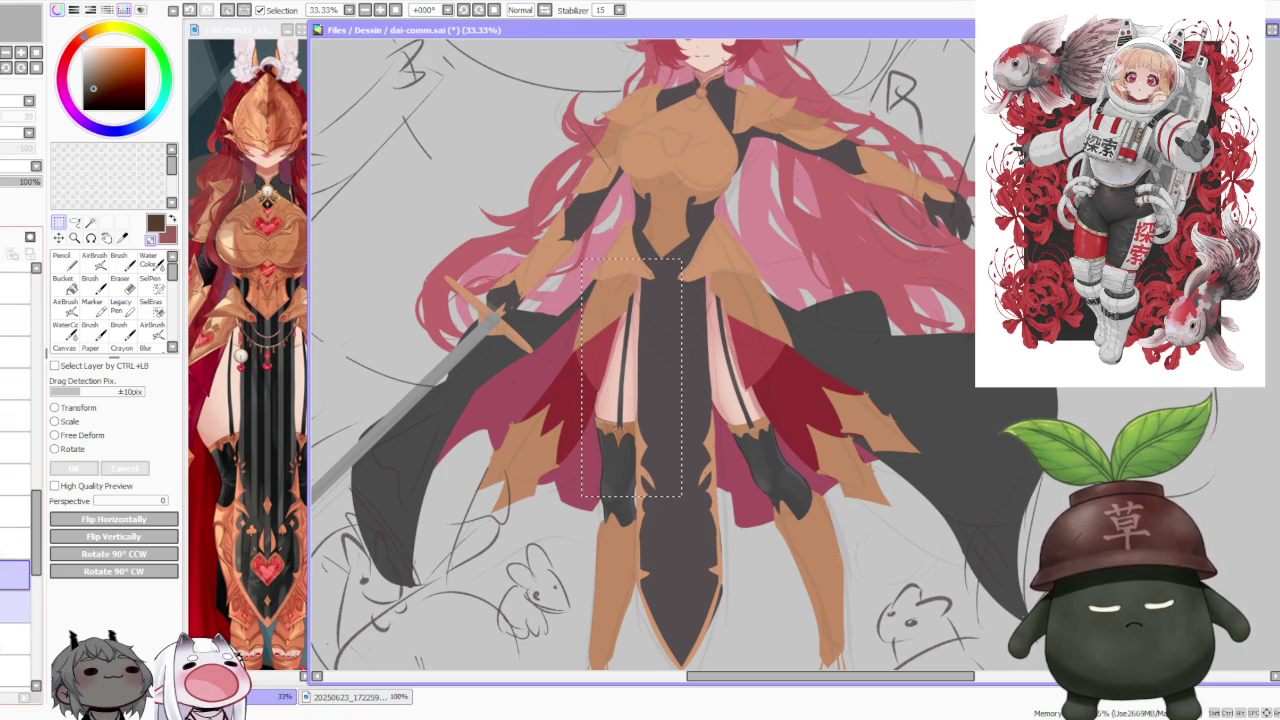
pyautogui.click(92, 440)
pyautogui.scroll(3, 669, 417)
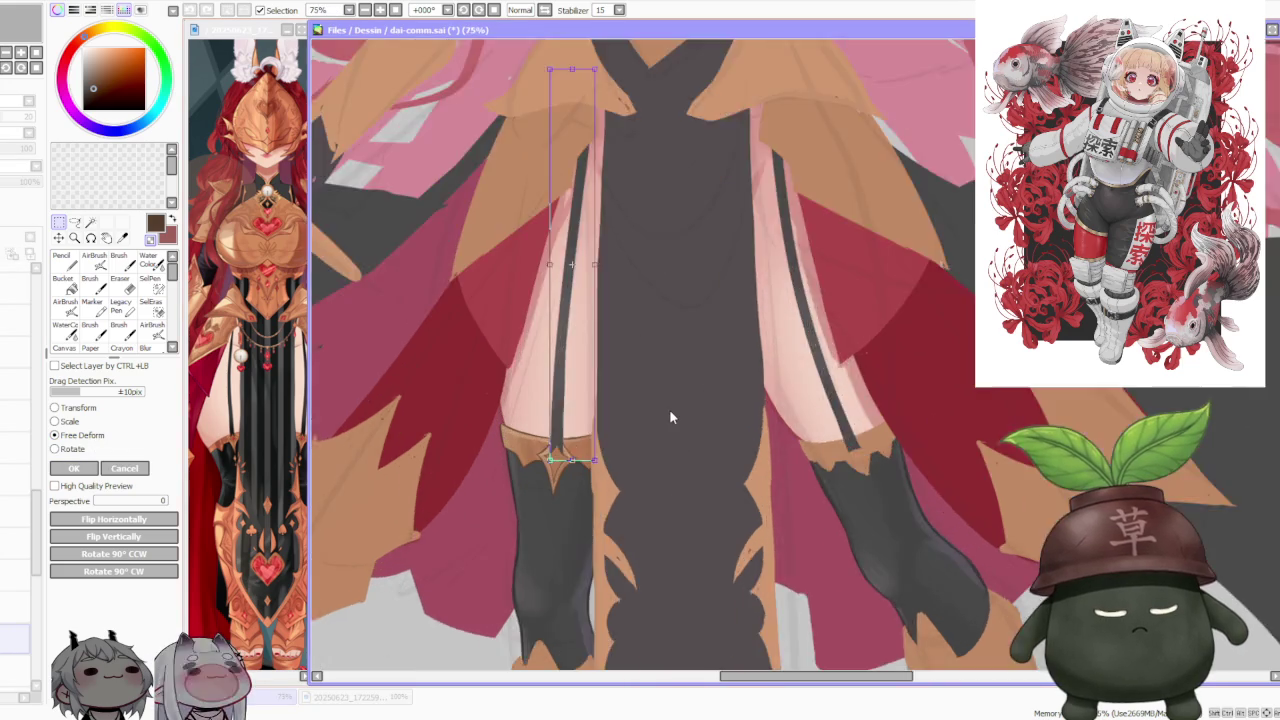
pyautogui.scroll(2, 562, 470)
pyautogui.moveTo(577, 478); pyautogui.dragTo(567, 478)
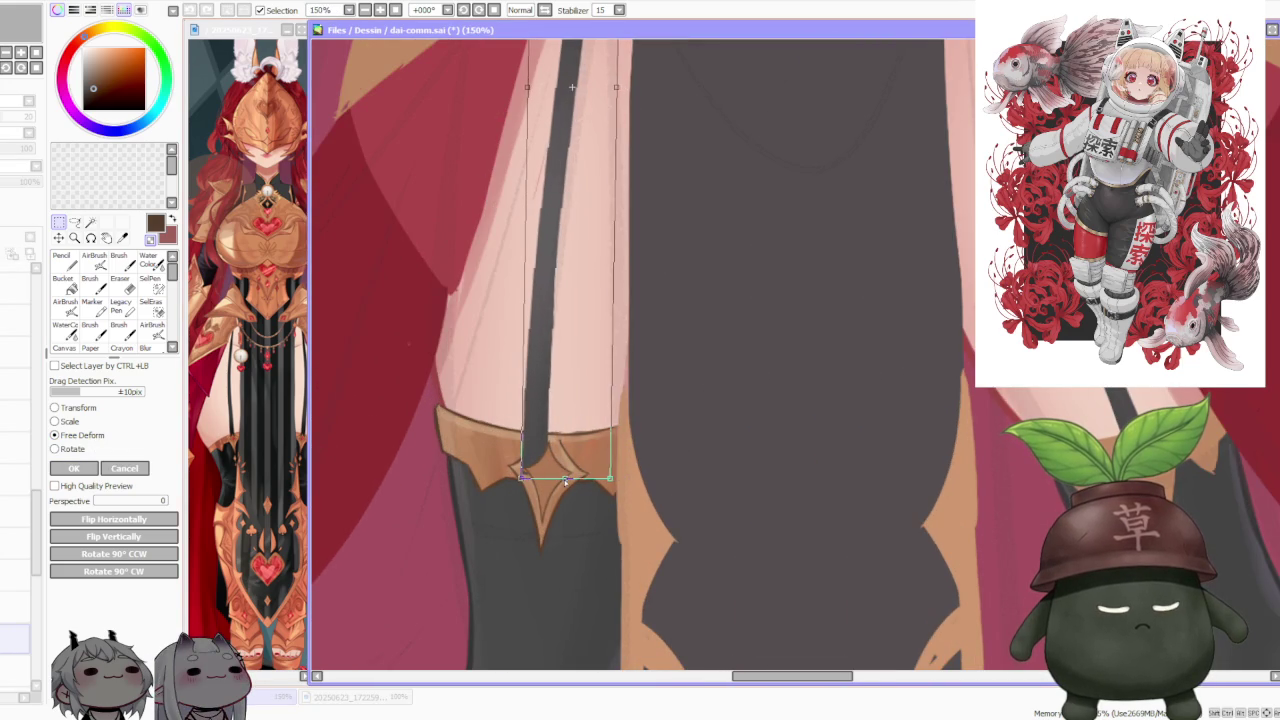
pyautogui.click(73, 468)
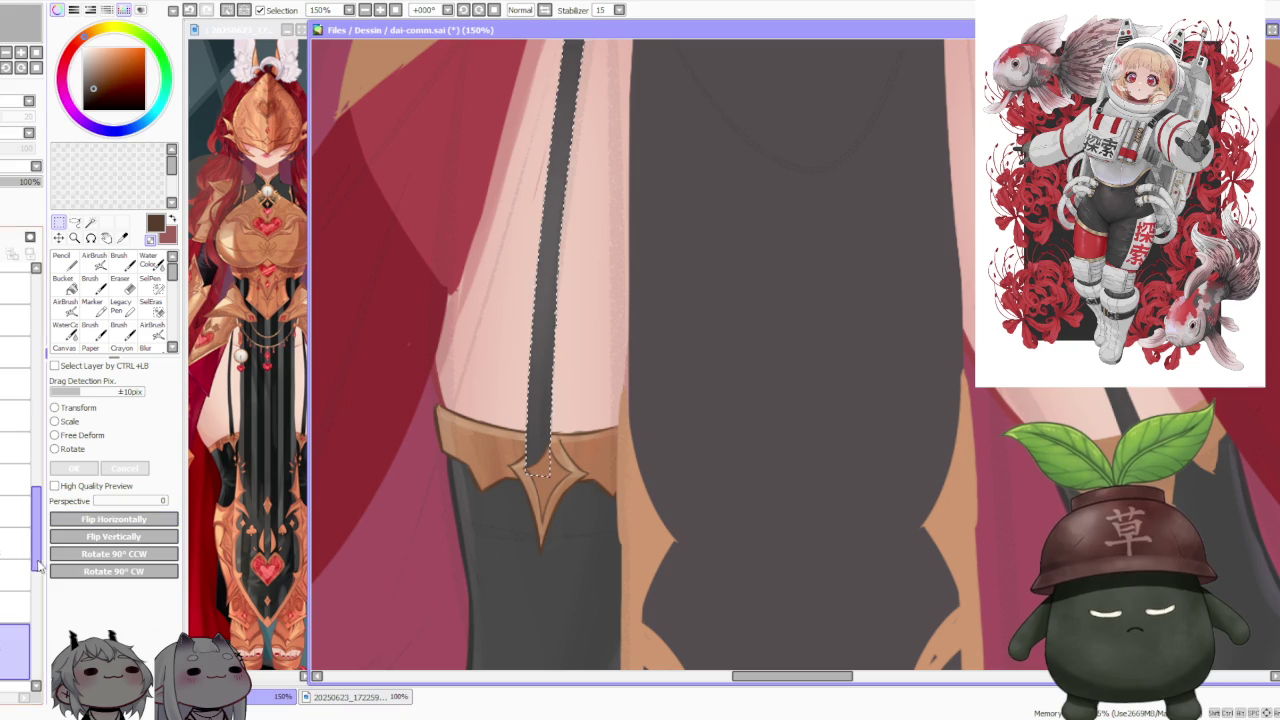
pyautogui.hotkey('ctrl', 'd')
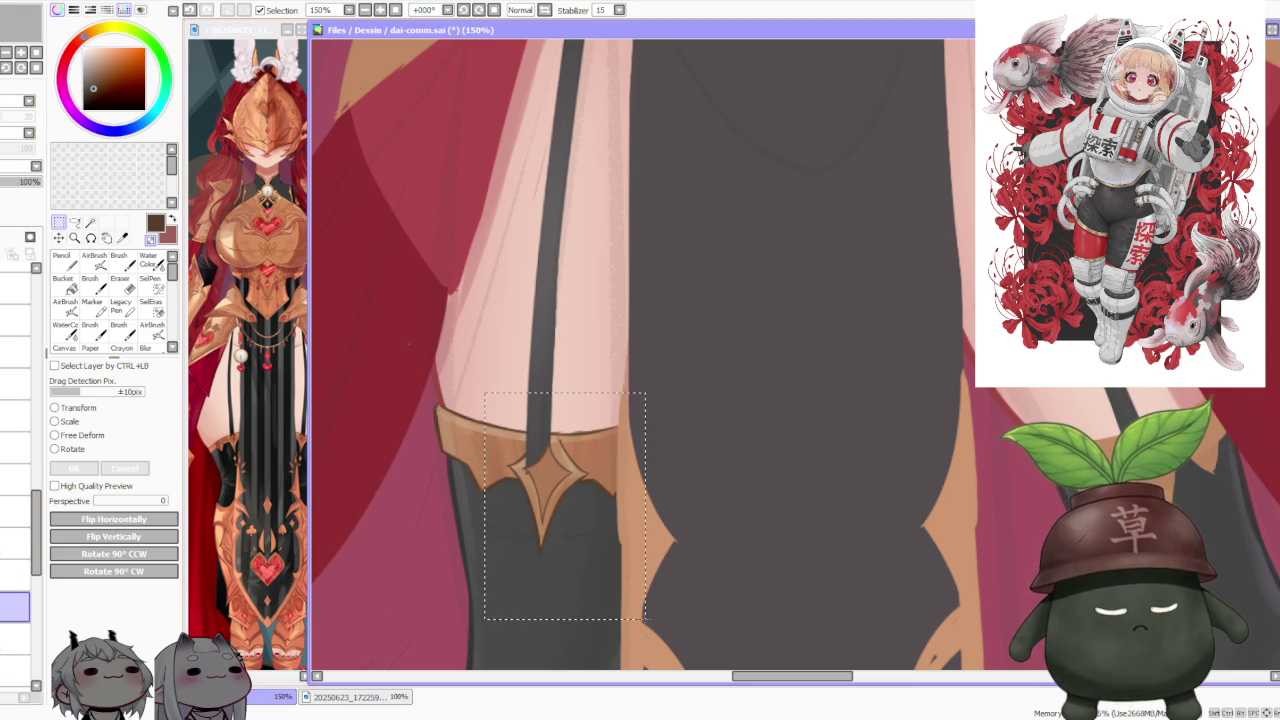
pyautogui.moveTo(486, 400); pyautogui.dragTo(643, 614)
pyautogui.moveTo(578, 530); pyautogui.dragTo(576, 530)
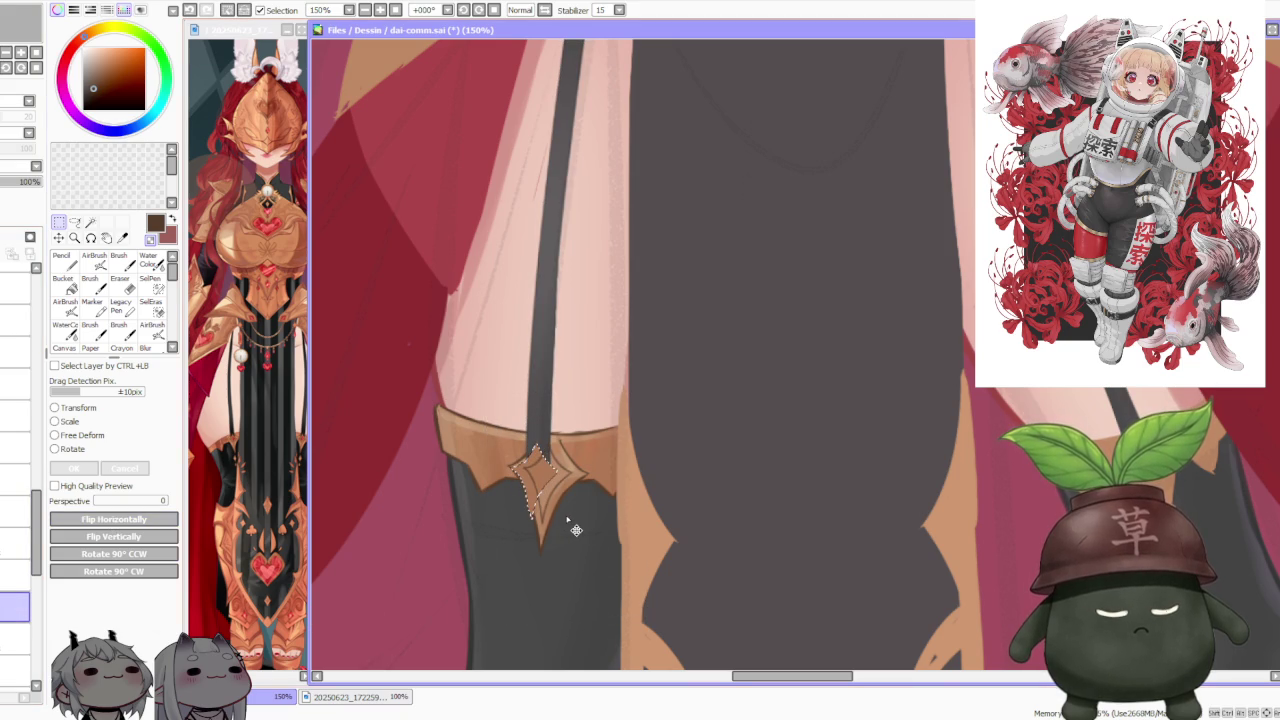
pyautogui.hotkey('ctrl', 'd')
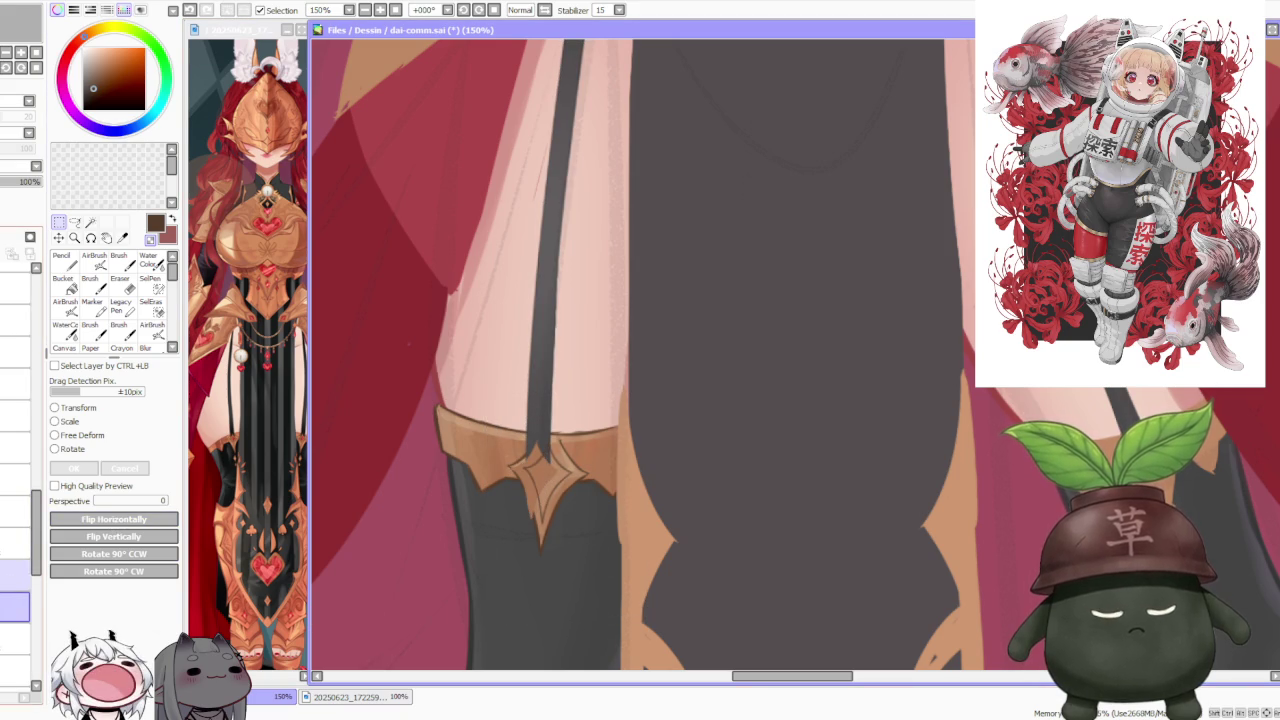
pyautogui.moveTo(430, 380); pyautogui.dragTo(563, 508)
pyautogui.scroll(1, 574, 506)
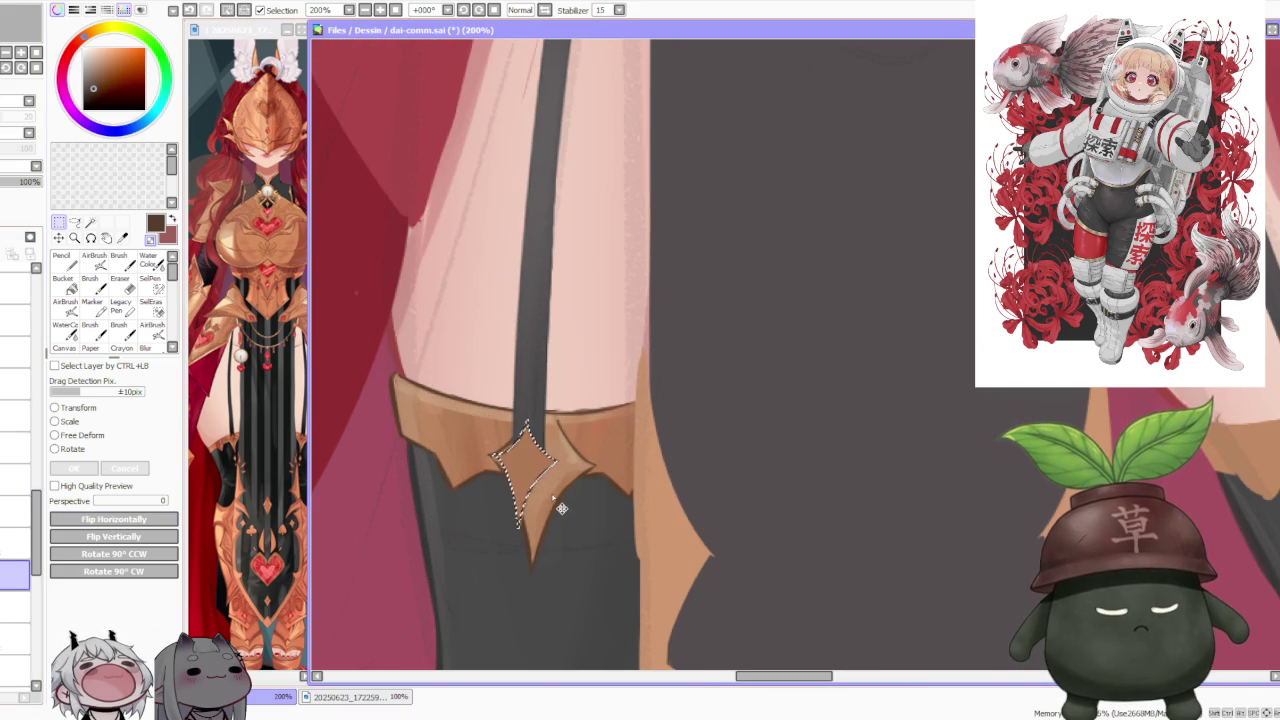
pyautogui.scroll(1, 563, 508)
pyautogui.scroll(1, 560, 505)
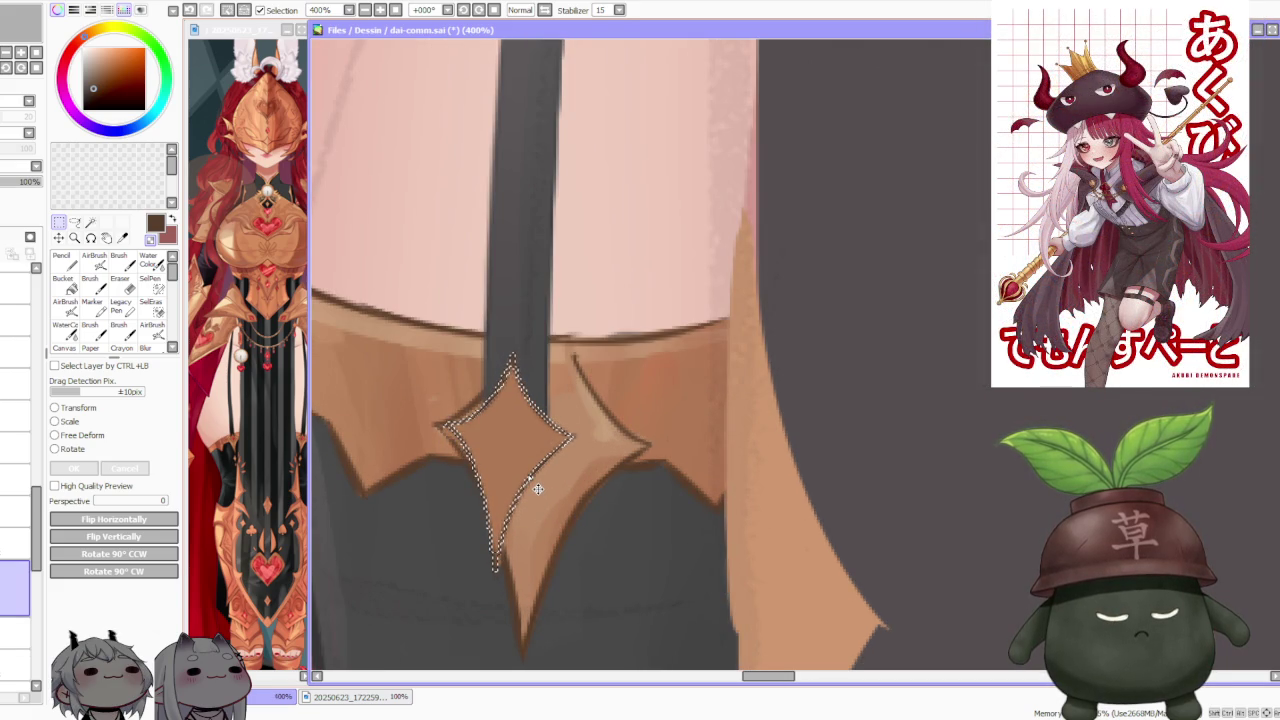
pyautogui.hotkey('ctrl', 'd')
pyautogui.scroll(-5, 603, 492)
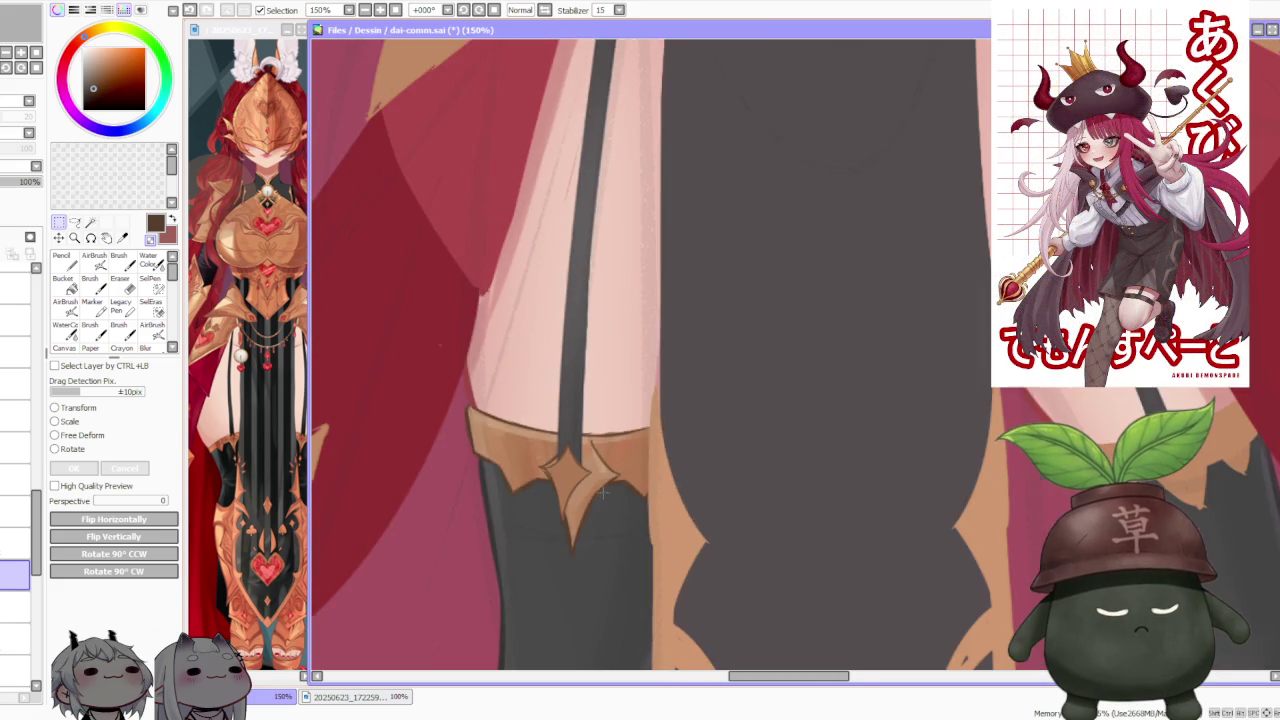
pyautogui.scroll(-2, 603, 492)
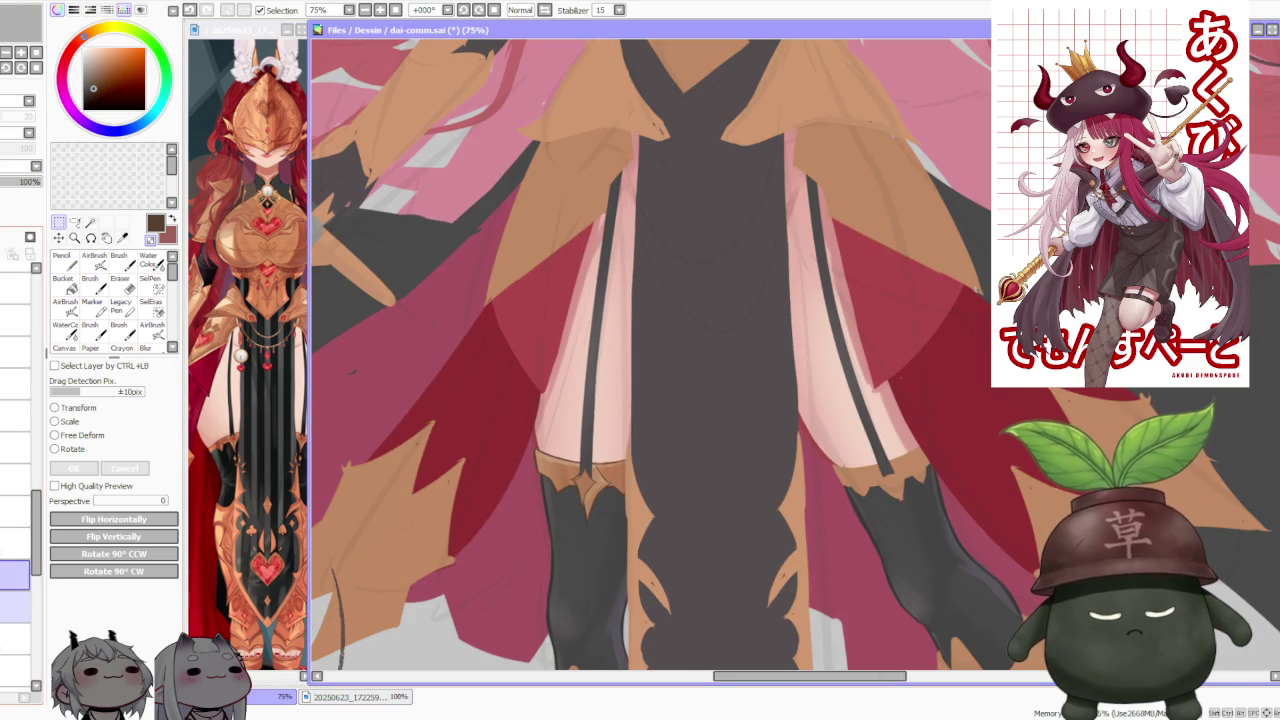
pyautogui.click(15, 638)
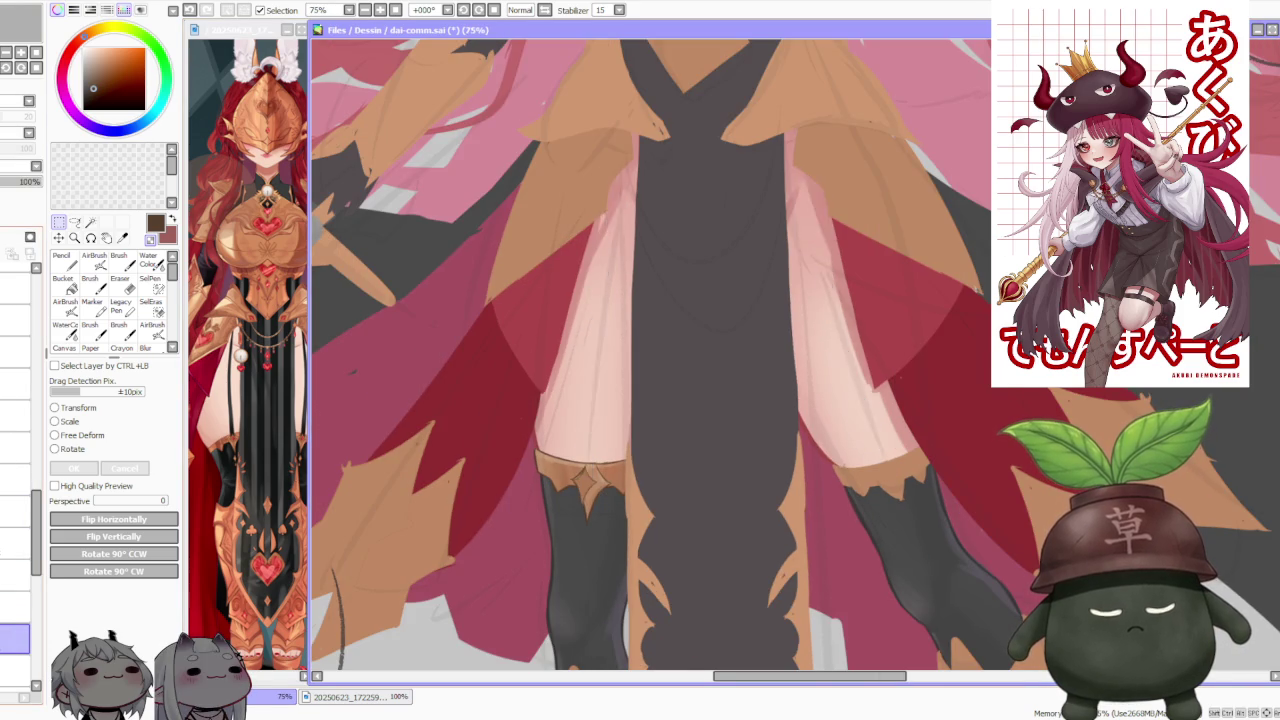
pyautogui.click(15, 670)
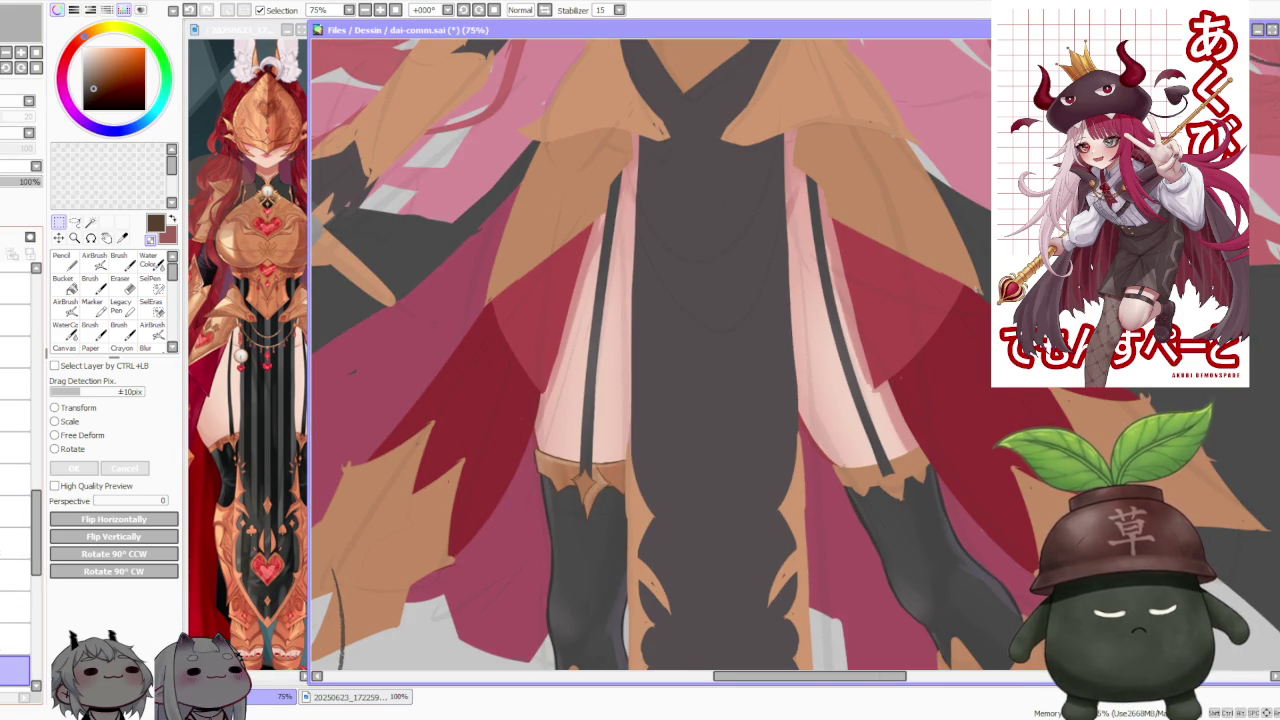
pyautogui.click(15, 656)
pyautogui.scroll(2, 512, 449)
pyautogui.scroll(2, 640, 560)
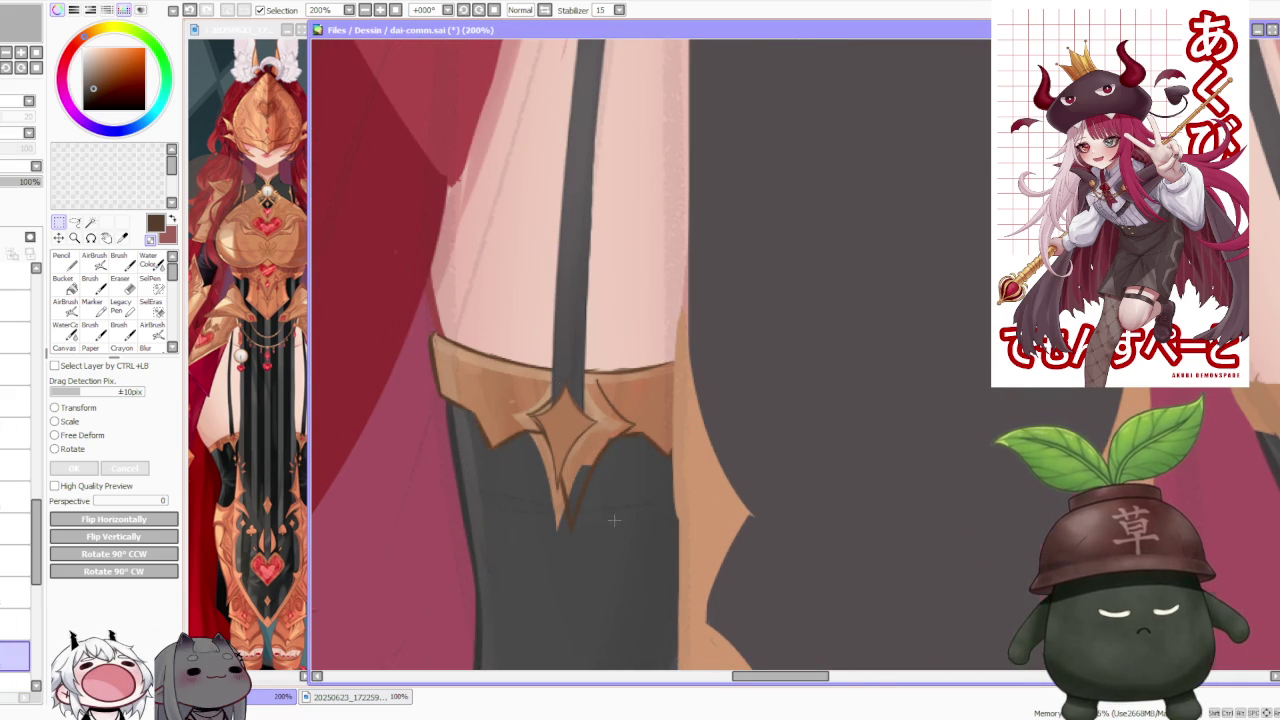
pyautogui.scroll(-5, 650, 480)
pyautogui.scroll(-1, 660, 467)
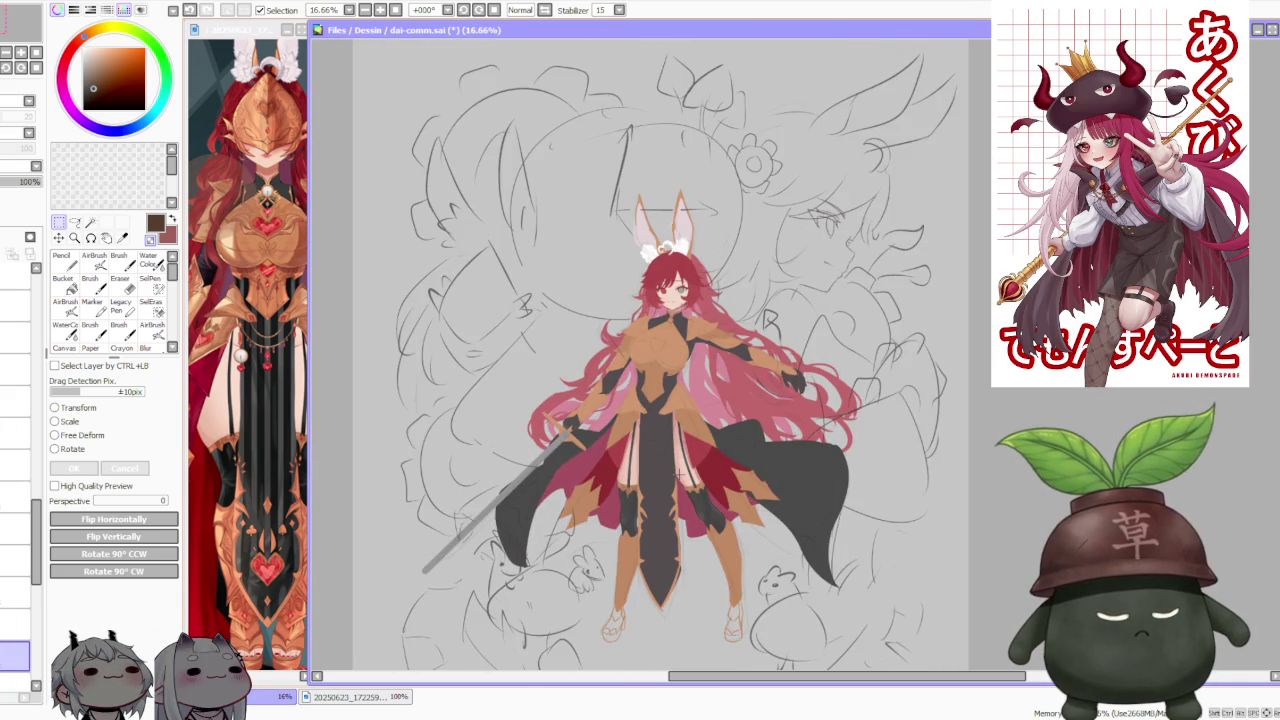
pyautogui.scroll(3, 678, 468)
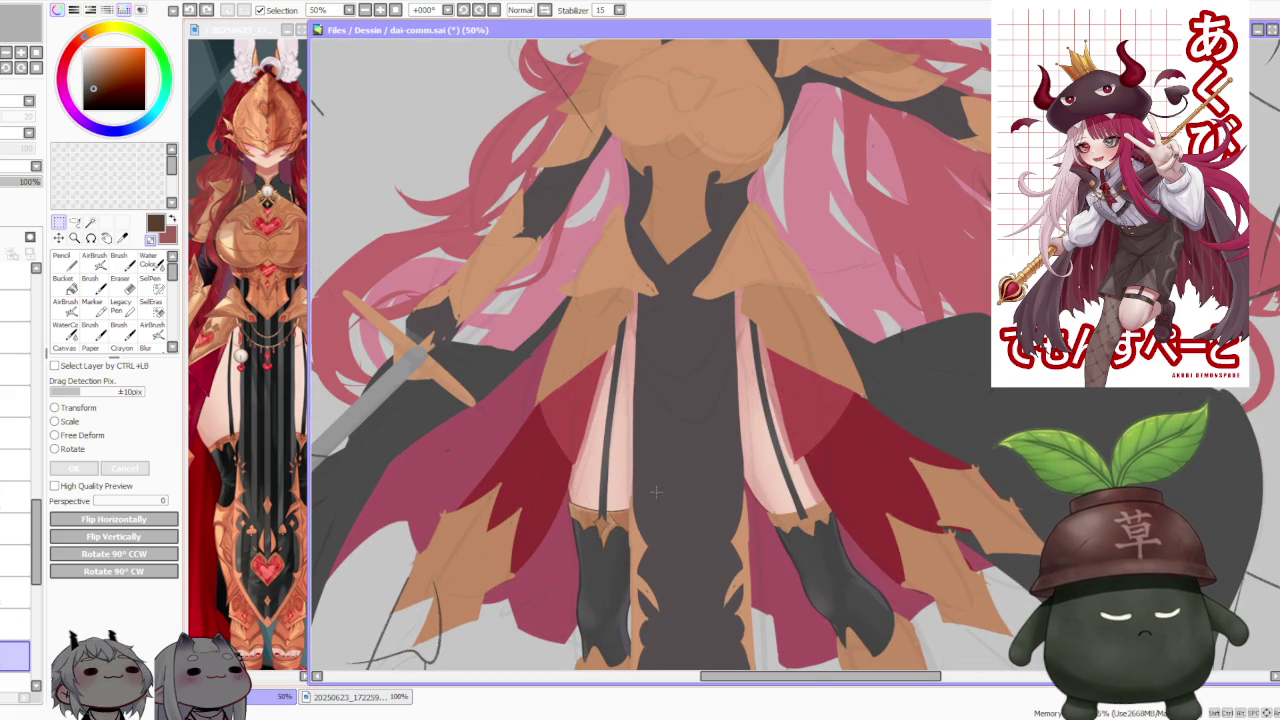
pyautogui.click(15, 540)
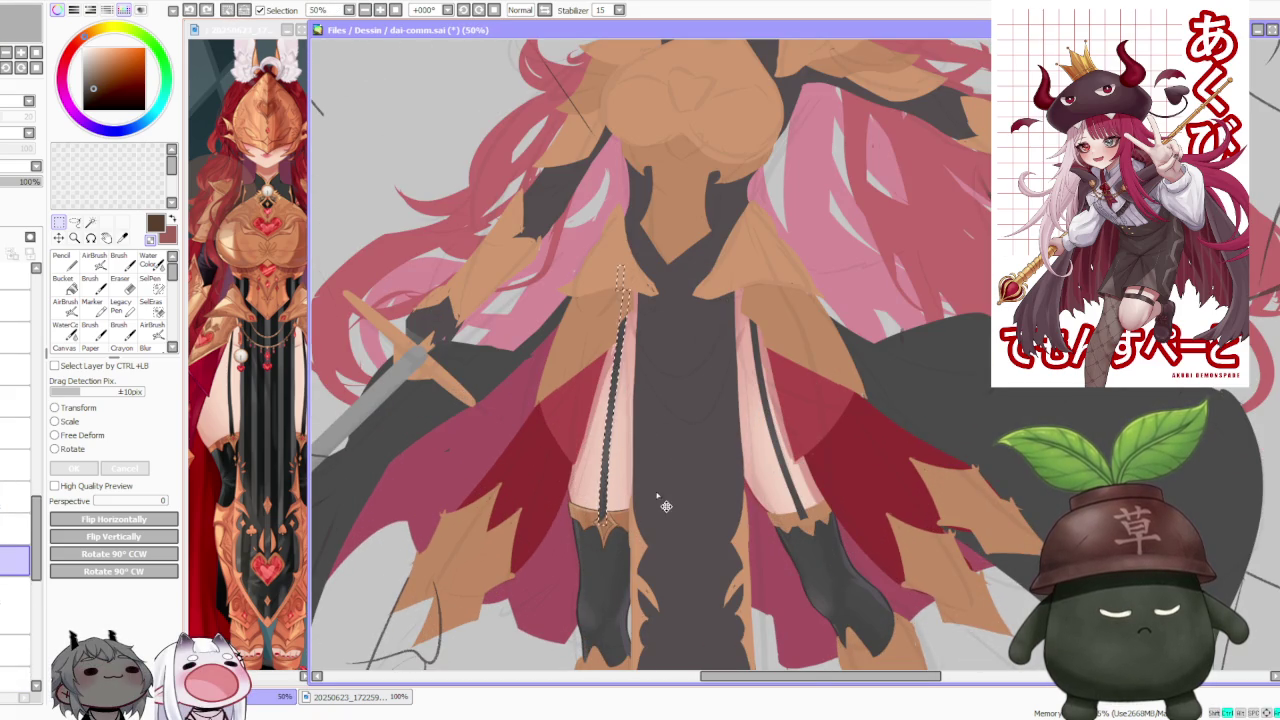
pyautogui.moveTo(549, 265); pyautogui.dragTo(699, 621)
pyautogui.scroll(-2, 660, 500)
pyautogui.scroll(-1, 697, 478)
pyautogui.scroll(3, 697, 478)
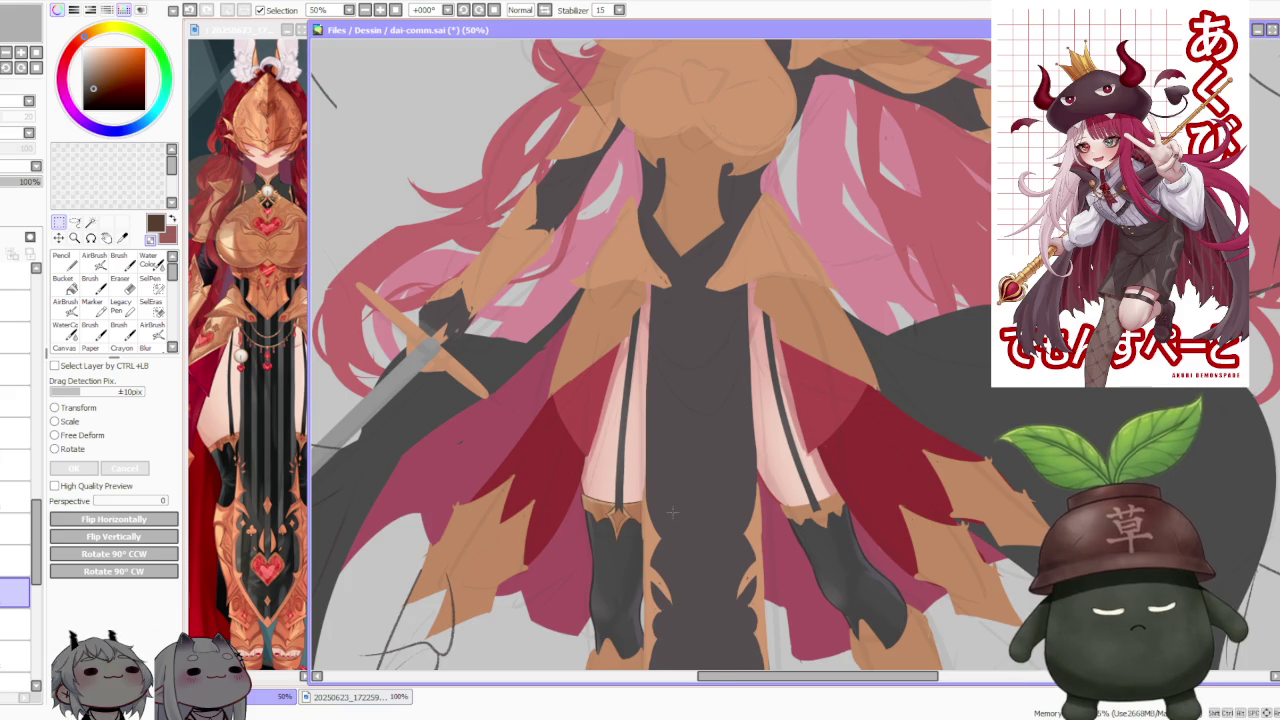
pyautogui.scroll(2, 680, 526)
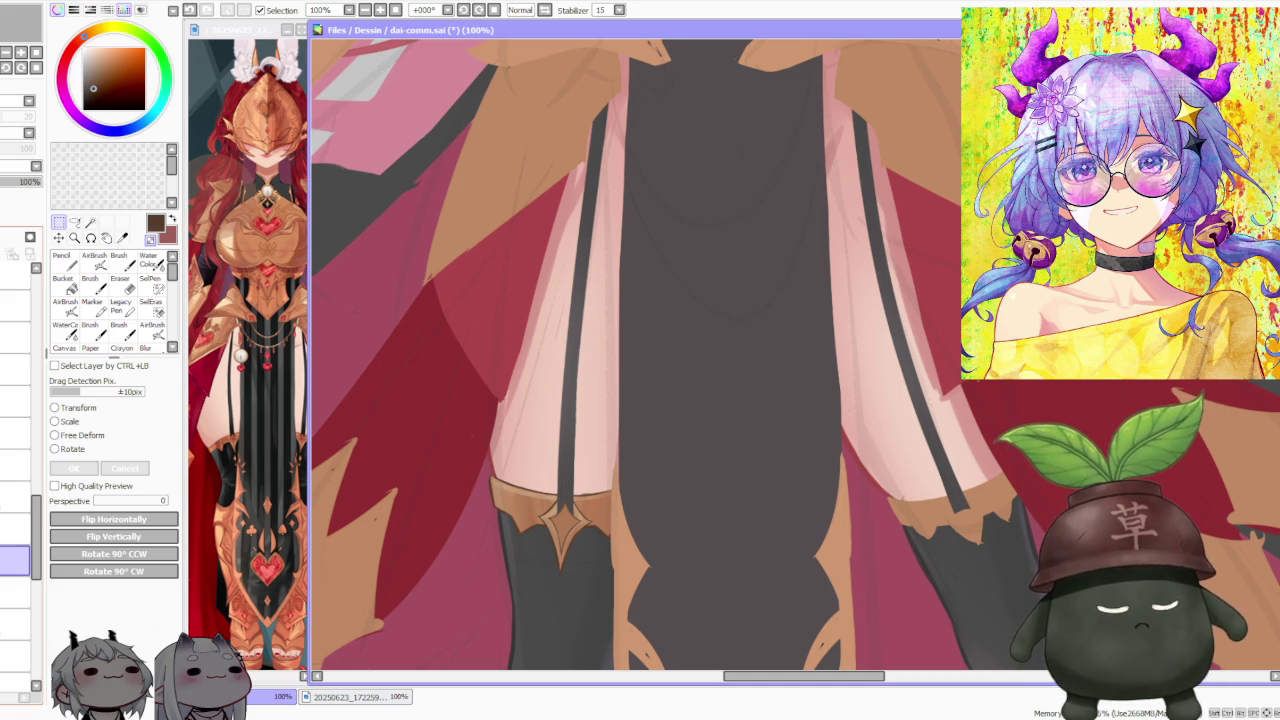
# Step: Sample the skirt's crimson, choose the Brush at density 100, and zoom to 300%
pyautogui.keyDown('alt'); pyautogui.click(461, 408); pyautogui.keyUp('alt')
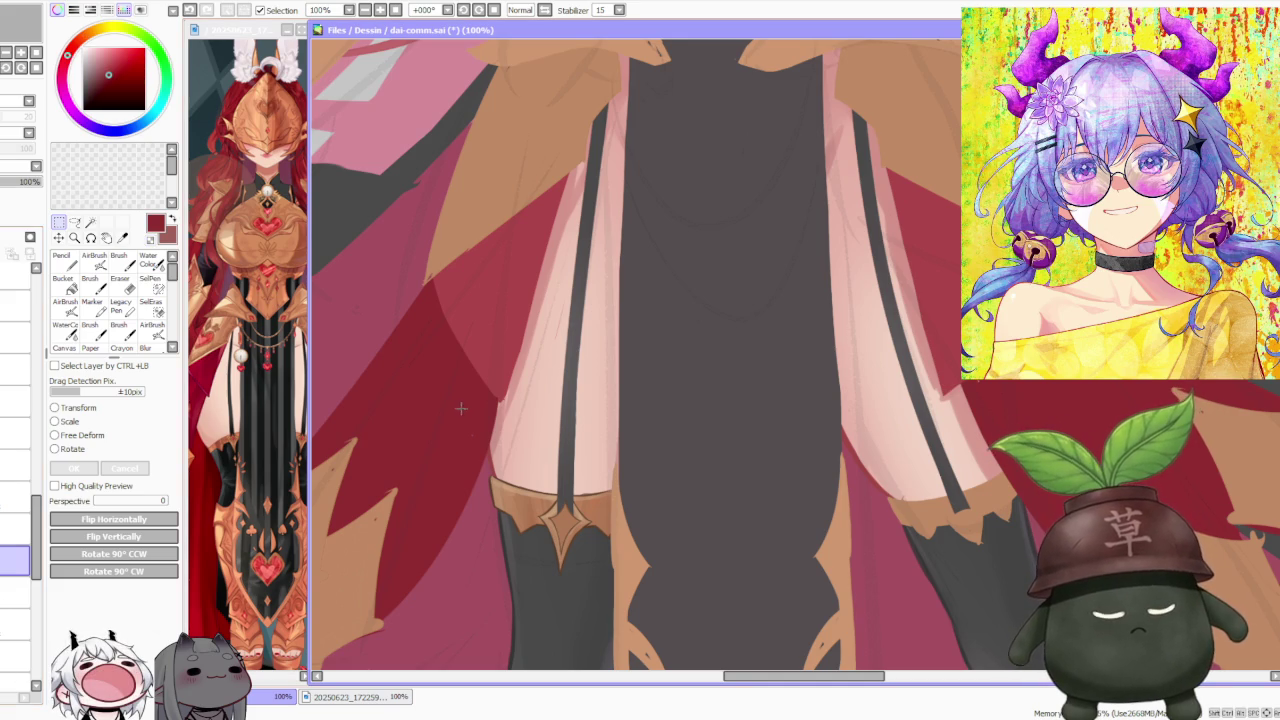
pyautogui.click(121, 262)
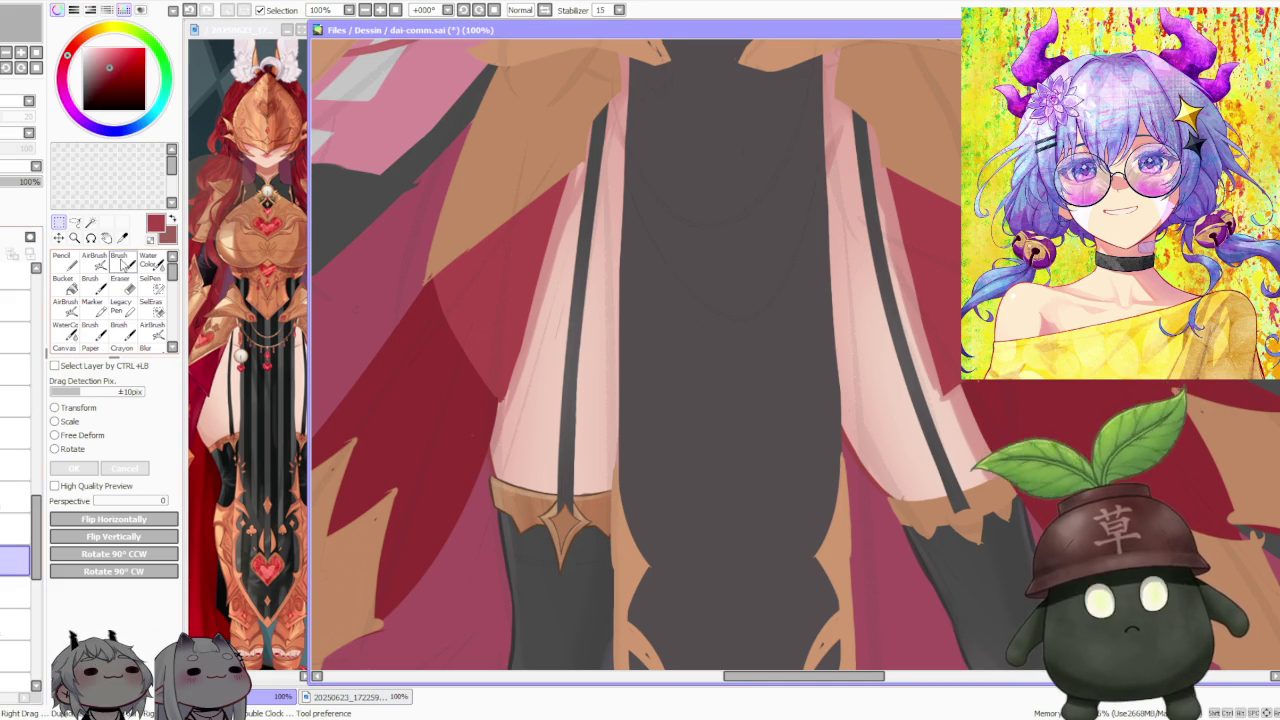
pyautogui.click(176, 413)
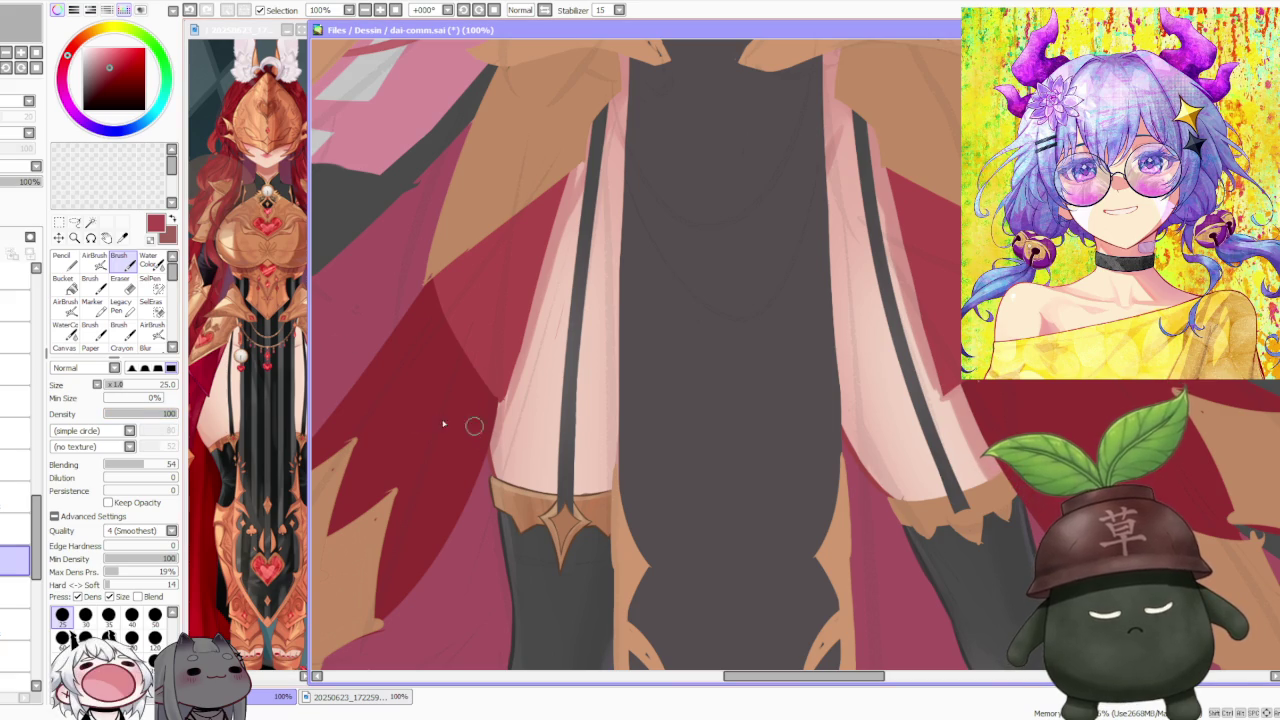
pyautogui.scroll(5, 250, 300)
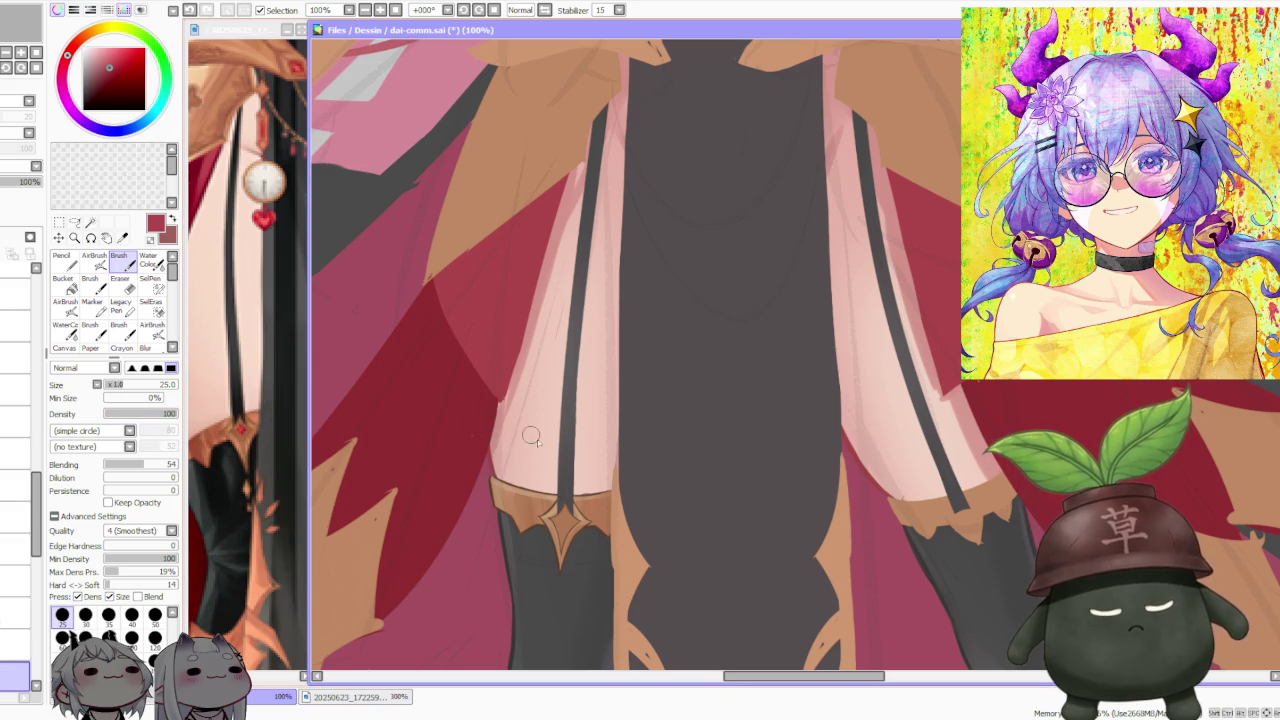
pyautogui.scroll(2, 550, 496)
pyautogui.scroll(2, 551, 510)
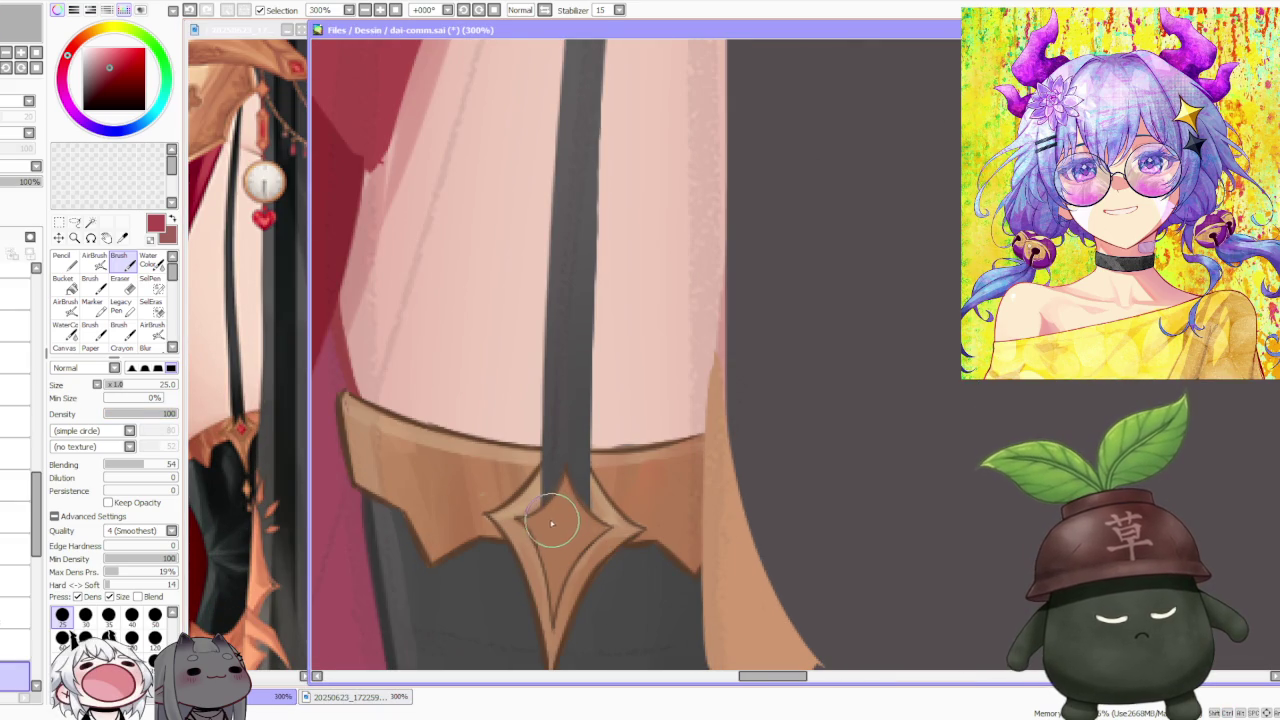
# Step: Dab red into the left garter ornament's centre, adjusting the shade and undoing attempts
pyautogui.moveTo(550, 516); pyautogui.dragTo(560, 504)
pyautogui.click(112, 60)
pyautogui.hotkey('ctrl', 'z')
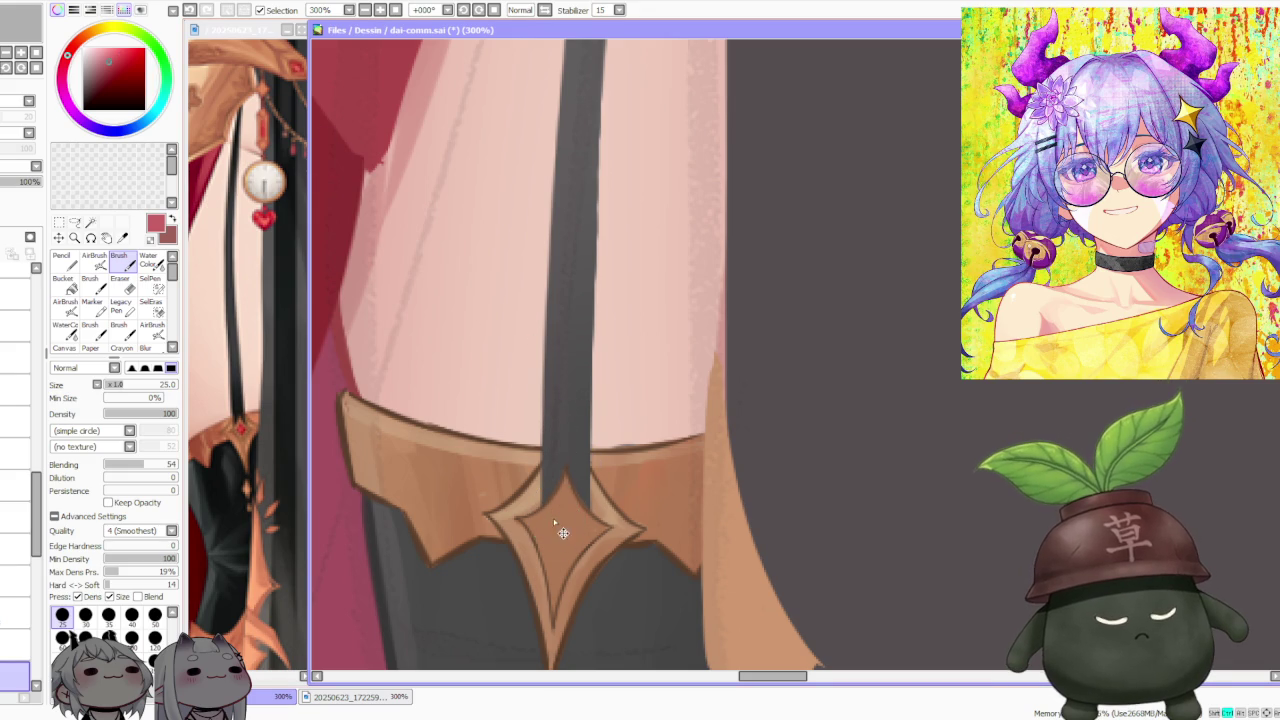
pyautogui.moveTo(560, 510)
pyautogui.mouseDown()
pyautogui.moveTo(585, 480)
pyautogui.moveTo(528, 495)
pyautogui.mouseUp()
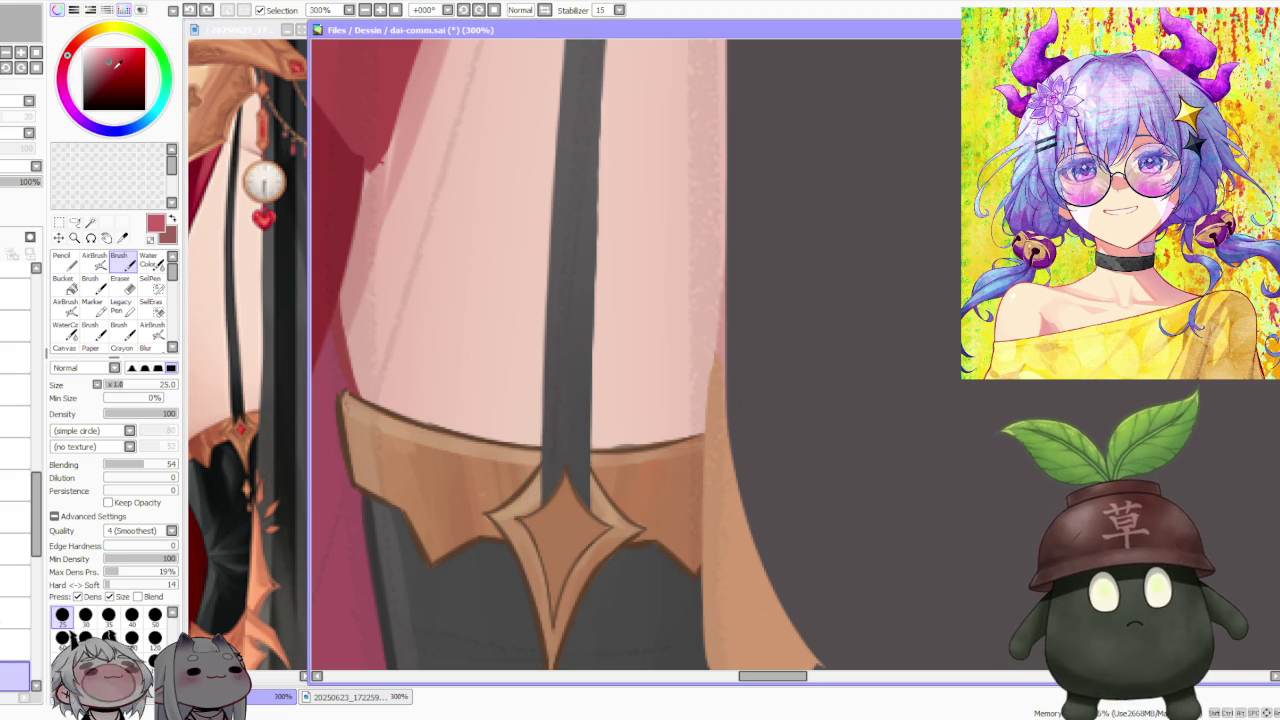
pyautogui.moveTo(117, 64); pyautogui.dragTo(112, 62)
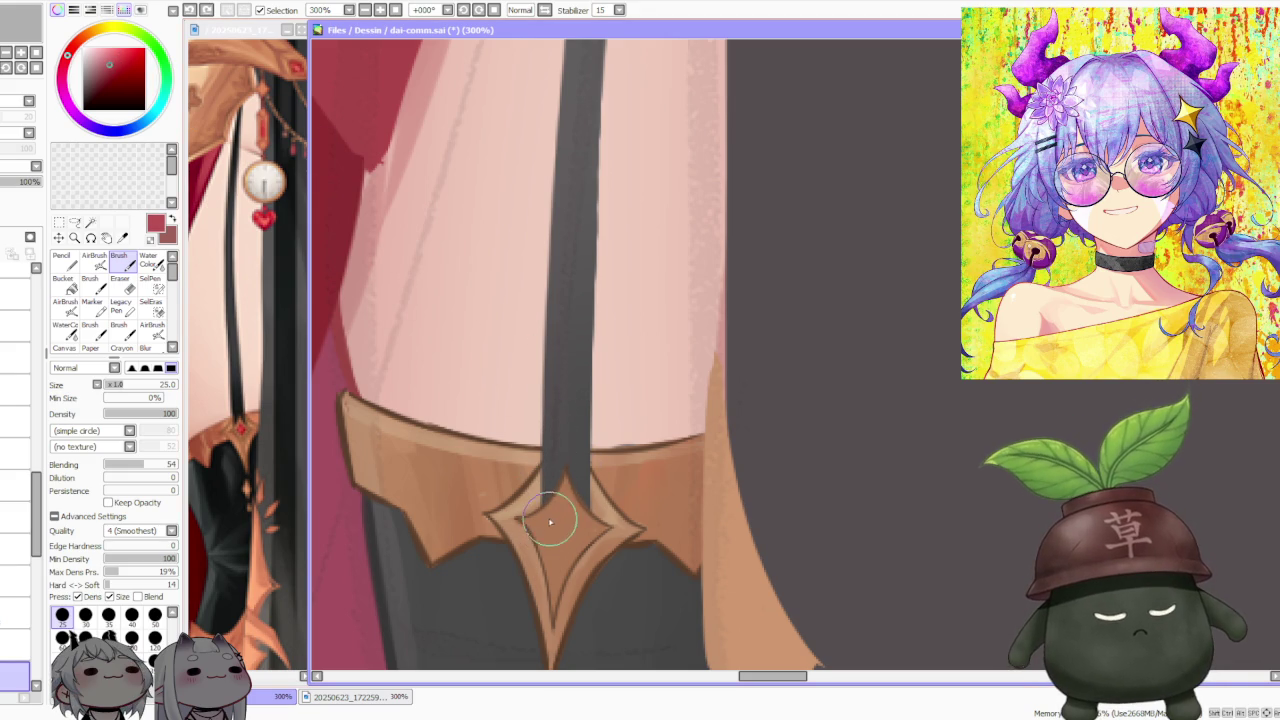
pyautogui.moveTo(553, 516); pyautogui.dragTo(564, 507)
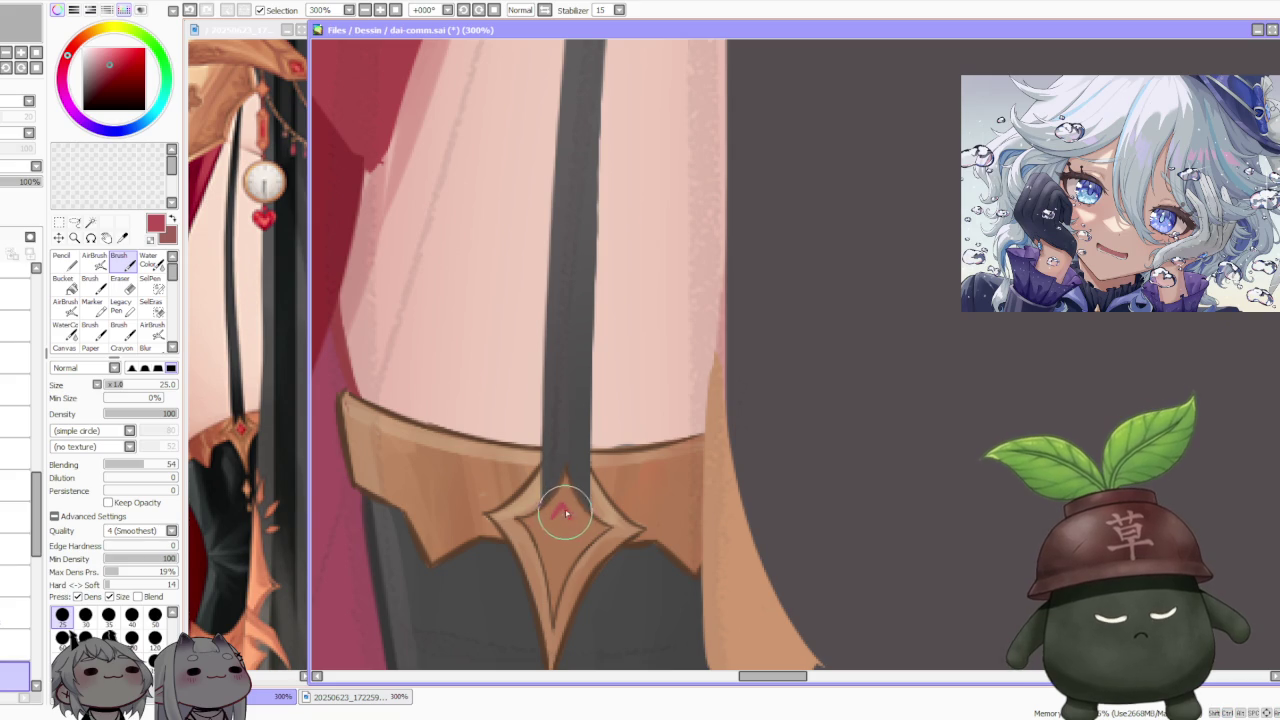
pyautogui.hotkey('ctrl', 'z')
pyautogui.moveTo(552, 518)
pyautogui.mouseDown()
pyautogui.moveTo(564, 511)
pyautogui.moveTo(555, 540)
pyautogui.moveTo(557, 527)
pyautogui.mouseUp()
pyautogui.hotkey('ctrl', 'z')
pyautogui.hotkey('ctrl', 'z')
pyautogui.hotkey('ctrl', 'z')
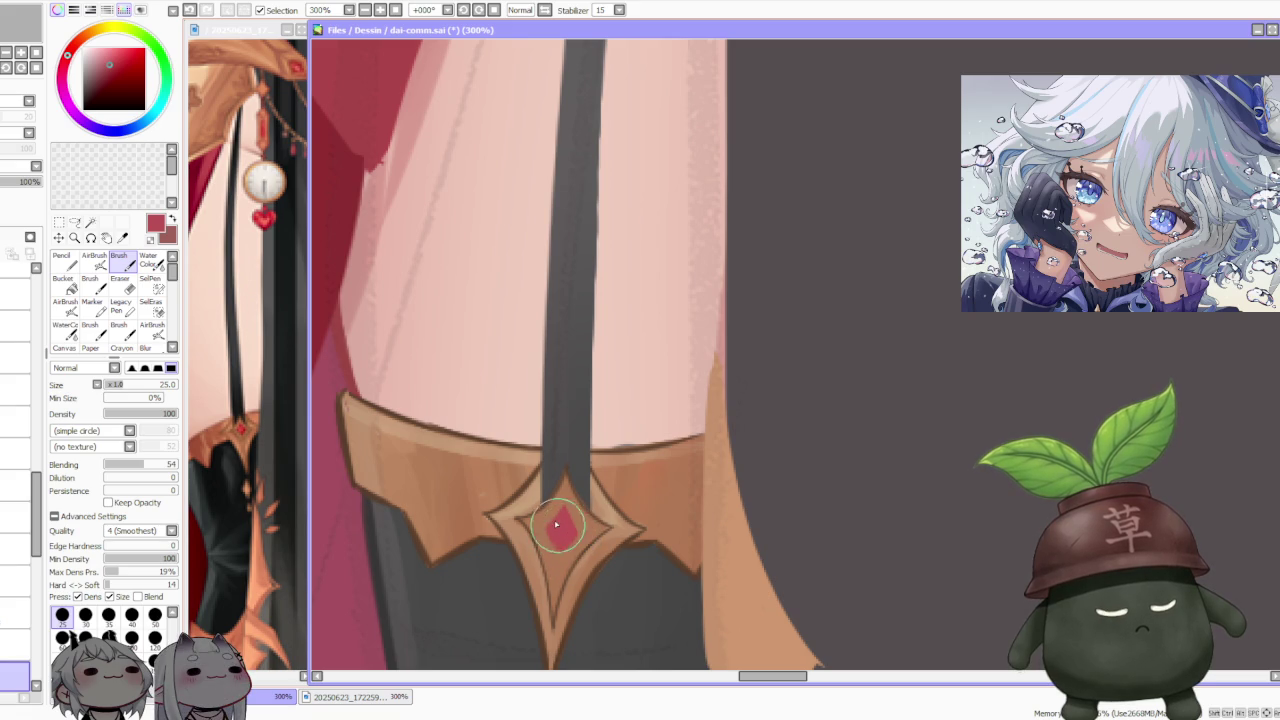
# Step: Compare gem versions with undo and redo, keeping the latest one
pyautogui.press('a')
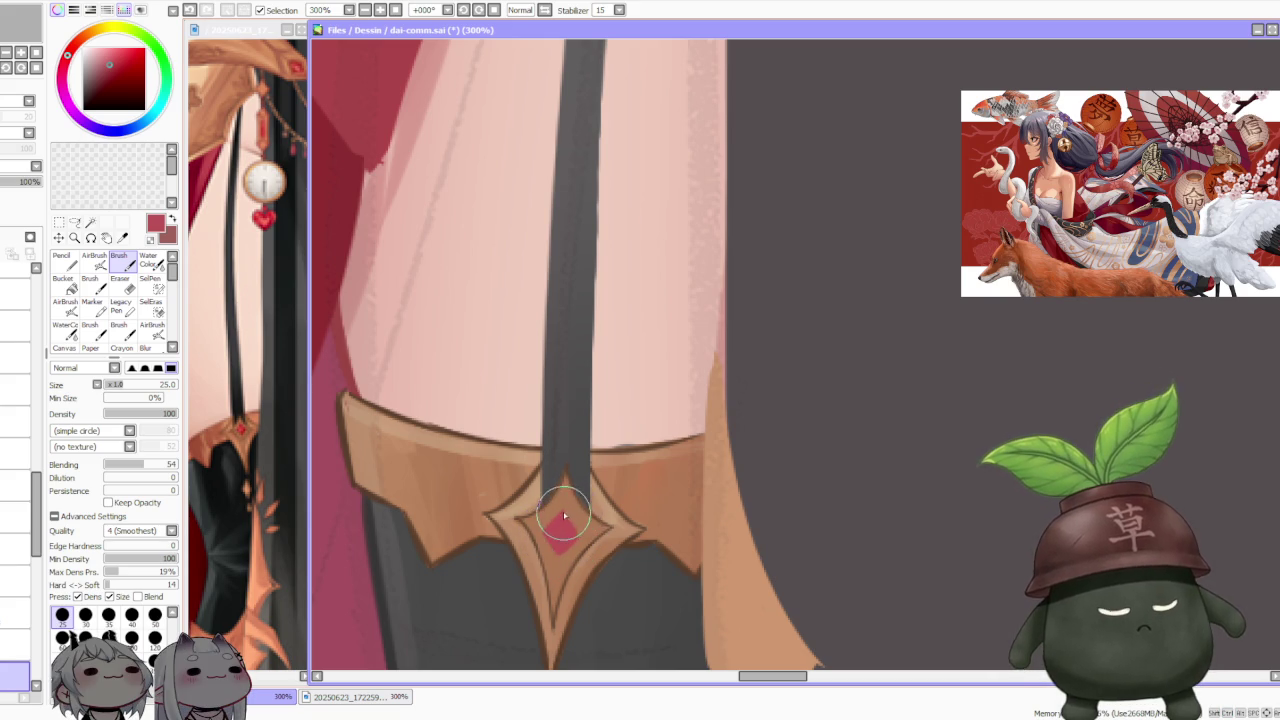
pyautogui.hotkey('ctrl', 'z')
pyautogui.hotkey('ctrl', 'y')
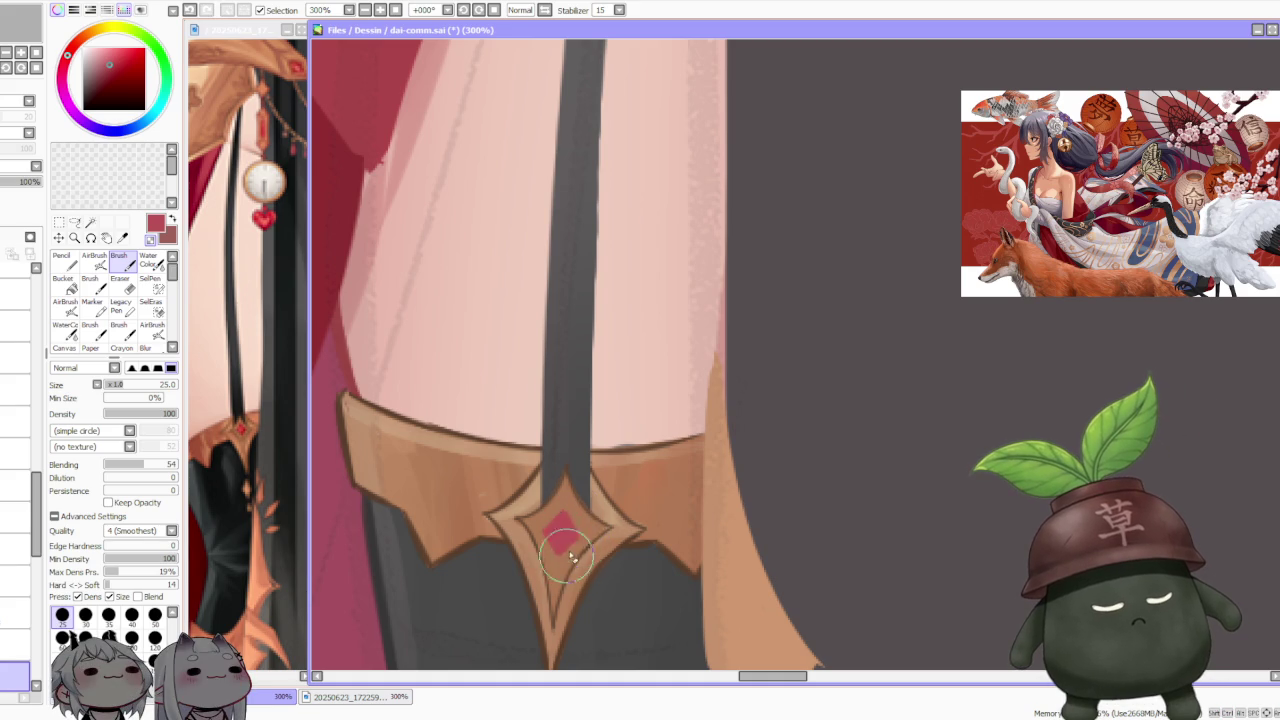
pyautogui.scroll(-1, 600, 465)
pyautogui.scroll(-1, 600, 460)
pyautogui.scroll(-1, 600, 455)
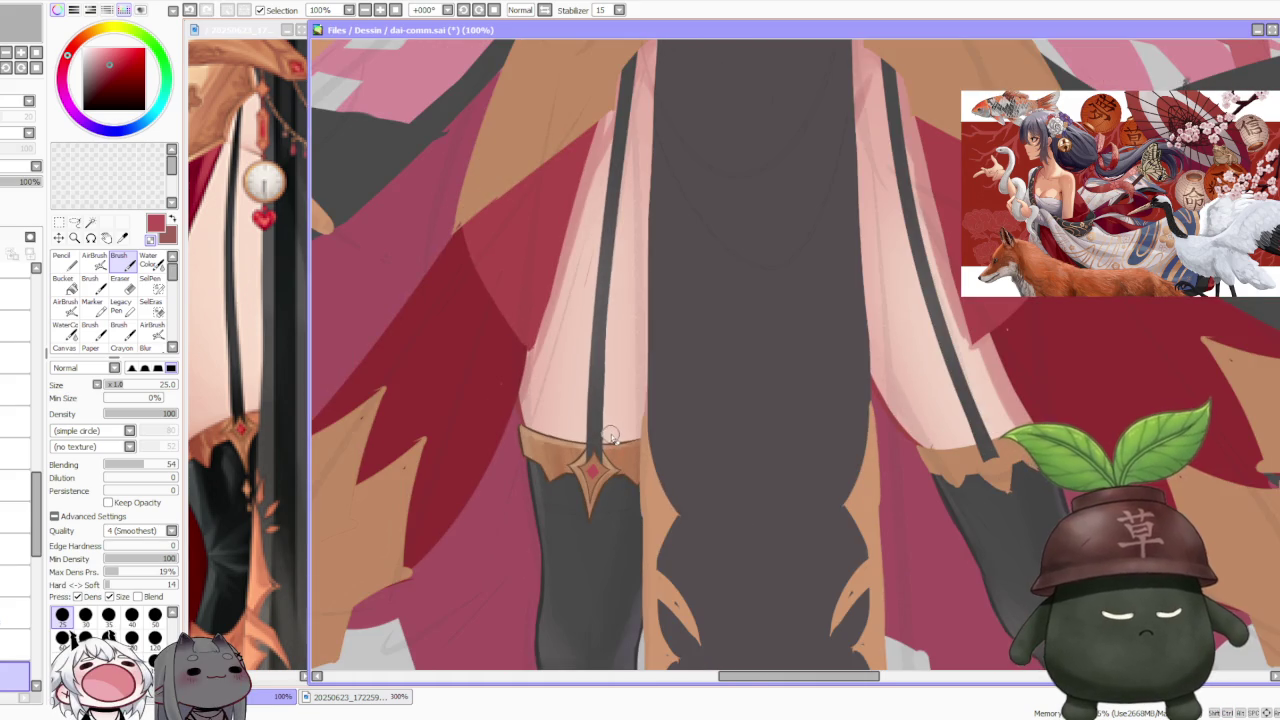
pyautogui.scroll(2, 603, 452)
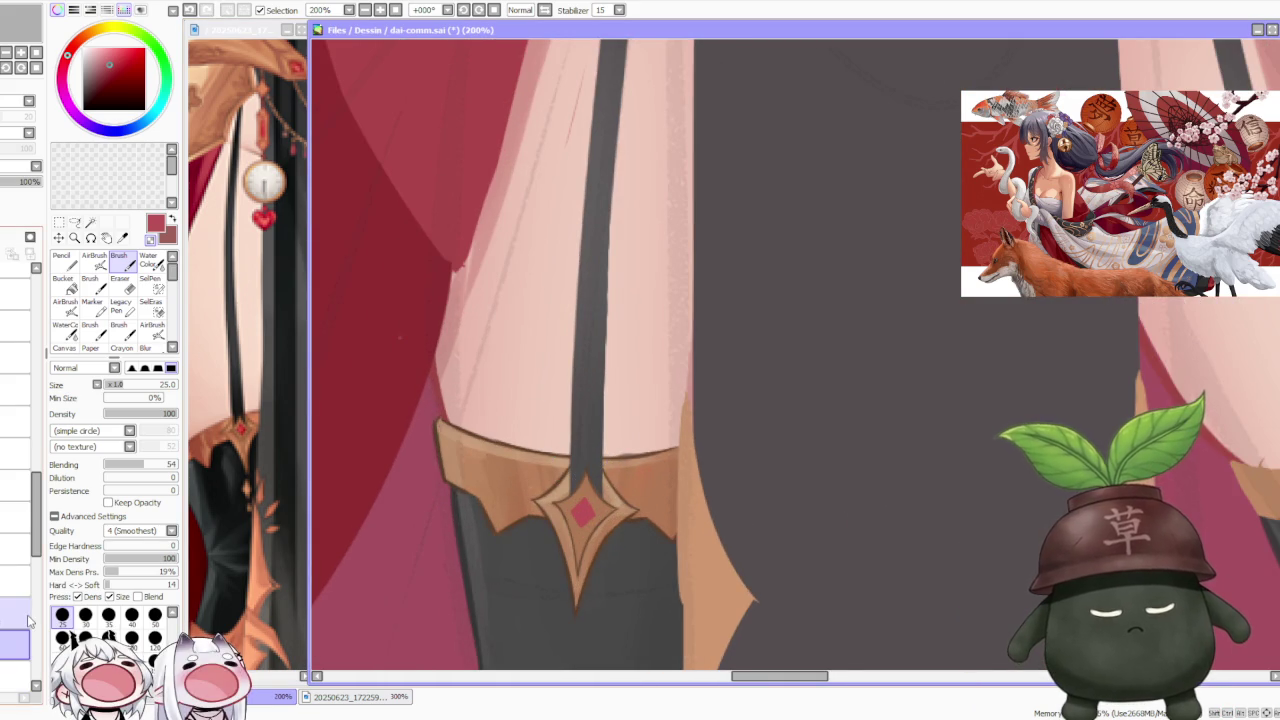
pyautogui.scroll(1, 578, 472)
# Step: Pick a dark brown and set the brush to size 25 with density 81
pyautogui.keyDown('alt'); pyautogui.click(551, 488); pyautogui.keyUp('alt')
pyautogui.scroll(-1, 500, 490)
pyautogui.click(155, 614)
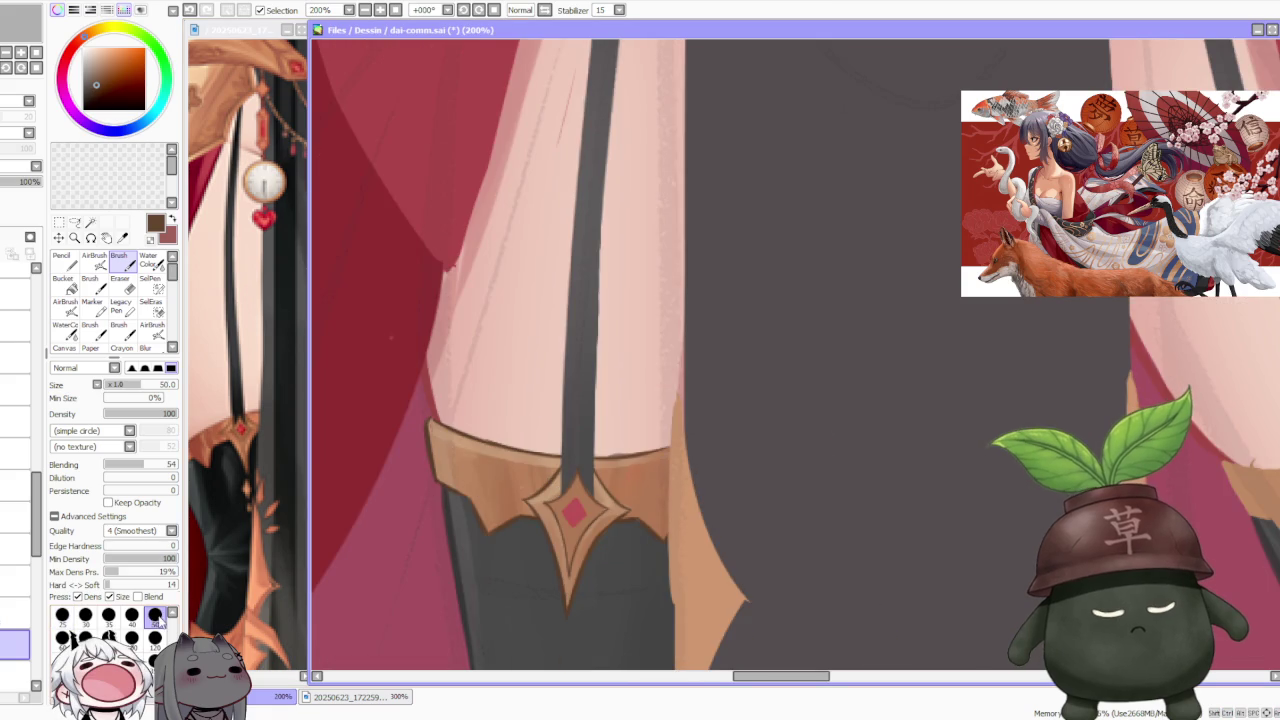
pyautogui.click(164, 413)
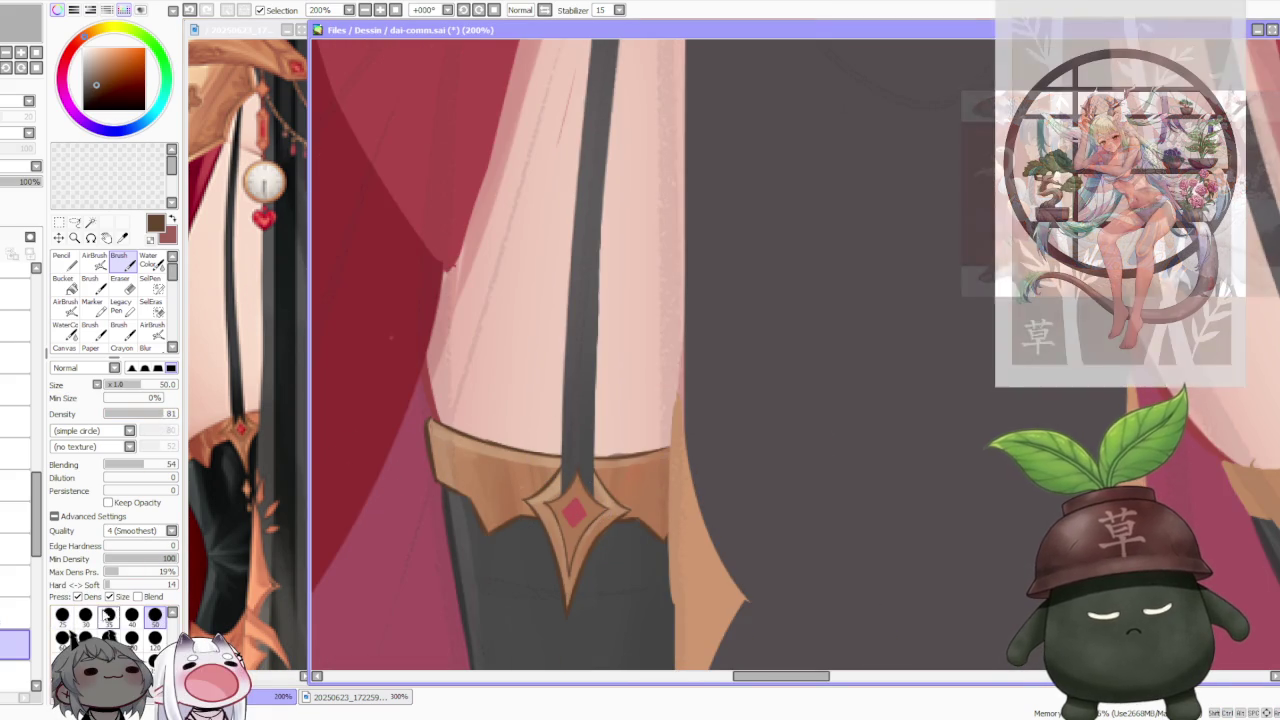
pyautogui.click(62, 614)
pyautogui.scroll(1, 573, 530)
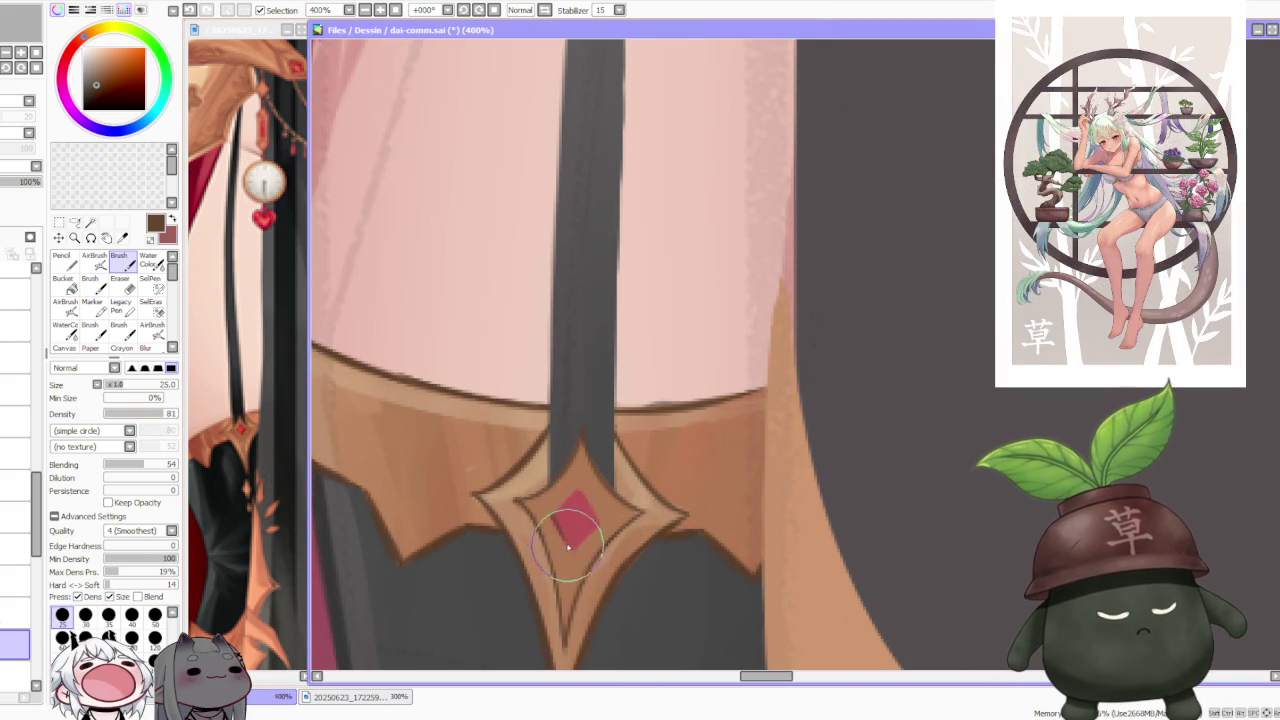
# Step: Repaint the red diamond gem on the ornament, undoing to choose the best version
pyautogui.moveTo(573, 557)
pyautogui.mouseDown()
pyautogui.moveTo(560, 520)
pyautogui.moveTo(572, 560)
pyautogui.moveTo(559, 532)
pyautogui.moveTo(580, 489)
pyautogui.mouseUp()
pyautogui.hotkey('ctrl', 'z')
pyautogui.hotkey('ctrl', 'z')
pyautogui.hotkey('ctrl', 'z')
pyautogui.hotkey('ctrl', 'z')
pyautogui.hotkey('ctrl', 'z')
pyautogui.hotkey('ctrl', 'z')
pyautogui.moveTo(612, 555); pyautogui.dragTo(580, 505)
pyautogui.hotkey('ctrl', 'z')
pyautogui.scroll(-2, 590, 520)
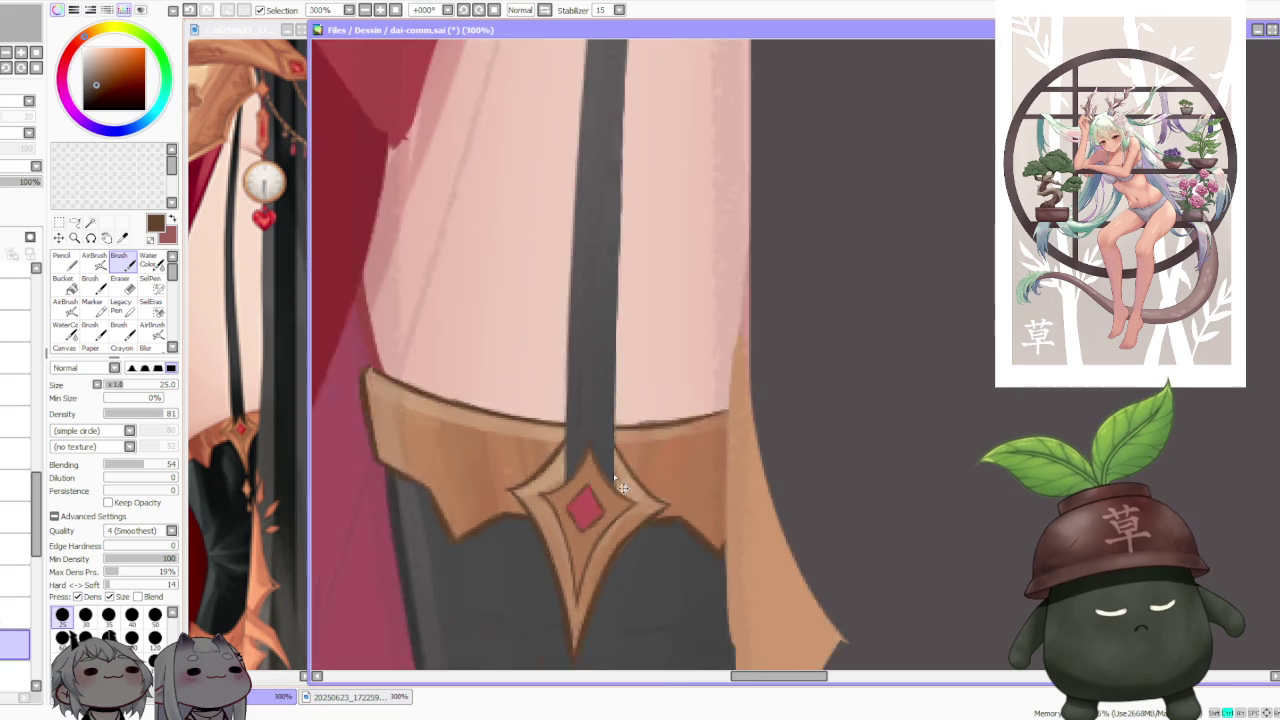
pyautogui.scroll(-2, 614, 477)
pyautogui.scroll(-1, 614, 477)
pyautogui.scroll(-1, 650, 470)
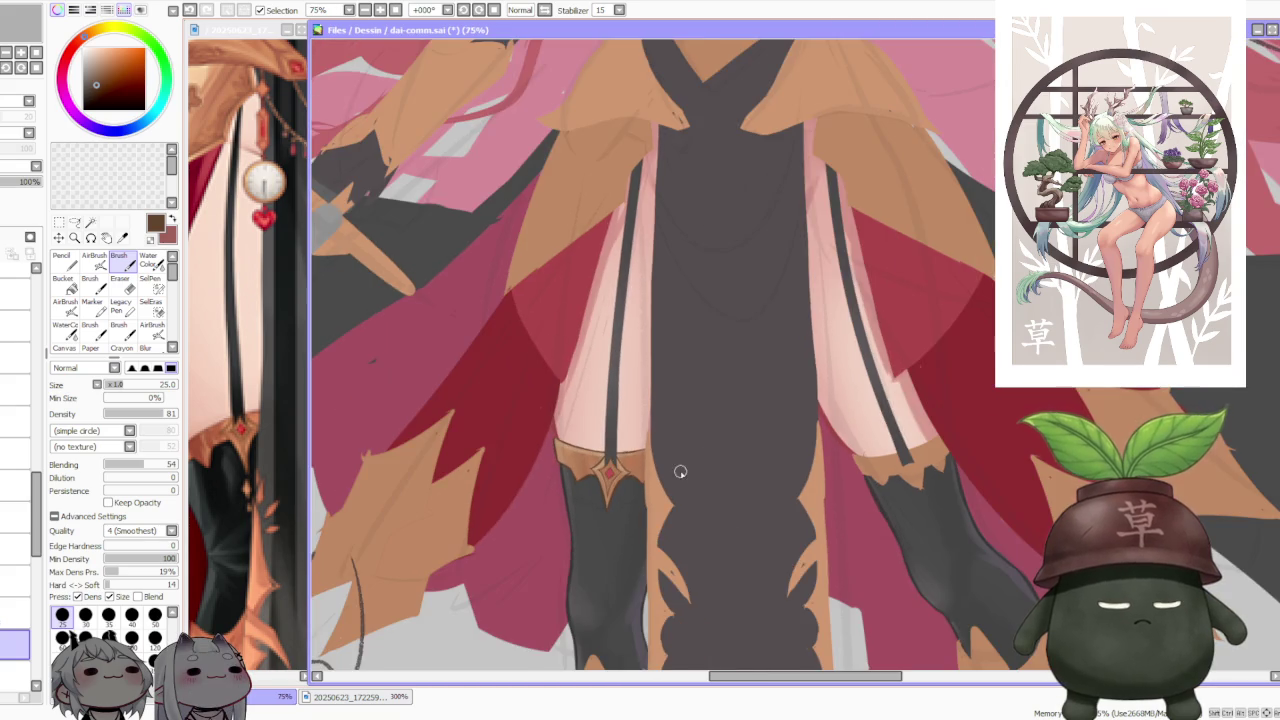
pyautogui.scroll(-1, 685, 465)
pyautogui.scroll(-1, 693, 450)
pyautogui.scroll(-1, 693, 450)
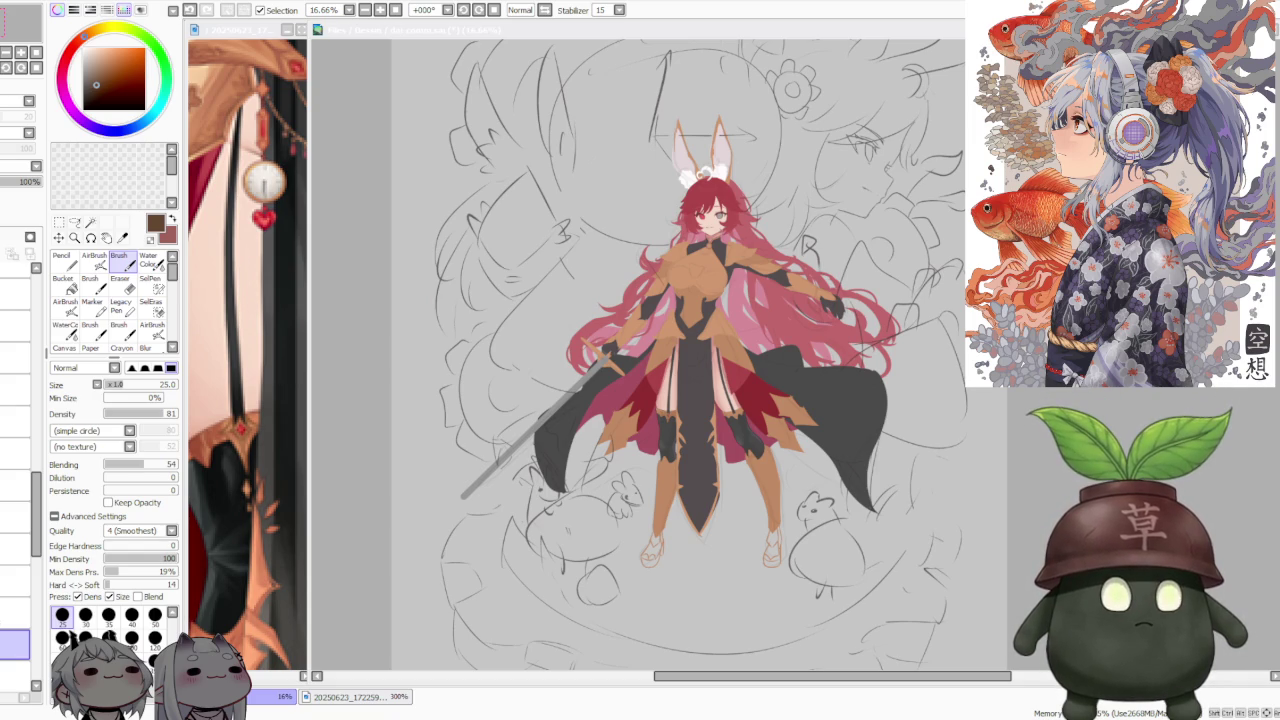
pyautogui.hotkey('ctrl', '-')
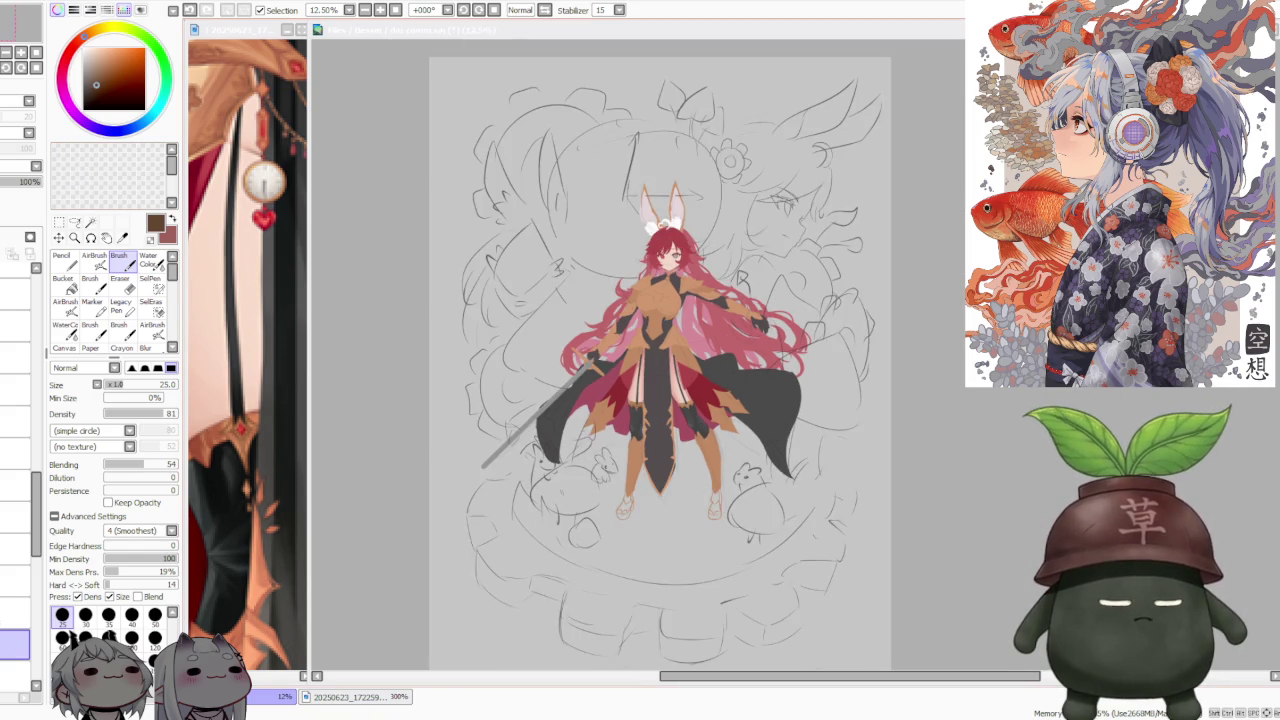
pyautogui.hotkey('ctrl', '-')
pyautogui.hotkey('ctrl', '+')
pyautogui.hotkey('ctrl', '+')
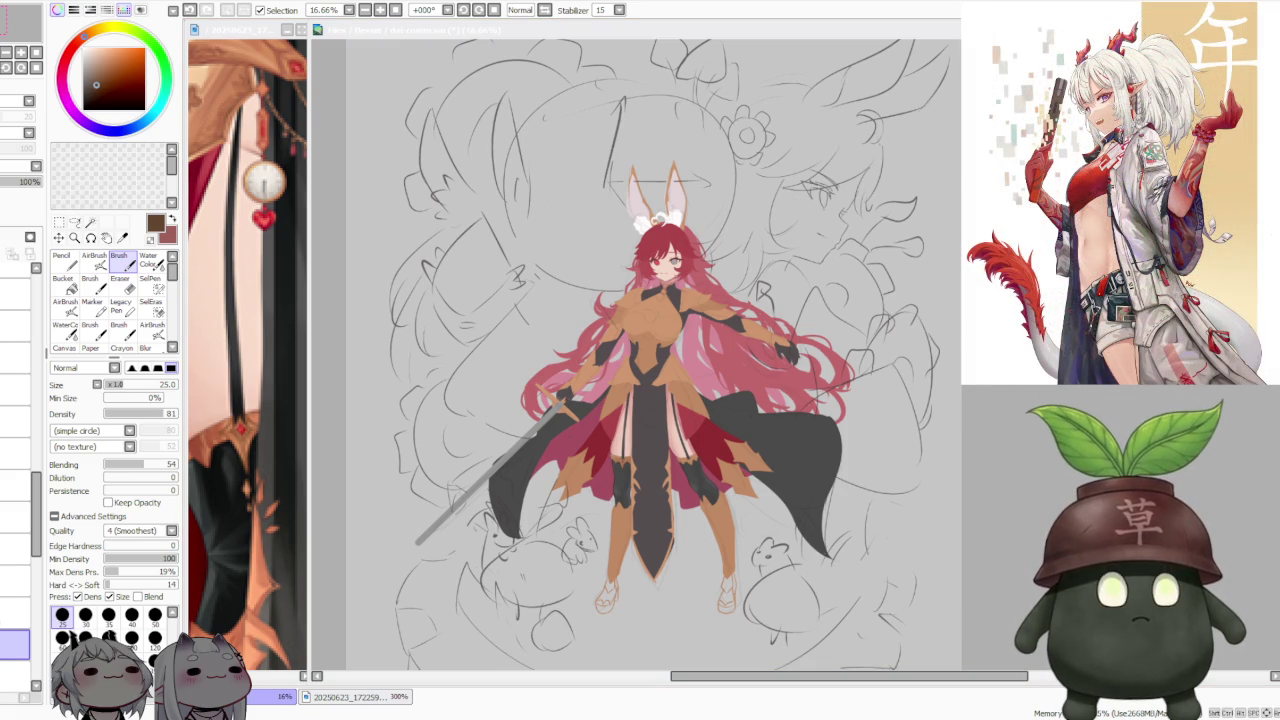
pyautogui.scroll(-1, 612, 259)
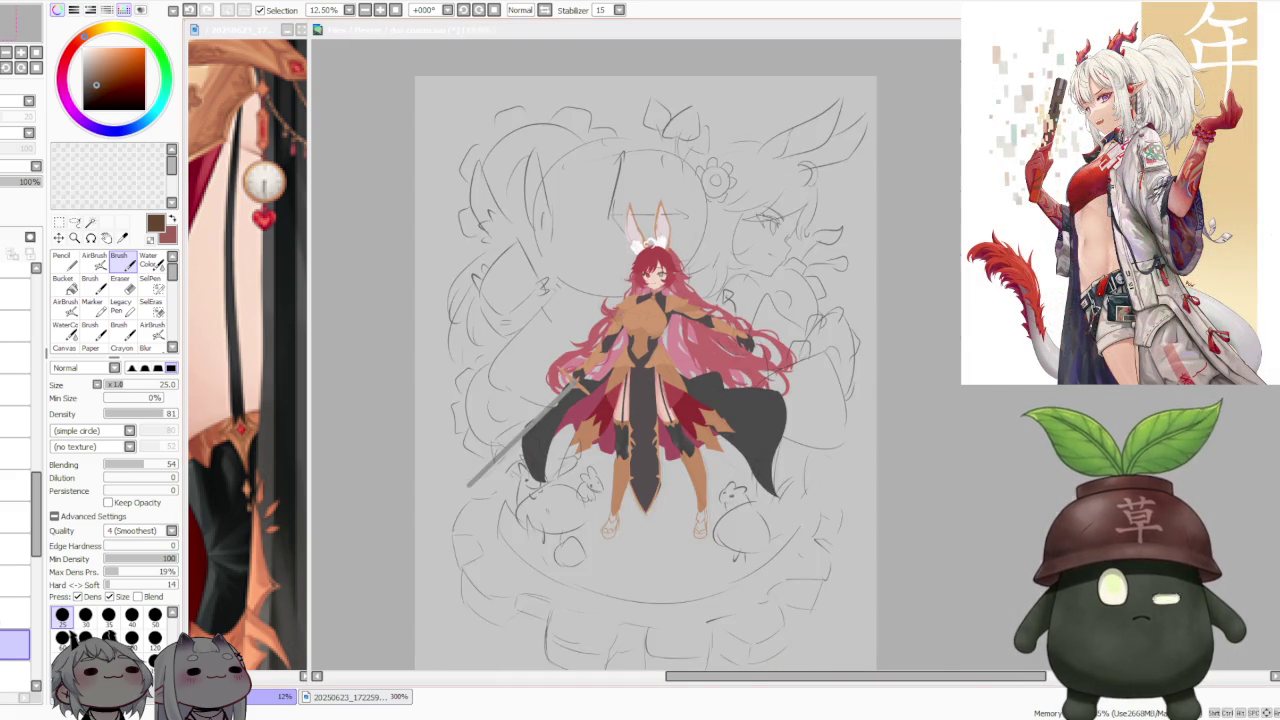
pyautogui.scroll(5, 612, 259)
pyautogui.scroll(-3, 612, 259)
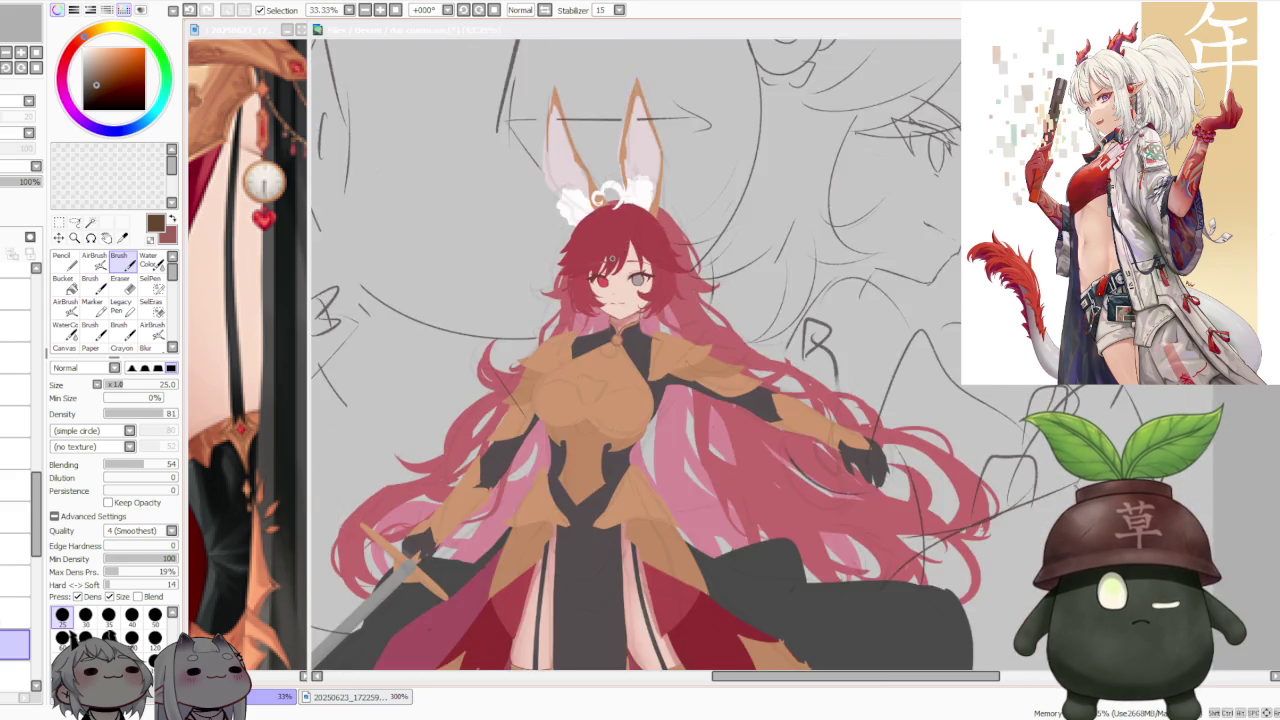
pyautogui.scroll(-2, 612, 259)
pyautogui.scroll(1, 626, 400)
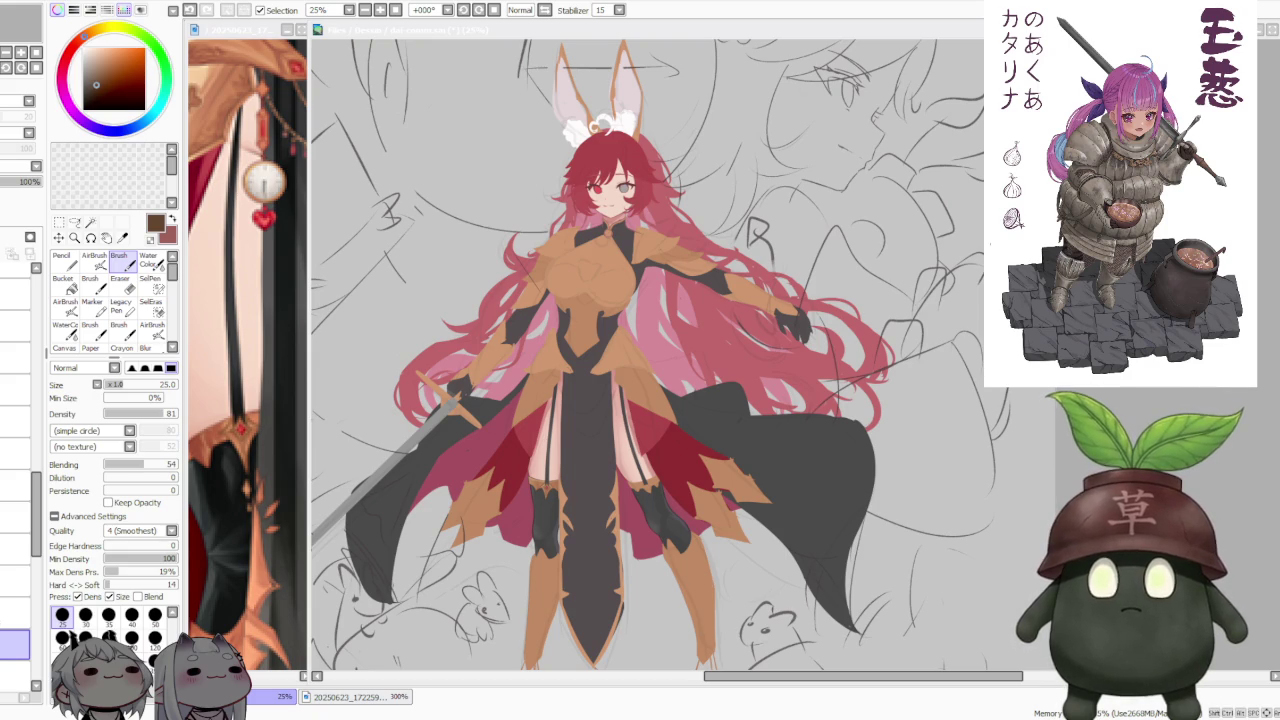
pyautogui.scroll(-3, 640, 360)
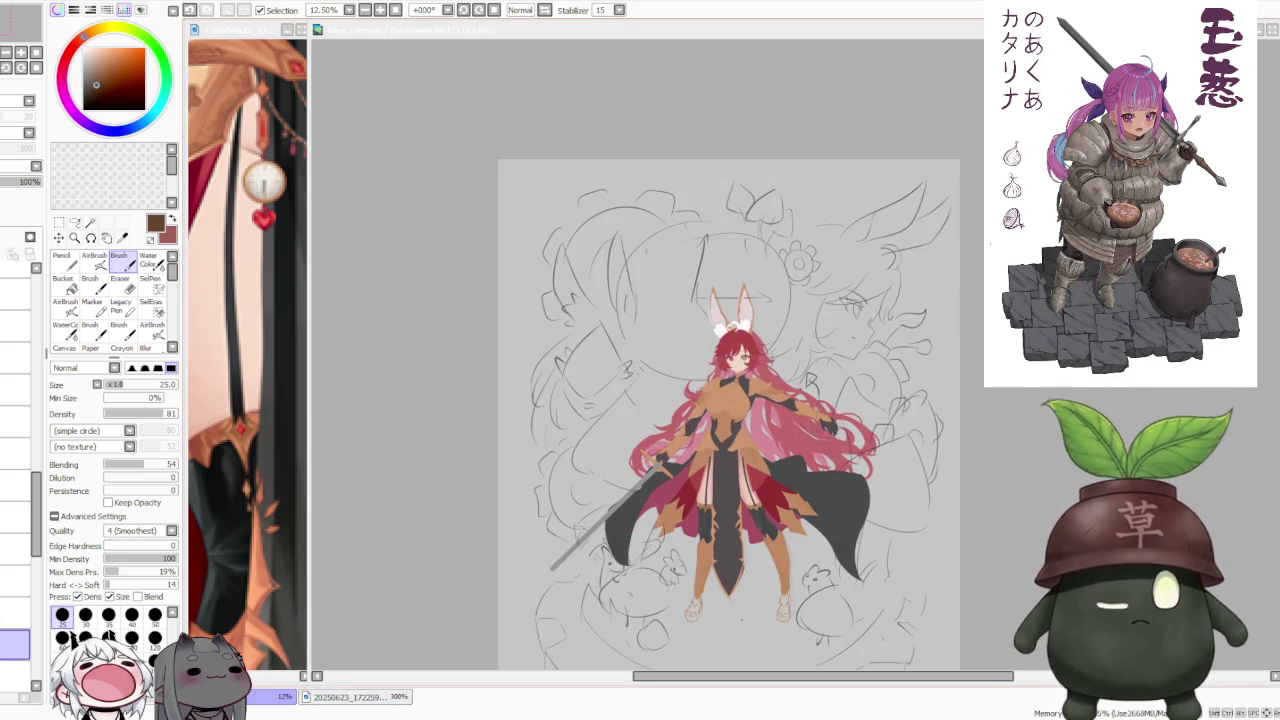
pyautogui.scroll(3, 640, 360)
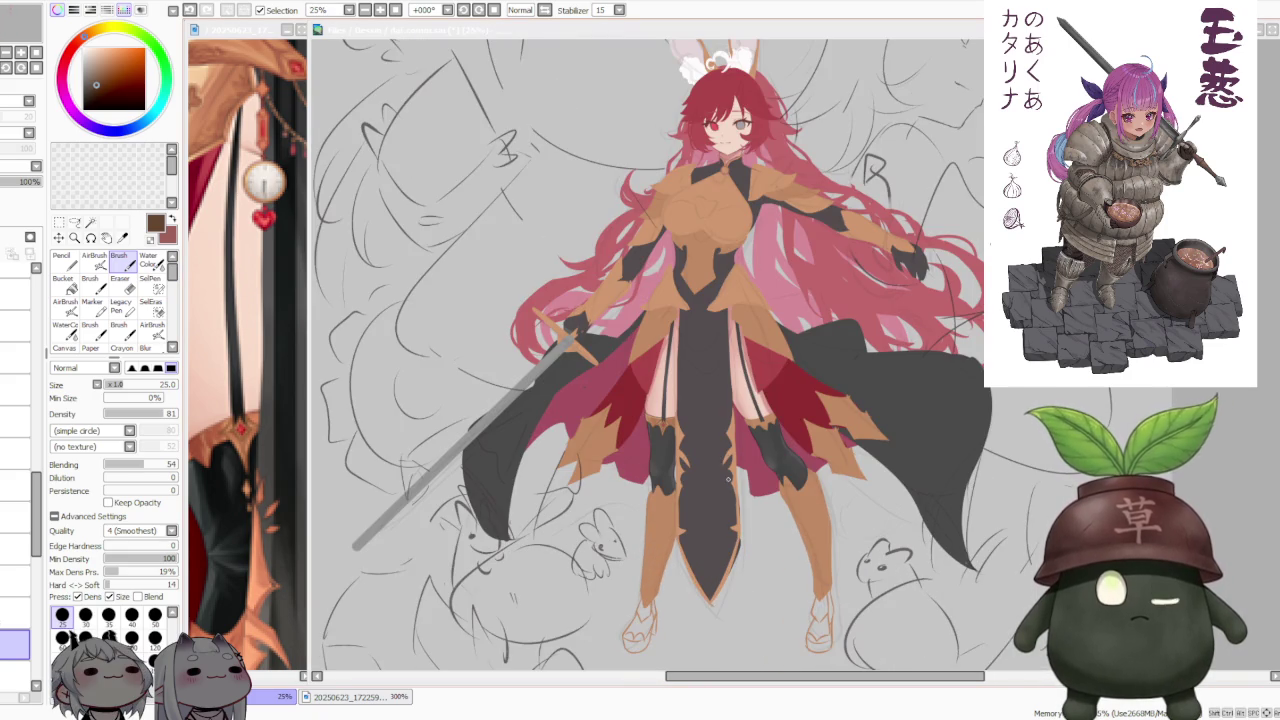
pyautogui.scroll(-1, 718, 480)
pyautogui.scroll(3, 718, 480)
pyautogui.scroll(1, 718, 480)
pyautogui.scroll(-2, 718, 480)
pyautogui.scroll(2, 735, 450)
pyautogui.scroll(2, 735, 450)
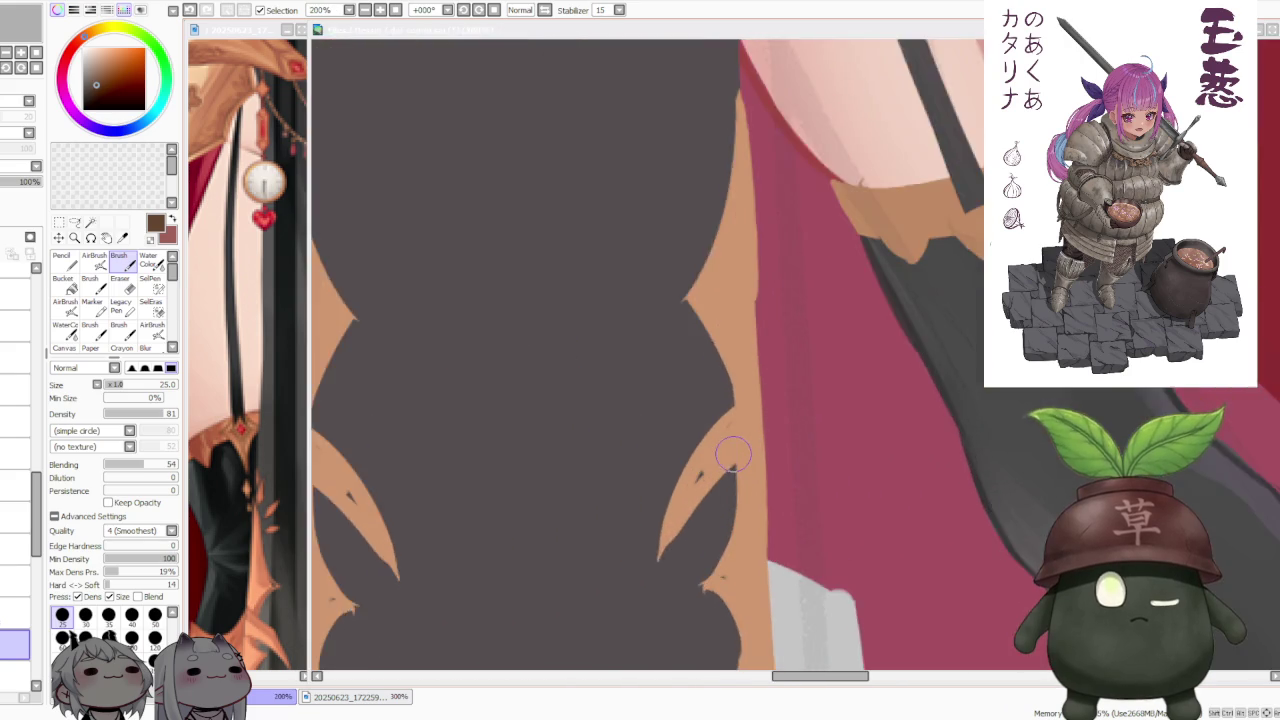
pyautogui.scroll(-3, 730, 450)
pyautogui.scroll(-2, 726, 450)
pyautogui.scroll(-1, 724, 447)
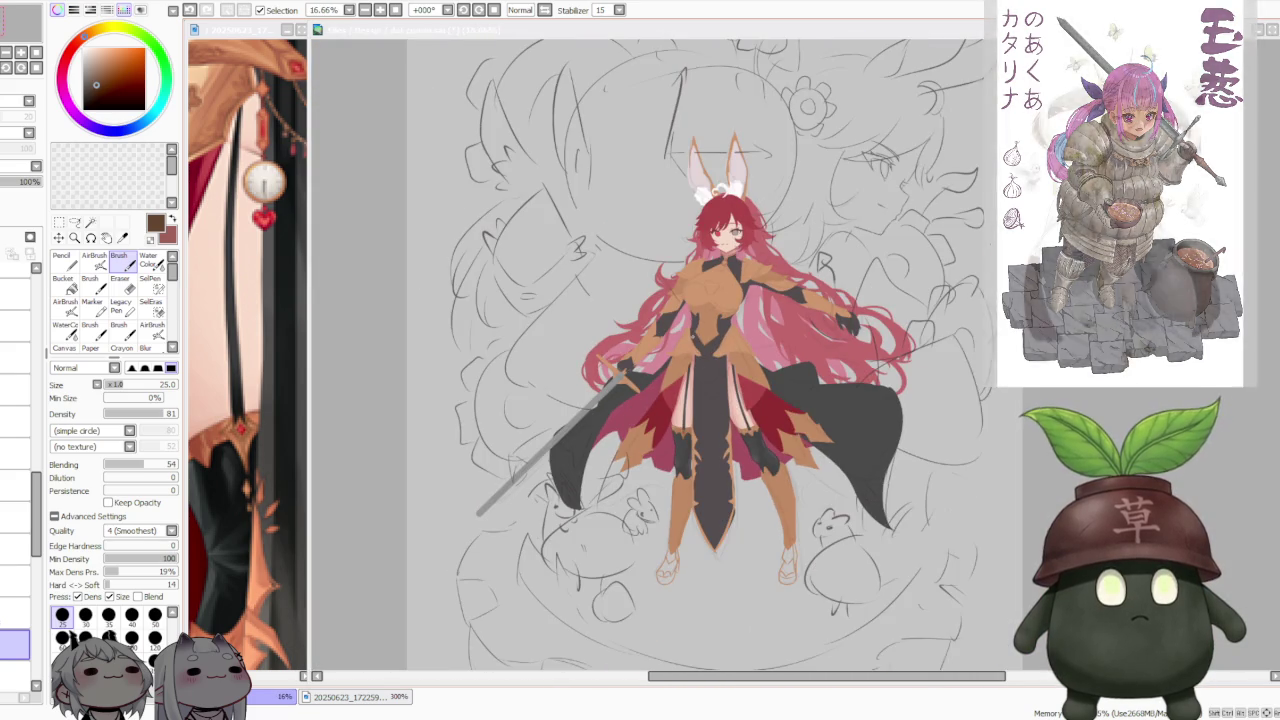
pyautogui.scroll(2, 695, 335)
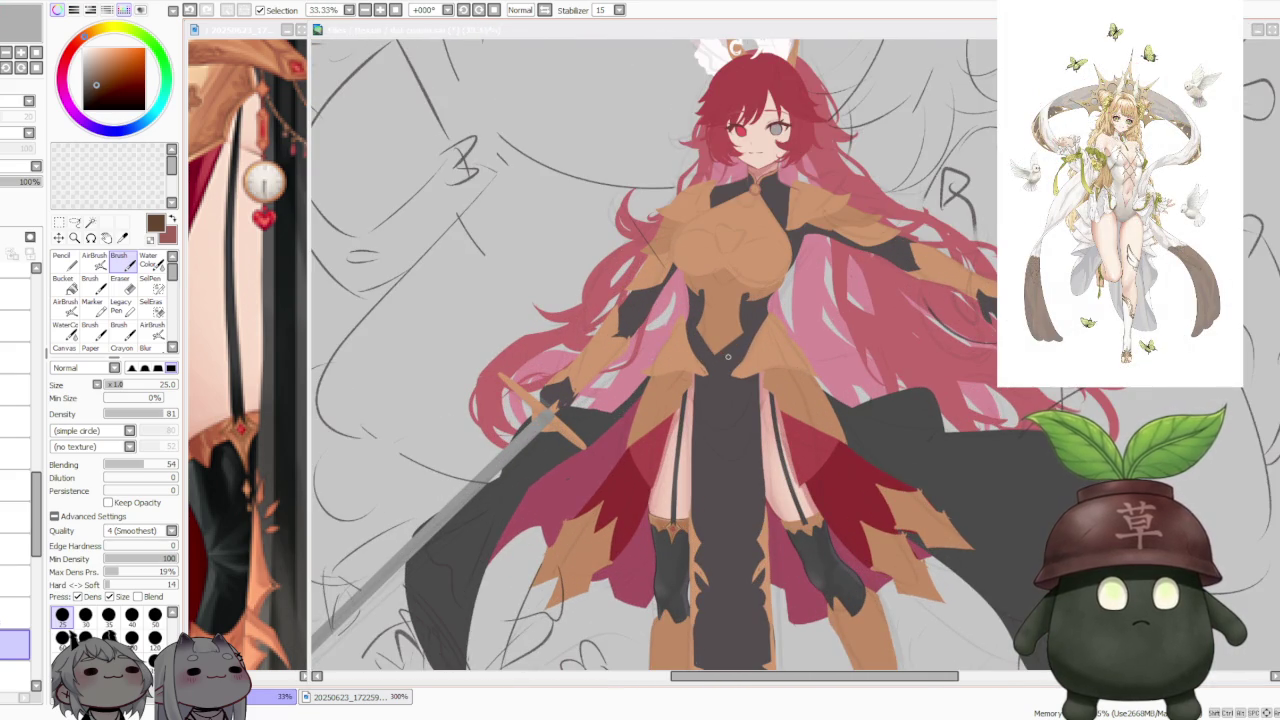
pyautogui.scroll(-2, 728, 356)
pyautogui.scroll(-1, 728, 356)
pyautogui.scroll(2, 725, 367)
pyautogui.scroll(2, 722, 367)
pyautogui.scroll(-2, 720, 368)
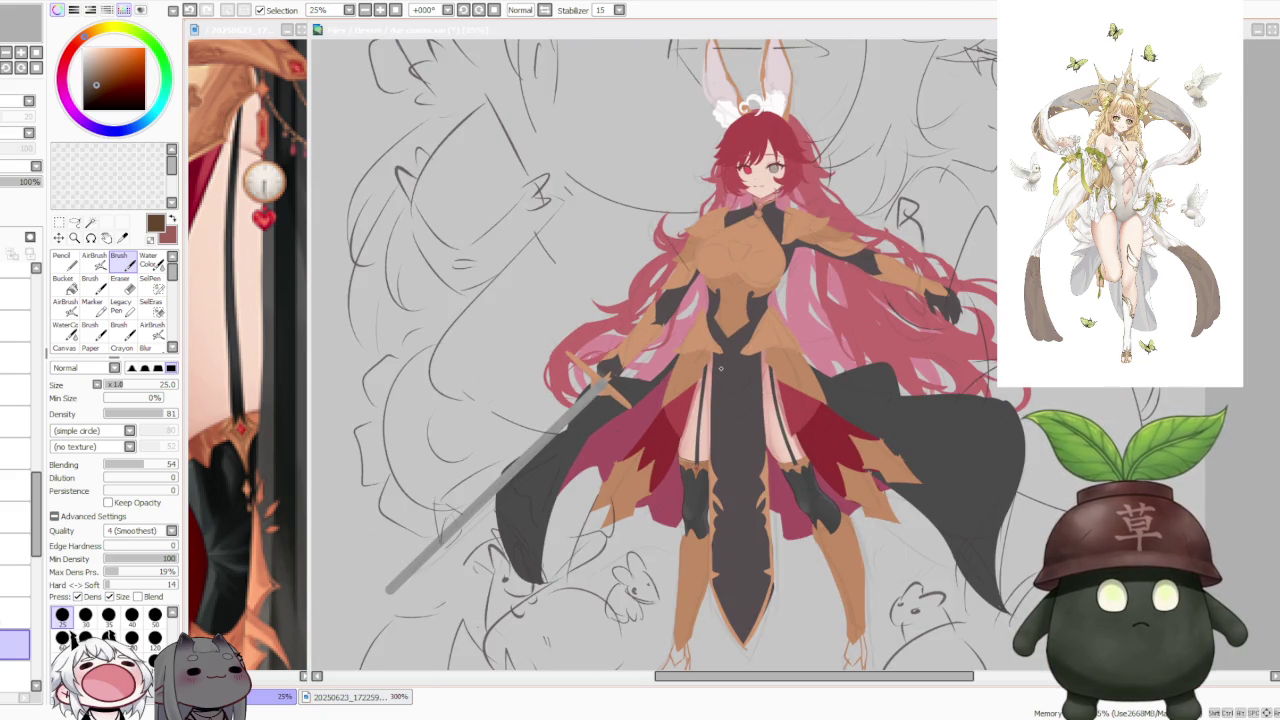
pyautogui.scroll(4, 703, 466)
pyautogui.scroll(2, 703, 466)
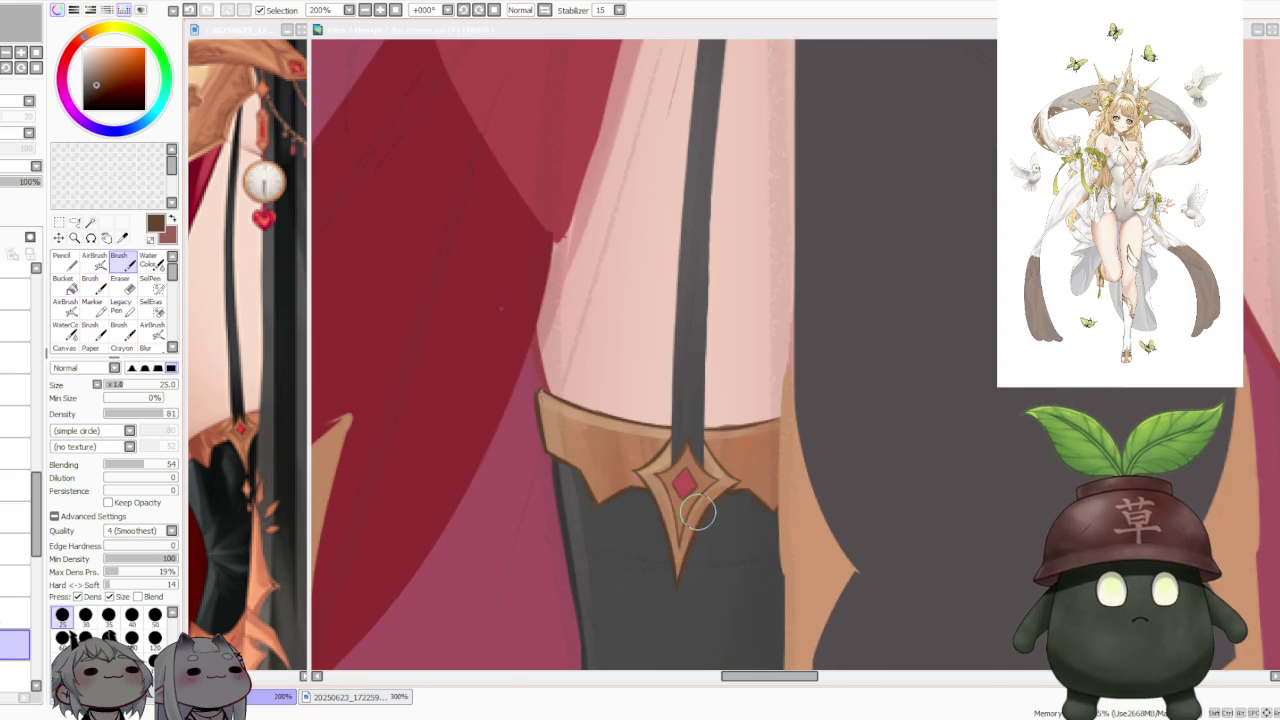
pyautogui.scroll(2, 710, 450)
pyautogui.scroll(-2, 714, 441)
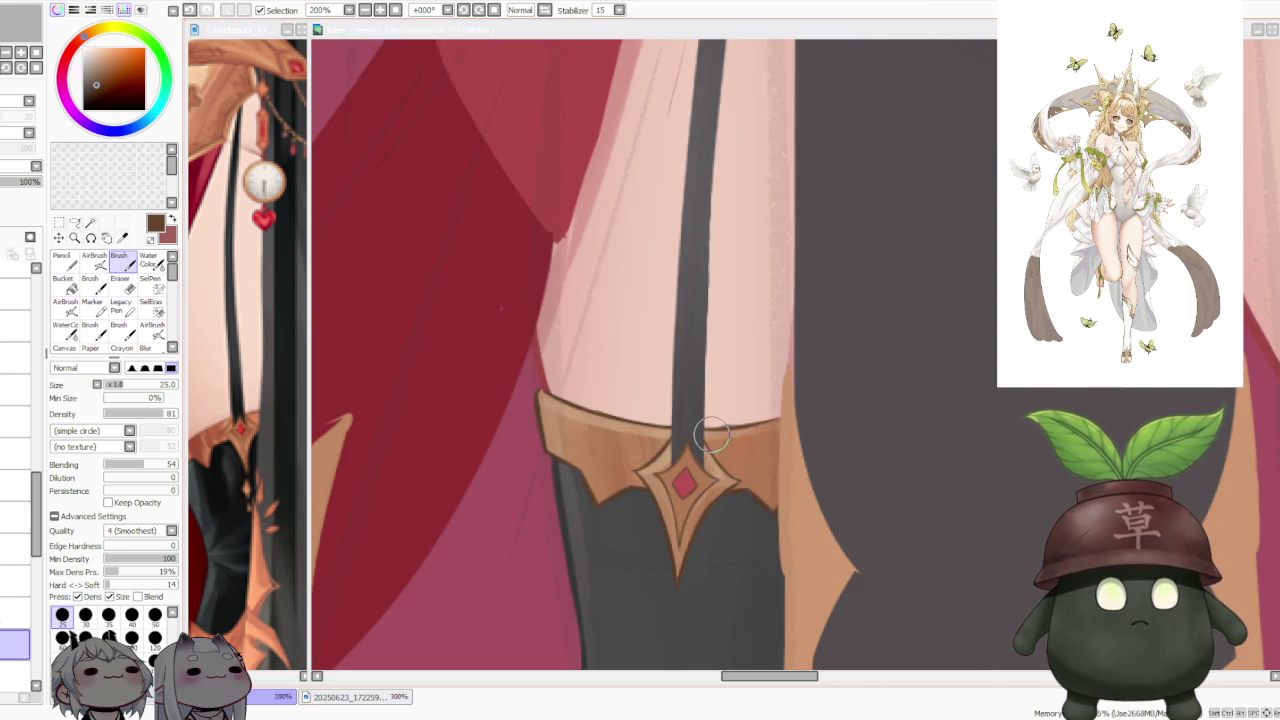
pyautogui.scroll(-1, 712, 440)
pyautogui.scroll(-1, 695, 432)
pyautogui.scroll(-2, 692, 430)
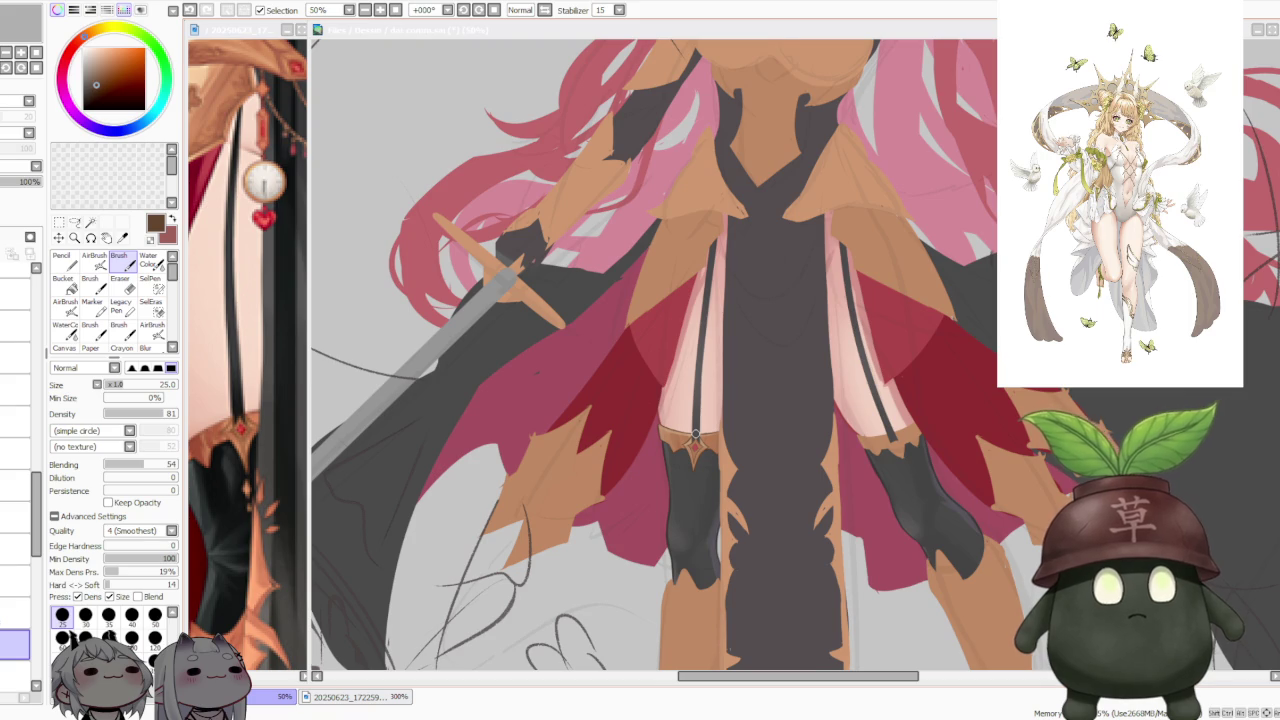
pyautogui.scroll(-1, 693, 435)
pyautogui.scroll(2, 692, 435)
pyautogui.scroll(1, 690, 435)
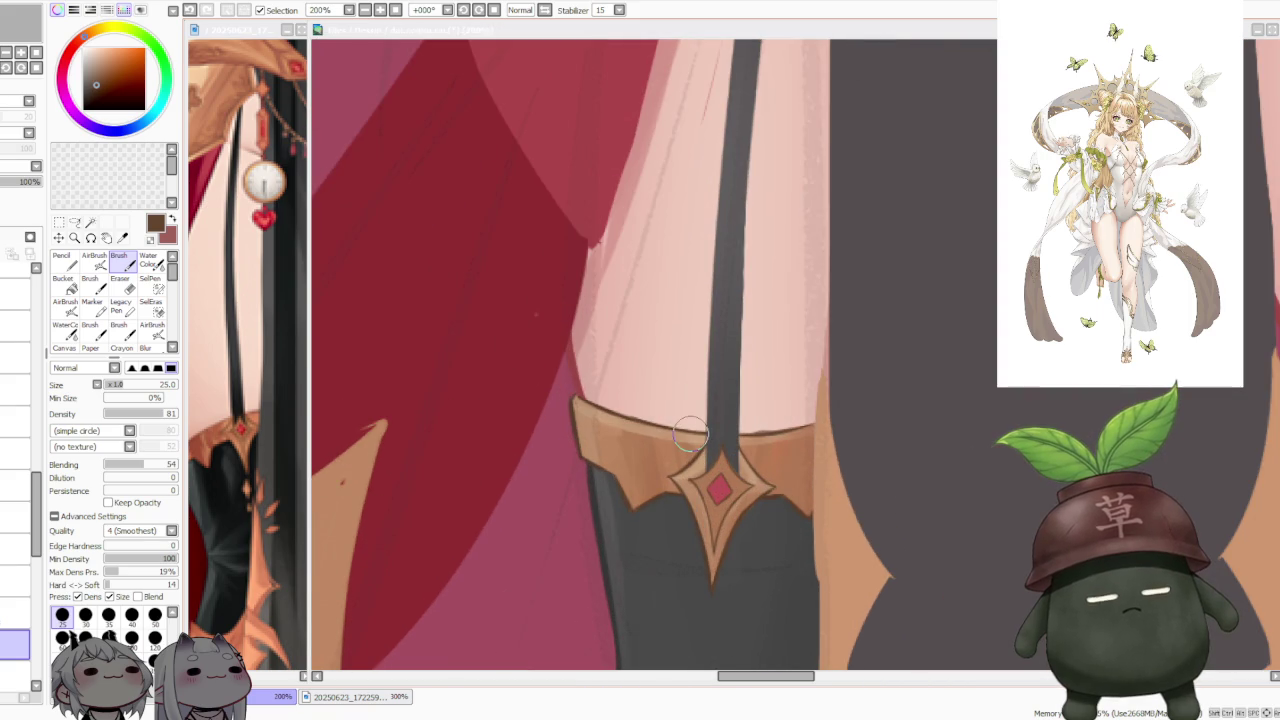
pyautogui.scroll(1, 600, 391)
pyautogui.scroll(-1, 600, 366)
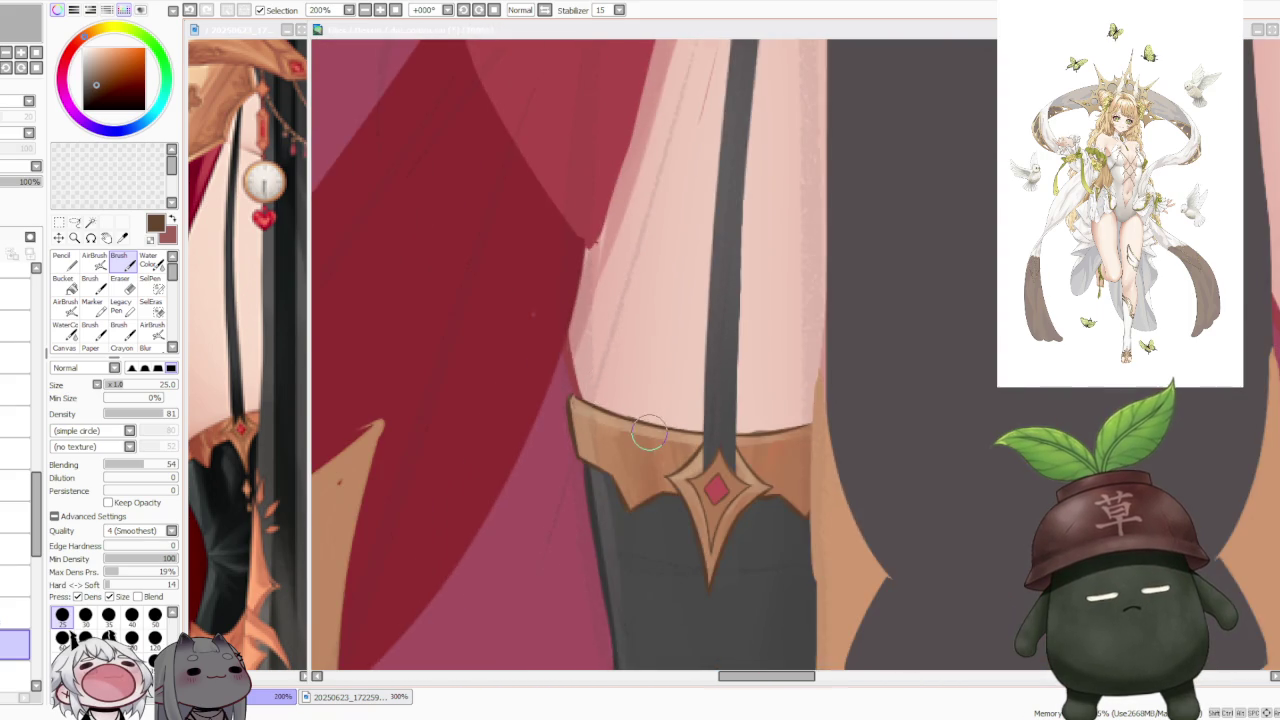
pyautogui.scroll(-1, 648, 432)
pyautogui.scroll(-2, 655, 428)
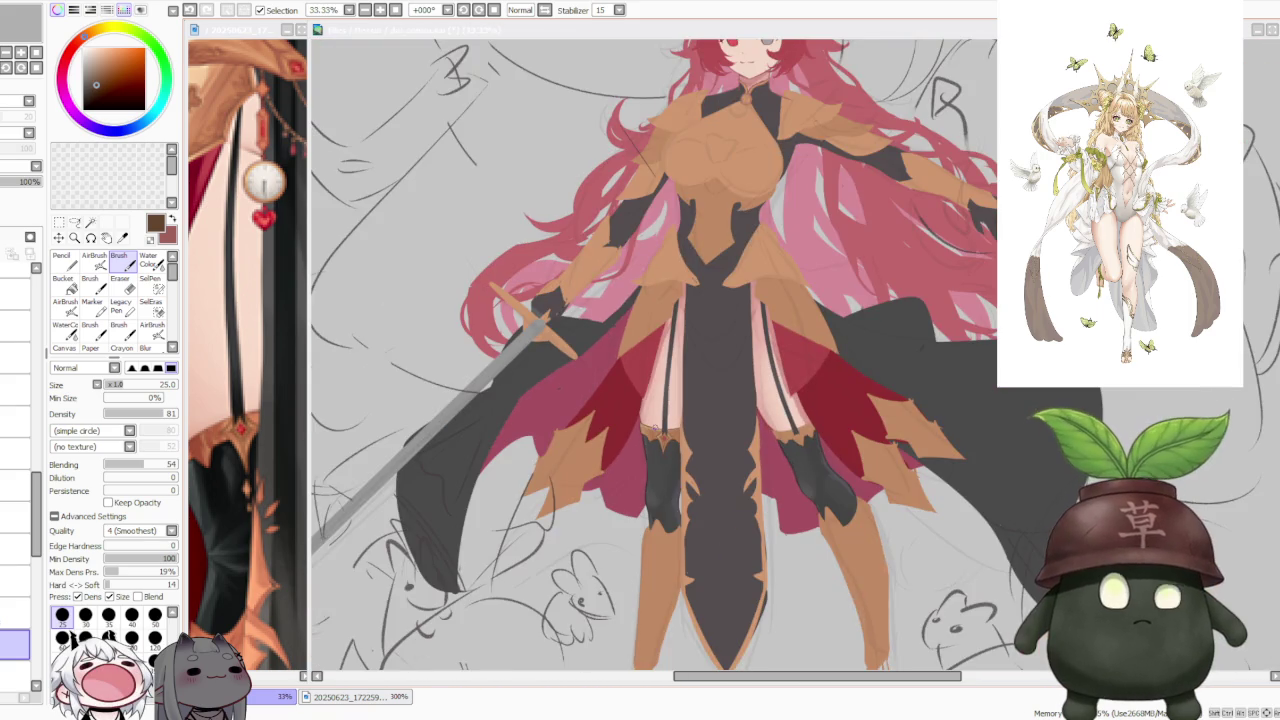
pyautogui.scroll(-1, 655, 430)
pyautogui.scroll(-1, 655, 430)
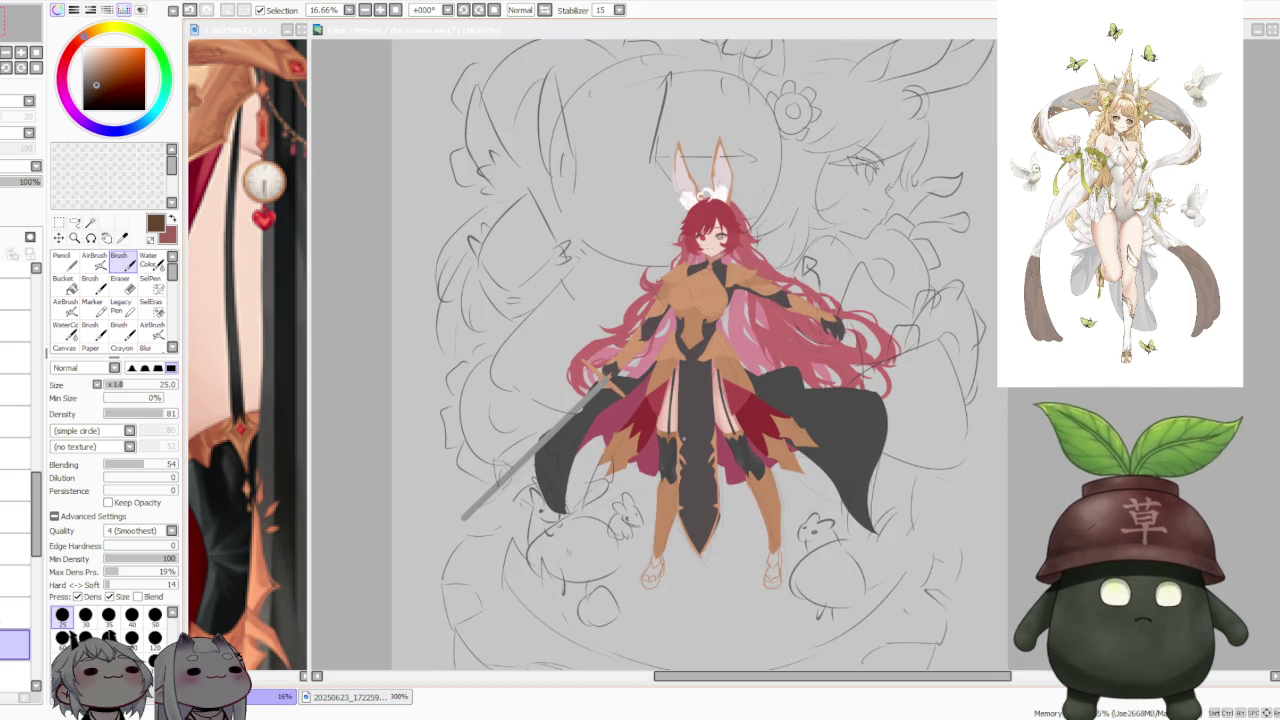
pyautogui.scroll(1, 664, 392)
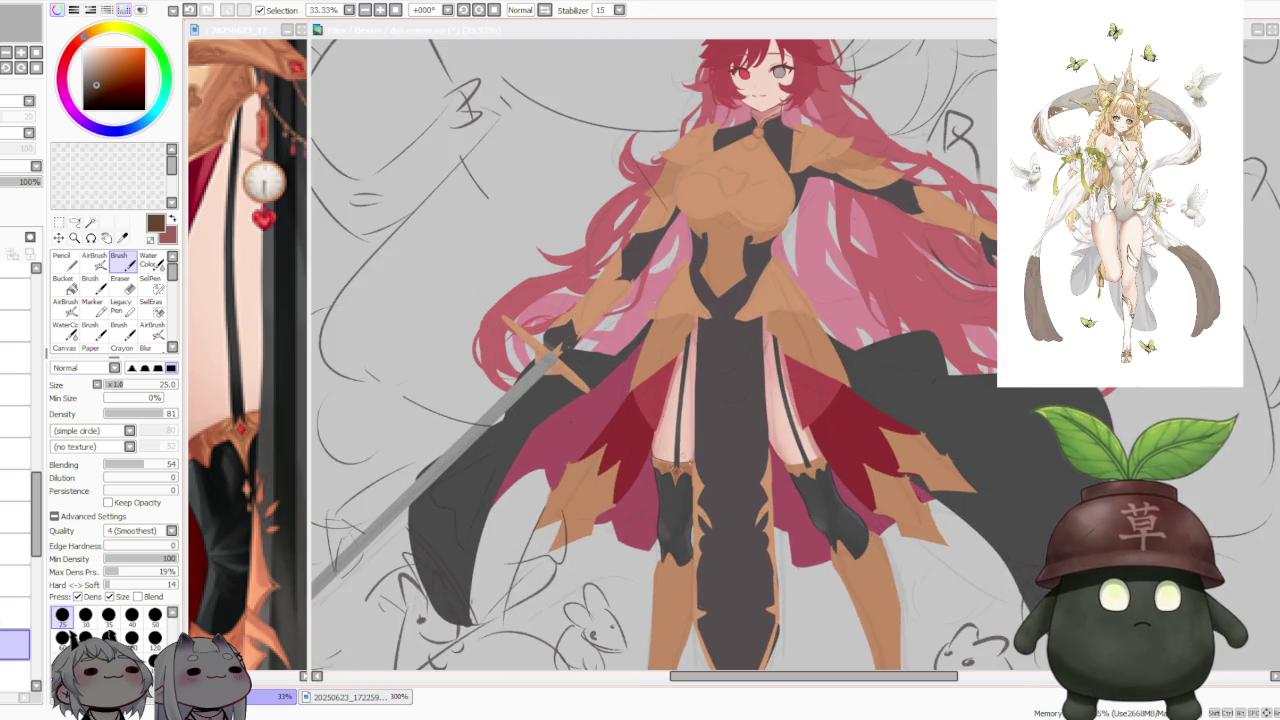
pyautogui.scroll(2, 676, 443)
pyautogui.scroll(2, 676, 443)
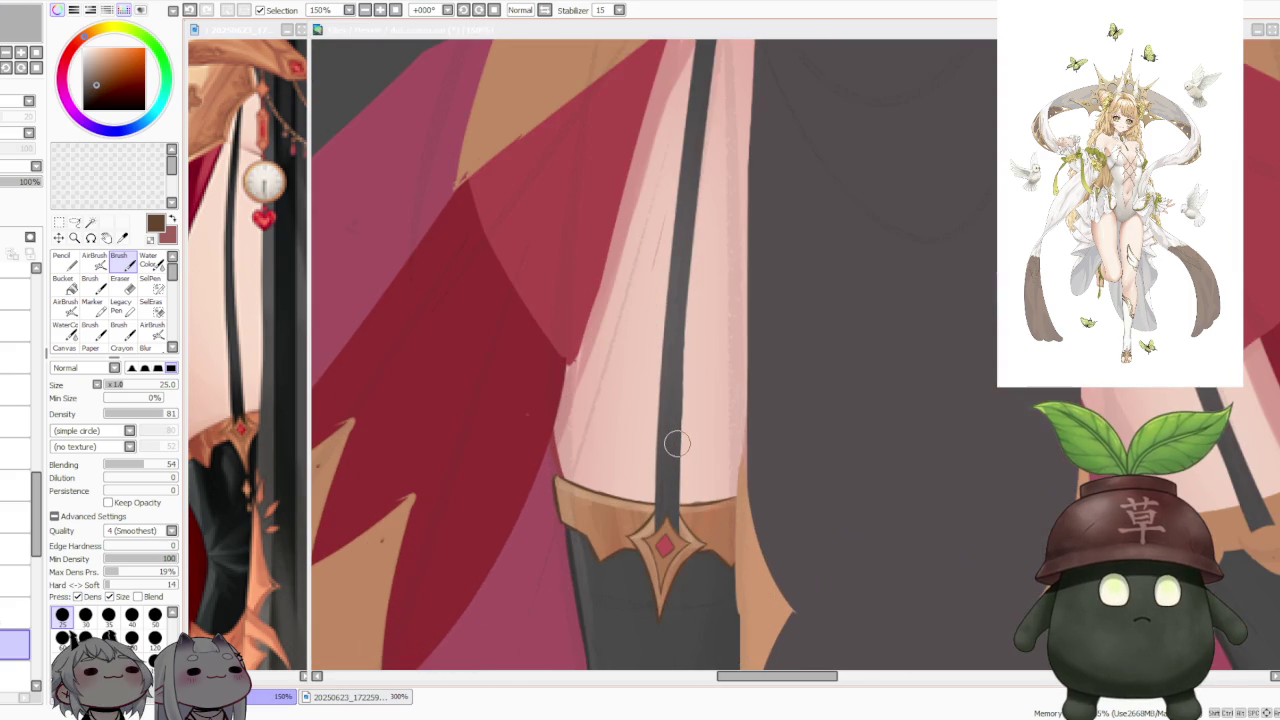
pyautogui.scroll(-6, 676, 443)
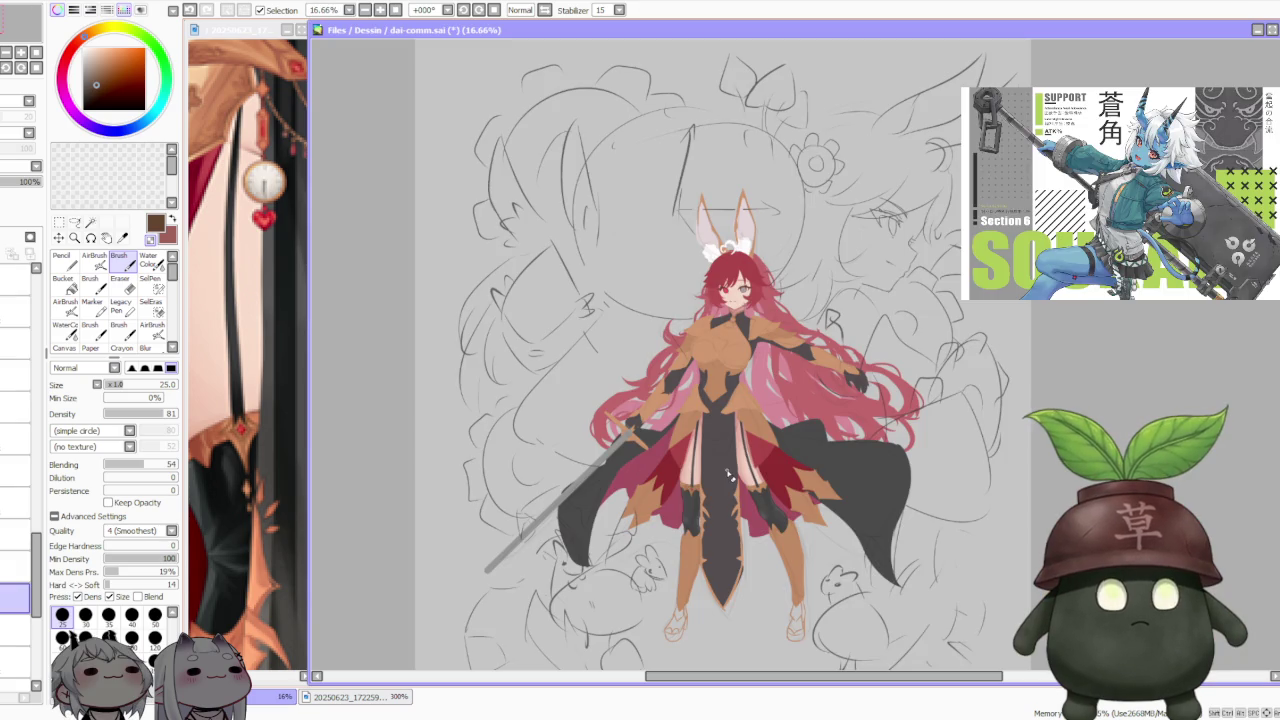
pyautogui.scroll(-2, 268, 305)
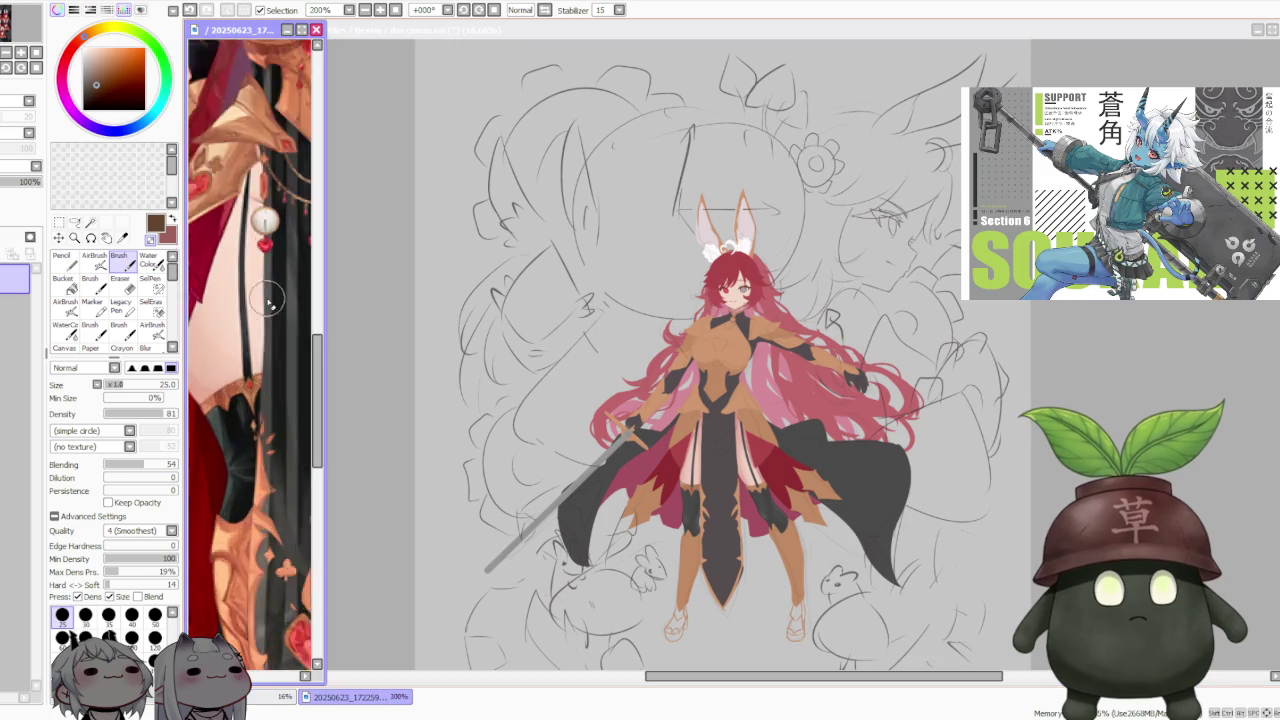
pyautogui.scroll(-2, 268, 305)
pyautogui.scroll(-1, 270, 303)
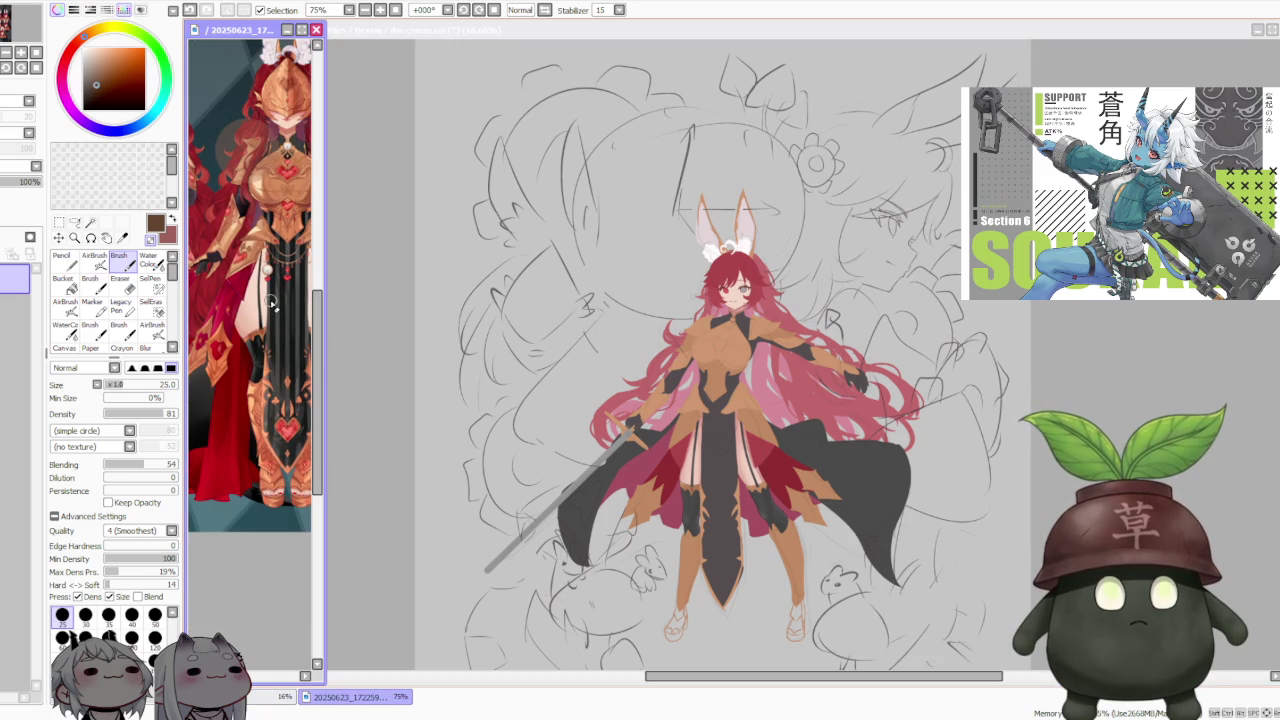
pyautogui.scroll(1, 262, 308)
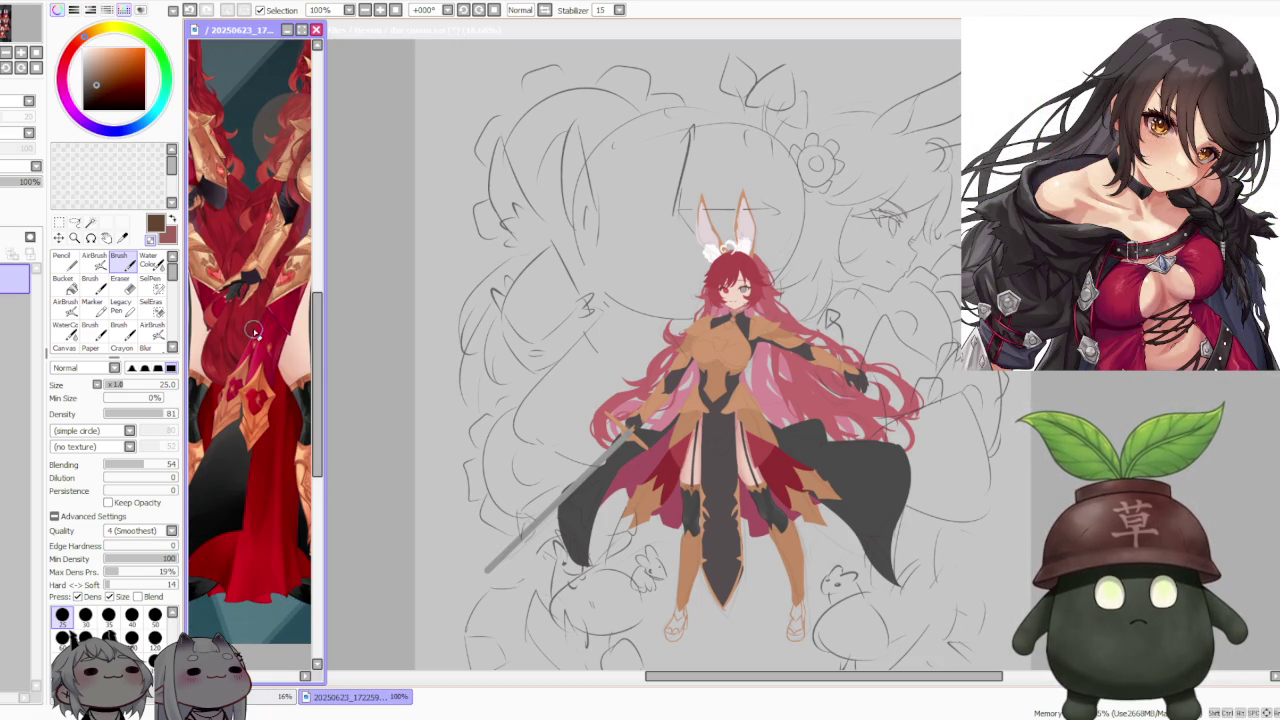
pyautogui.scroll(-1, 255, 333)
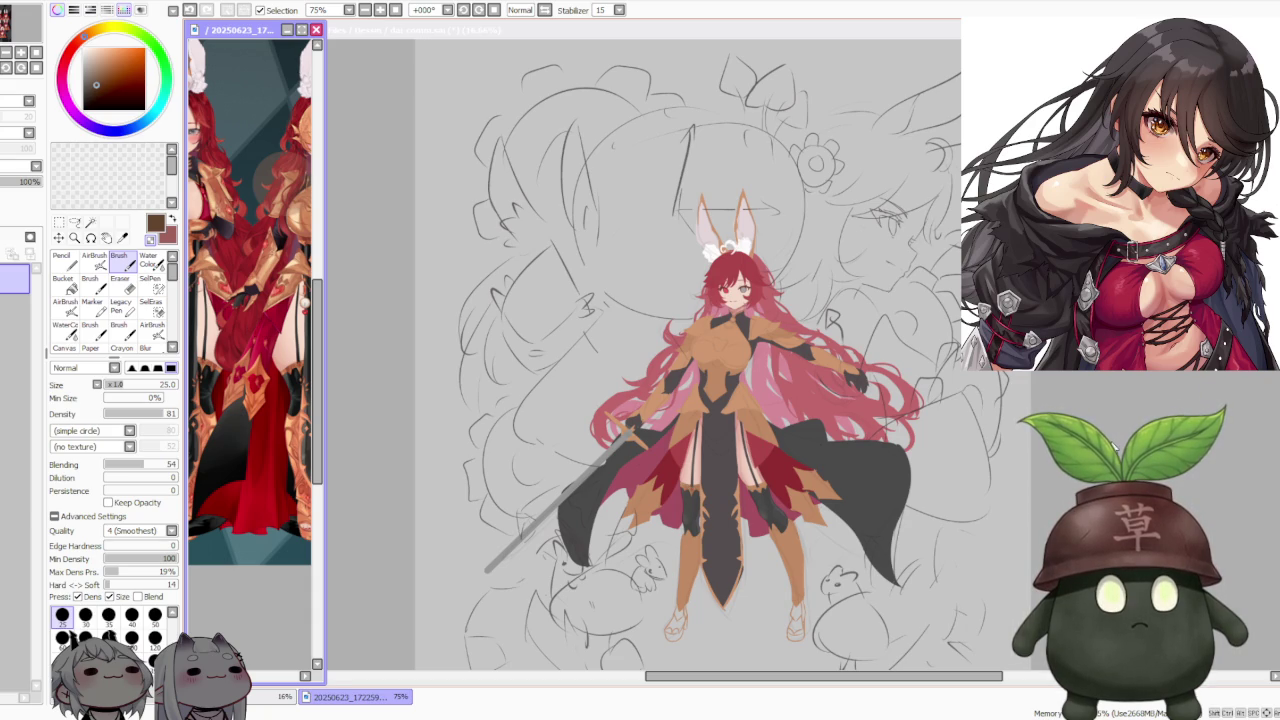
pyautogui.click(960, 410)
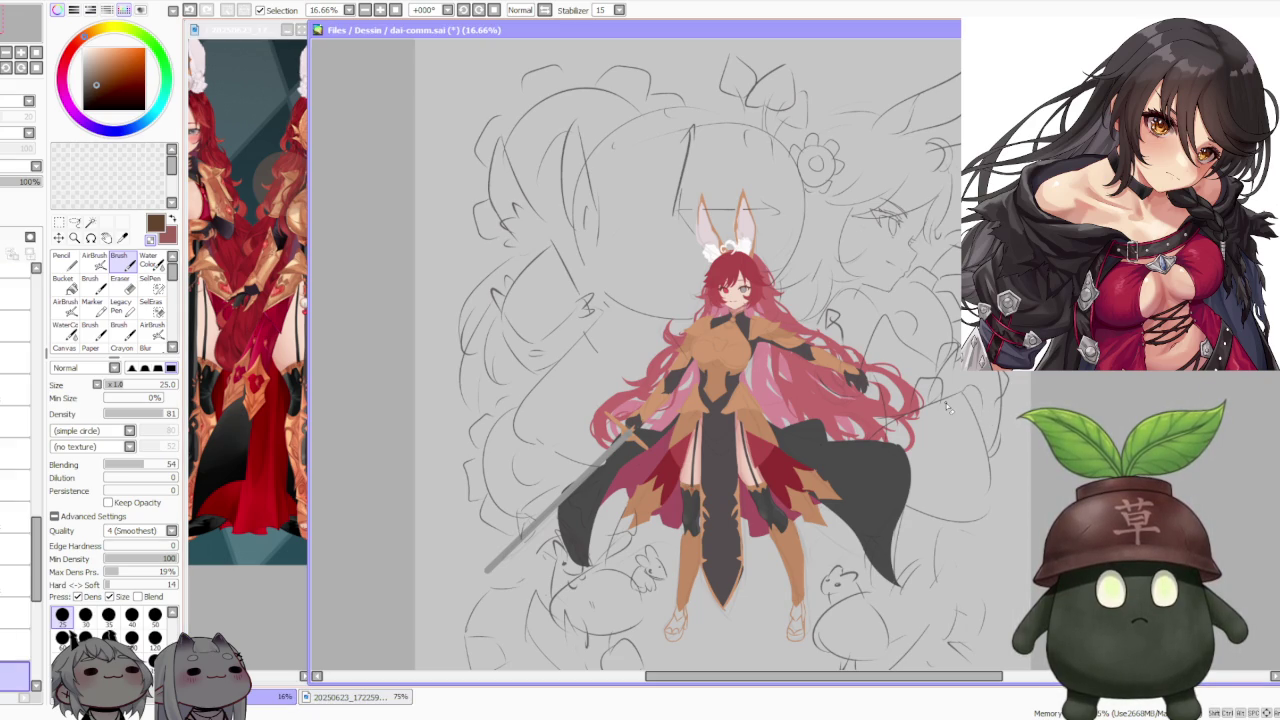
pyautogui.click(295, 373)
pyautogui.scroll(-3, 295, 373)
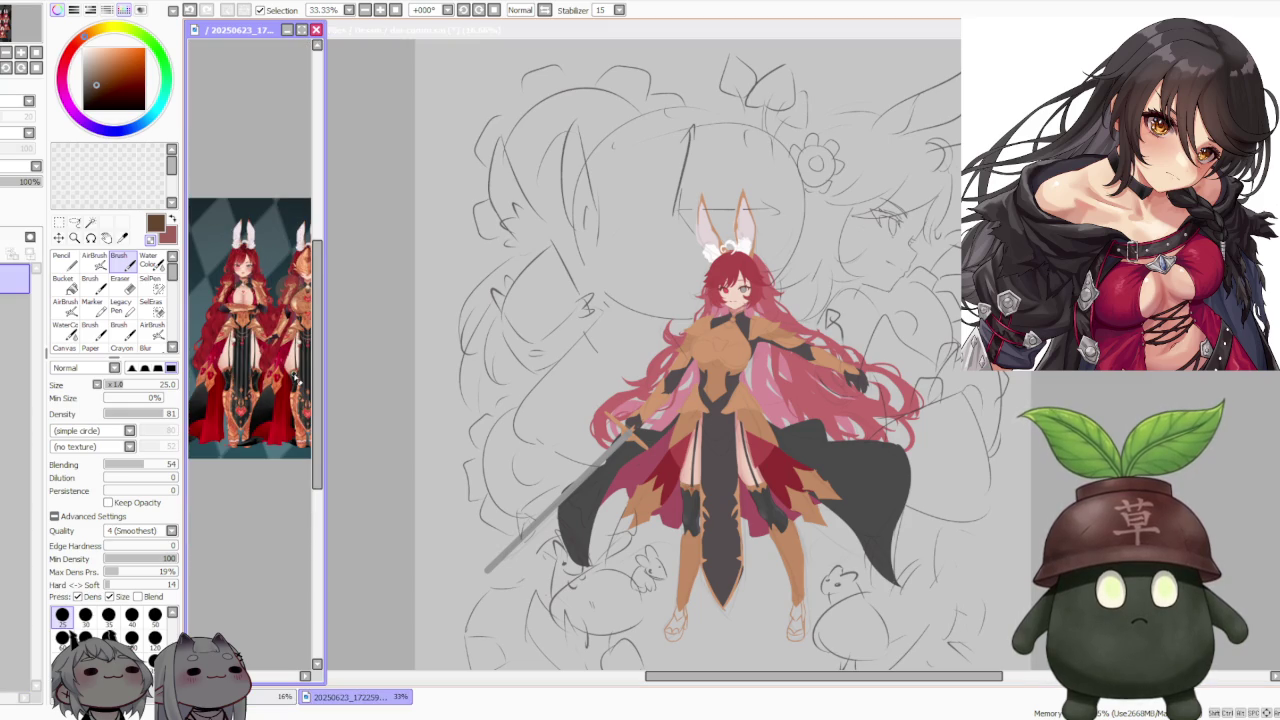
pyautogui.scroll(-1, 295, 364)
pyautogui.scroll(1, 295, 364)
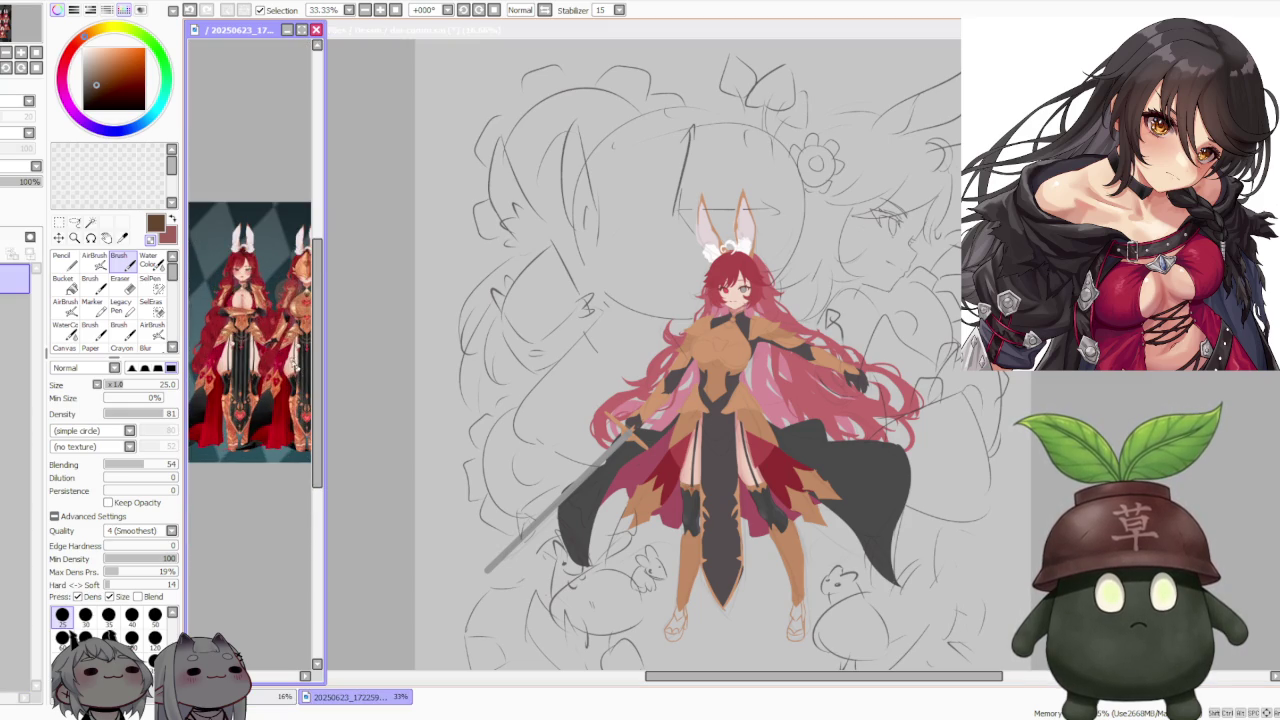
pyautogui.scroll(1, 295, 364)
pyautogui.scroll(1, 262, 358)
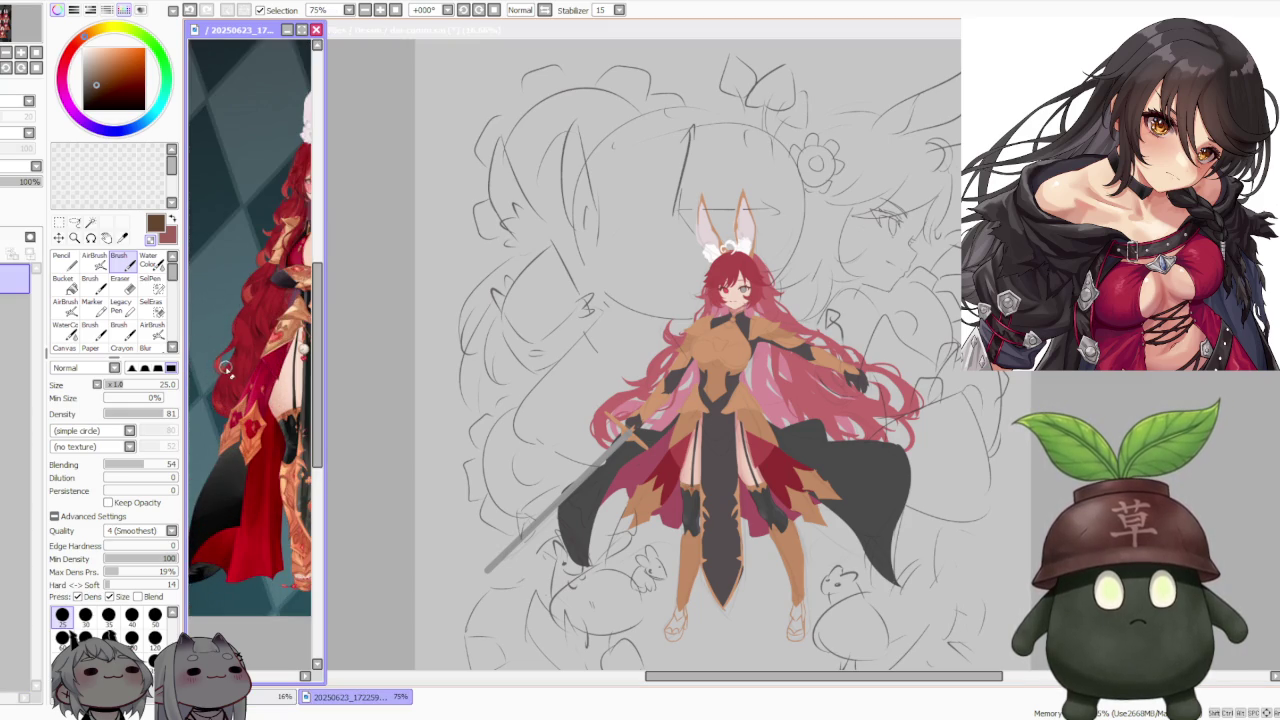
pyautogui.scroll(-1, 240, 370)
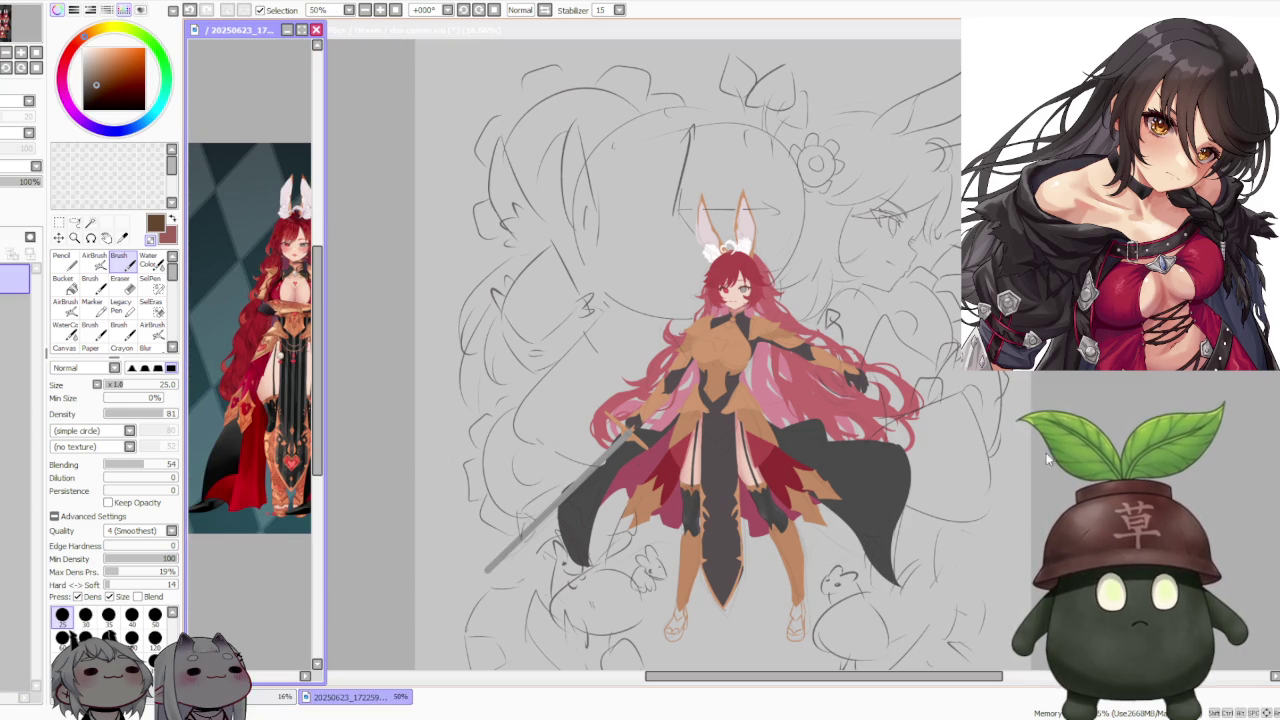
pyautogui.hotkey('ctrl', 'Tab')
pyautogui.scroll(1, 800, 450)
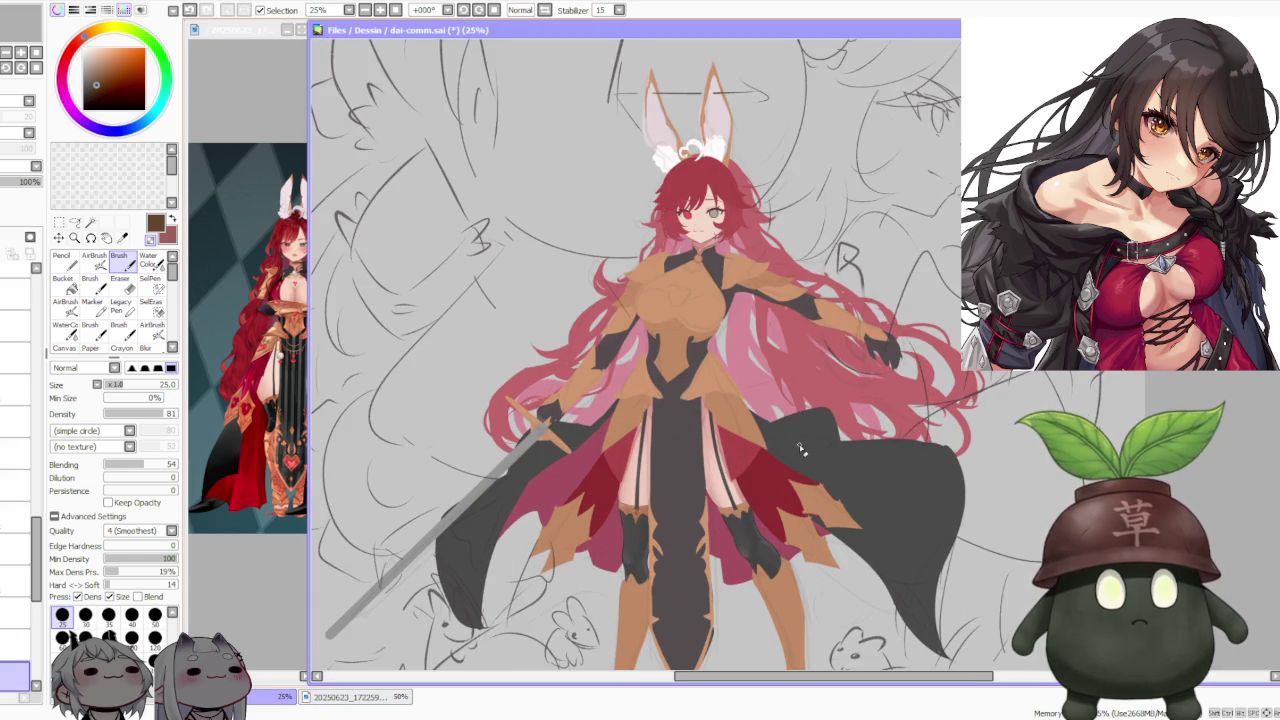
pyautogui.scroll(-1, 800, 450)
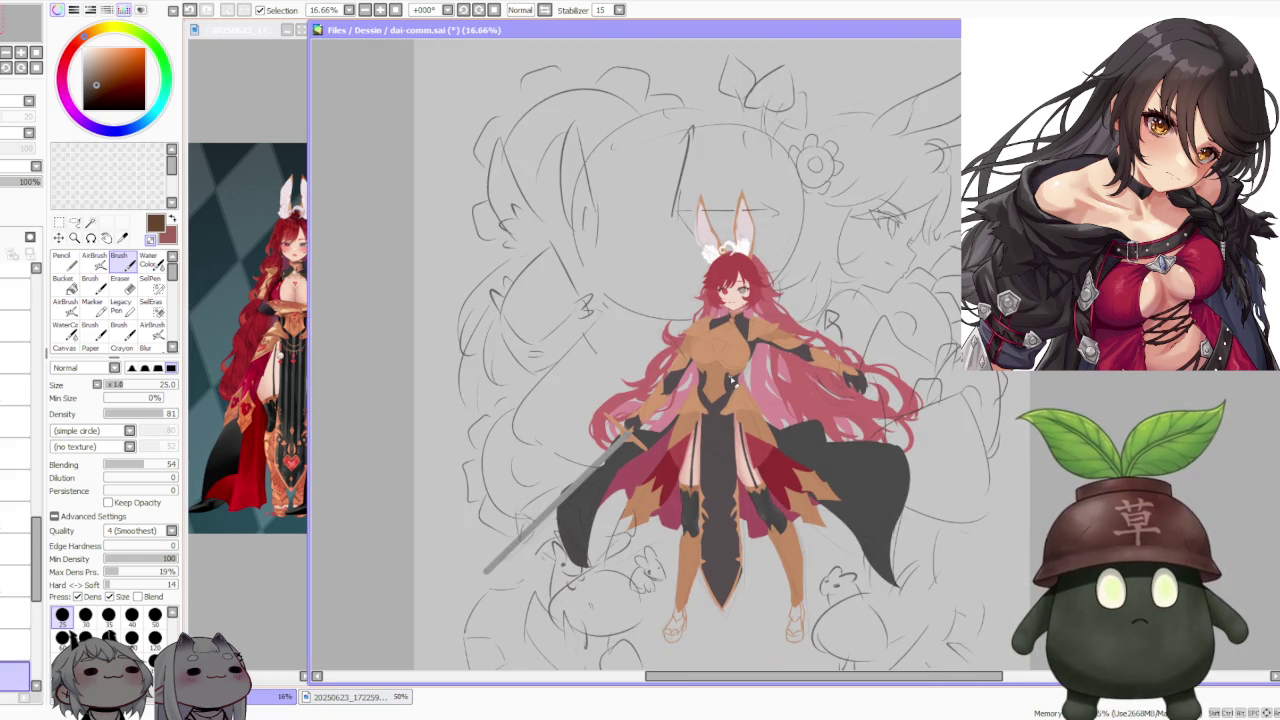
pyautogui.scroll(1, 733, 381)
pyautogui.scroll(-1, 732, 381)
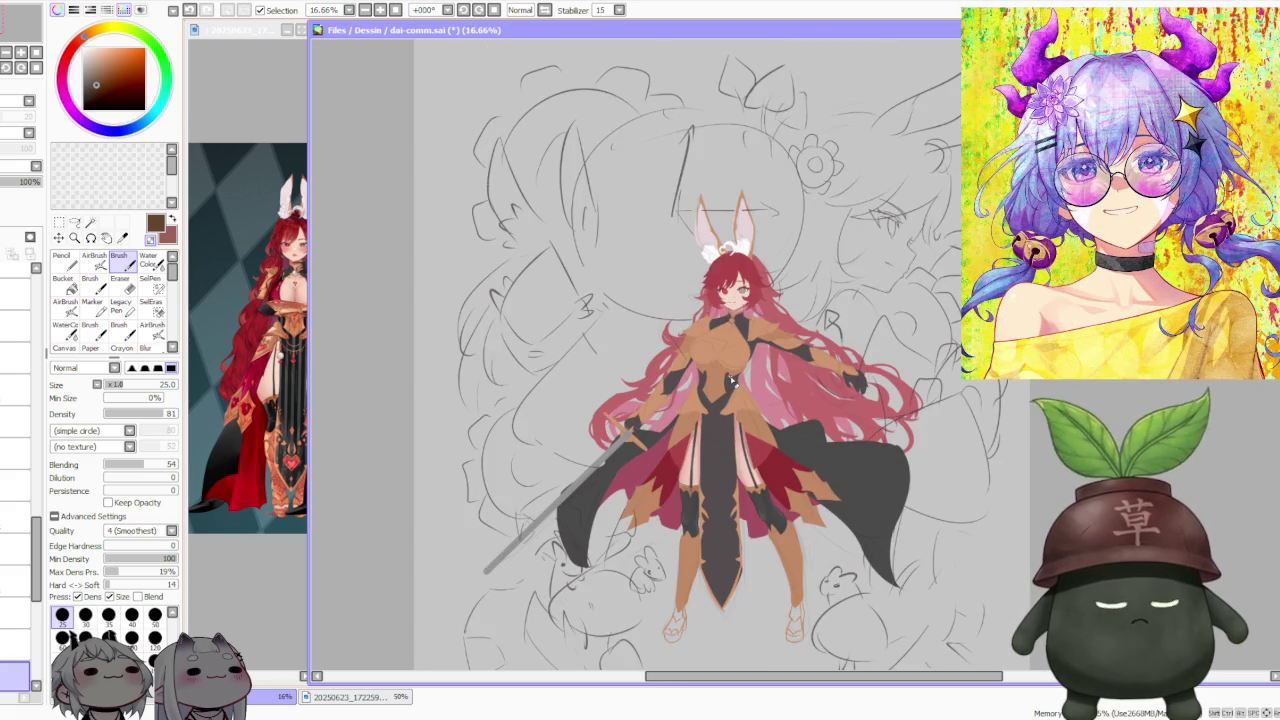
pyautogui.scroll(-1, 733, 381)
pyautogui.scroll(1, 703, 265)
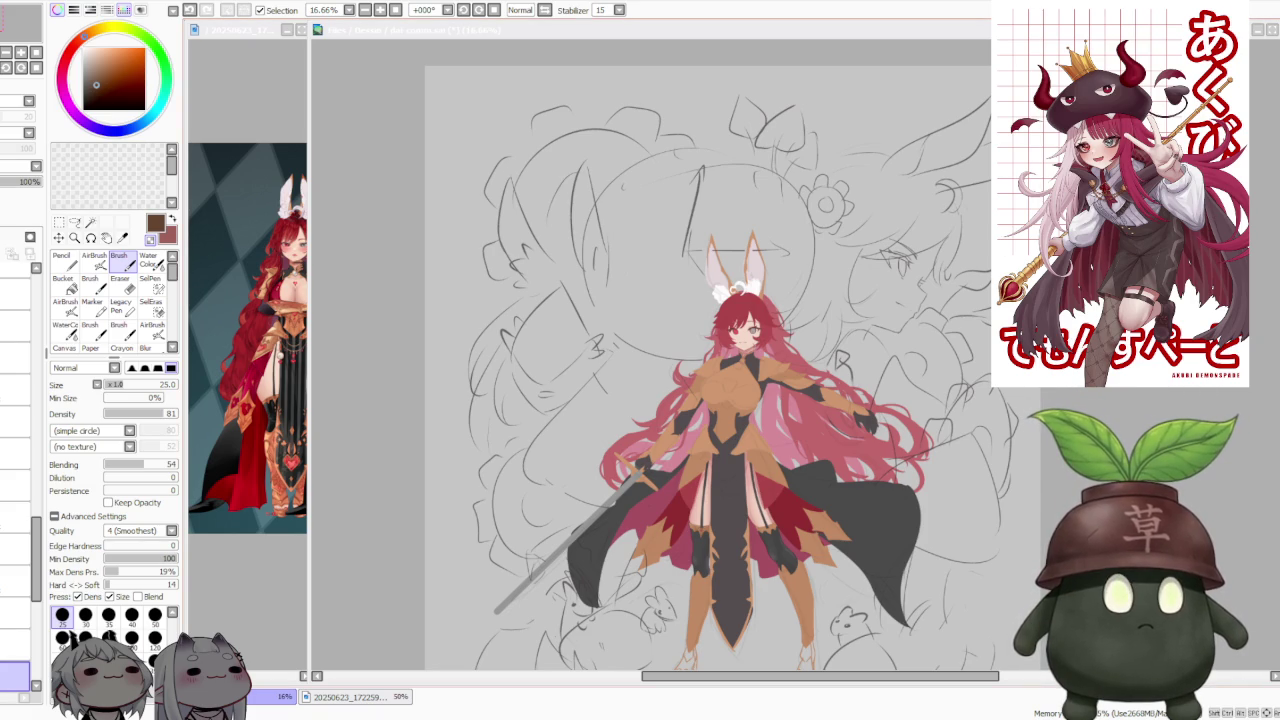
# Step: Zoom out to the whole swordswoman, then zoom to about 150% on her left garter
pyautogui.scroll(1, 970, 550)
pyautogui.scroll(-1, 970, 550)
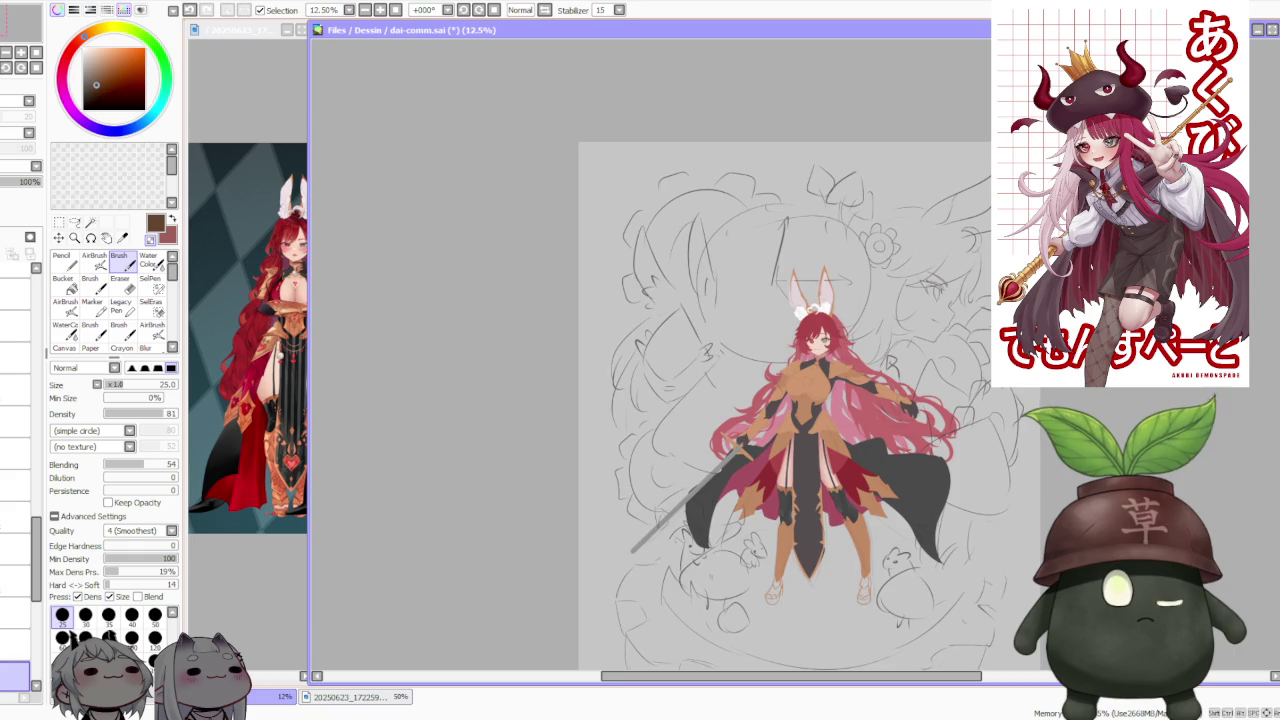
pyautogui.scroll(1, 927, 551)
pyautogui.scroll(1, 898, 438)
pyautogui.scroll(-1, 898, 438)
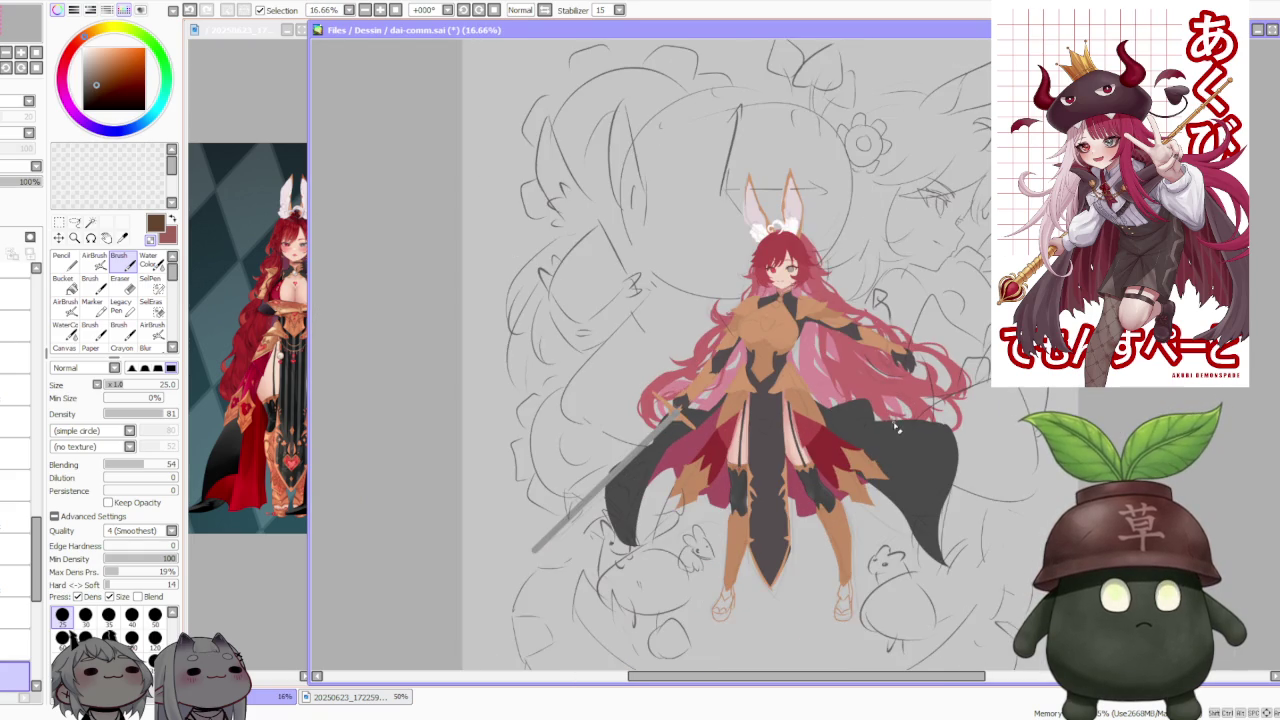
pyautogui.scroll(1, 770, 370)
pyautogui.scroll(2, 754, 330)
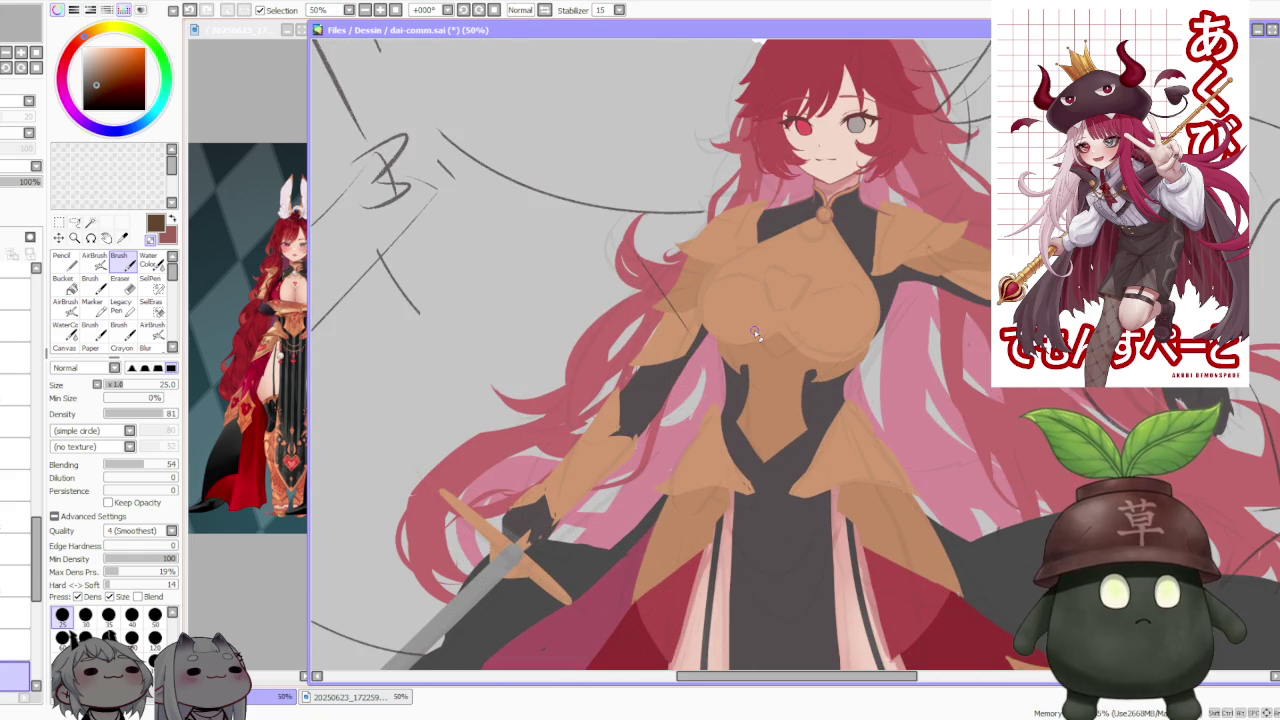
pyautogui.scroll(-1, 754, 330)
pyautogui.scroll(-1, 754, 330)
pyautogui.scroll(-1, 756, 330)
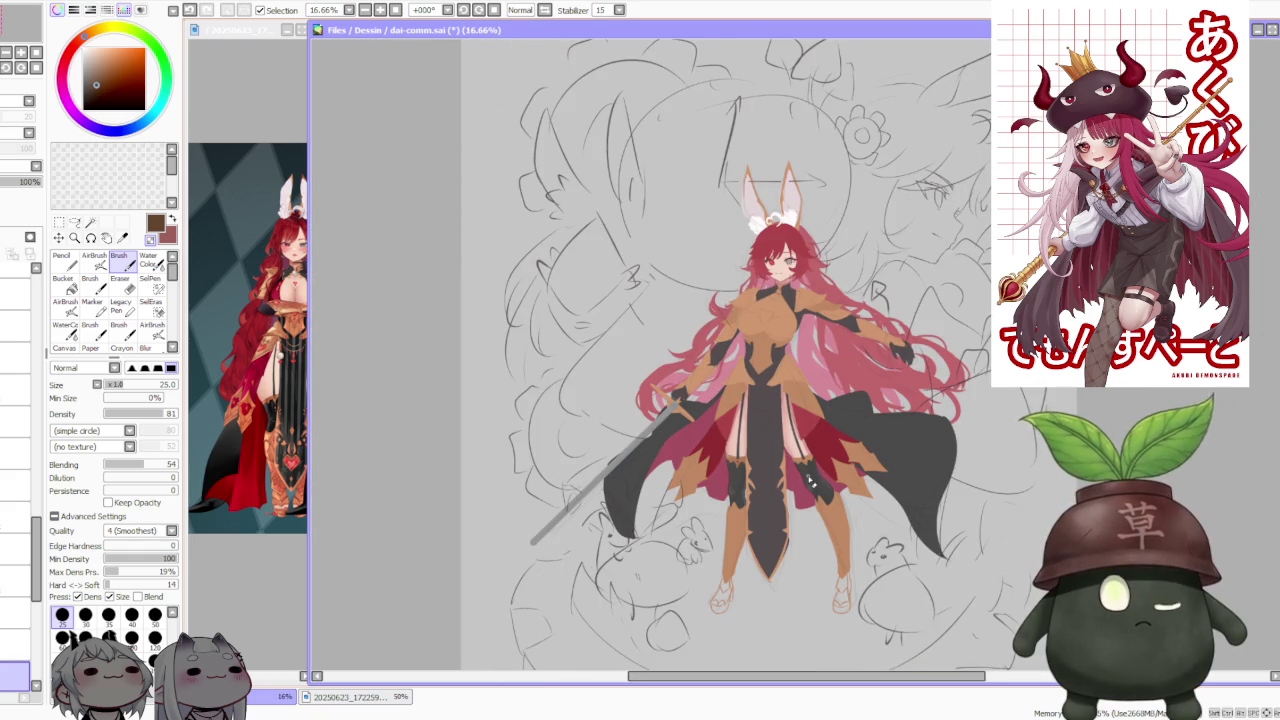
pyautogui.scroll(2, 790, 500)
pyautogui.scroll(2, 727, 470)
pyautogui.scroll(-2, 727, 470)
pyautogui.scroll(-1, 727, 470)
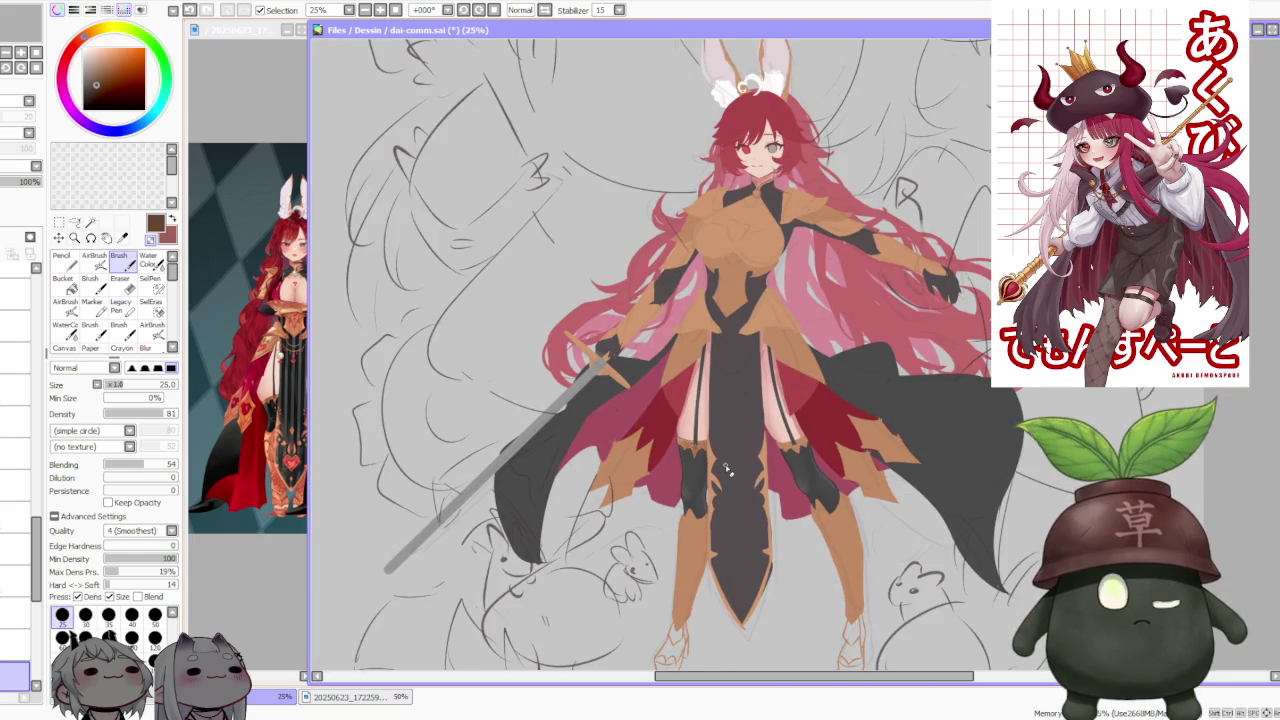
pyautogui.scroll(-1, 727, 470)
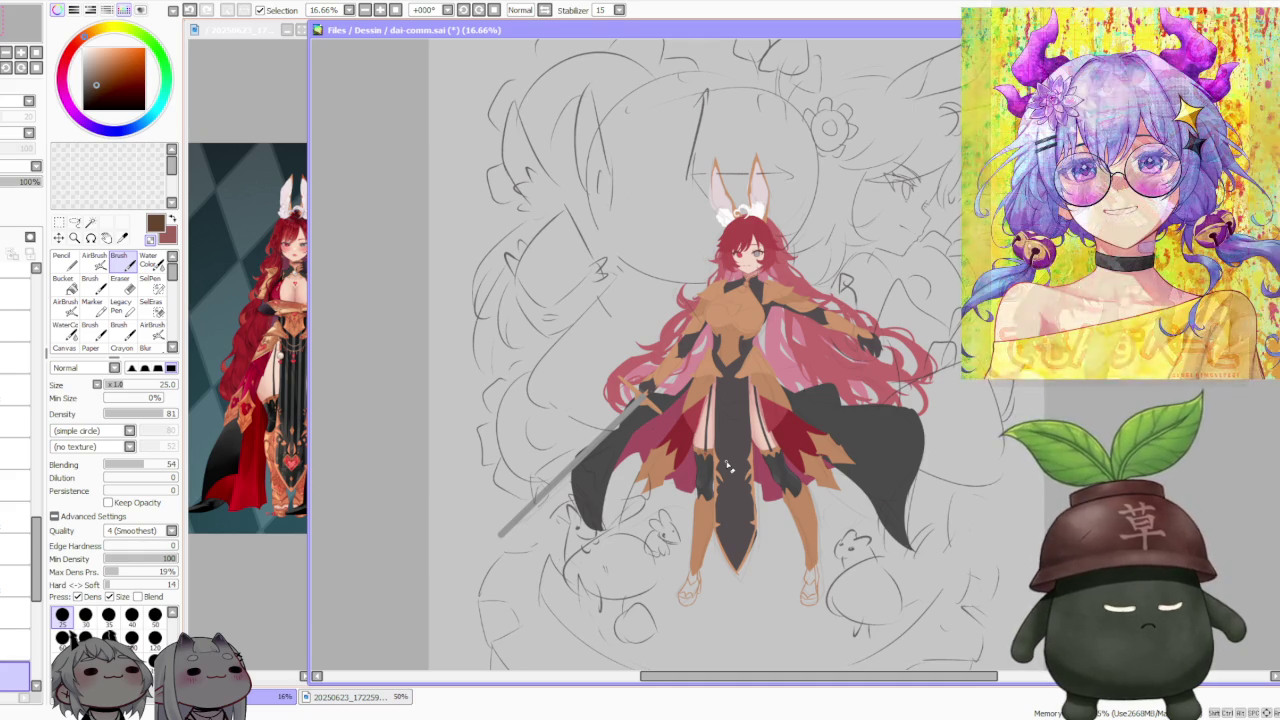
pyautogui.scroll(2, 727, 470)
pyautogui.scroll(3, 713, 418)
pyautogui.scroll(-2, 705, 497)
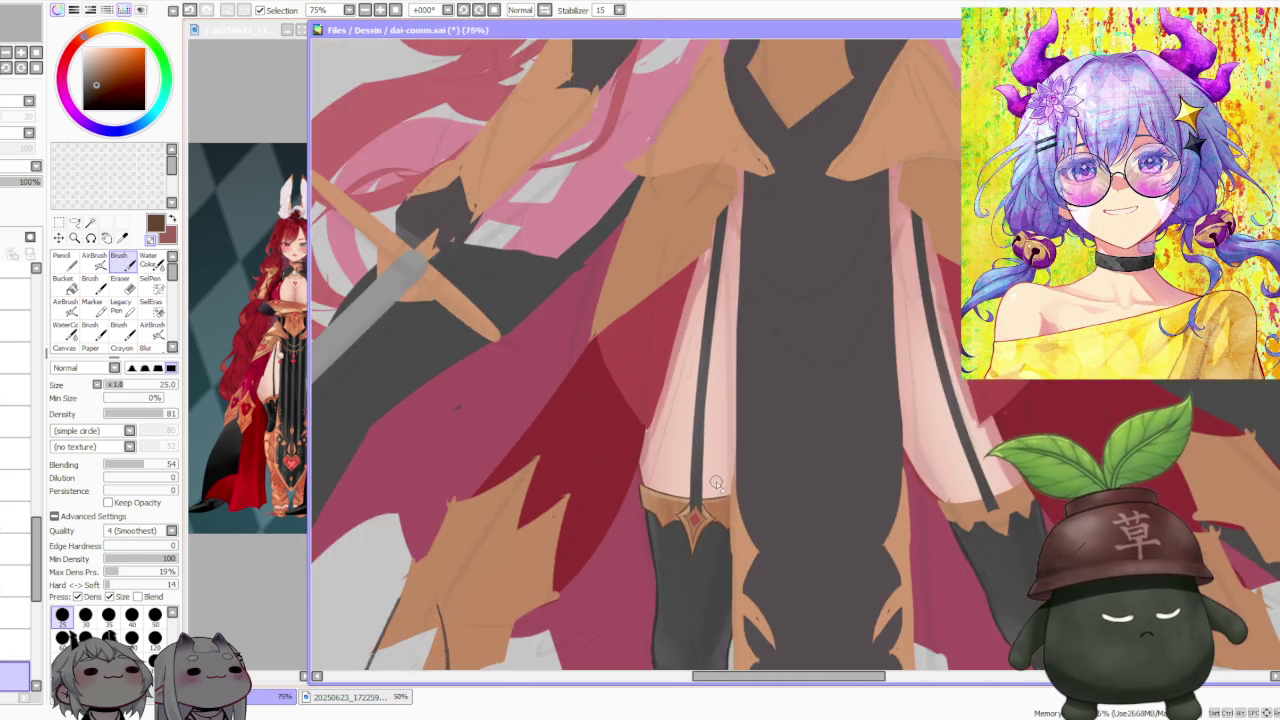
pyautogui.scroll(3, 680, 497)
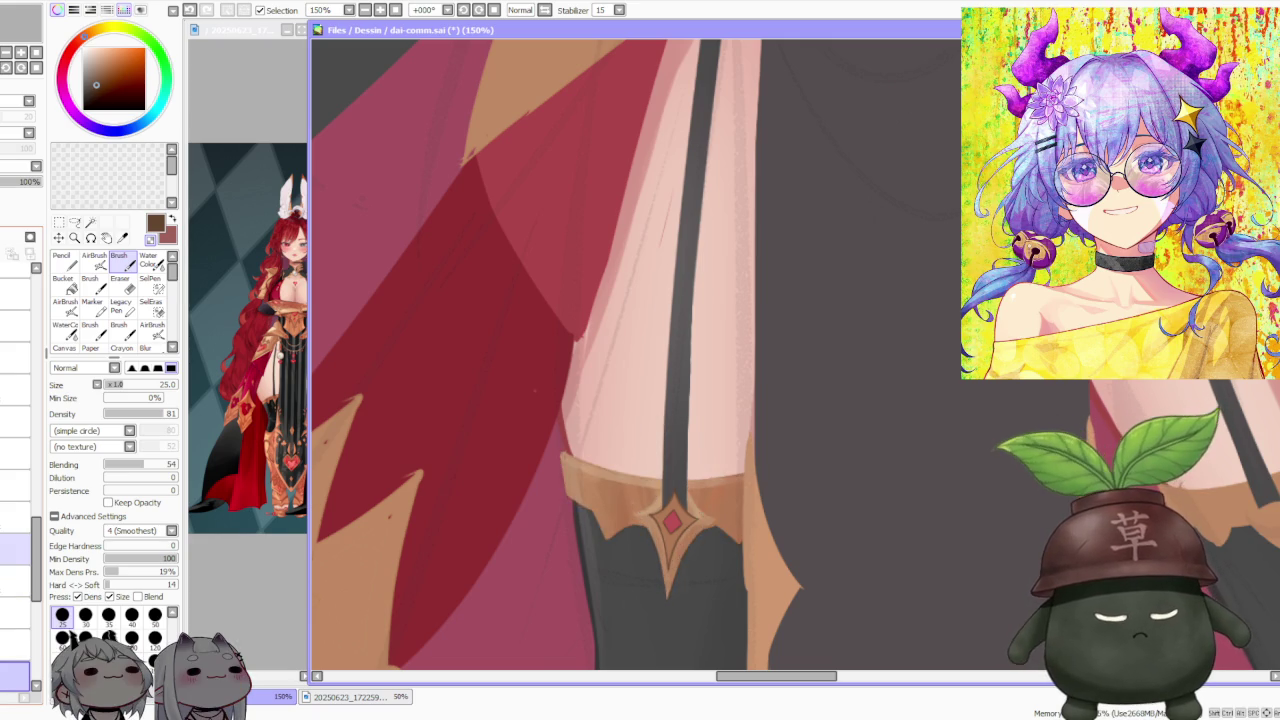
# Step: Select the gem layer, sample a lightened red from the garter gem, and set brush size 50
pyautogui.hotkey('ctrl', 'z')
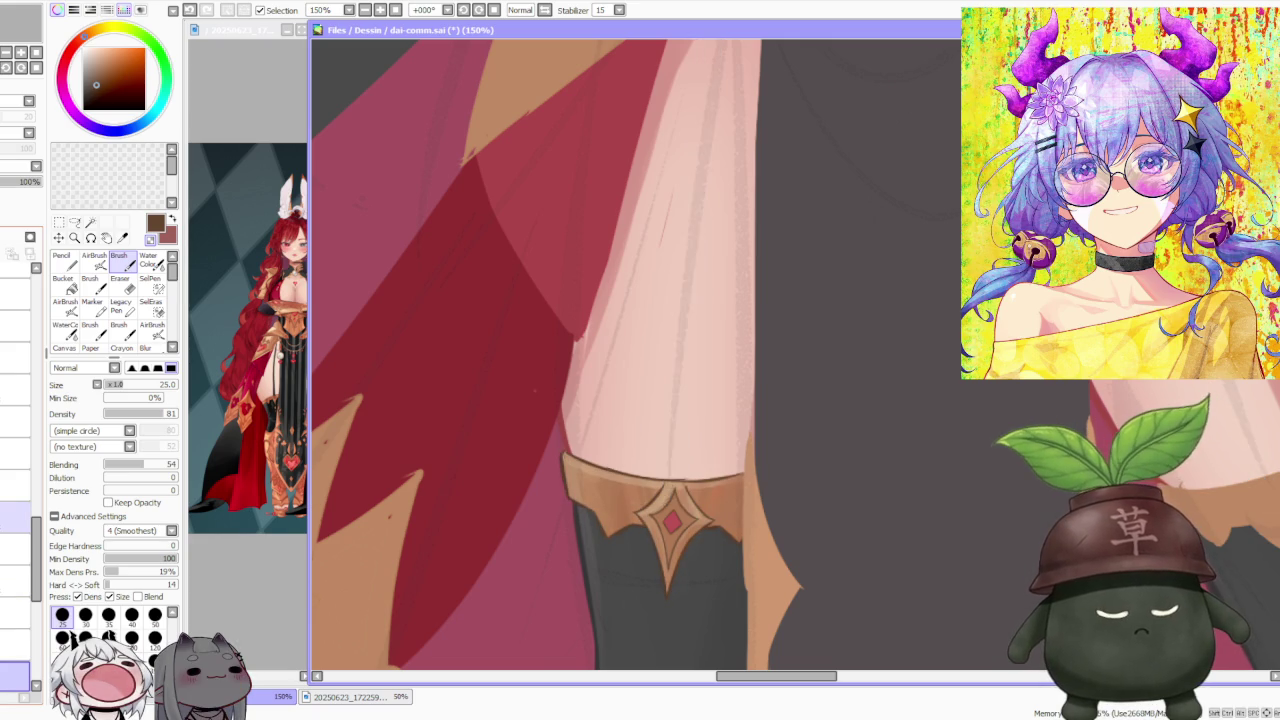
pyautogui.hotkey('ctrl', 'y')
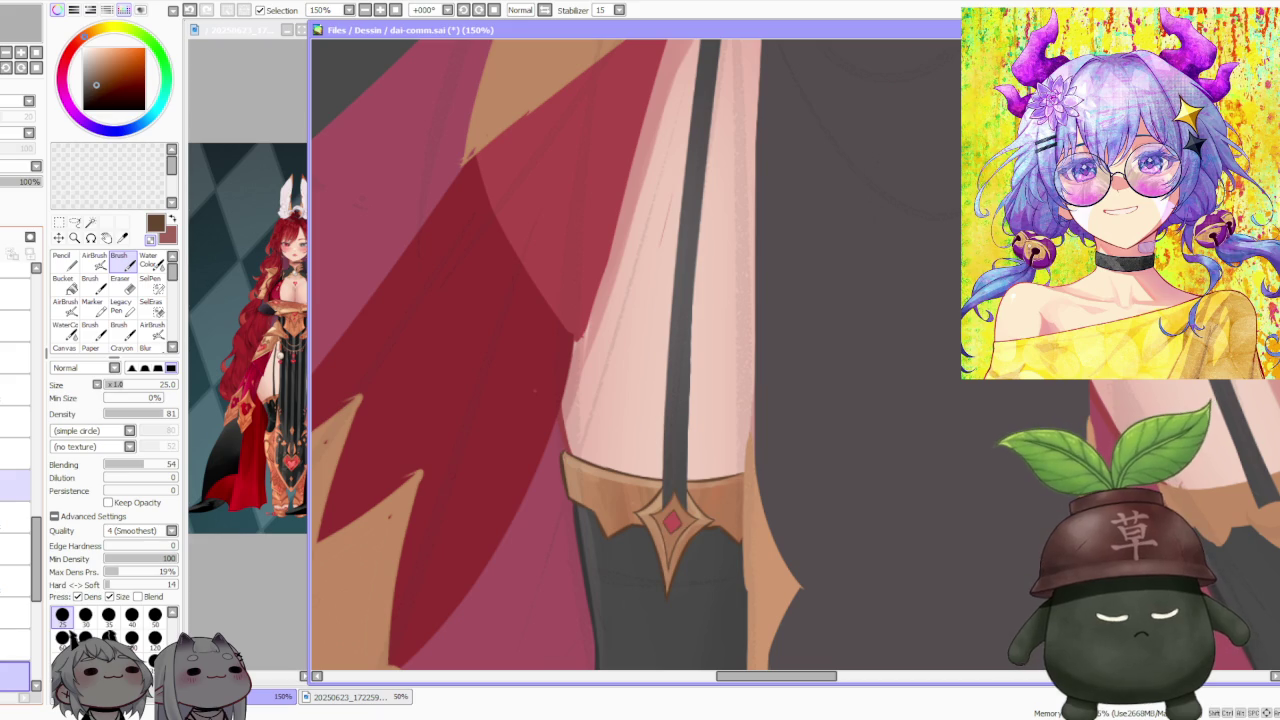
pyautogui.click(15, 452)
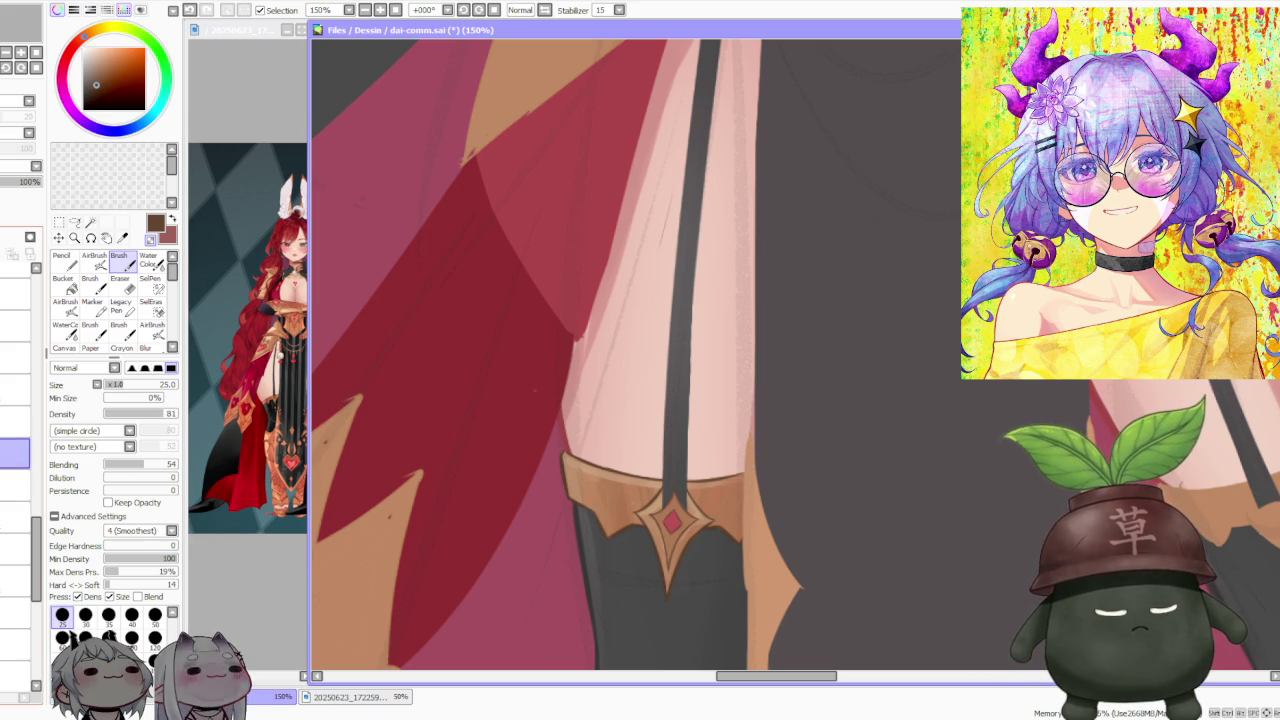
pyautogui.keyDown('alt'); pyautogui.click(670, 512); pyautogui.keyUp('alt')
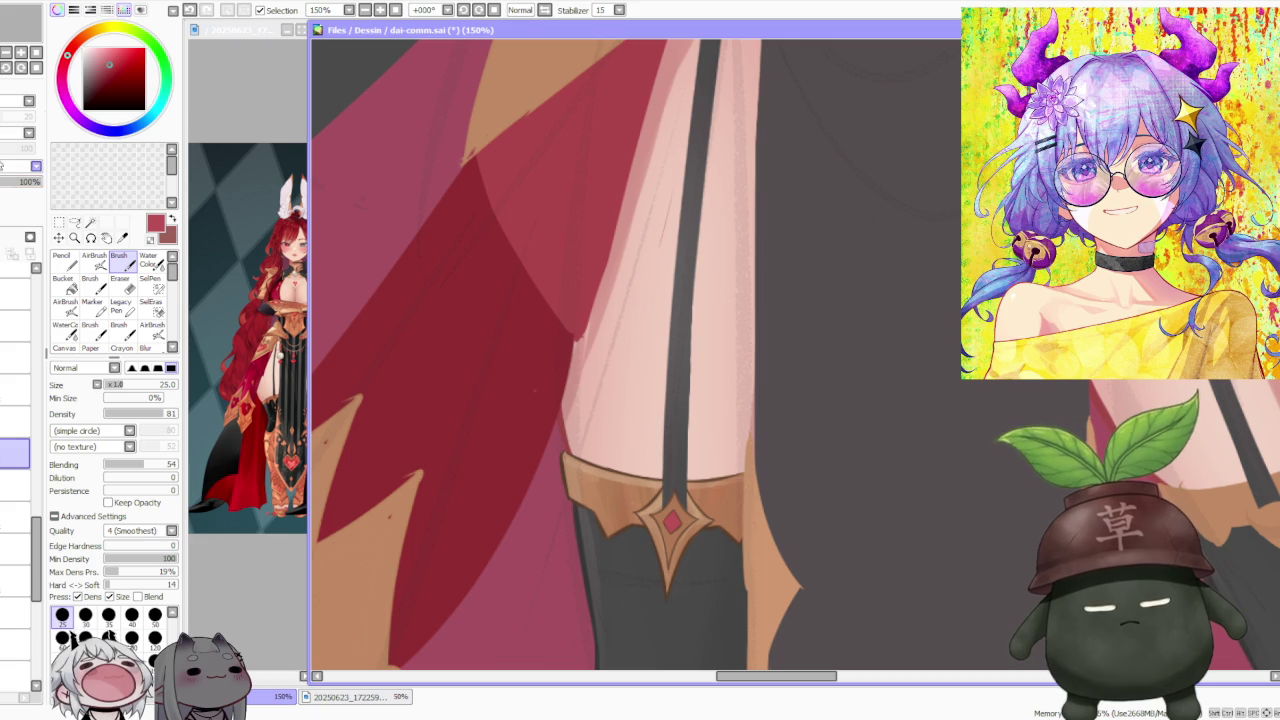
pyautogui.click(110, 56)
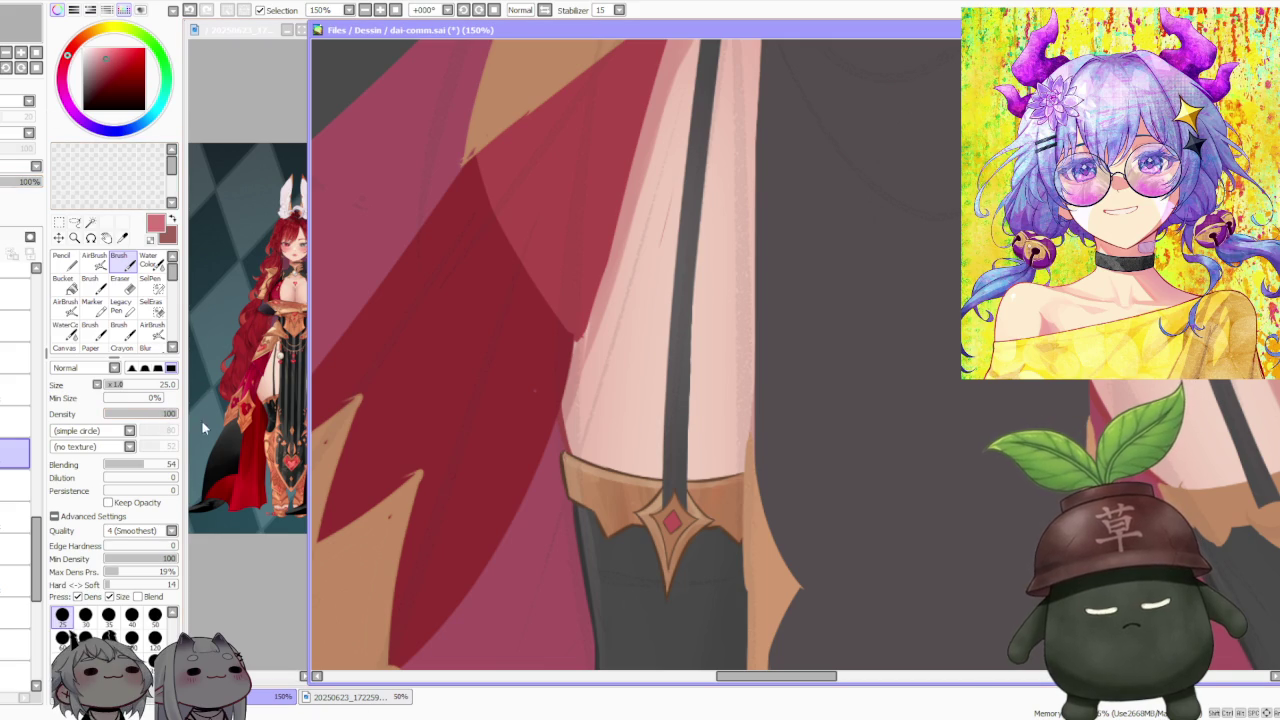
pyautogui.click(155, 617)
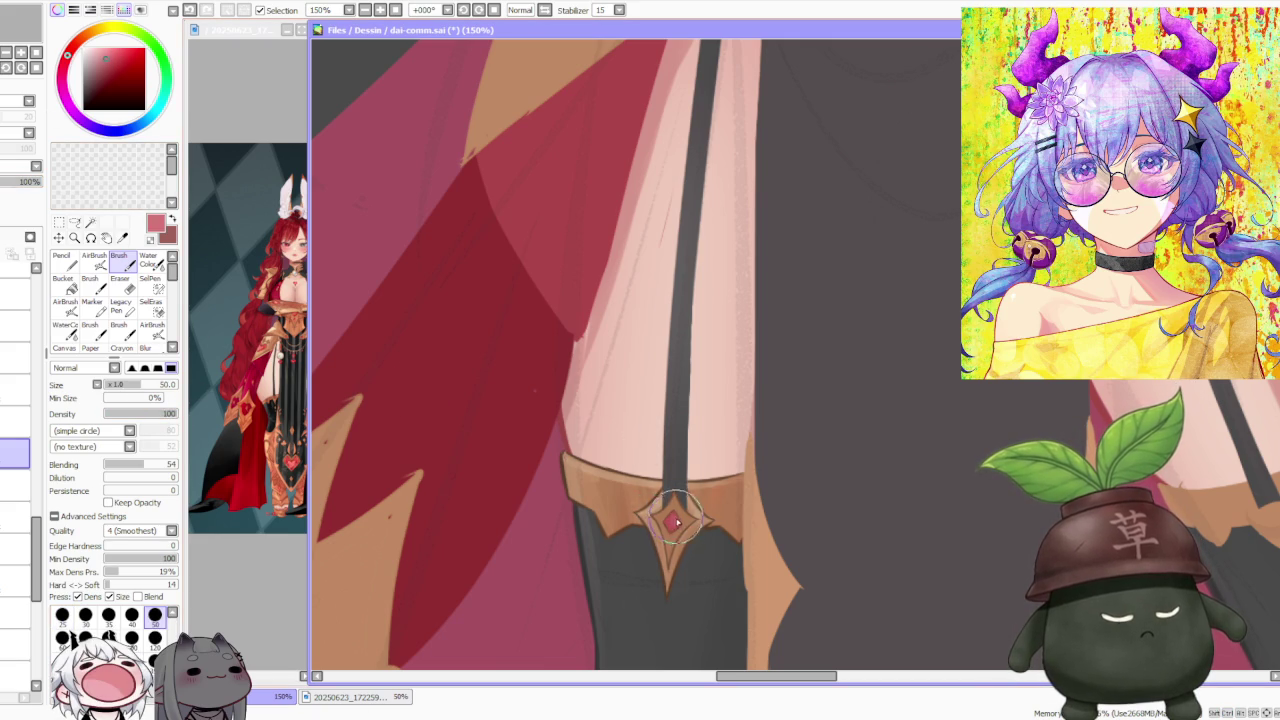
# Step: Switch to a darker crimson, then resample brighter reds directly from the gem
pyautogui.keyDown('alt'); pyautogui.click(392, 258); pyautogui.keyUp('alt')
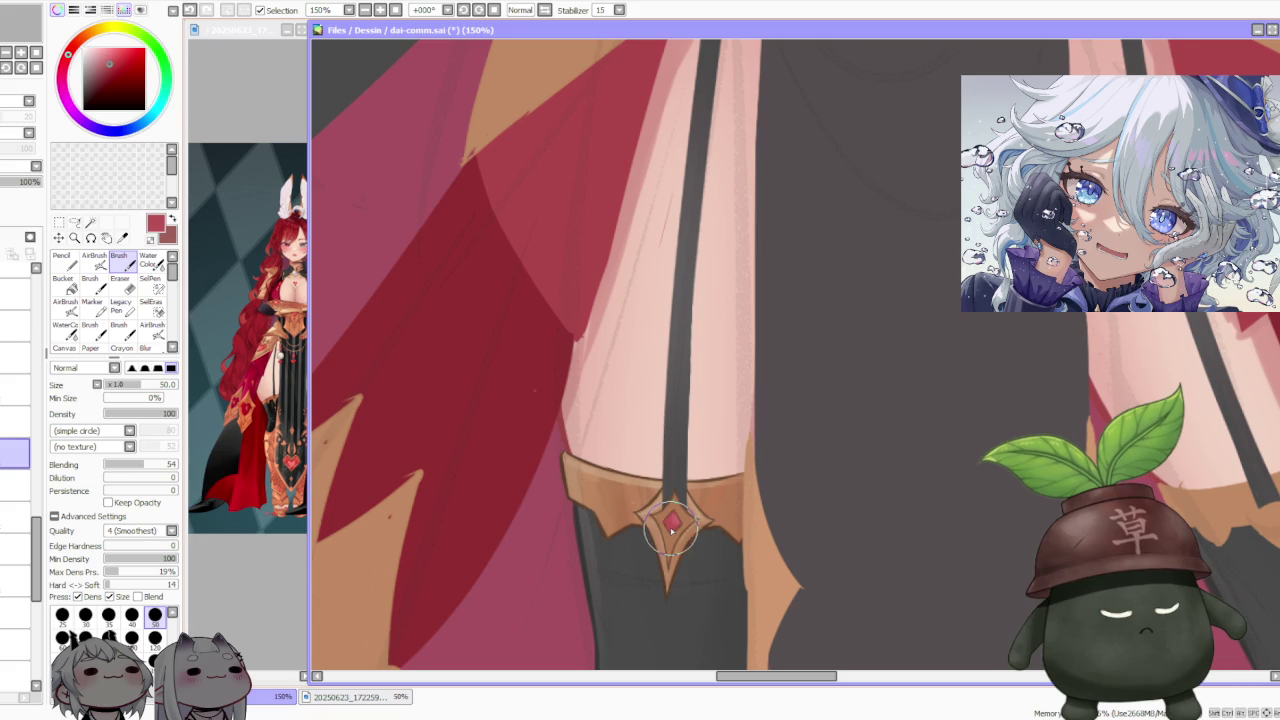
pyautogui.click(109, 73)
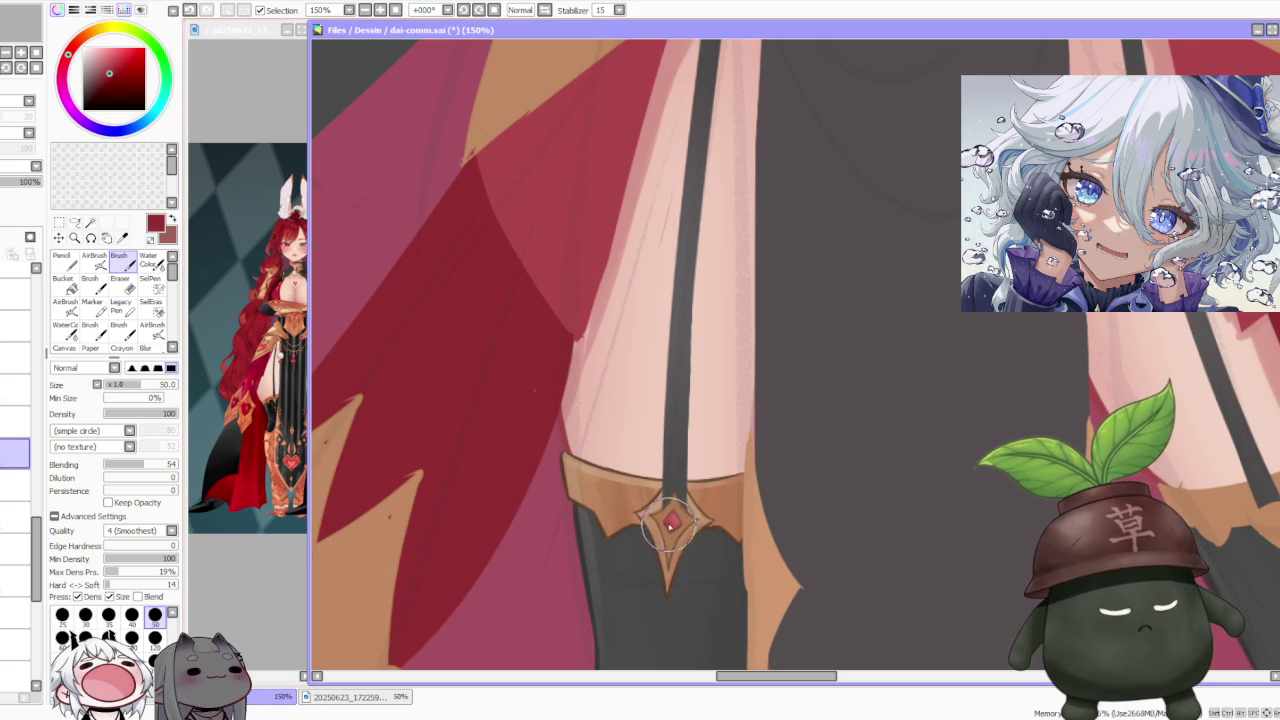
pyautogui.scroll(1, 668, 505)
pyautogui.scroll(1, 668, 507)
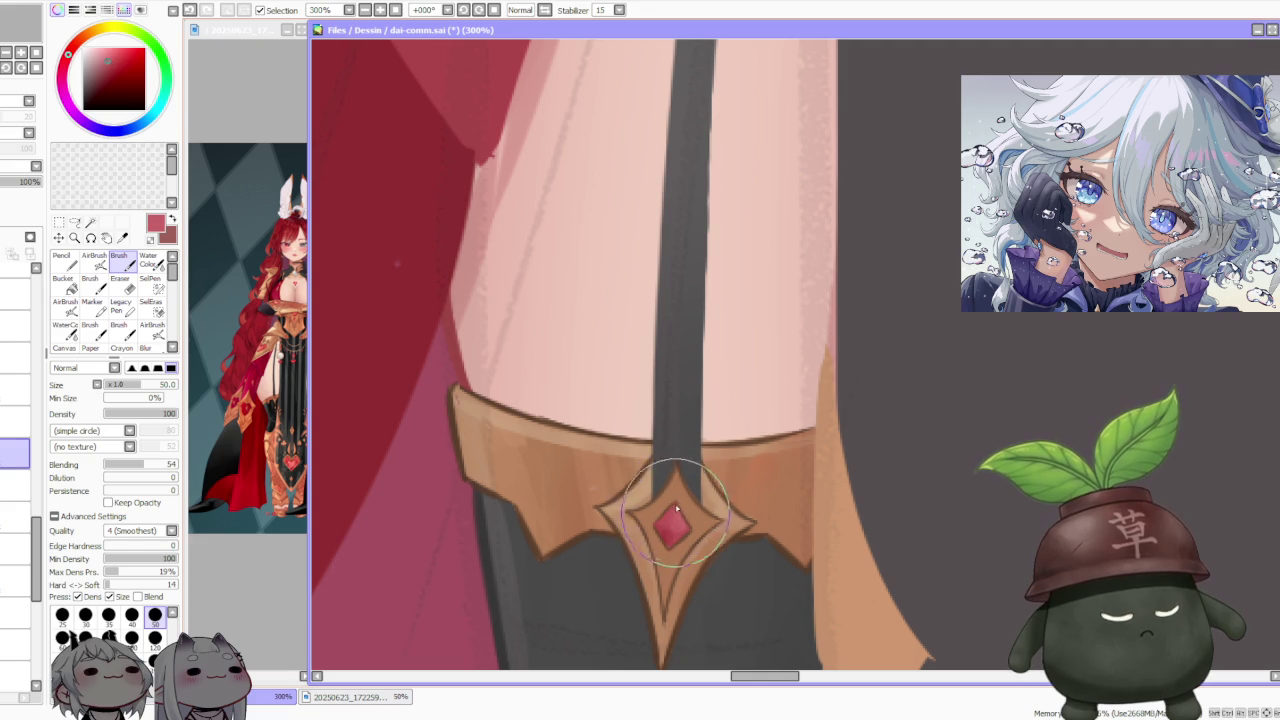
pyautogui.keyDown('alt'); pyautogui.click(665, 532); pyautogui.keyUp('alt')
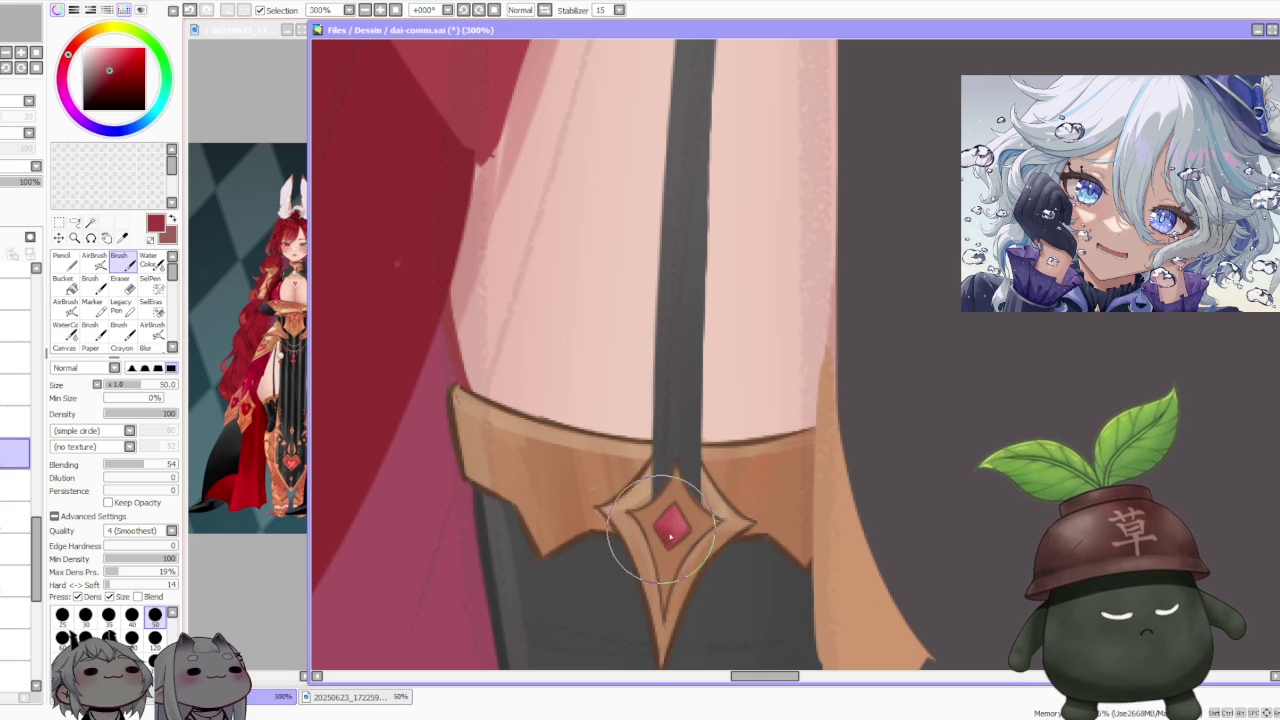
pyautogui.keyDown('alt'); pyautogui.click(679, 535); pyautogui.keyUp('alt')
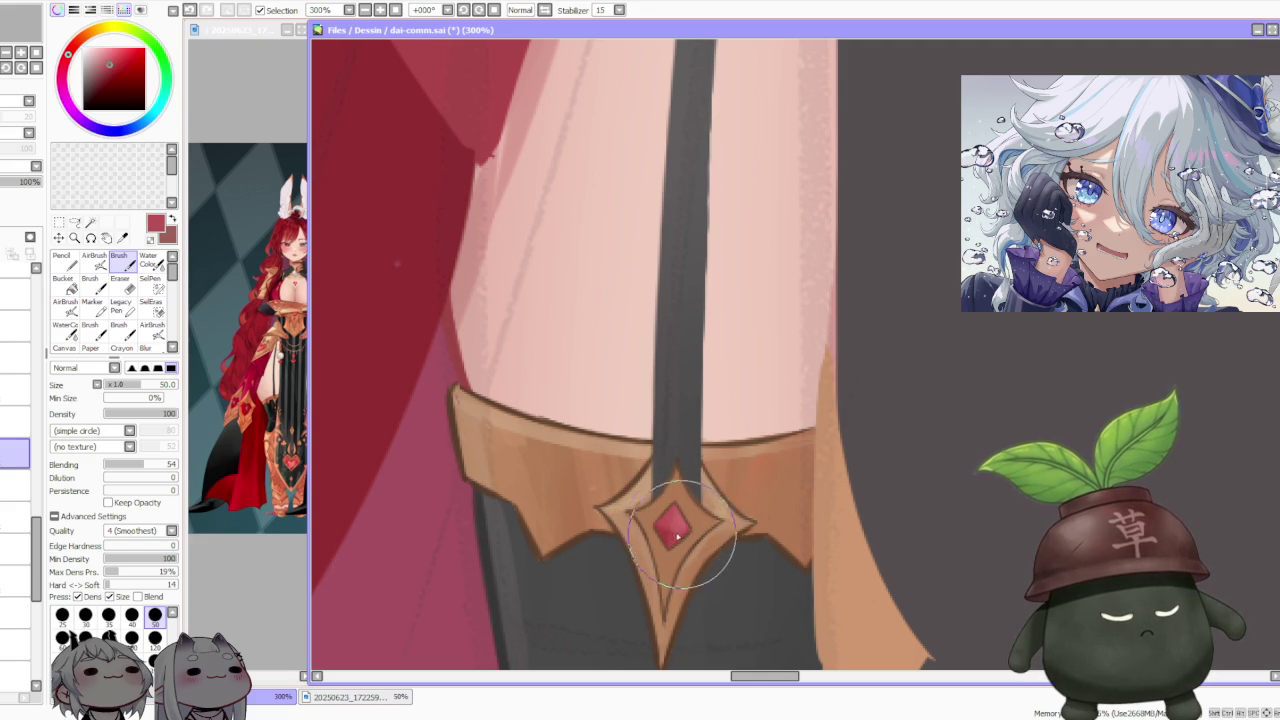
pyautogui.scroll(-2, 688, 537)
pyautogui.scroll(-2, 700, 450)
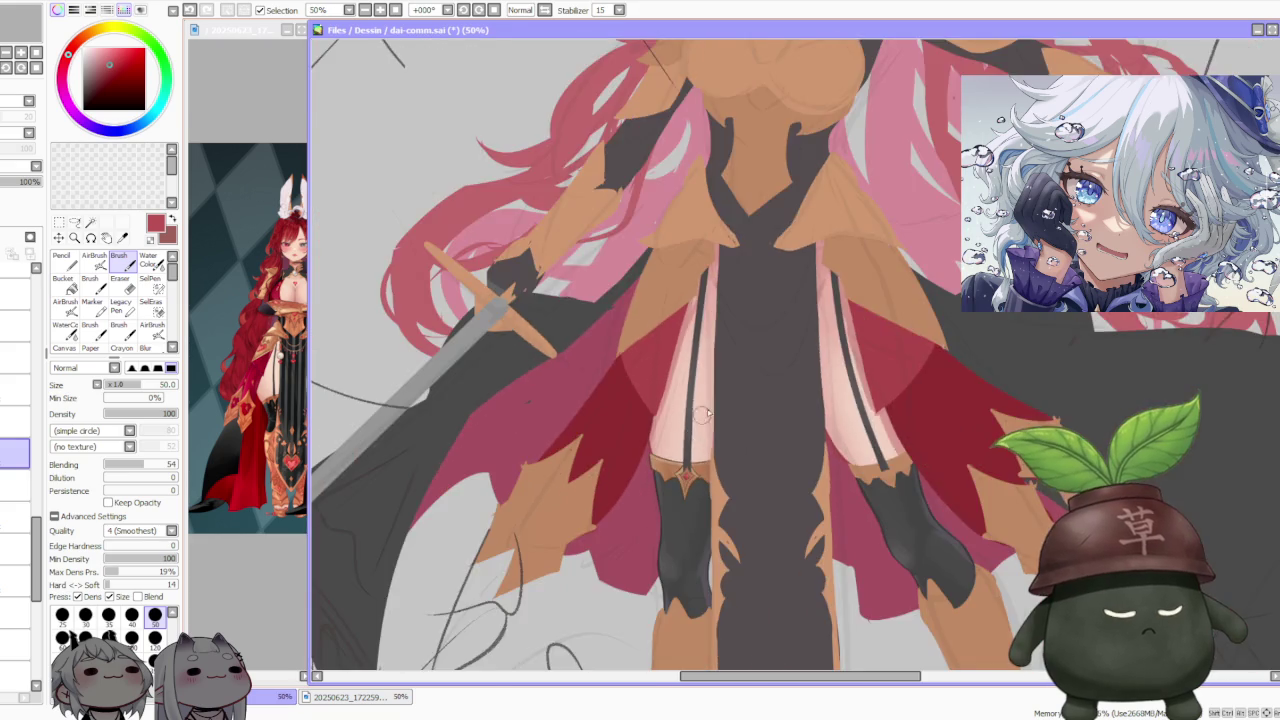
# Step: Select another layer and sample the tan of the garter band
pyautogui.scroll(-2, 722, 395)
pyautogui.scroll(3, 732, 440)
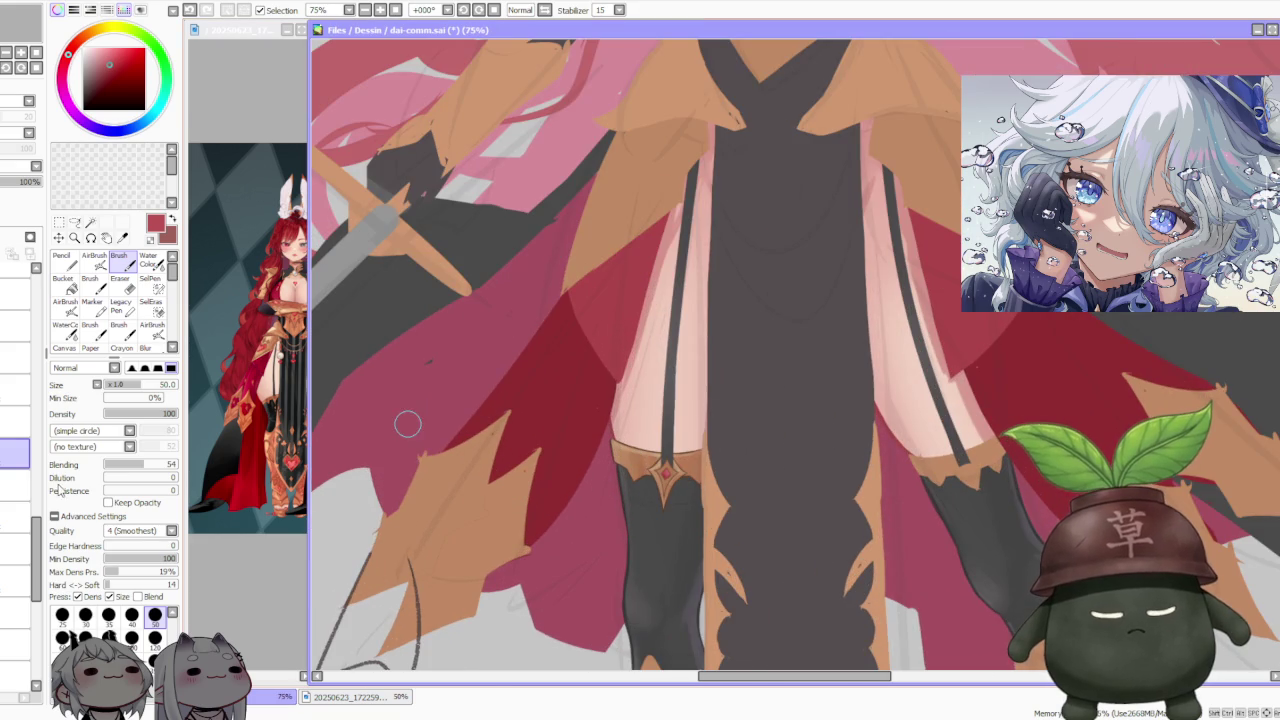
pyautogui.click(15, 485)
pyautogui.scroll(3, 665, 470)
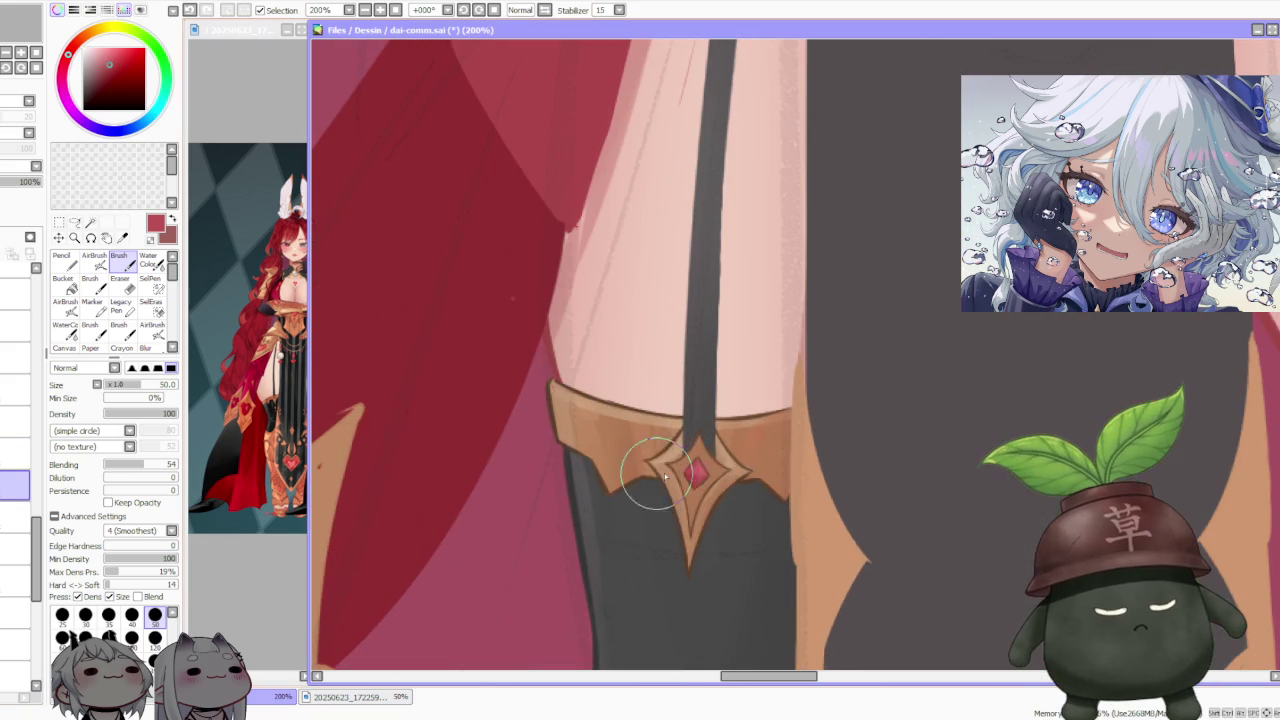
pyautogui.keyDown('alt'); pyautogui.click(691, 500); pyautogui.keyUp('alt')
pyautogui.scroll(-1, 691, 500)
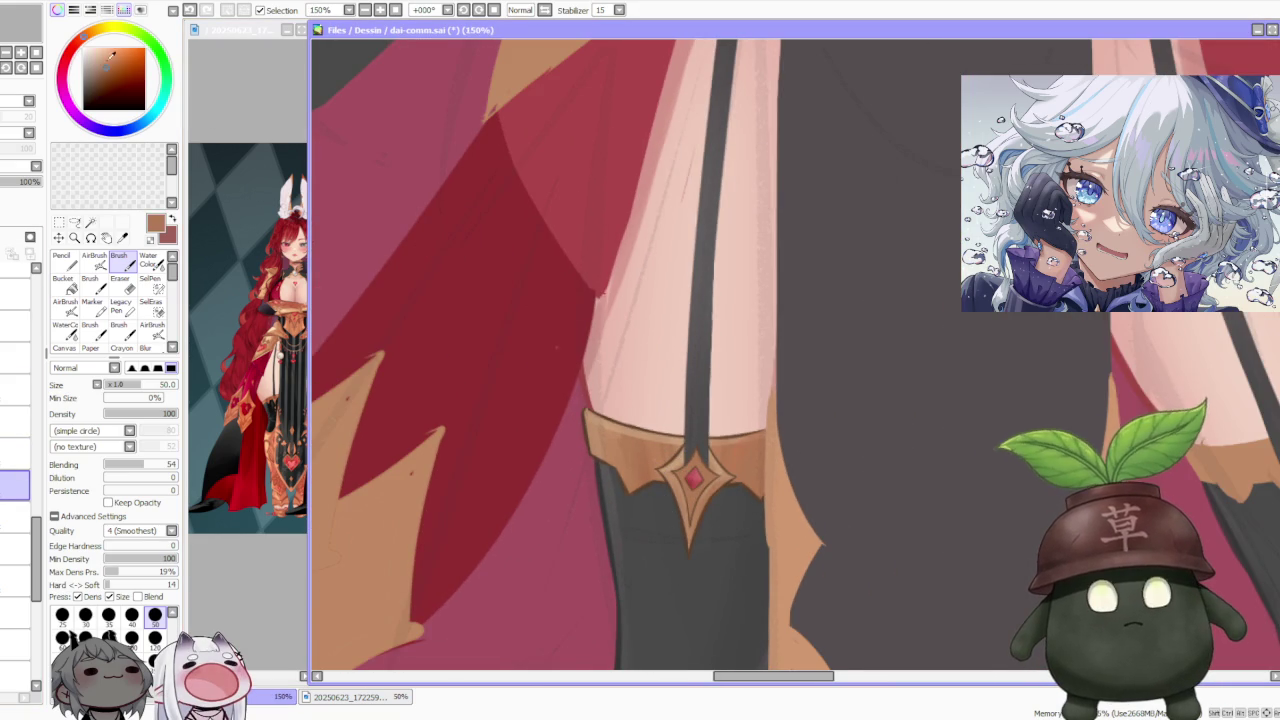
# Step: Paint tan over the gem's setting, undoing strokes near the gem's top edge
pyautogui.moveTo(668, 398); pyautogui.dragTo(694, 428)
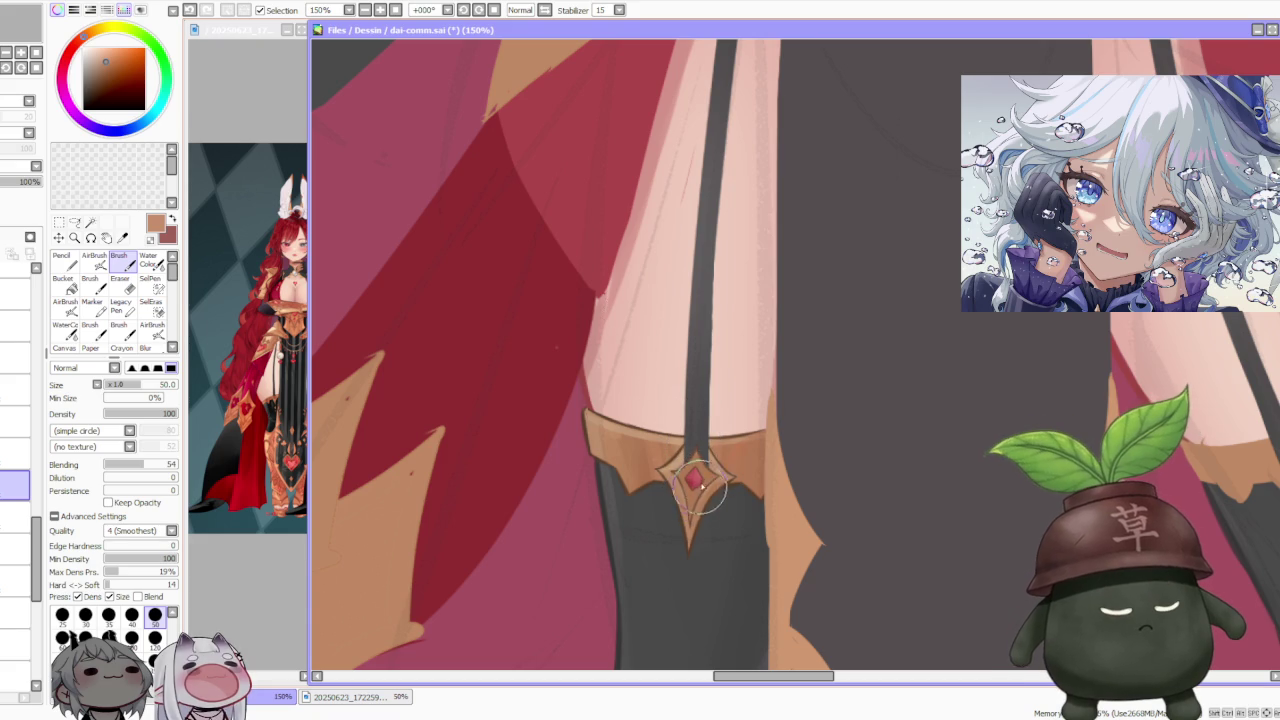
pyautogui.hotkey('ctrl', 'z')
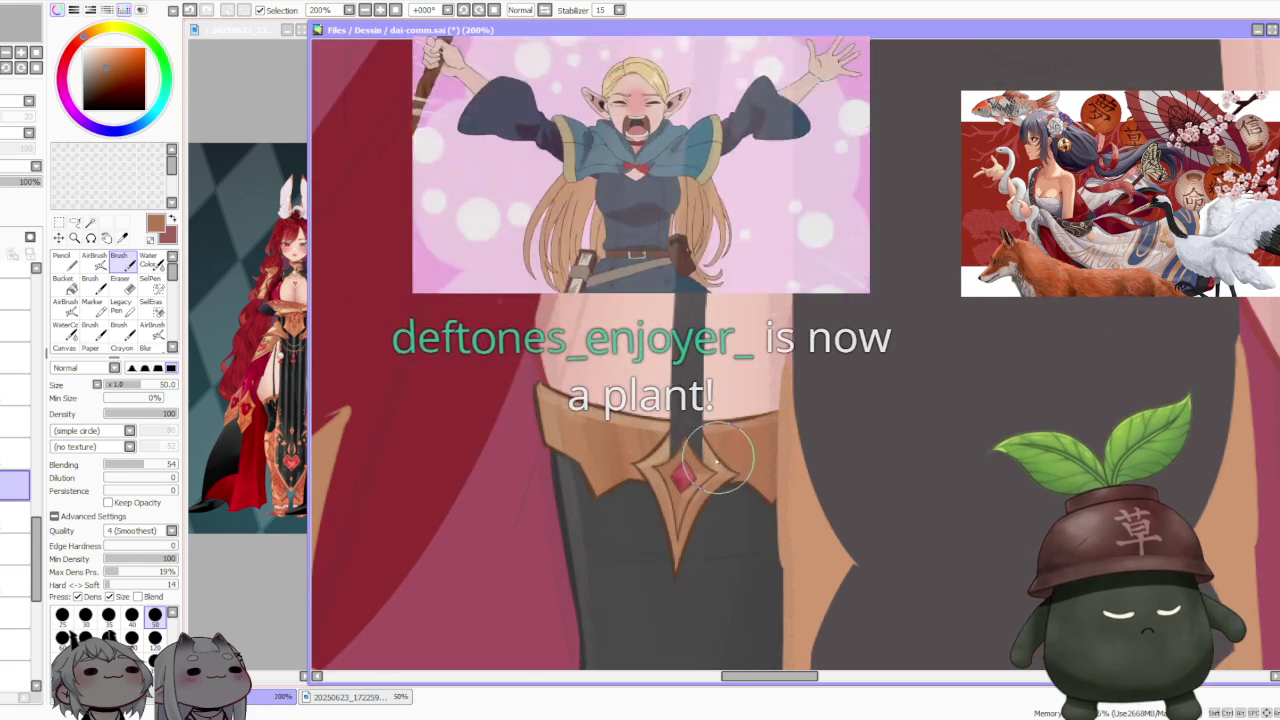
pyautogui.scroll(2, 700, 478)
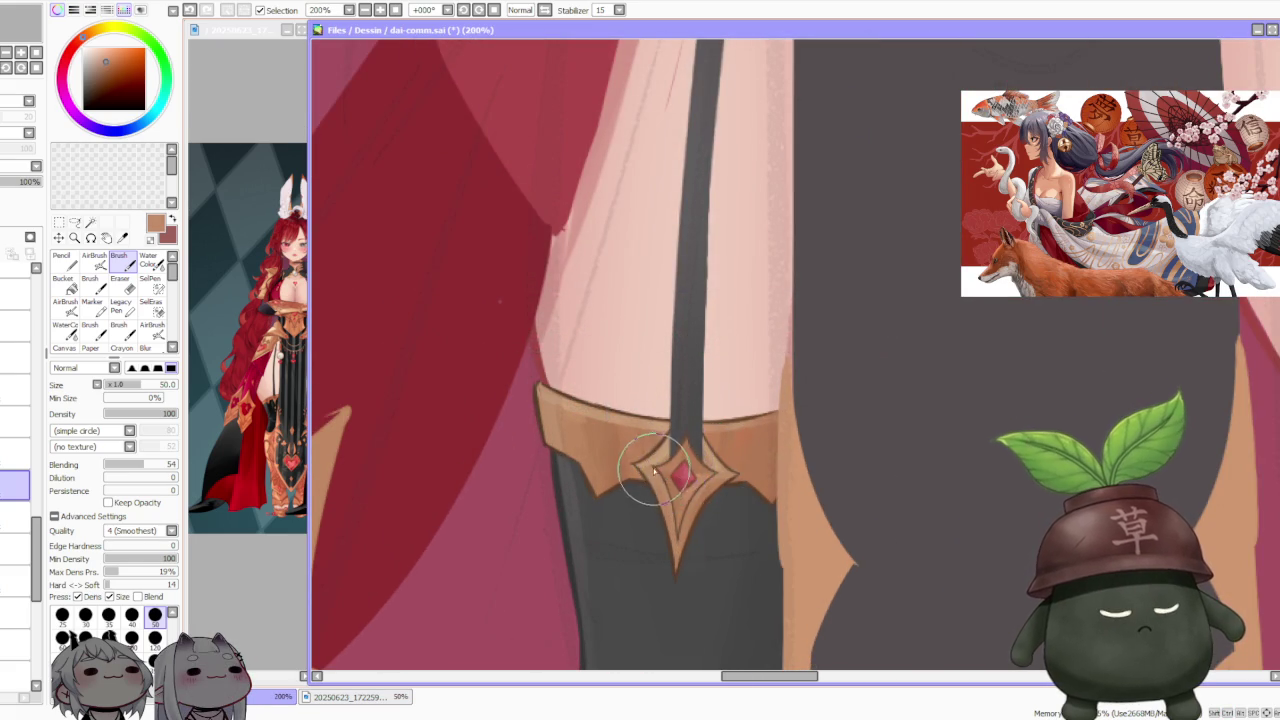
pyautogui.hotkey('ctrl', 'z')
pyautogui.moveTo(678, 470); pyautogui.dragTo(696, 455)
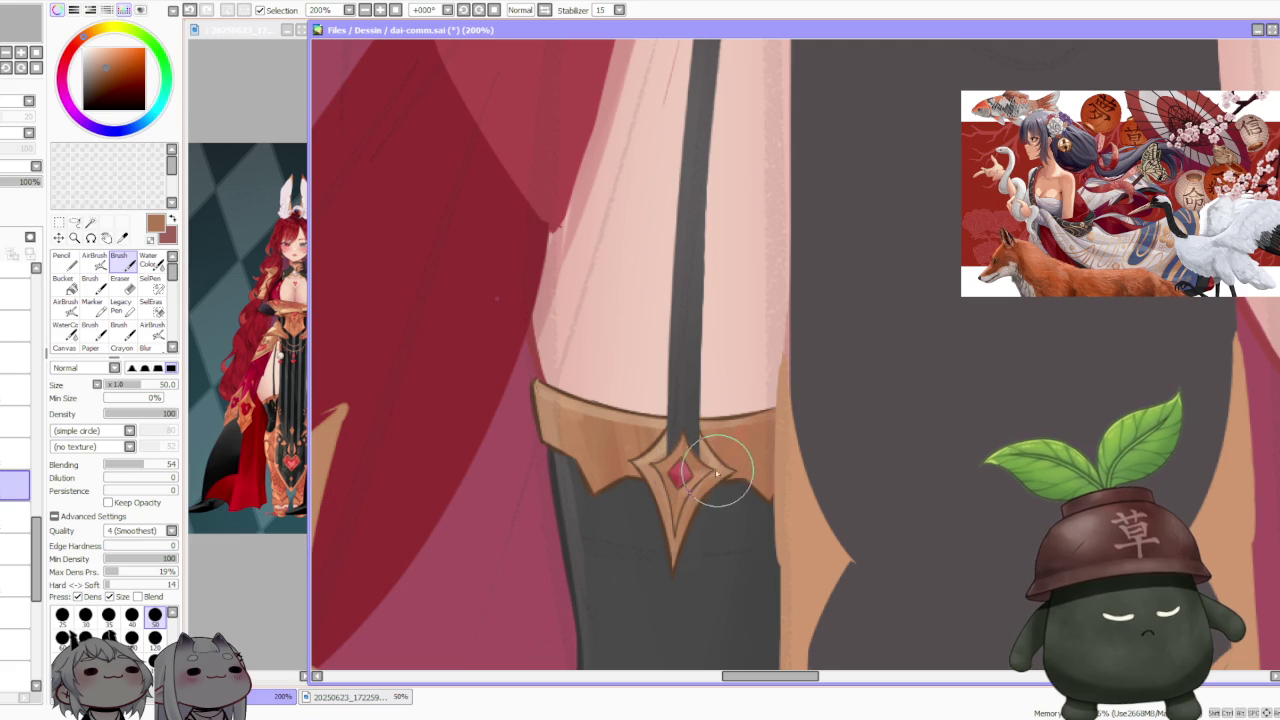
# Step: Zoom out to 16.66% and pan to view the whole figure
pyautogui.scroll(-2, 700, 460)
pyautogui.scroll(-1, 730, 418)
pyautogui.scroll(-2, 730, 418)
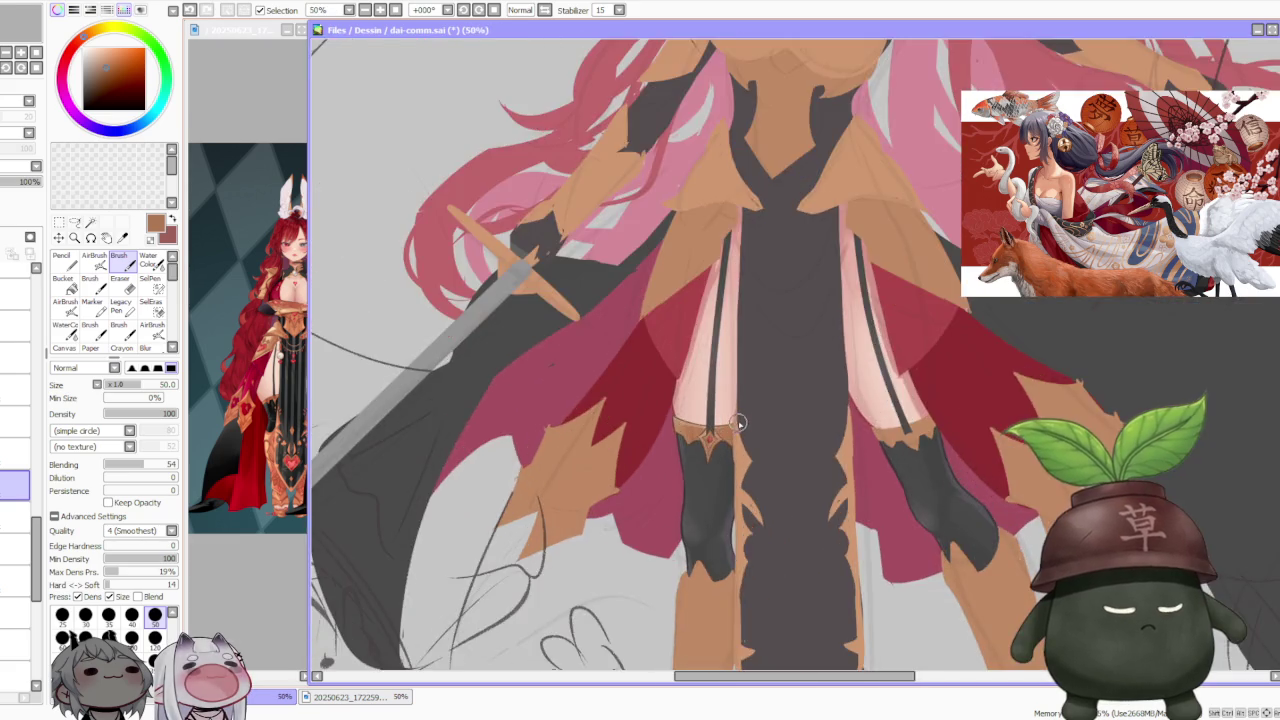
pyautogui.scroll(-2, 734, 440)
pyautogui.scroll(1, 790, 362)
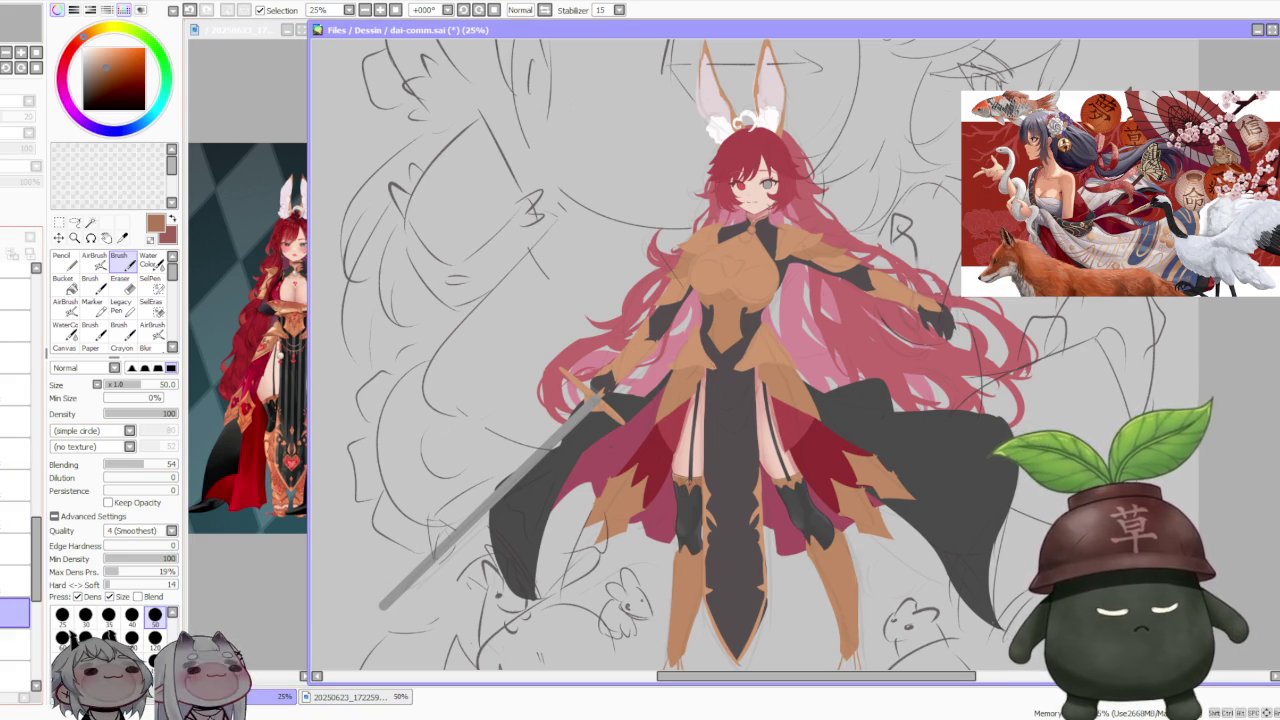
pyautogui.moveTo(780, 483); pyautogui.dragTo(638, 483)
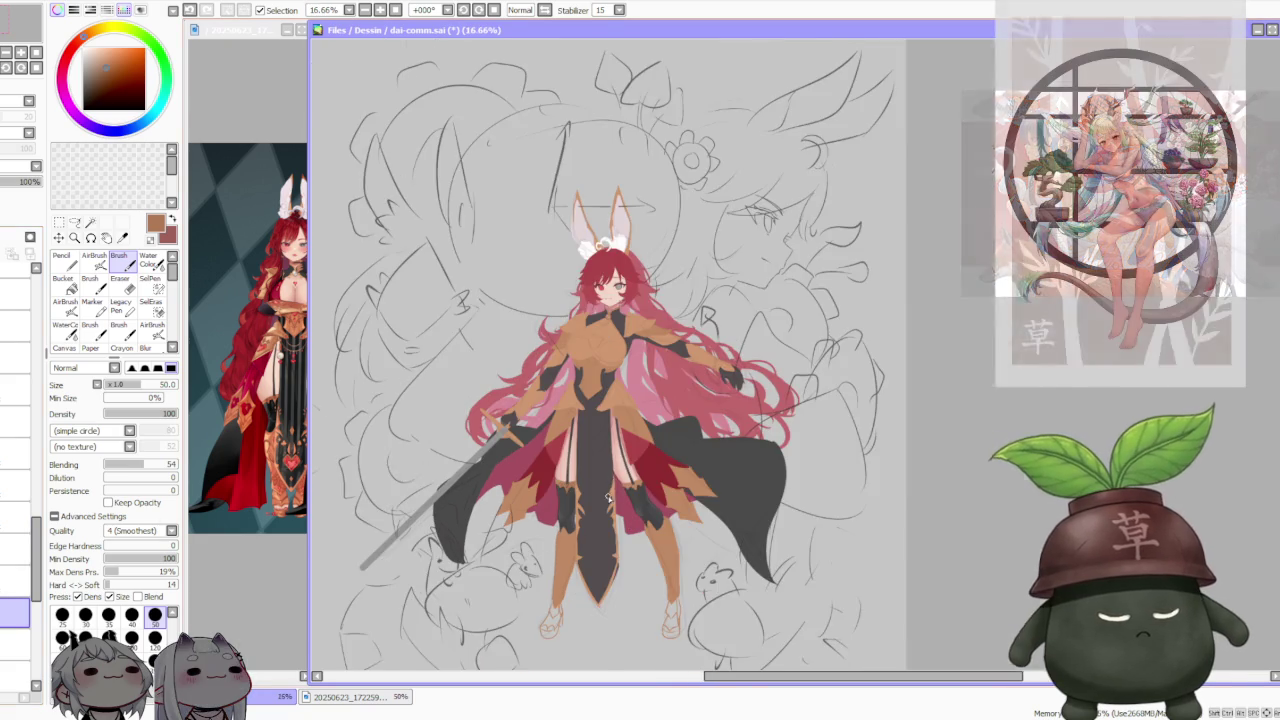
# Step: Undo the last two trim strokes and paint a new tapered tan stroke along the stocking trim
pyautogui.scroll(3, 638, 483)
pyautogui.scroll(-3, 638, 483)
pyautogui.scroll(3, 638, 483)
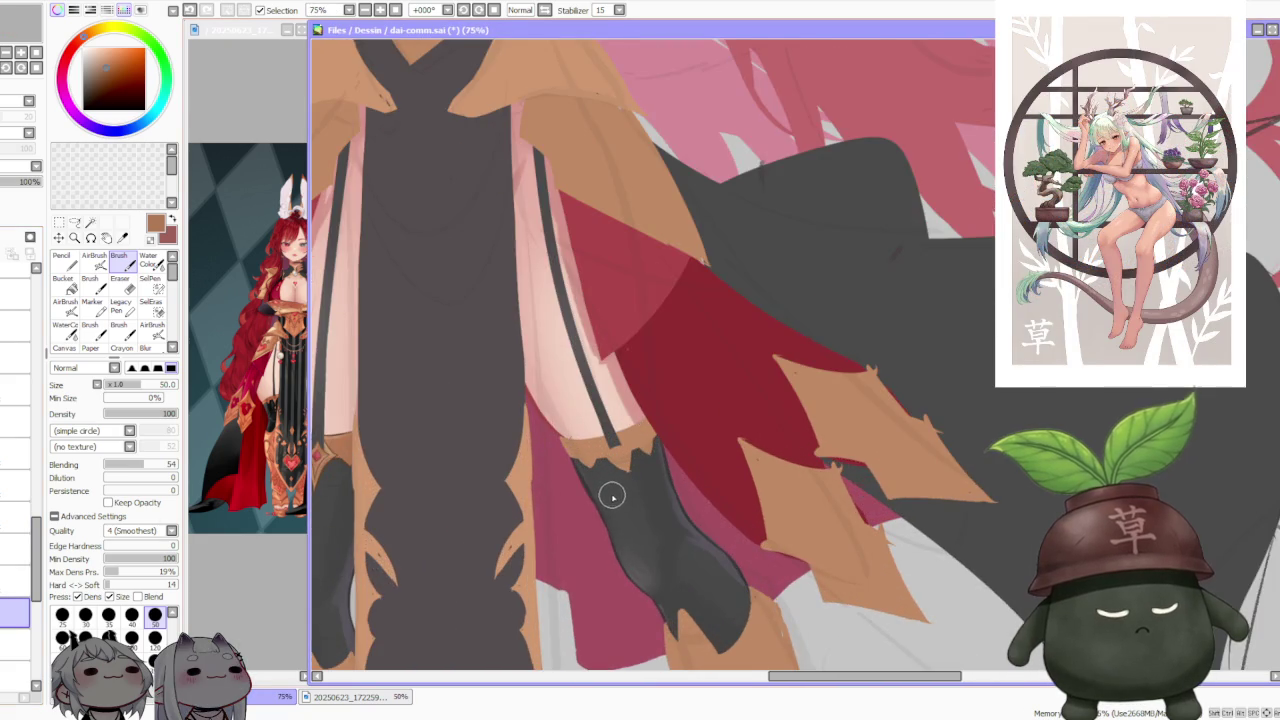
pyautogui.scroll(-1, 612, 496)
pyautogui.scroll(-1, 600, 485)
pyautogui.scroll(2, 588, 466)
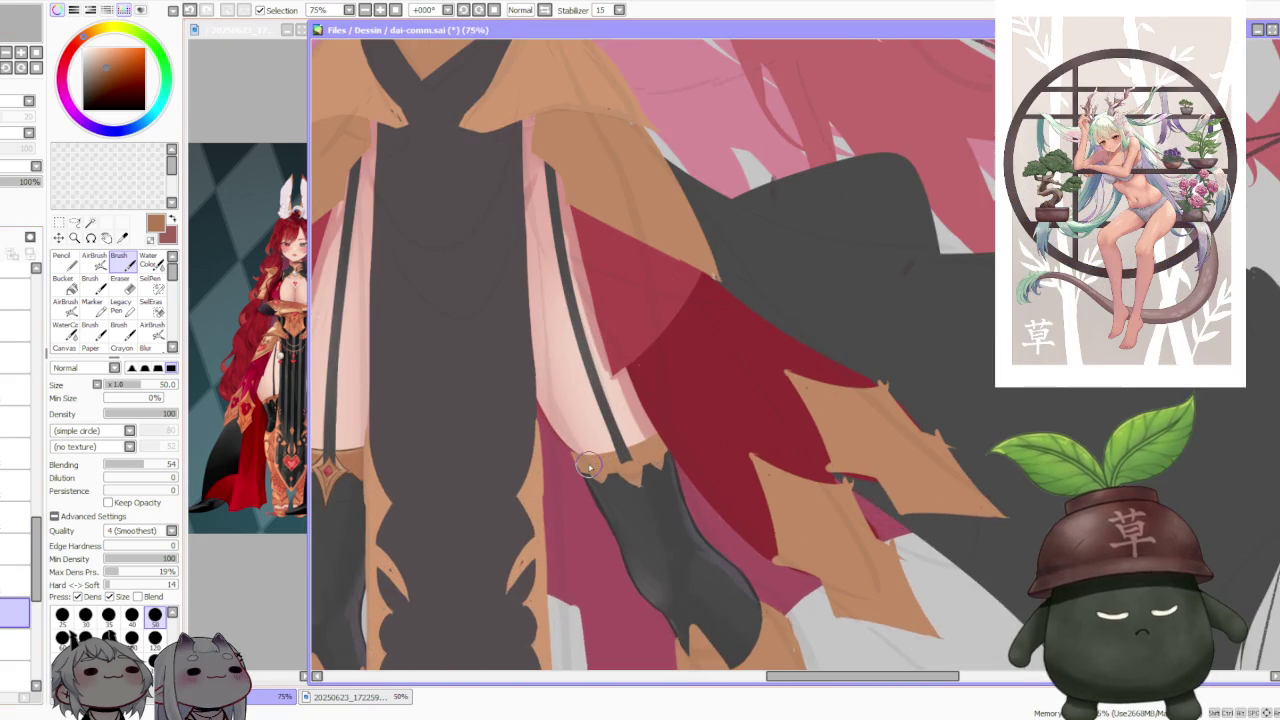
pyautogui.scroll(1, 586, 465)
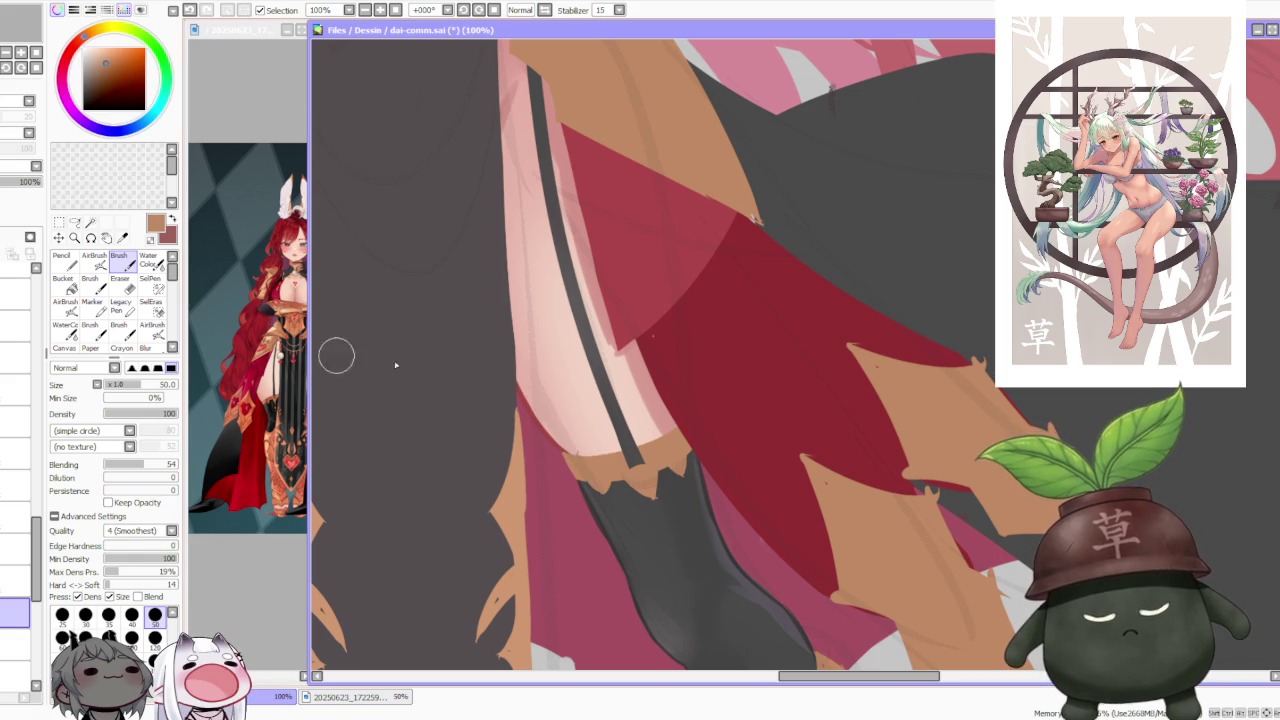
pyautogui.scroll(2, 565, 457)
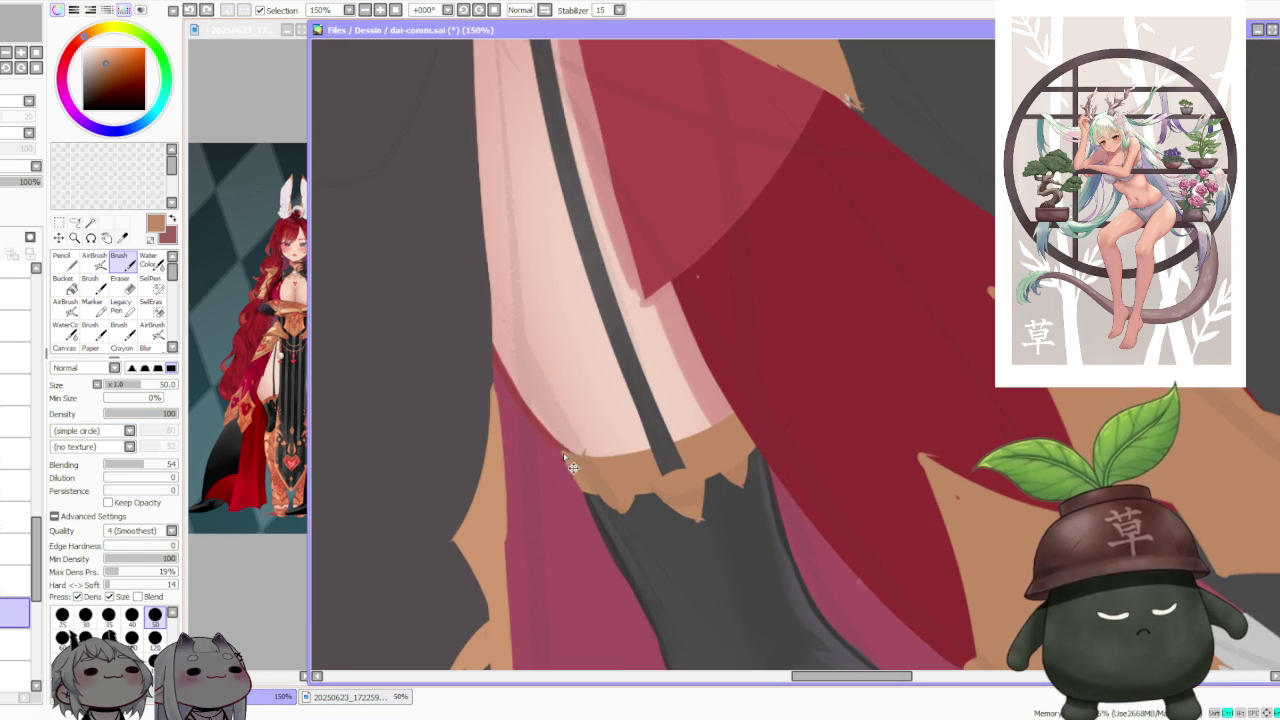
pyautogui.hotkey('ctrl', 'z')
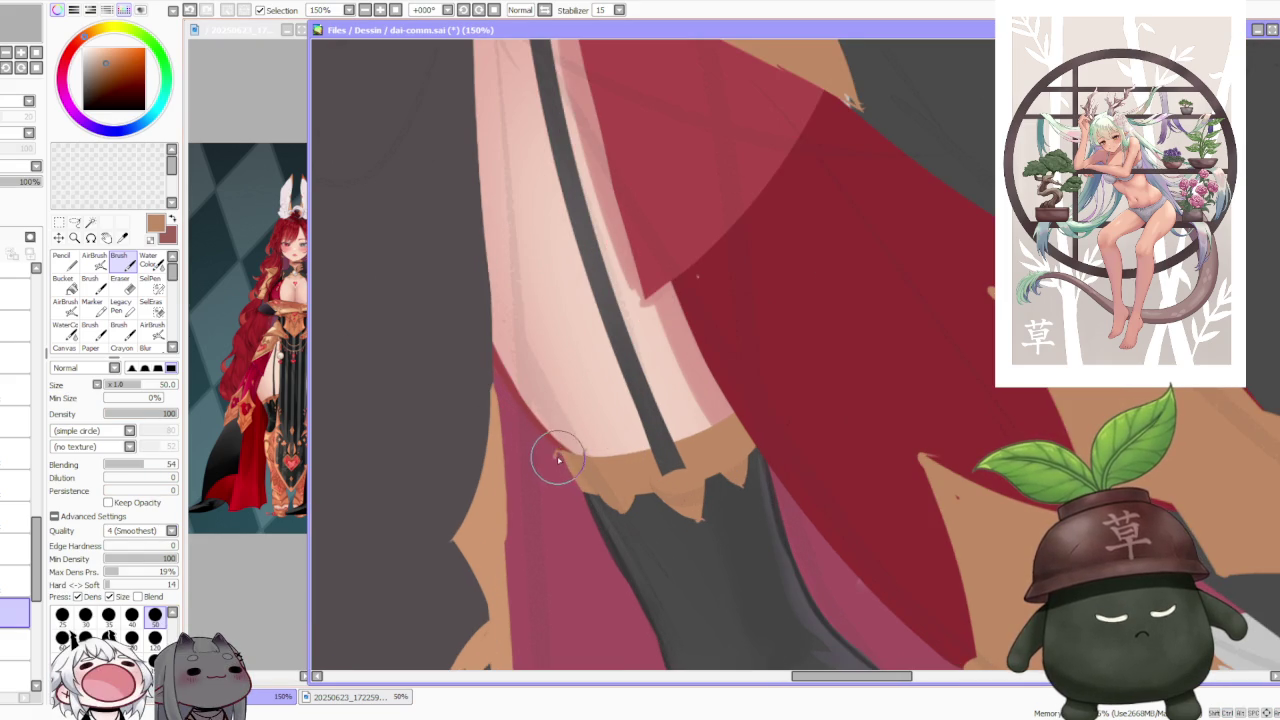
pyautogui.hotkey('ctrl', 'z')
pyautogui.hotkey('ctrl', 'z')
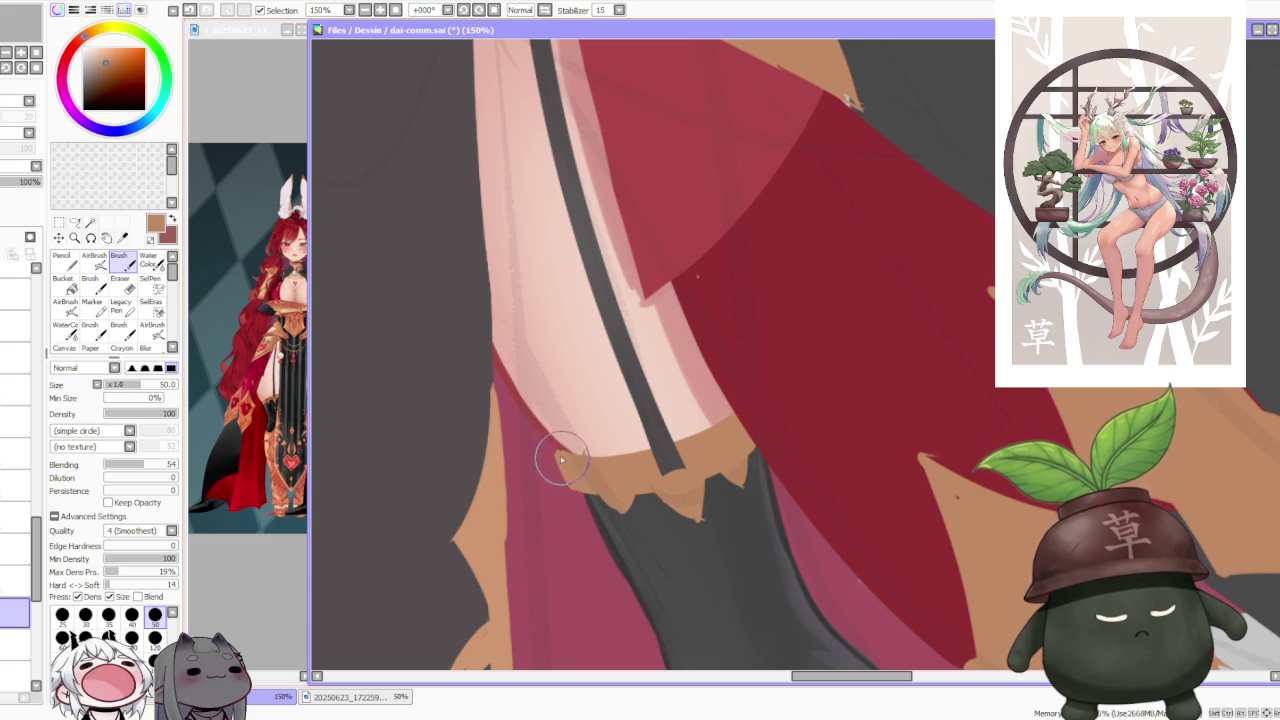
pyautogui.moveTo(545, 452); pyautogui.dragTo(575, 498)
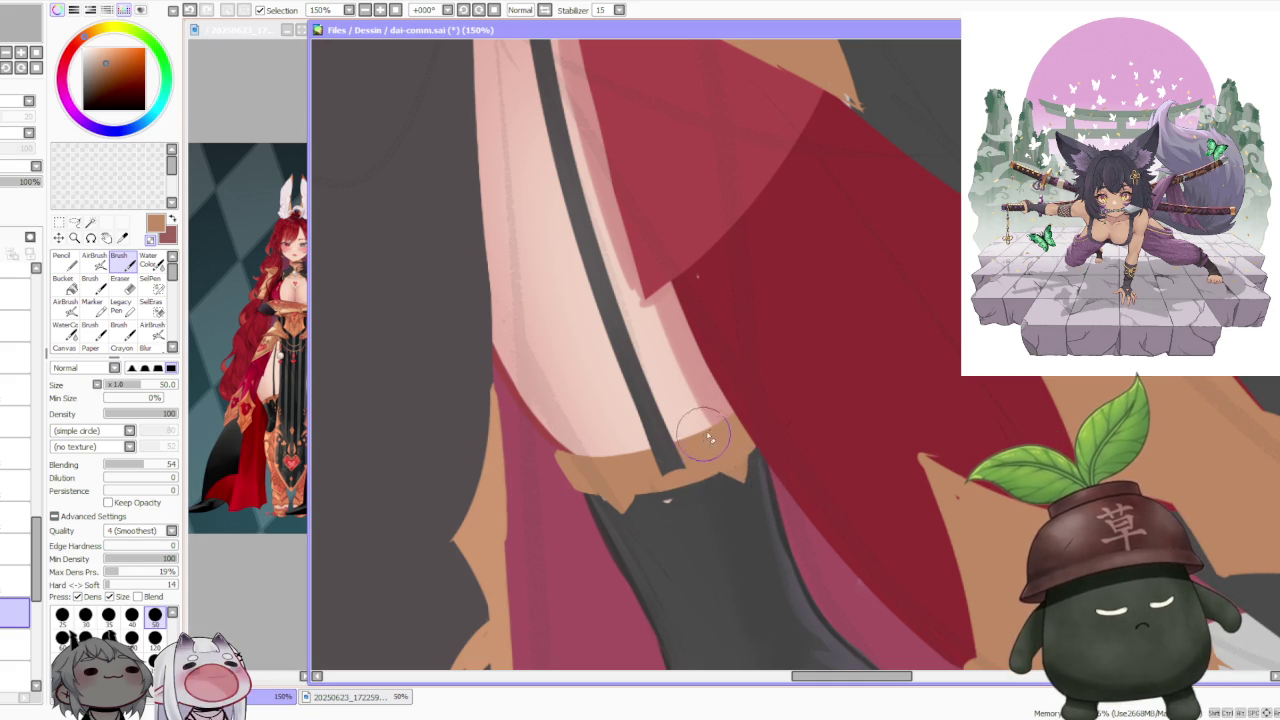
# Step: Sample the stocking's dark grey and the trim's tan from the canvas
pyautogui.scroll(-1, 745, 422)
pyautogui.scroll(-1, 748, 420)
pyautogui.scroll(-2, 748, 420)
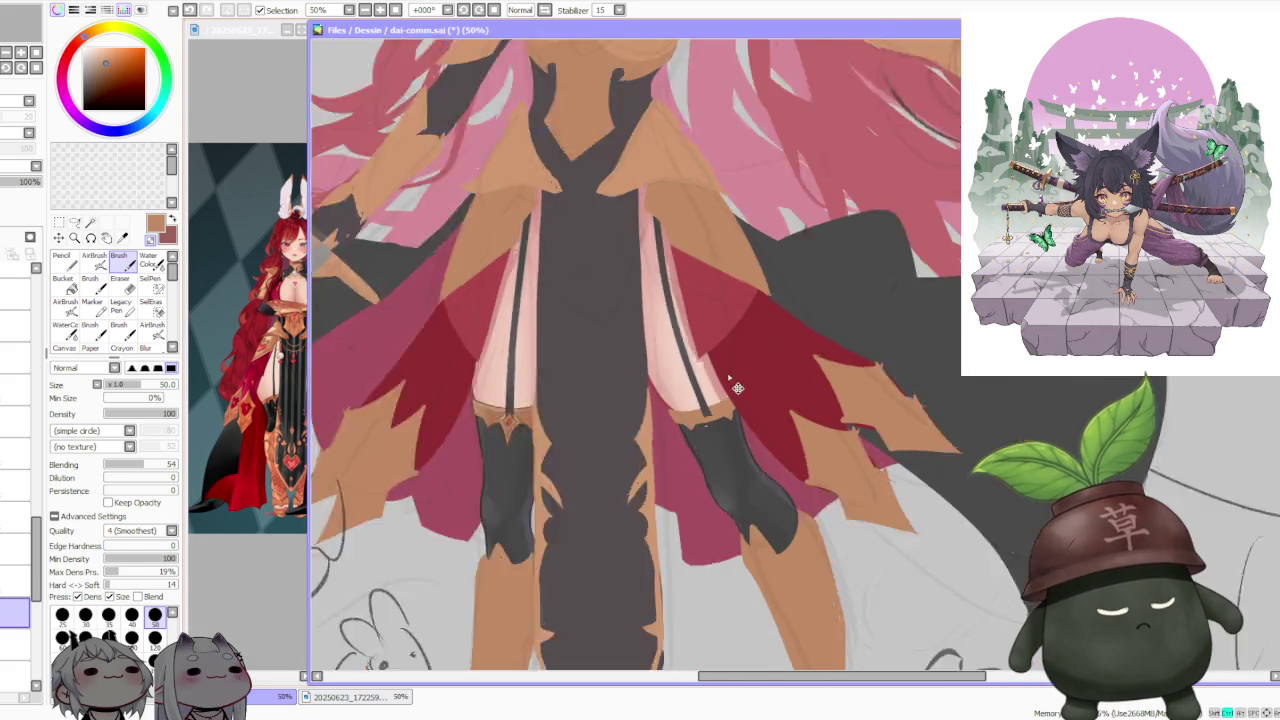
pyautogui.scroll(-1, 737, 374)
pyautogui.scroll(-1, 735, 365)
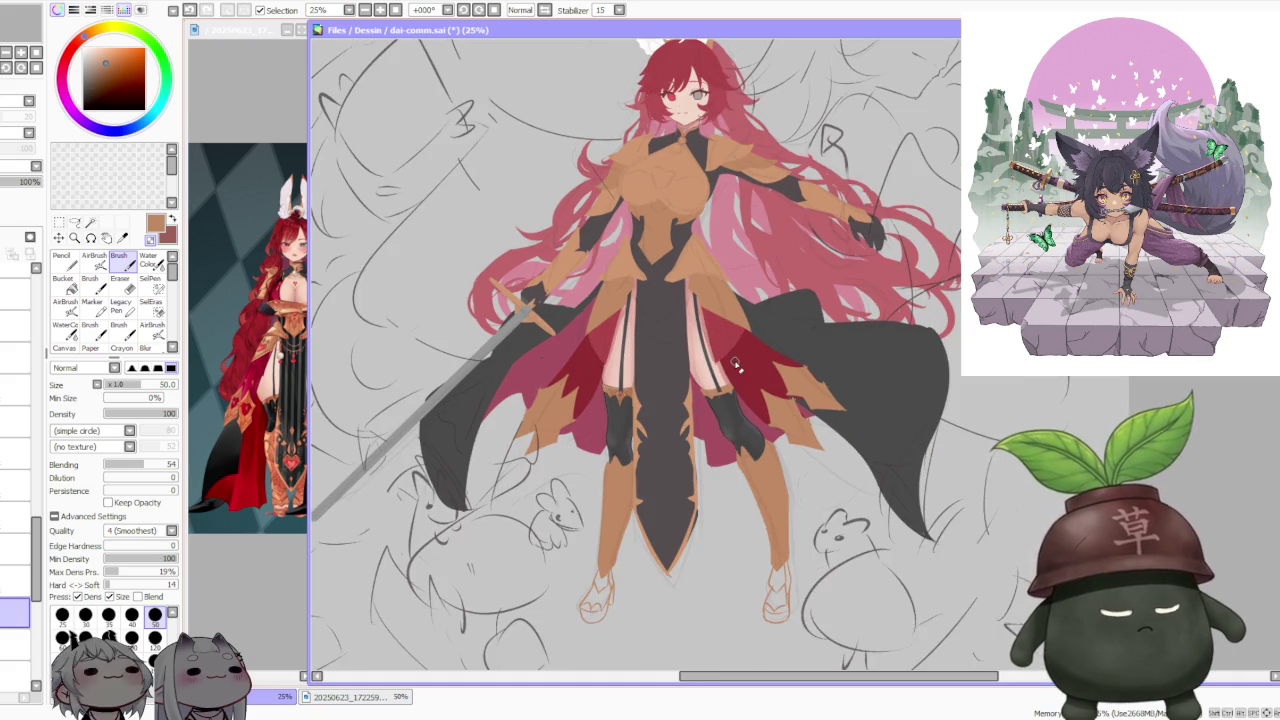
pyautogui.scroll(2, 733, 366)
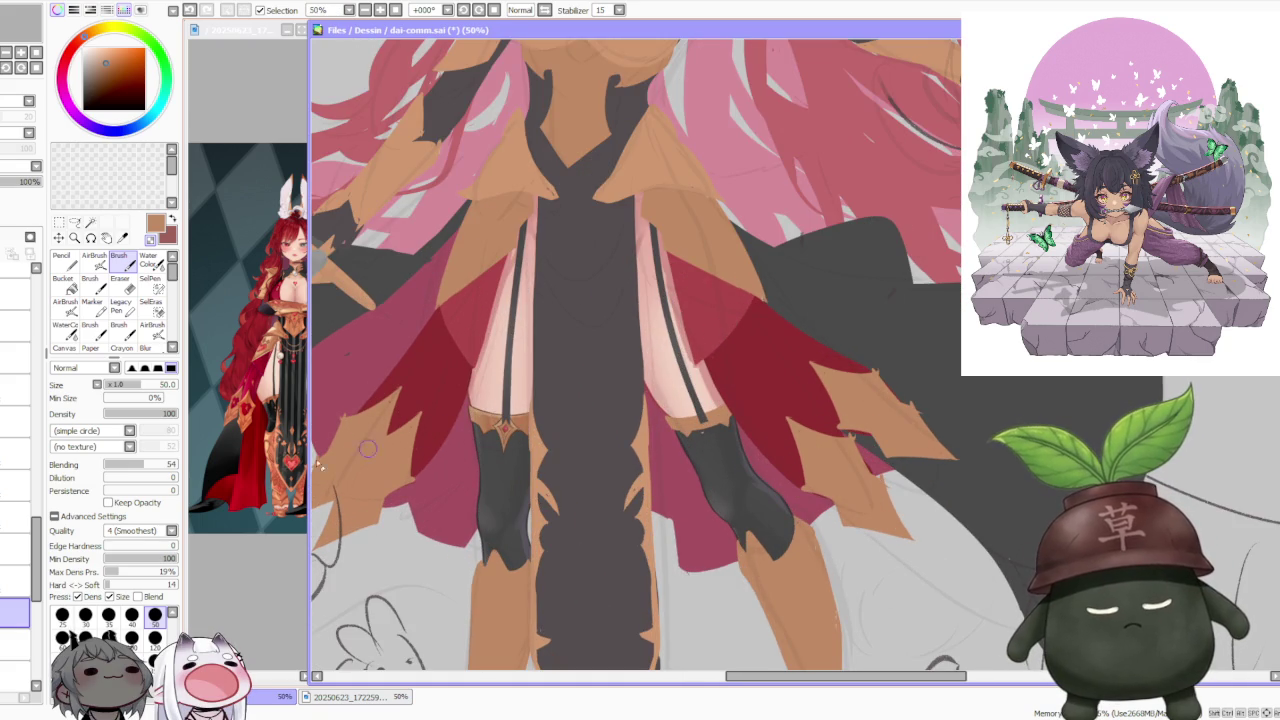
pyautogui.scroll(-2, 37, 541)
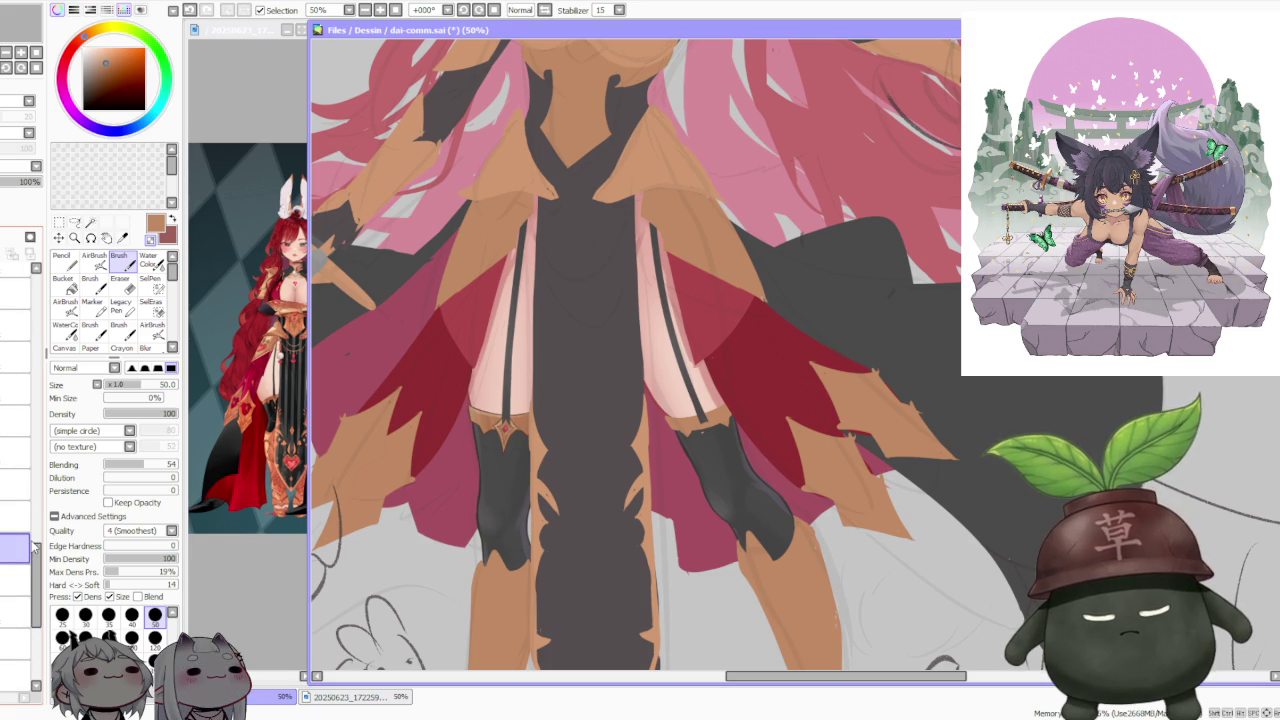
pyautogui.scroll(4, 695, 428)
pyautogui.rightClick(725, 428)
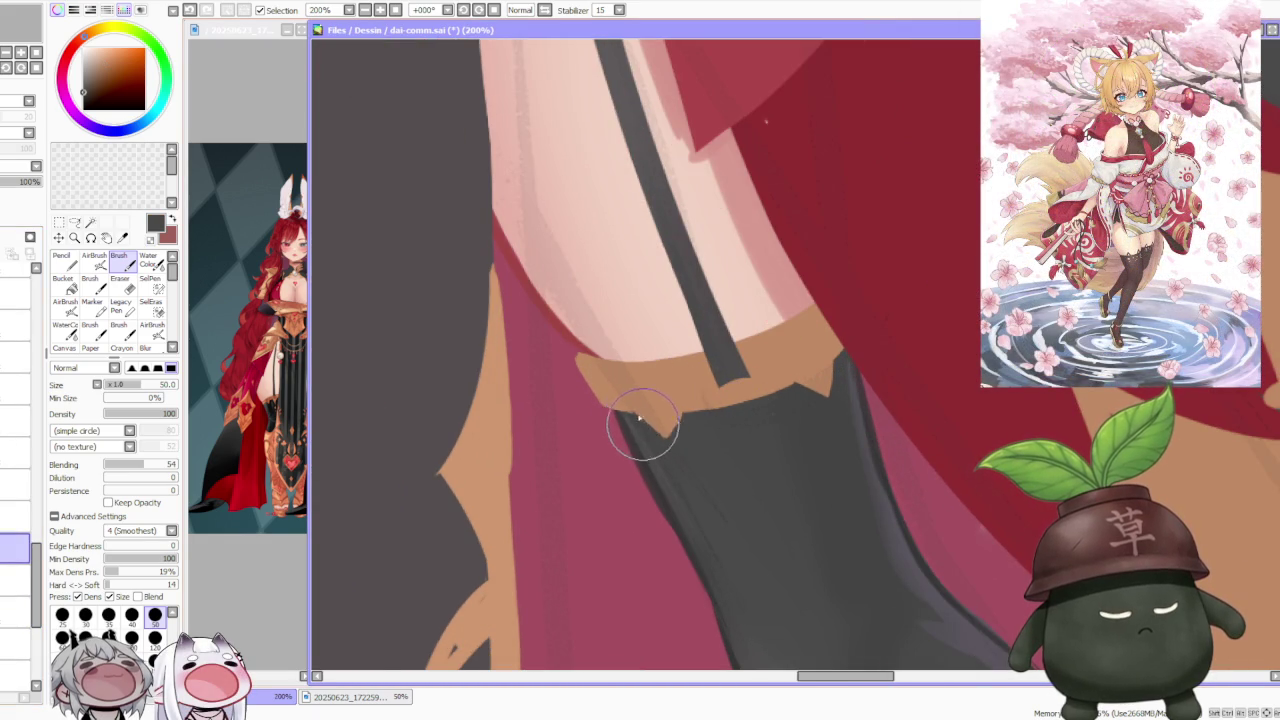
pyautogui.scroll(-2, 625, 375)
pyautogui.scroll(-2, 655, 333)
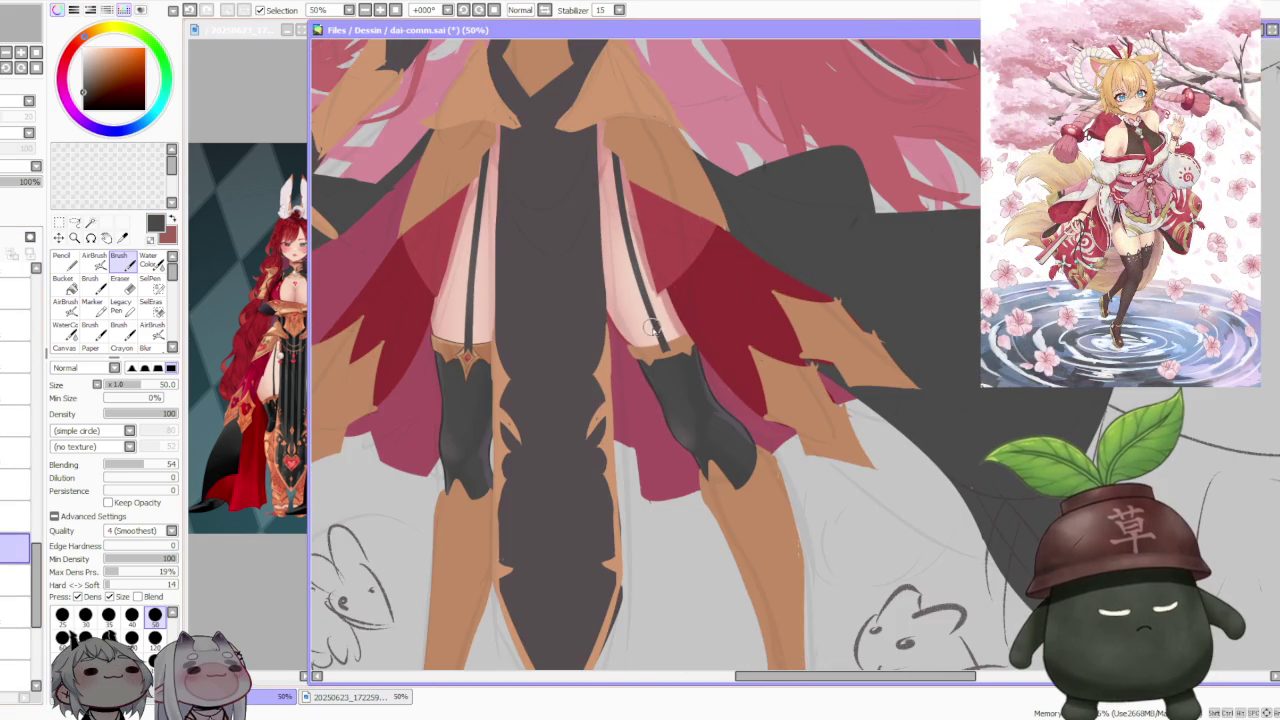
pyautogui.rightClick(652, 352)
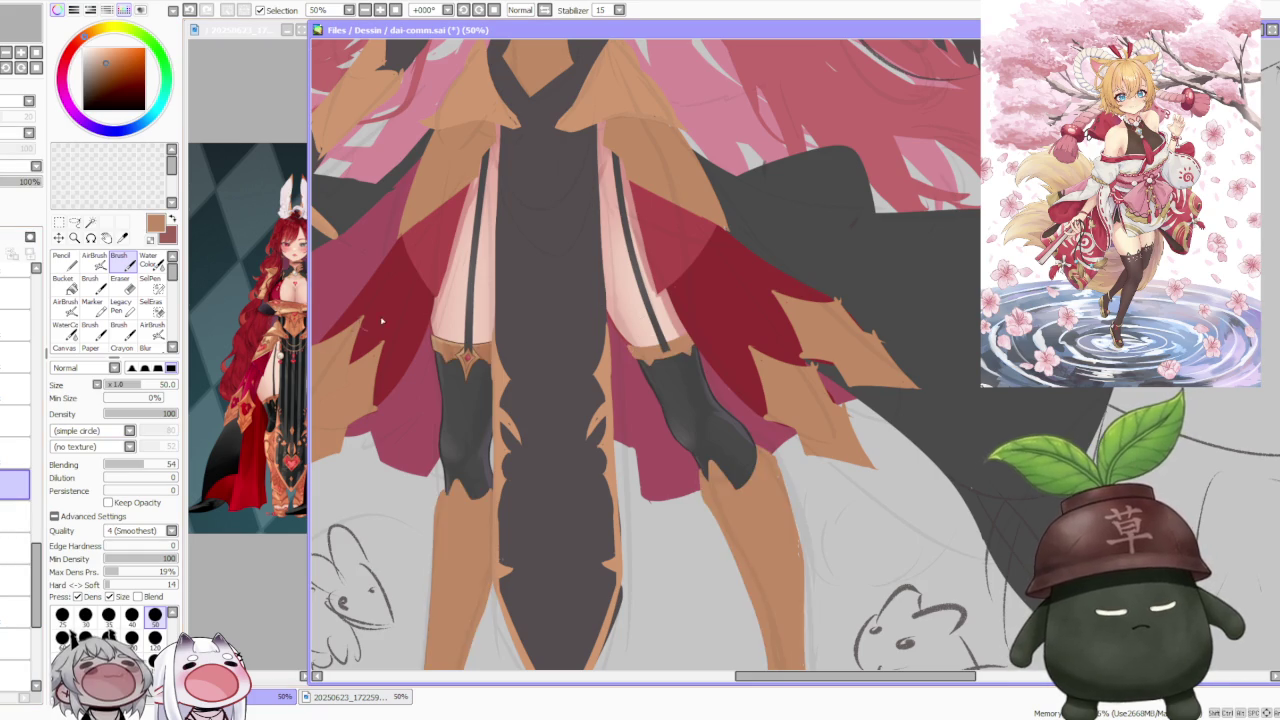
# Step: Pick a slightly different tan shade, then the darker strap colour
pyautogui.scroll(3, 660, 360)
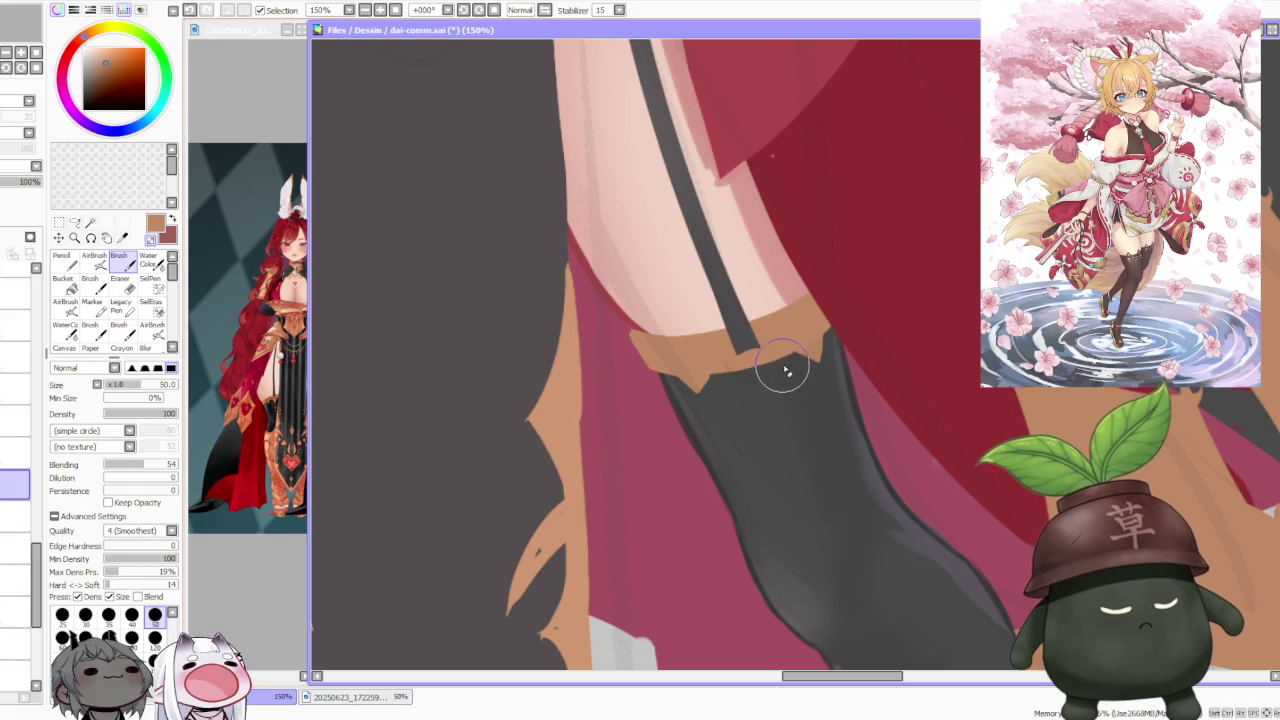
pyautogui.scroll(-2, 780, 348)
pyautogui.scroll(3, 782, 348)
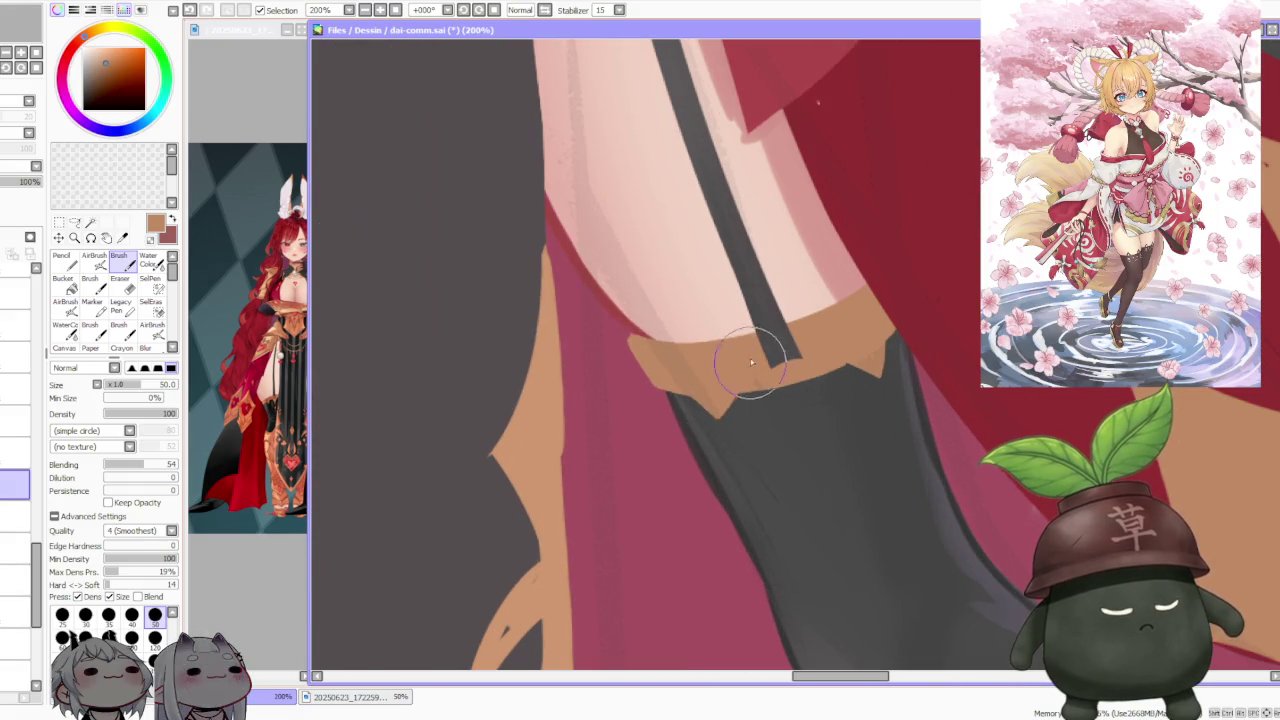
pyautogui.scroll(-3, 740, 390)
pyautogui.scroll(-2, 826, 292)
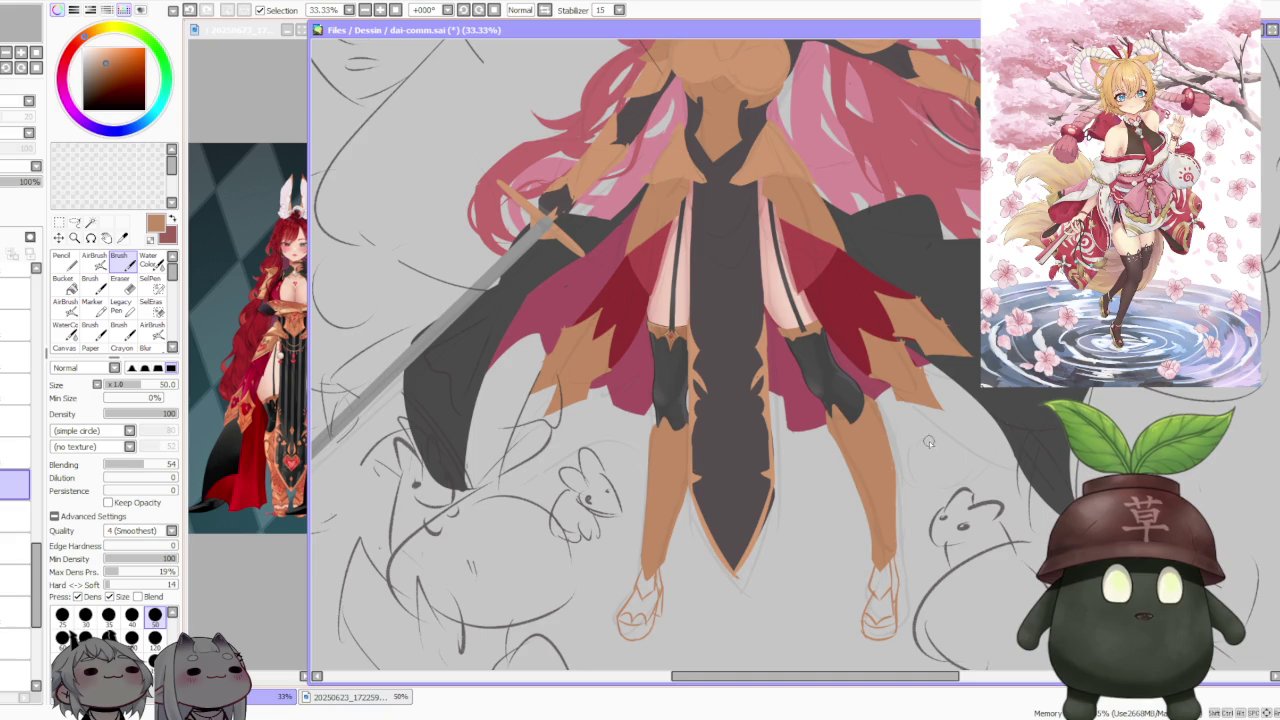
pyautogui.scroll(-1, 925, 445)
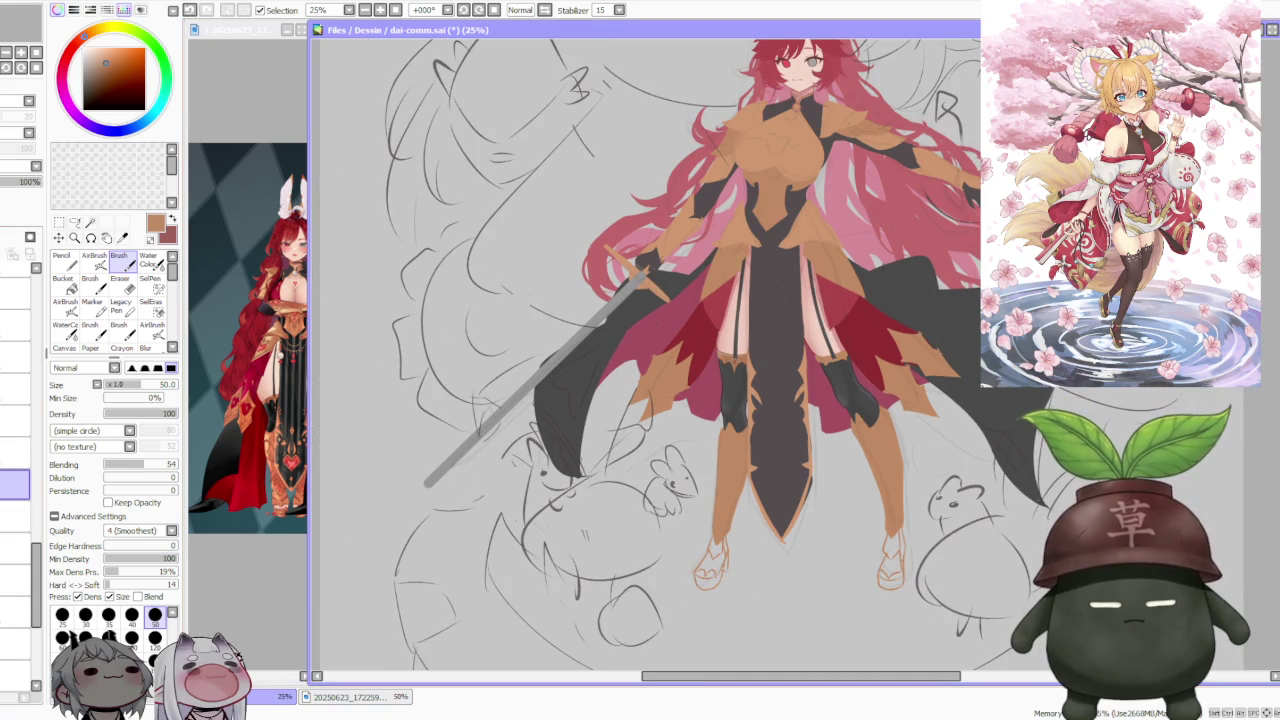
pyautogui.scroll(-1, 702, 372)
pyautogui.scroll(3, 723, 362)
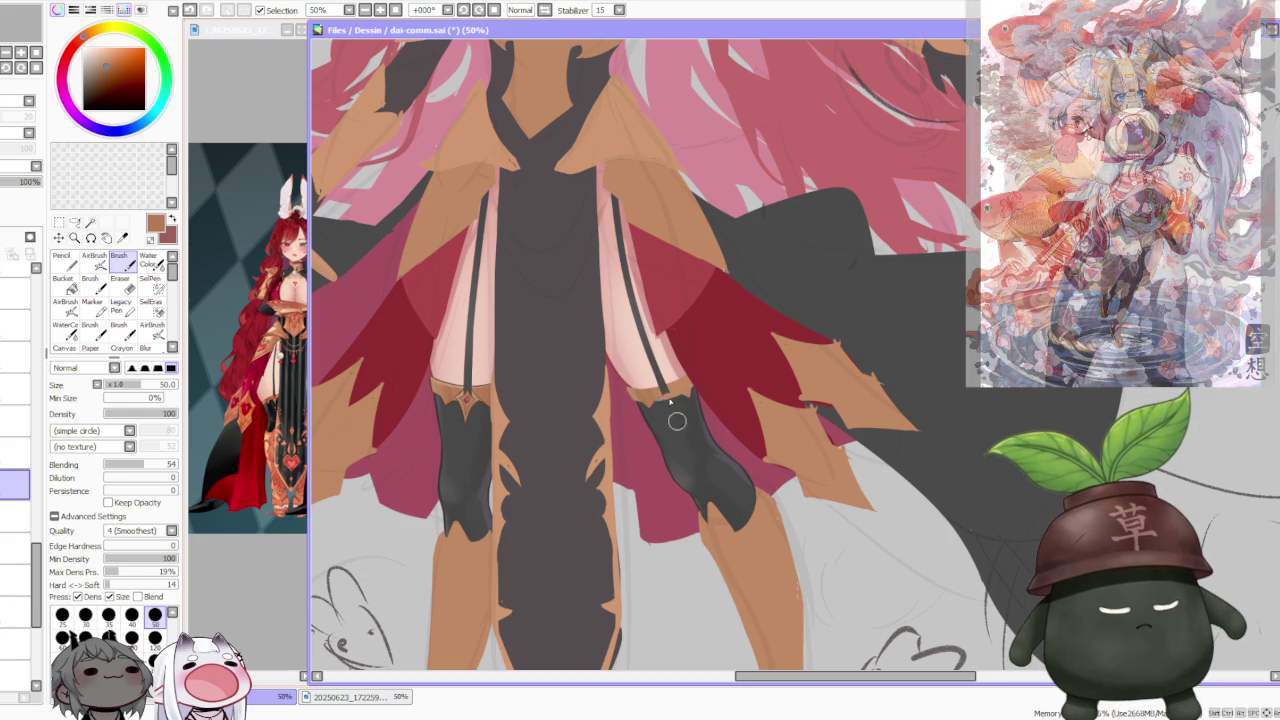
pyautogui.keyDown('alt'); pyautogui.click(441, 386); pyautogui.keyUp('alt')
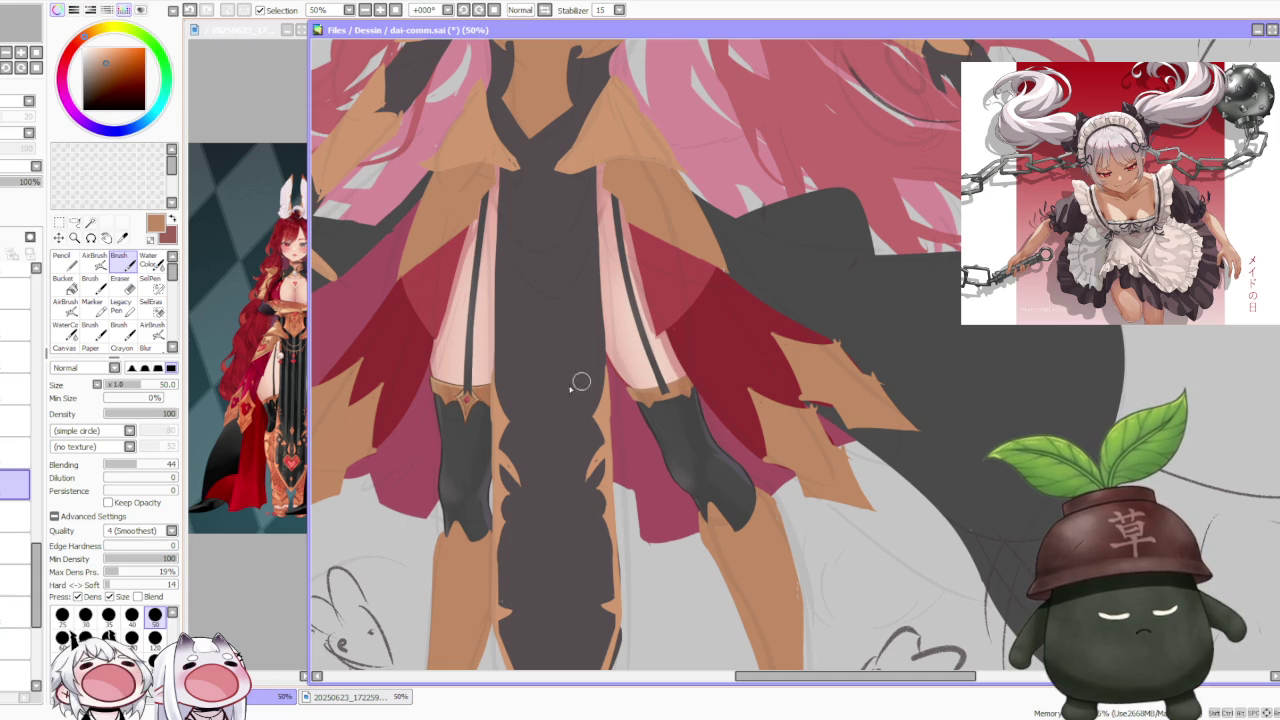
pyautogui.keyDown('alt'); pyautogui.click(453, 396); pyautogui.keyUp('alt')
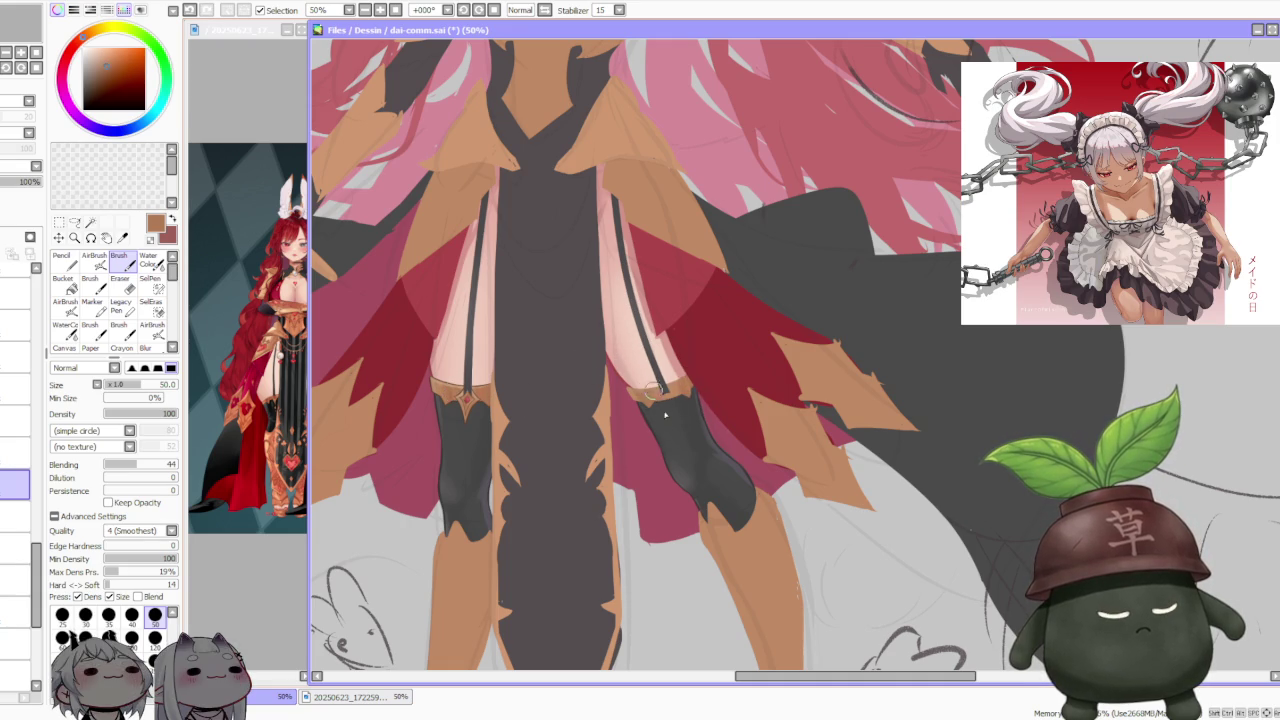
# Step: Sample a lighter tan from the stocking trim
pyautogui.scroll(2, 473, 355)
pyautogui.keyDown('alt'); pyautogui.click(440, 378); pyautogui.keyUp('alt')
pyautogui.scroll(-1, 450, 408)
pyautogui.scroll(-2, 450, 408)
pyautogui.scroll(3, 586, 423)
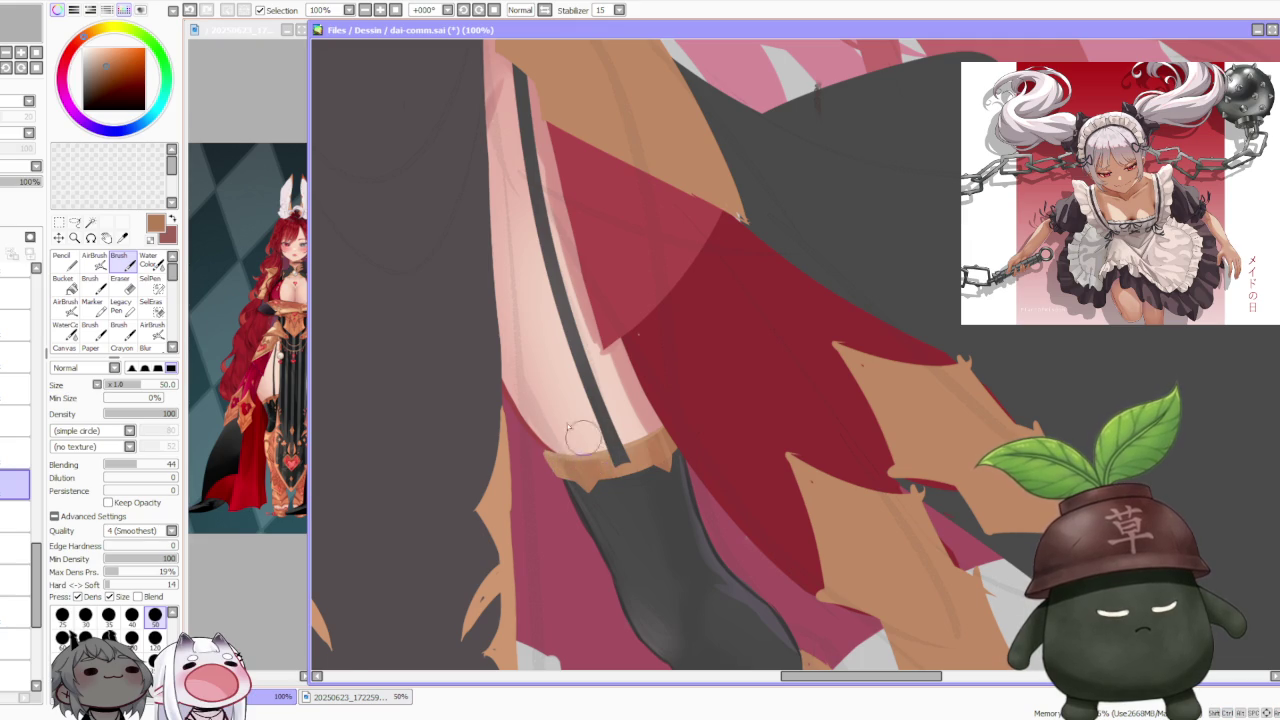
# Step: Select the layer holding the garter ornaments in the Layer panel
pyautogui.scroll(-2, 584, 437)
pyautogui.scroll(-2, 560, 430)
pyautogui.scroll(-3, 520, 410)
pyautogui.scroll(-1, 402, 392)
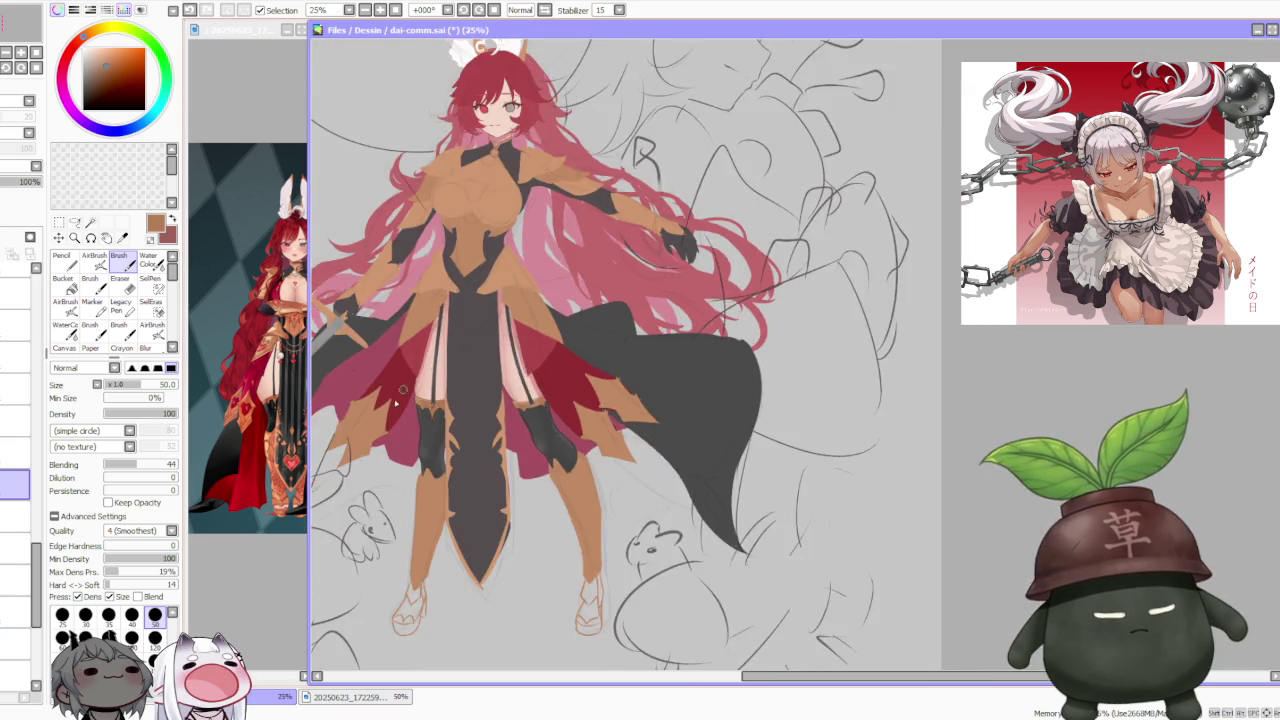
pyautogui.scroll(3, 410, 385)
pyautogui.scroll(1, 424, 376)
pyautogui.scroll(-2, 636, 269)
pyautogui.scroll(-1, 703, 367)
pyautogui.scroll(-1, 705, 366)
pyautogui.scroll(2, 728, 363)
pyautogui.scroll(1, 723, 363)
pyautogui.scroll(-1, 718, 367)
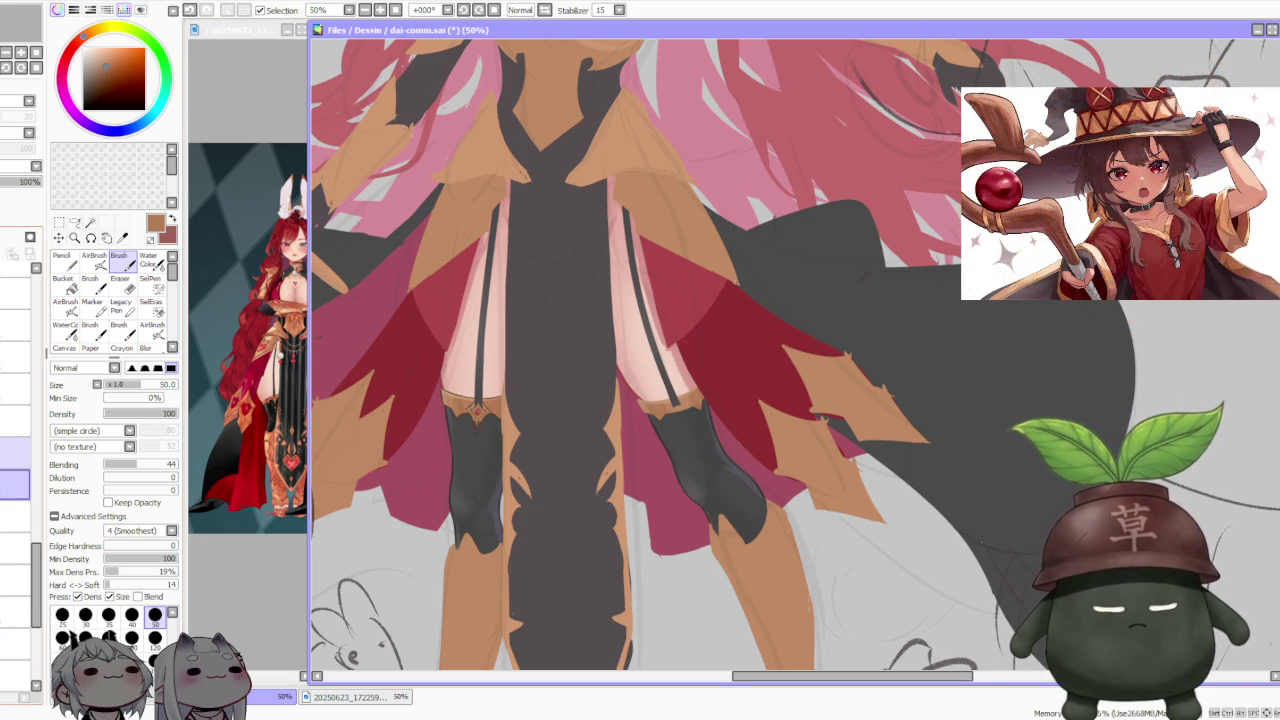
pyautogui.click(15, 452)
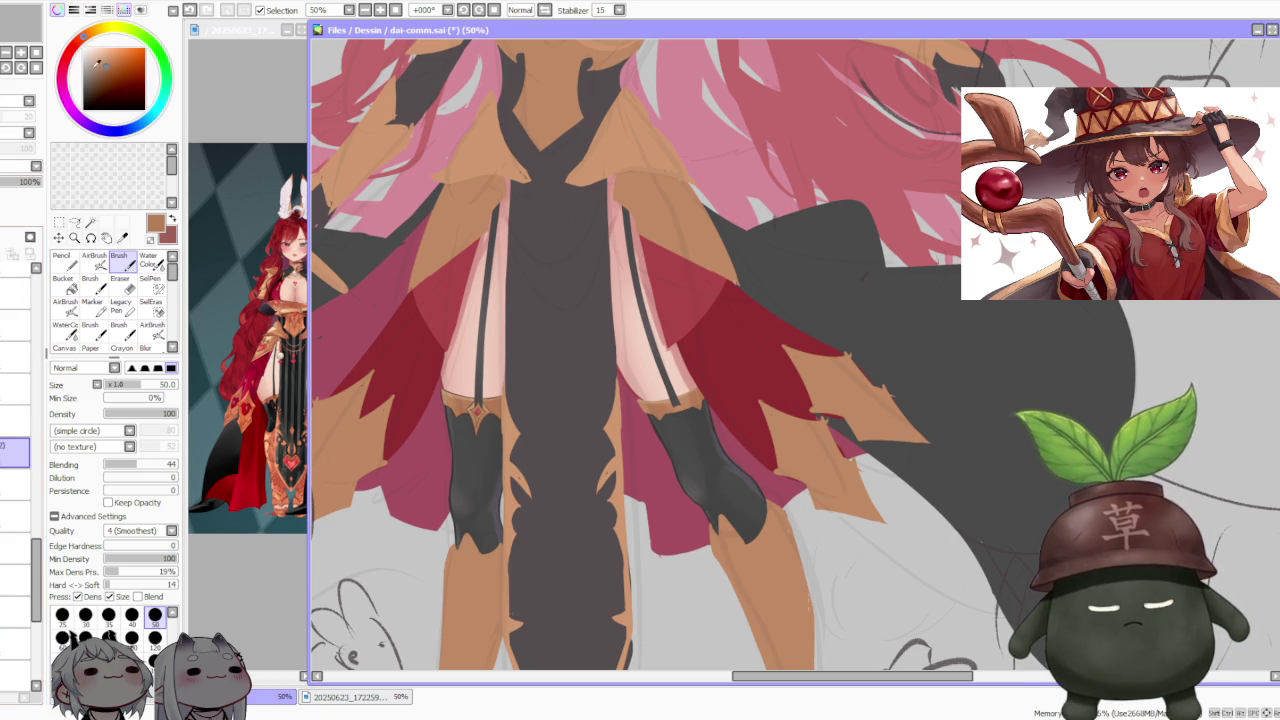
# Step: Move the transform box onto the right leg's red-gem ornament, rotate it clockwise, then free-deform it
pyautogui.press('m')
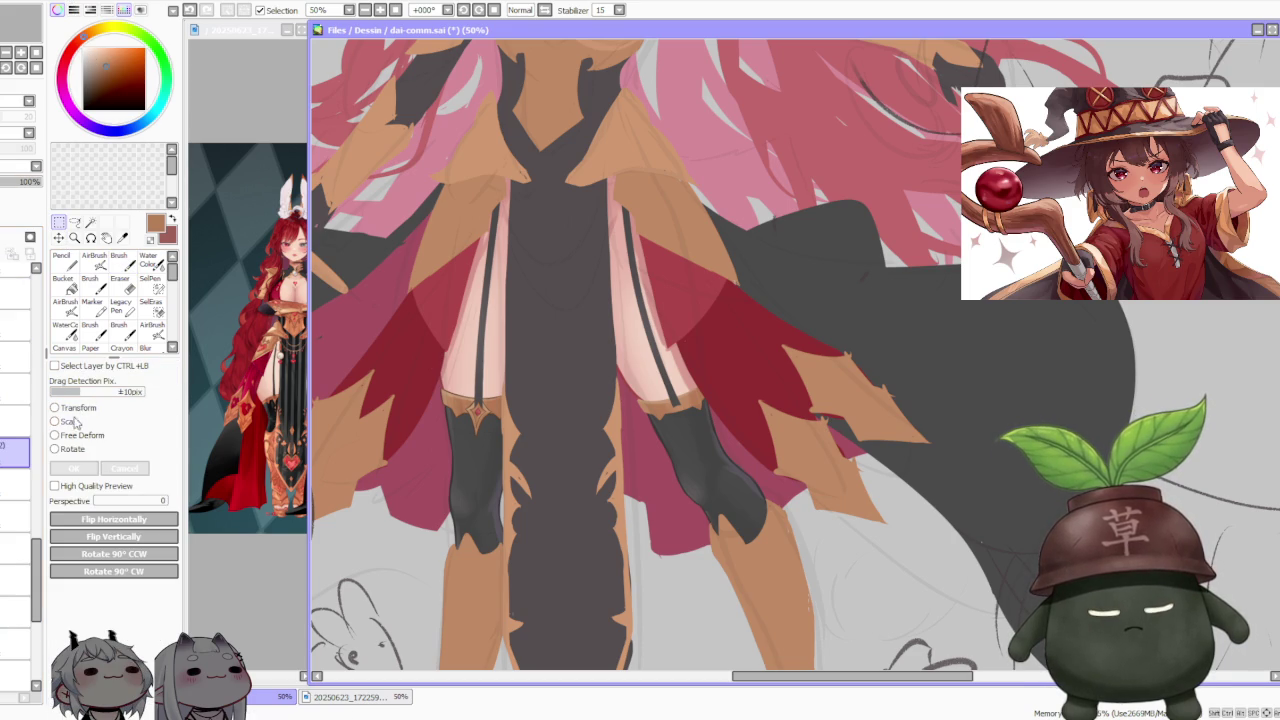
pyautogui.click(77, 423)
pyautogui.moveTo(463, 422); pyautogui.dragTo(663, 424)
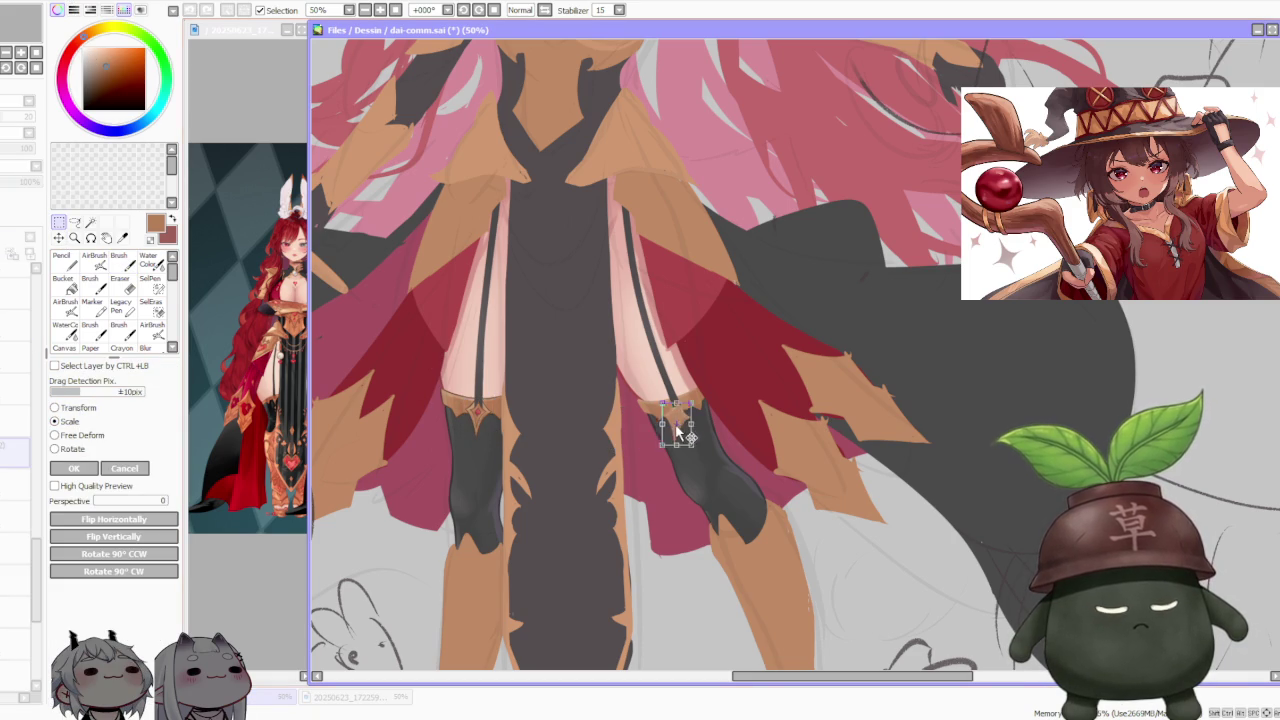
pyautogui.scroll(1, 740, 405)
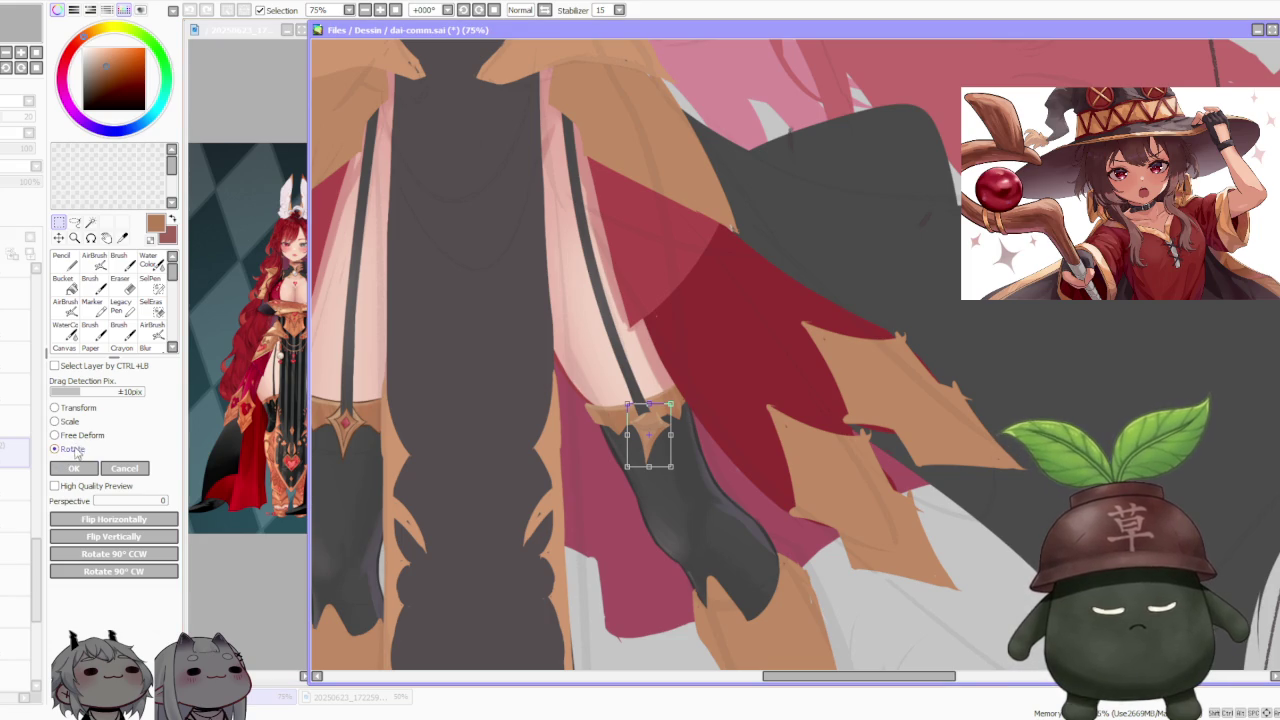
pyautogui.moveTo(630, 390); pyautogui.dragTo(663, 425)
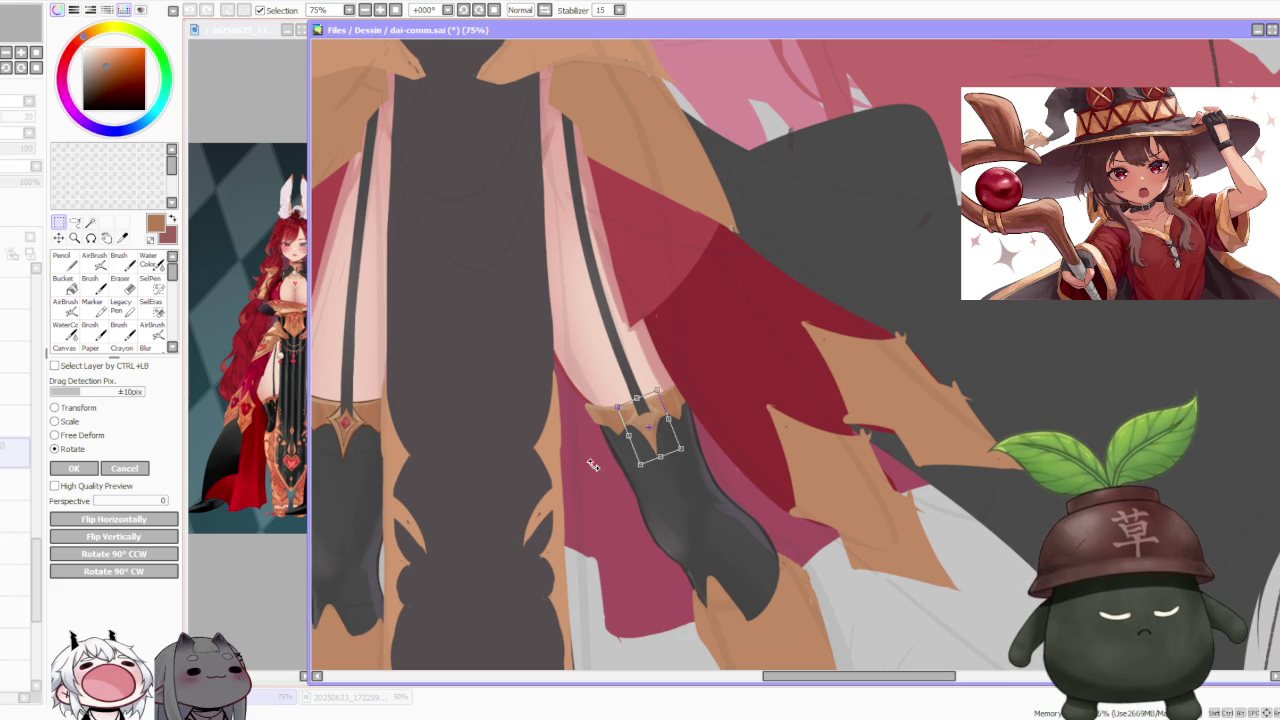
pyautogui.click(81, 437)
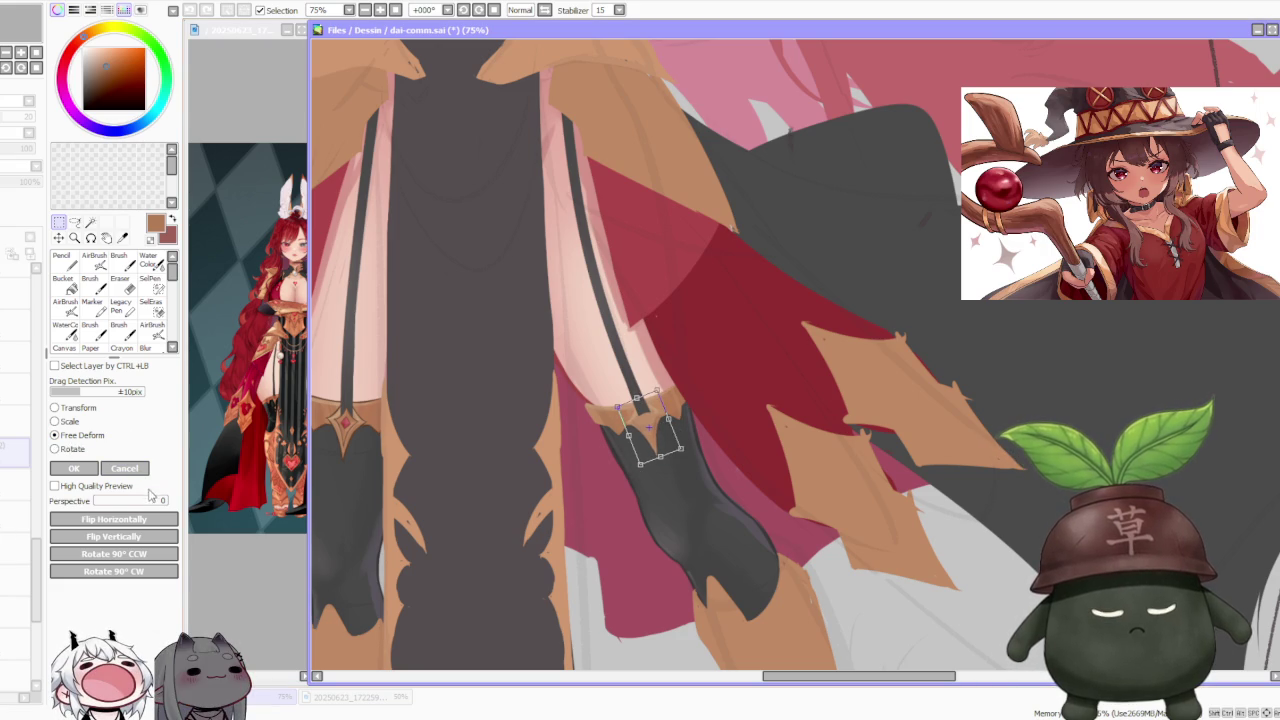
pyautogui.scroll(1, 660, 452)
pyautogui.scroll(1, 662, 455)
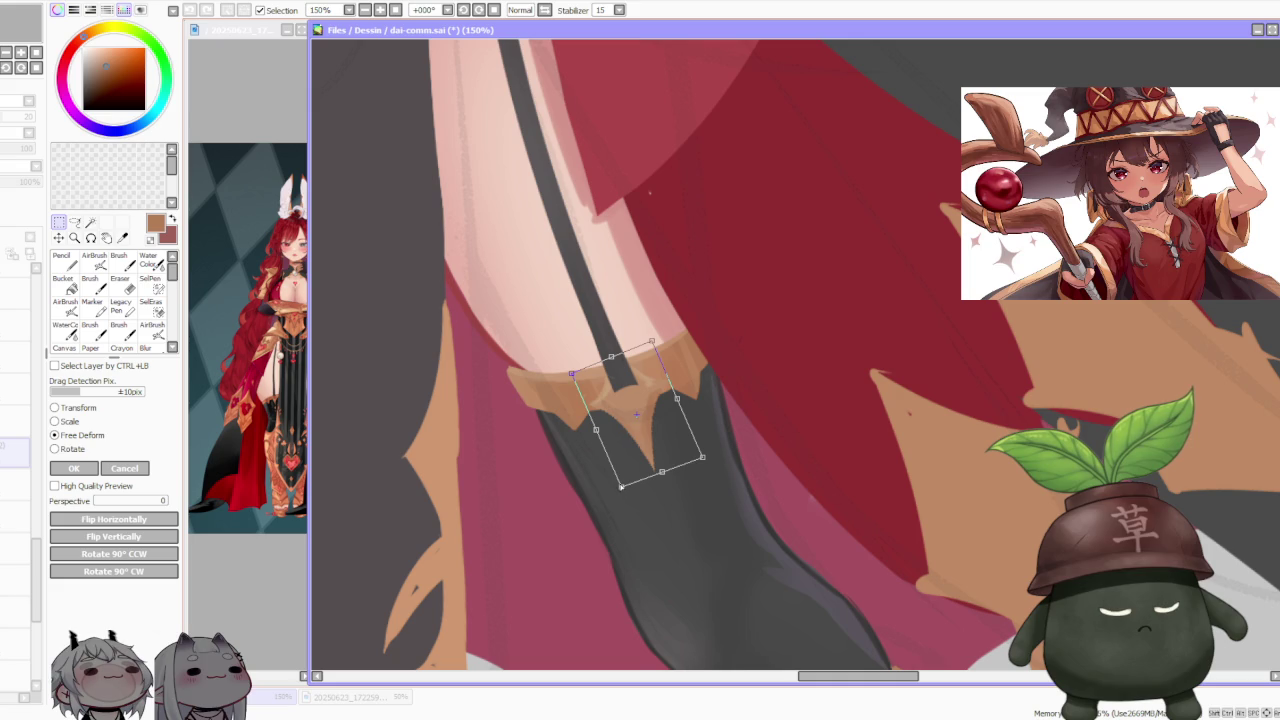
pyautogui.scroll(-1, 617, 458)
pyautogui.scroll(-1, 617, 458)
pyautogui.scroll(-1, 617, 458)
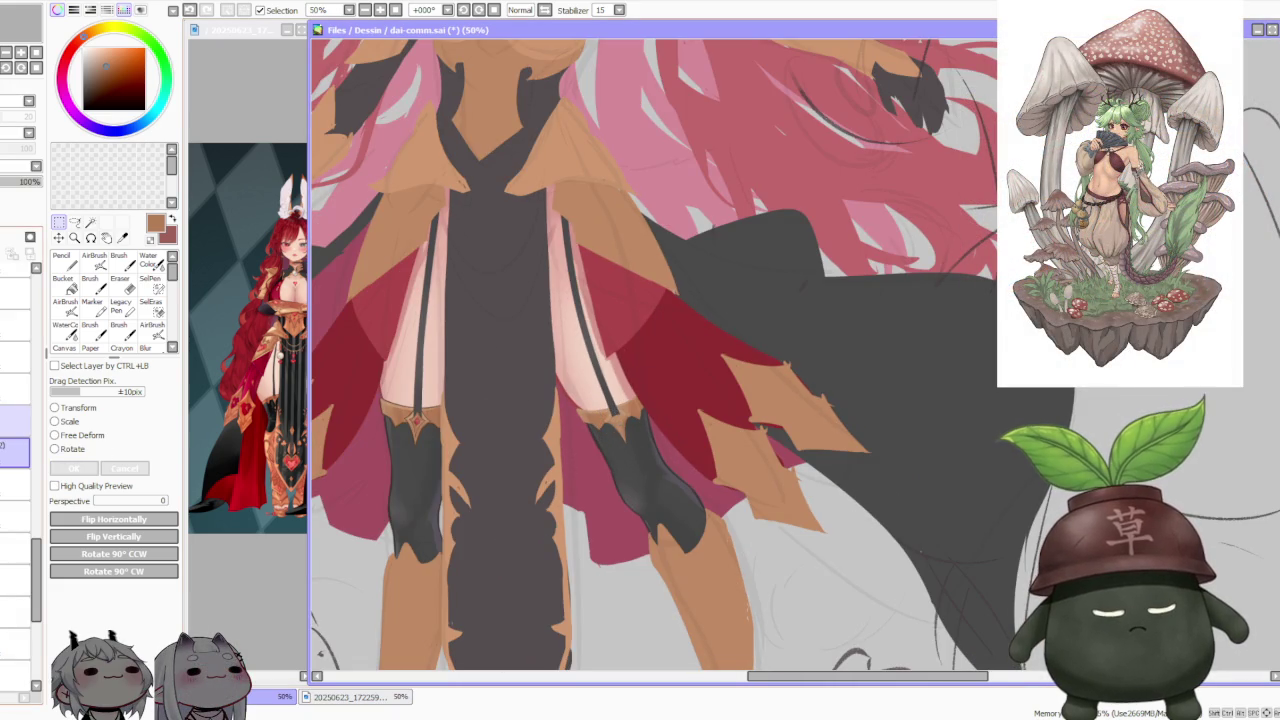
# Step: Select the ornament's layer higher in the stack and move the scaled ornament onto the other garter band
pyautogui.click(15, 416)
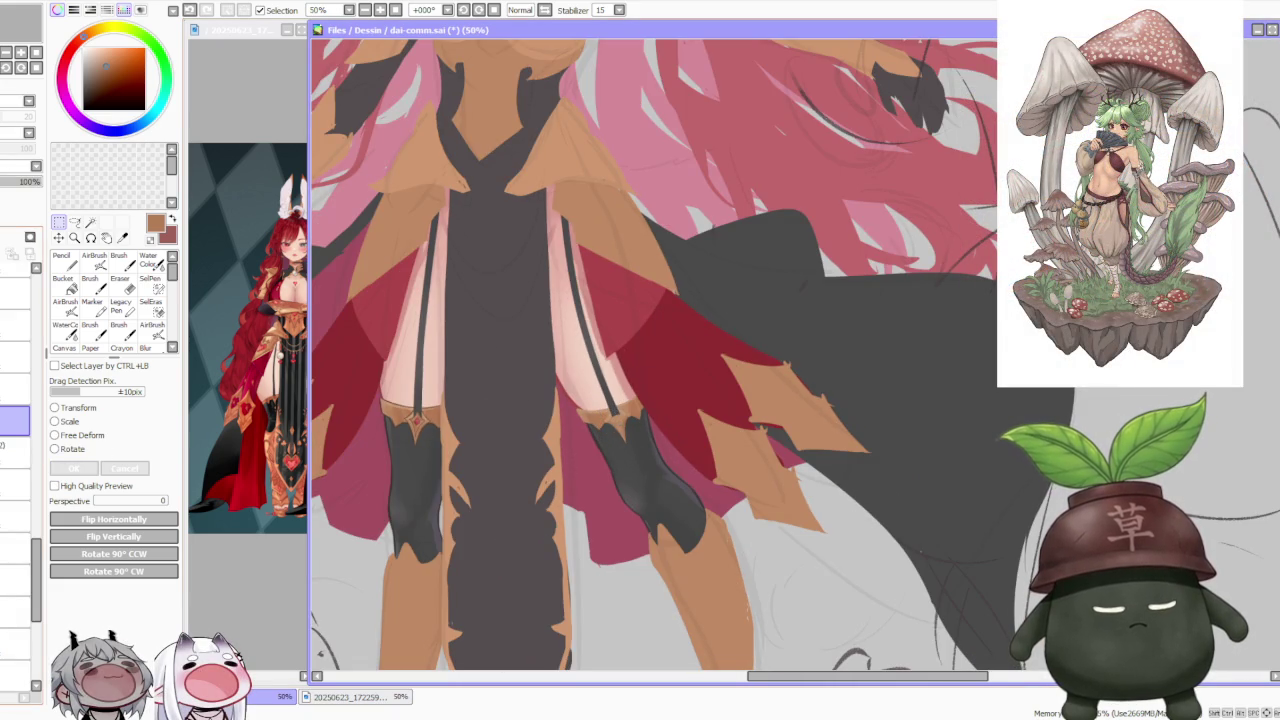
pyautogui.click(15, 390)
pyautogui.click(15, 356)
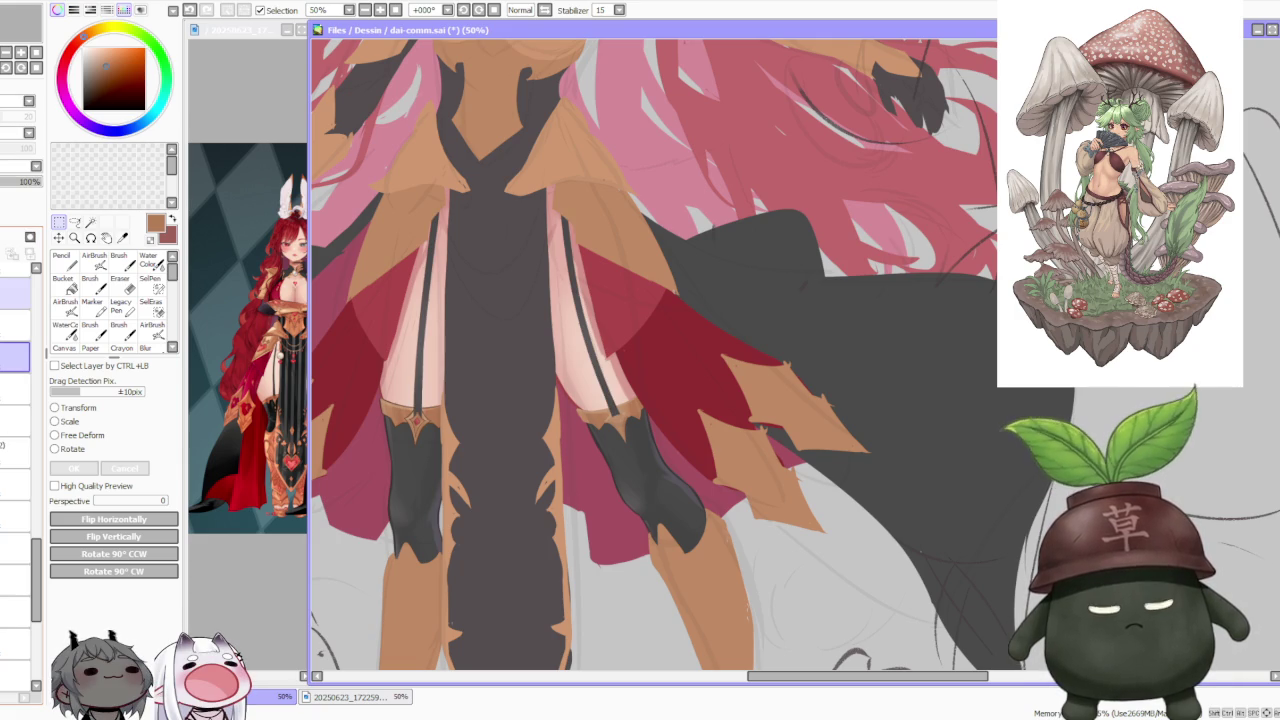
pyautogui.click(15, 294)
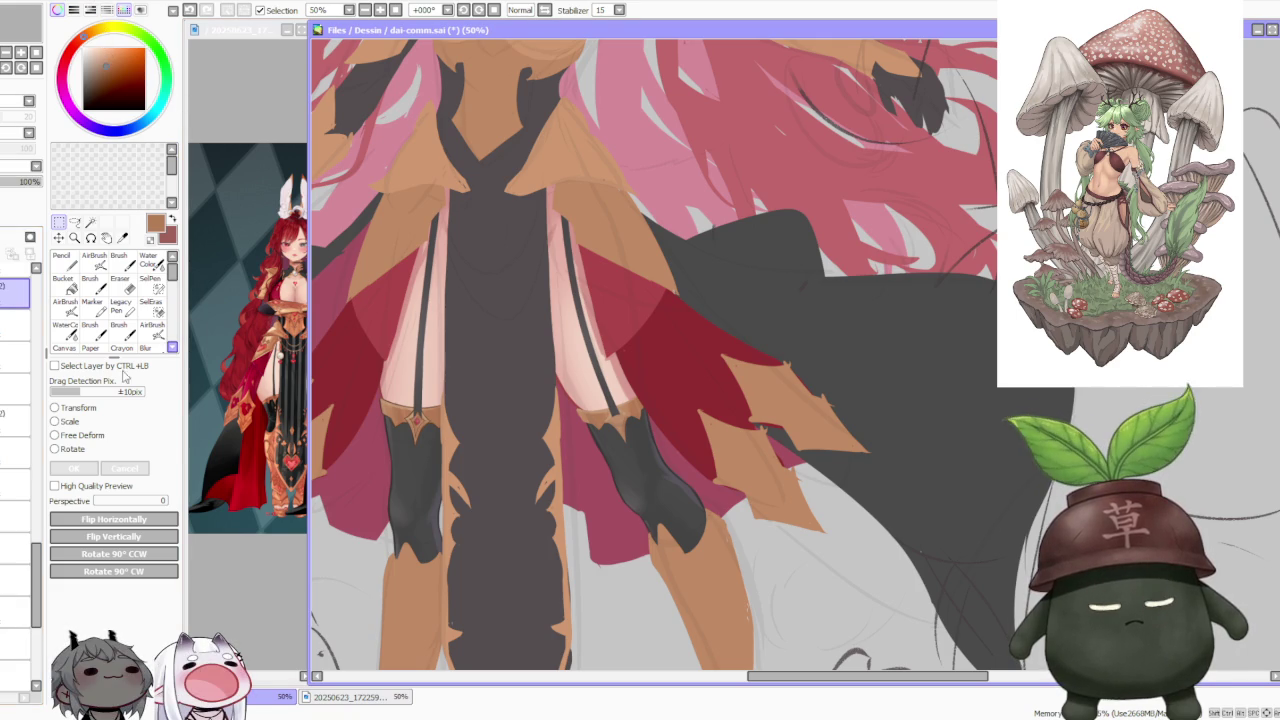
pyautogui.click(66, 422)
pyautogui.scroll(2, 385, 360)
pyautogui.moveTo(456, 494)
pyautogui.mouseDown()
pyautogui.moveTo(884, 496)
pyautogui.moveTo(880, 524)
pyautogui.moveTo(838, 508)
pyautogui.mouseUp()
# Step: Tilt the ornament slightly to follow the garter band and confirm the transform
pyautogui.click(85, 453)
pyautogui.scroll(1, 877, 522)
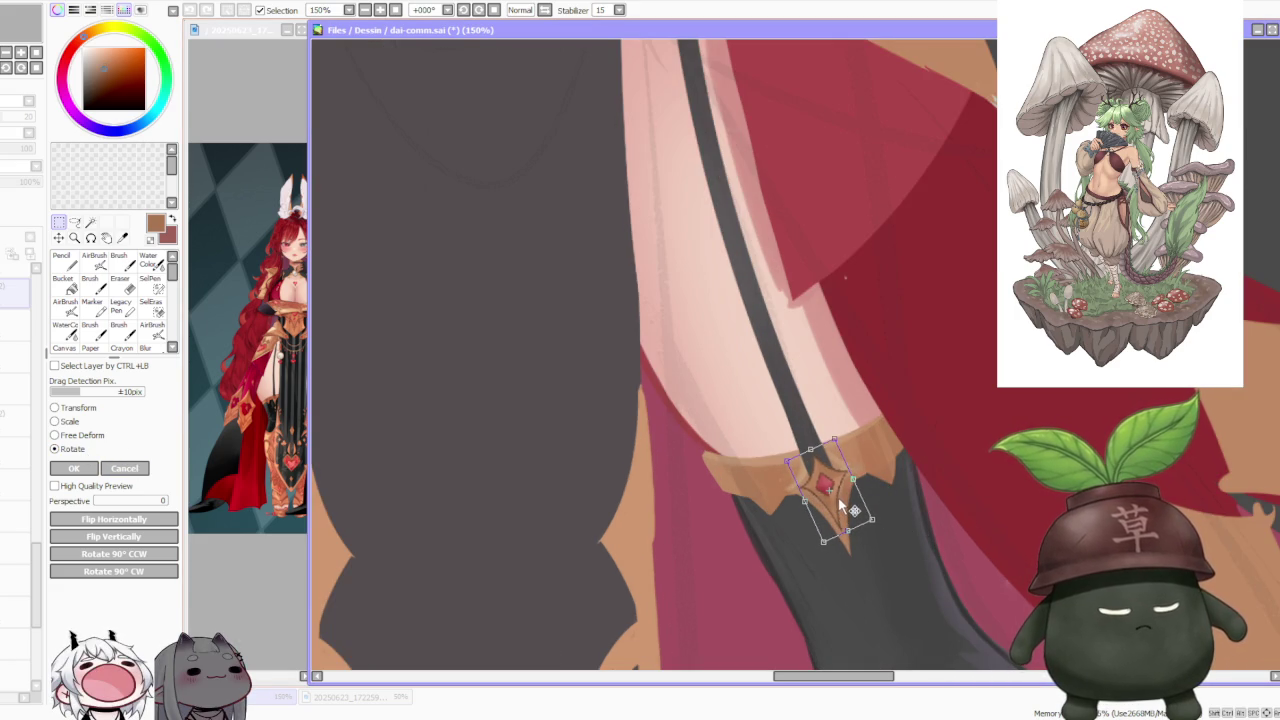
pyautogui.moveTo(838, 508); pyautogui.dragTo(842, 504)
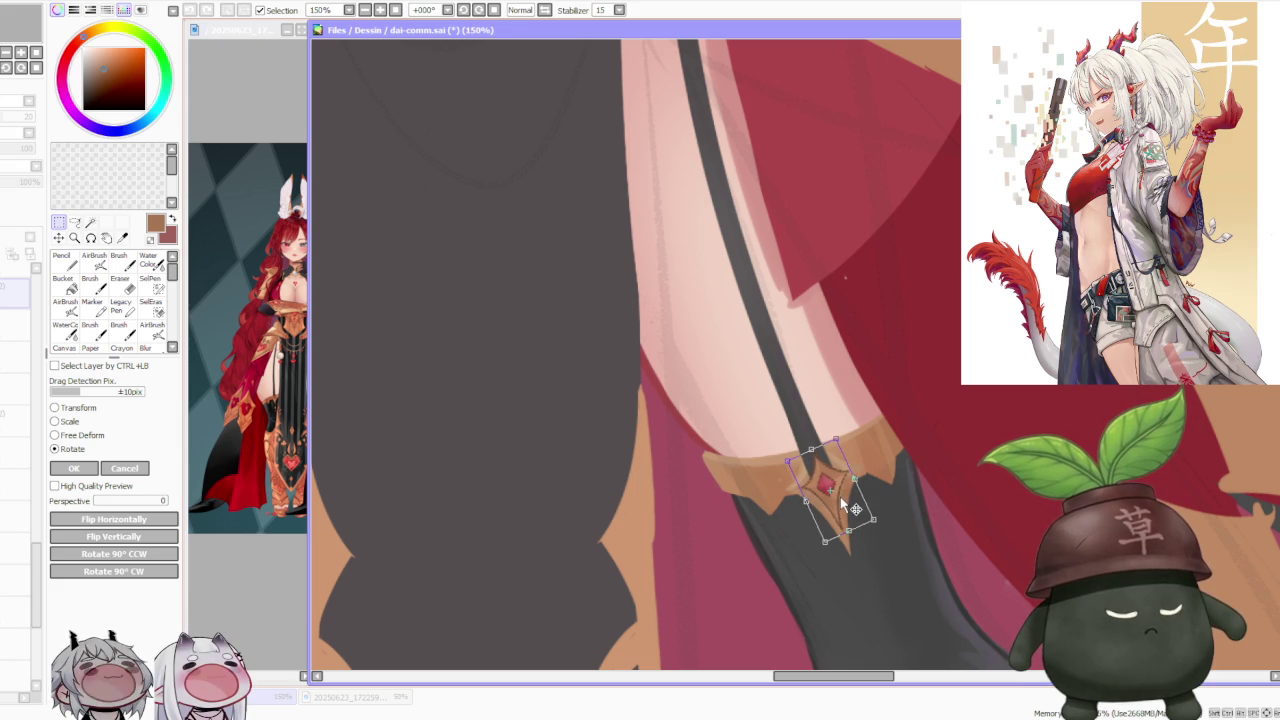
pyautogui.scroll(-2, 842, 505)
pyautogui.scroll(-1, 845, 480)
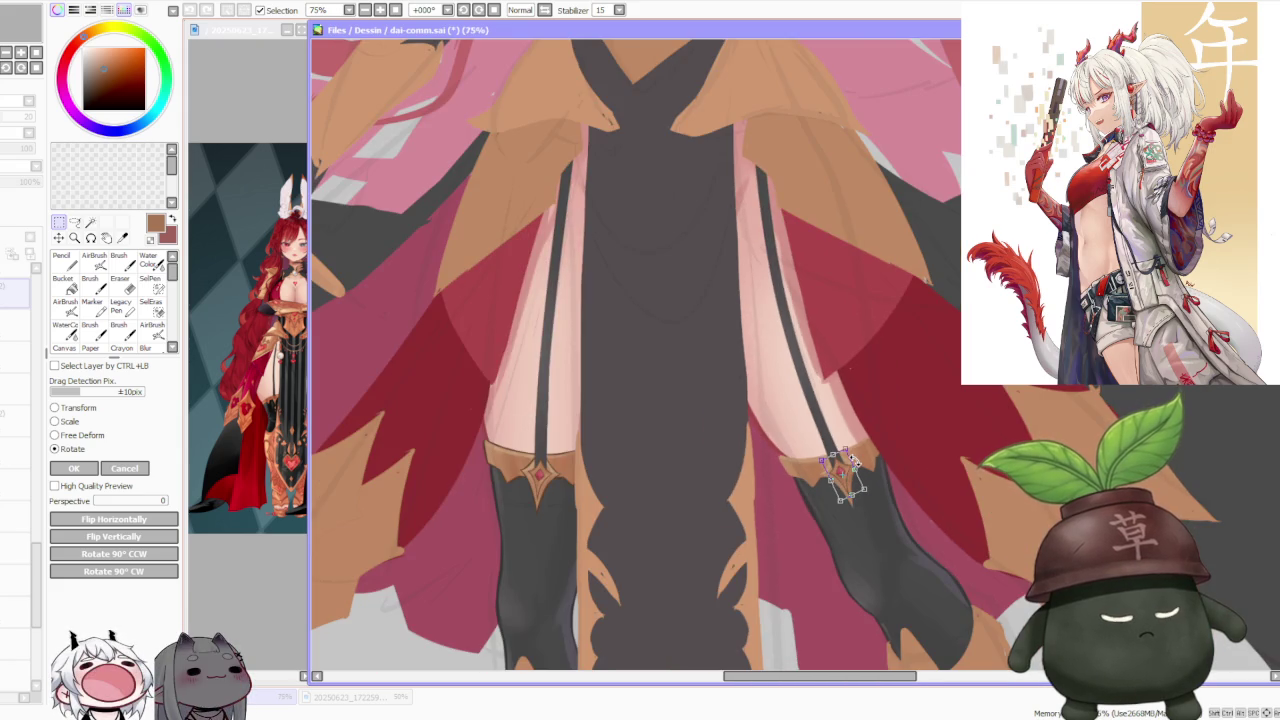
pyautogui.scroll(3, 853, 462)
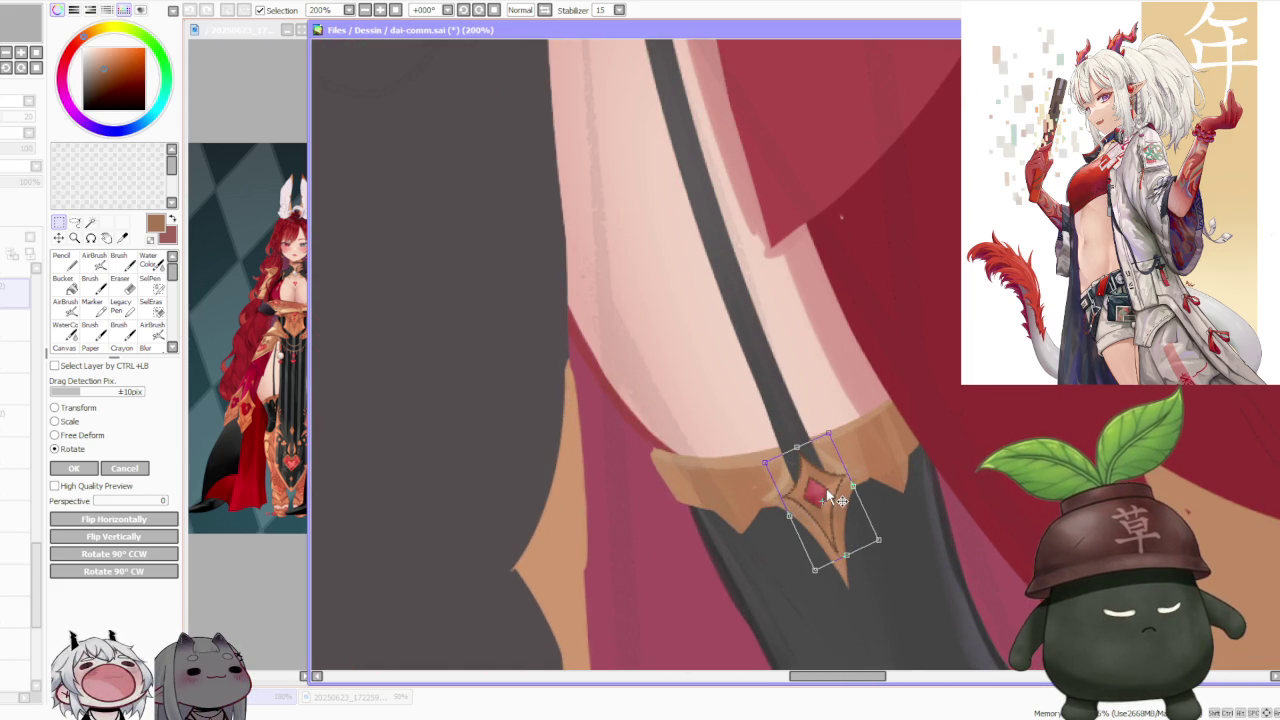
pyautogui.scroll(-2, 828, 496)
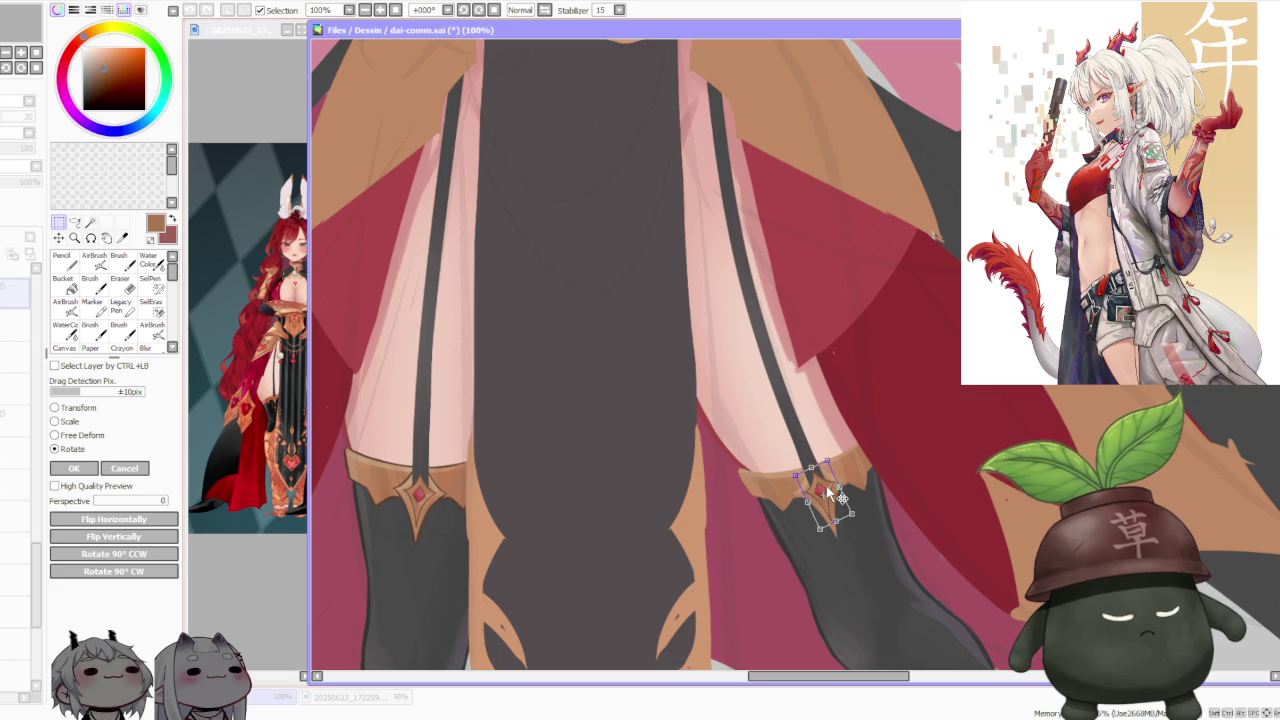
pyautogui.scroll(-1, 828, 496)
pyautogui.scroll(3, 854, 489)
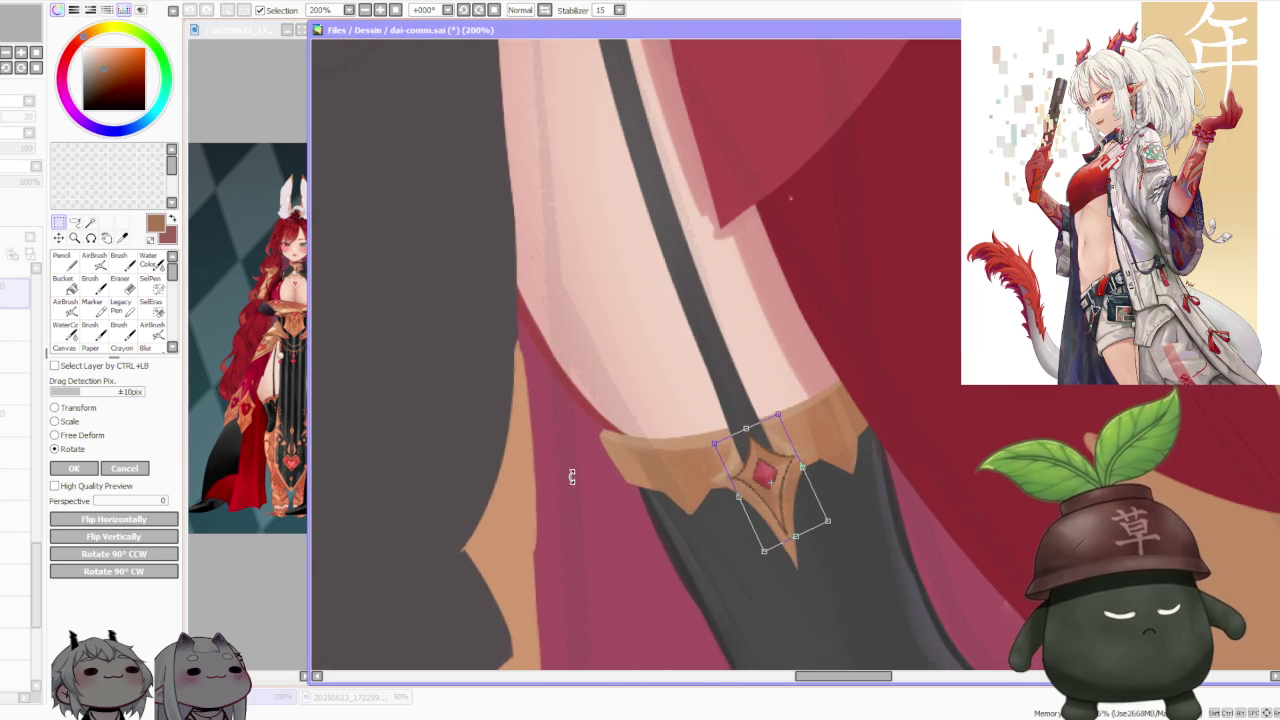
pyautogui.click(111, 467)
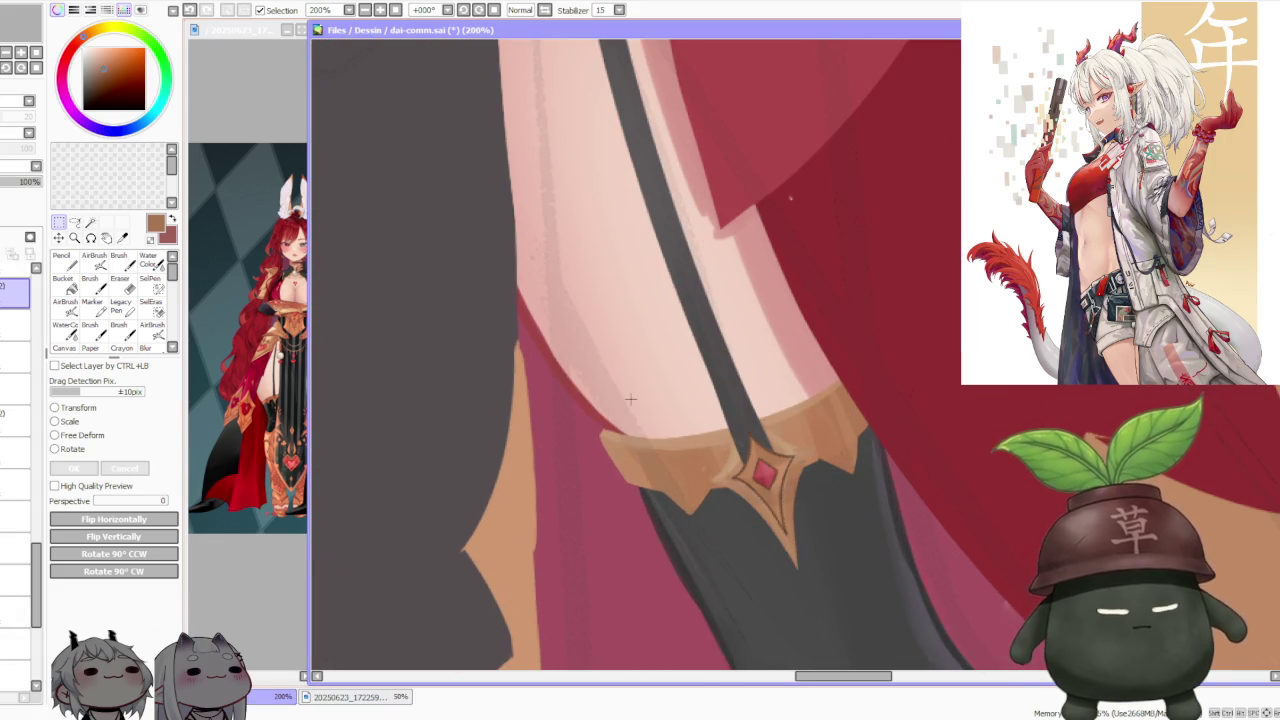
pyautogui.scroll(-3, 630, 399)
pyautogui.scroll(-2, 653, 391)
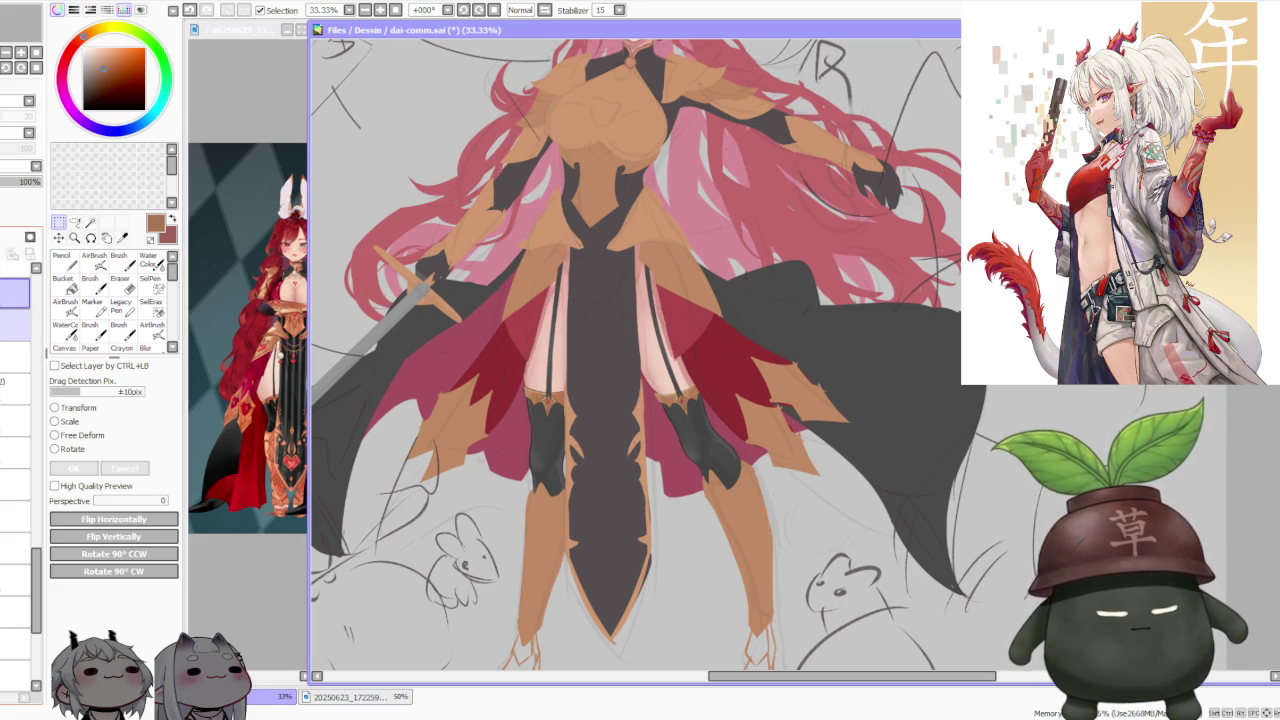
# Step: Switch to another layer and choose the Brush tool at size 40
pyautogui.click(15, 357)
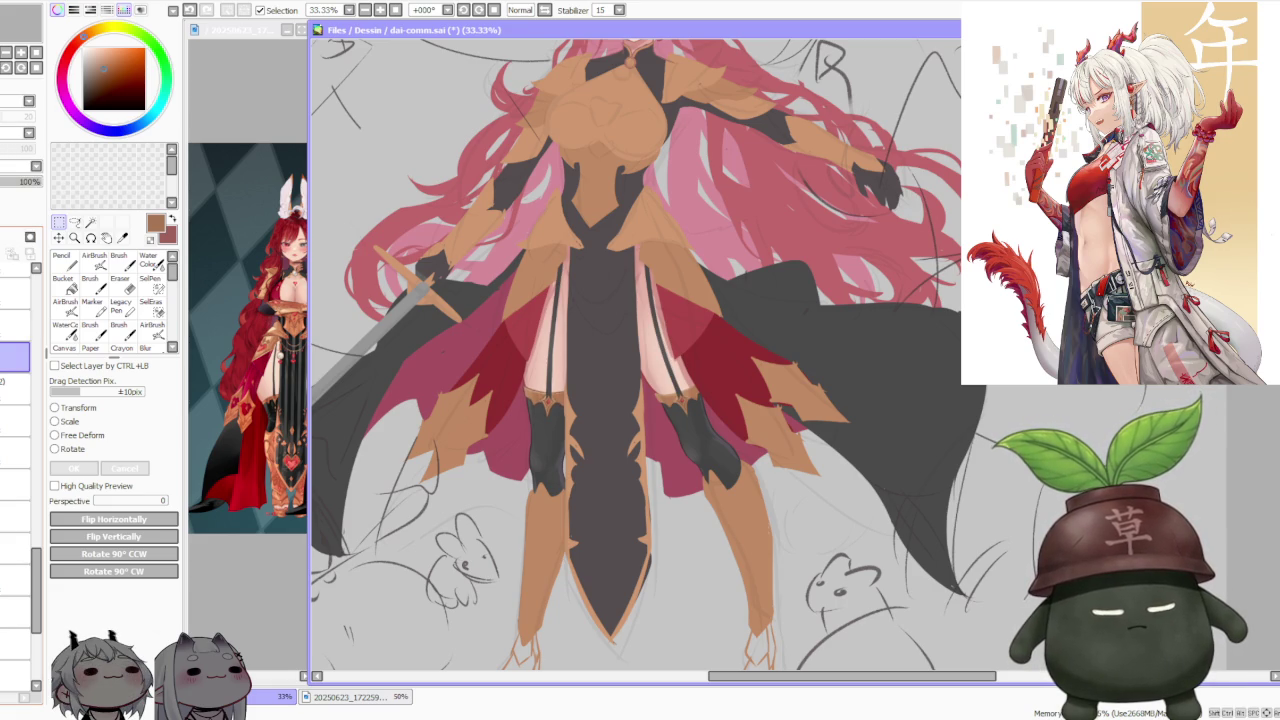
pyautogui.scroll(4, 574, 530)
pyautogui.scroll(2, 574, 530)
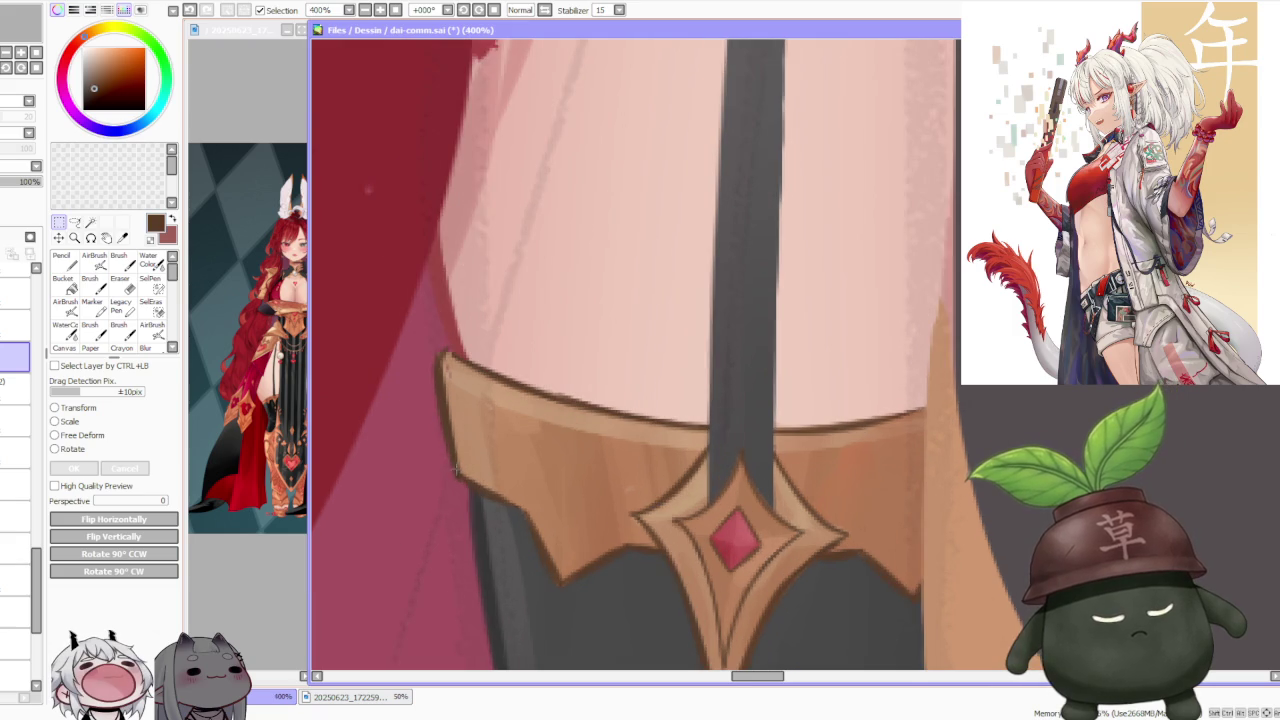
pyautogui.scroll(-3, 855, 373)
pyautogui.scroll(-2, 855, 373)
pyautogui.scroll(1, 891, 393)
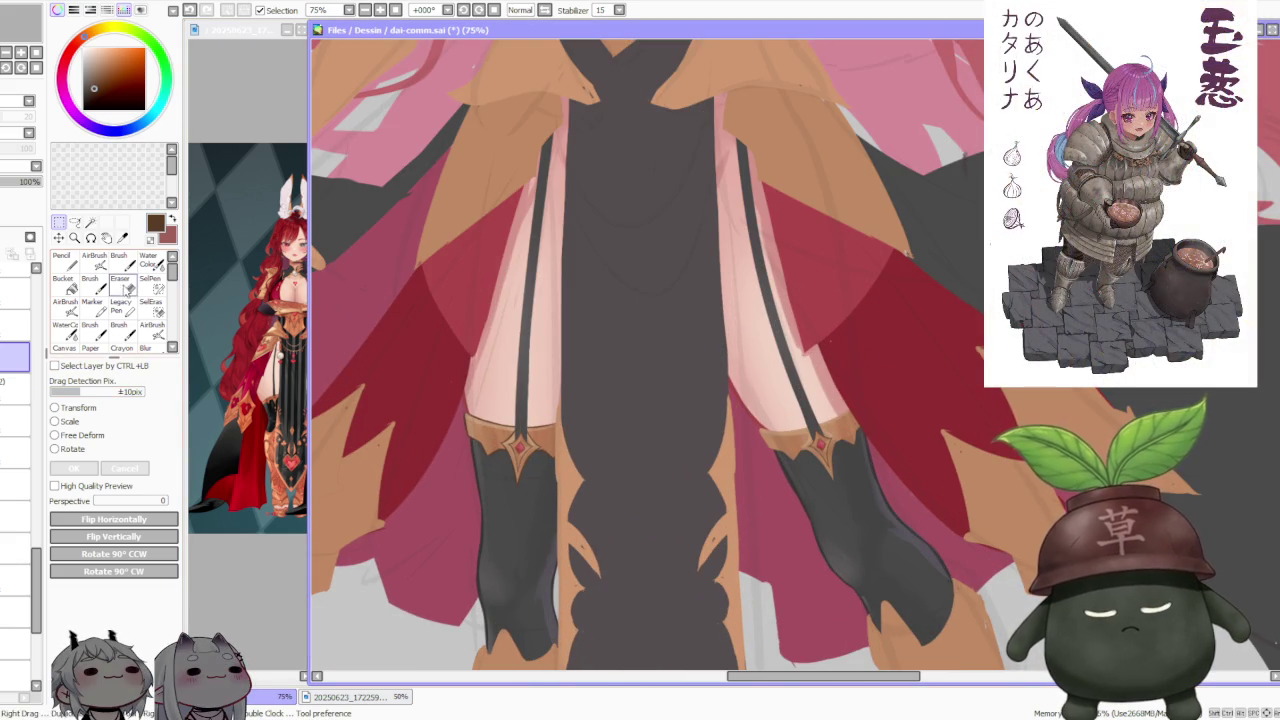
pyautogui.click(119, 262)
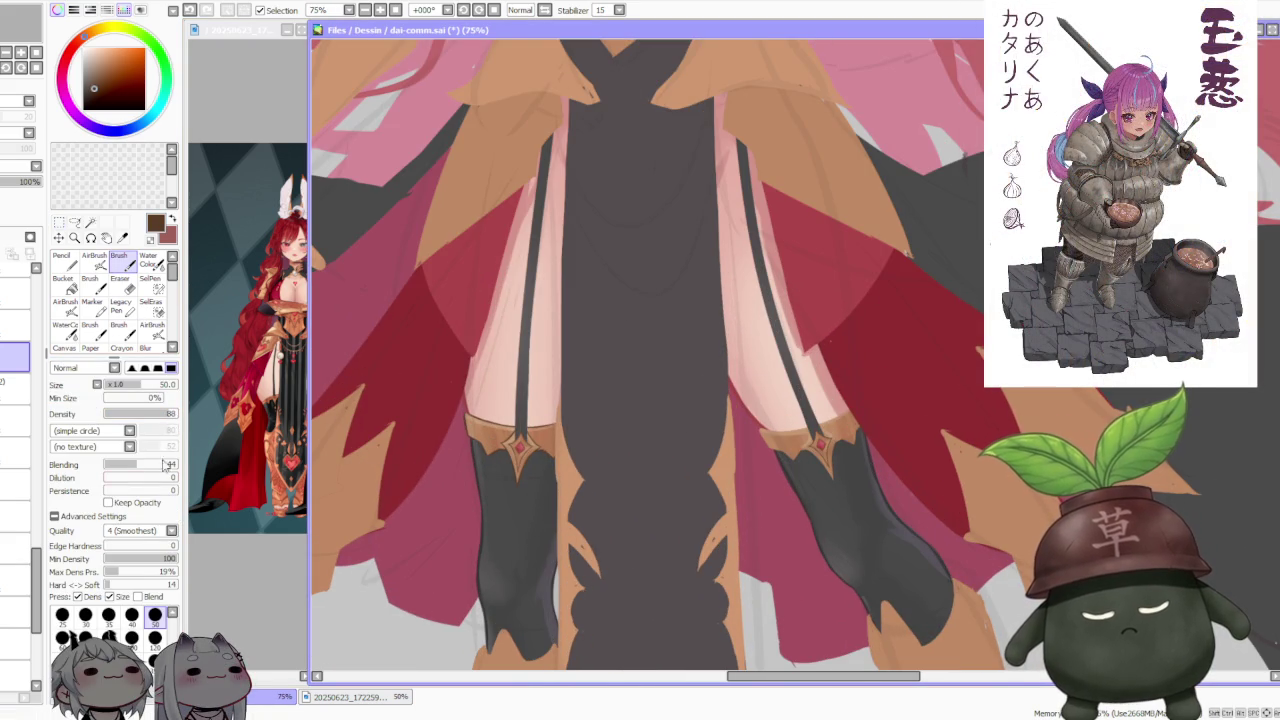
pyautogui.click(131, 614)
pyautogui.scroll(3, 750, 441)
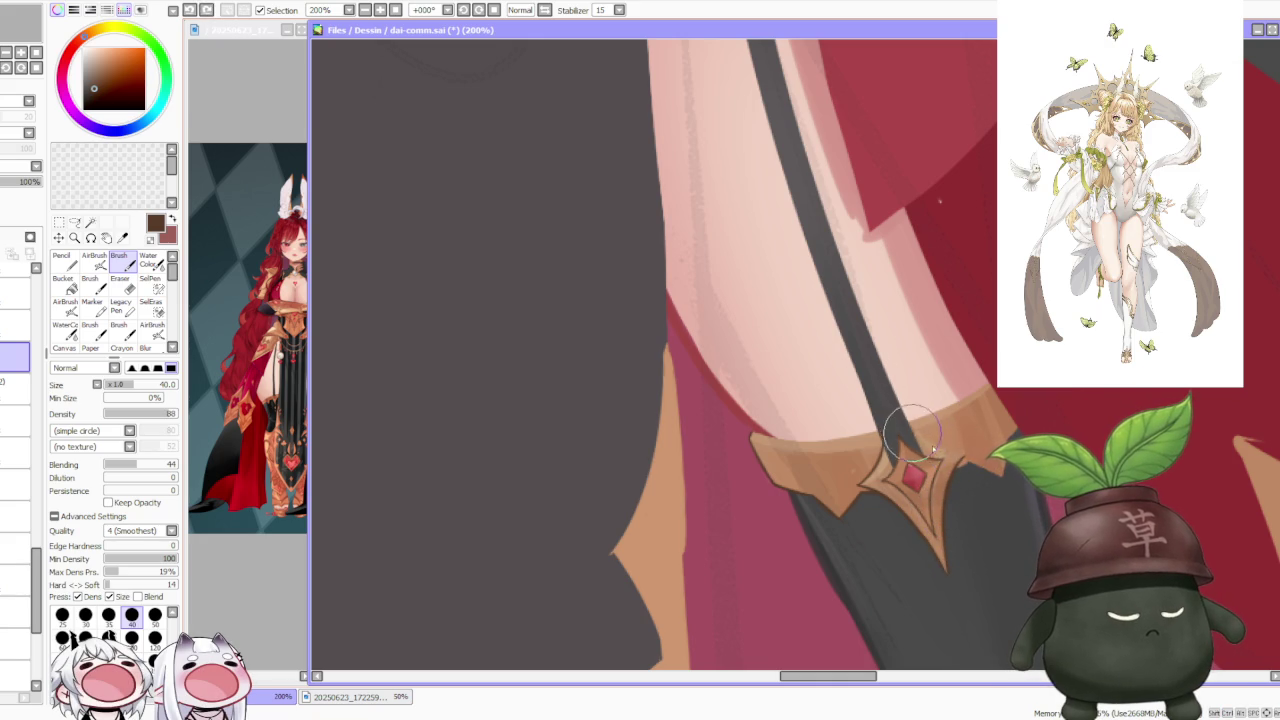
# Step: Undo two stray strokes and mirror the canvas view horizontally
pyautogui.hotkey('ctrl', 'z')
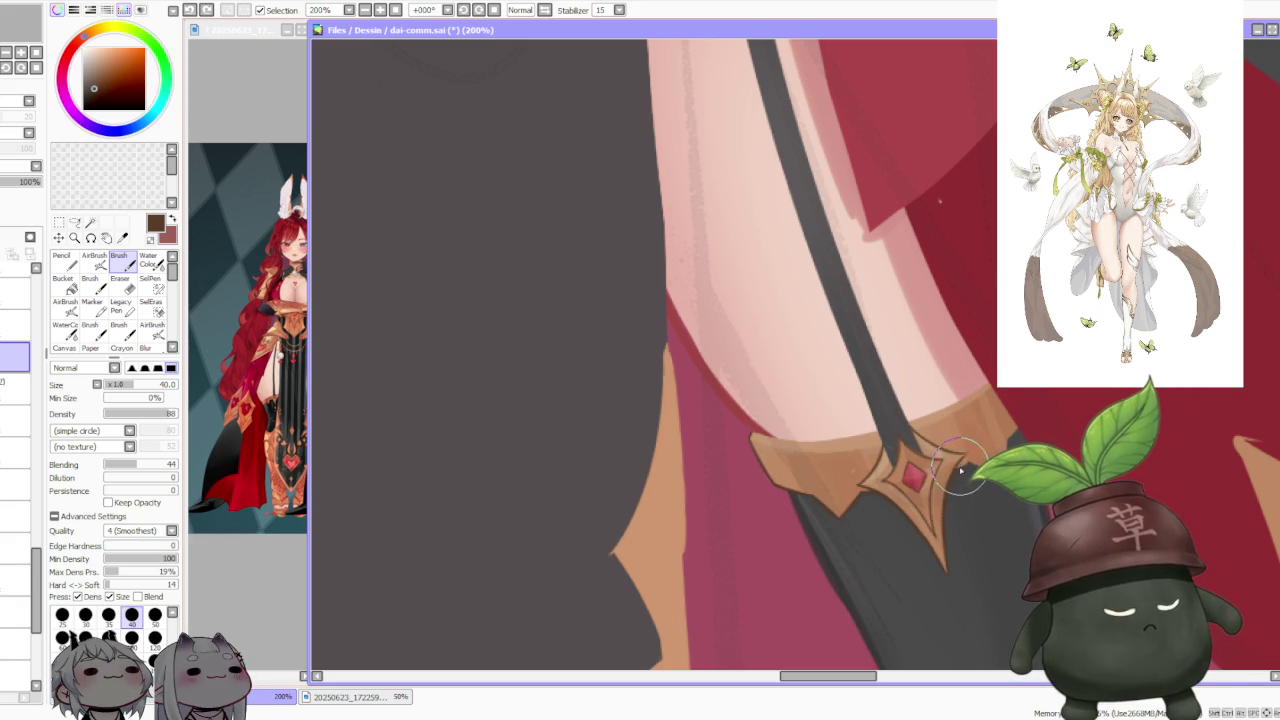
pyautogui.scroll(-1, 960, 430)
pyautogui.scroll(-1, 940, 380)
pyautogui.scroll(-1, 921, 317)
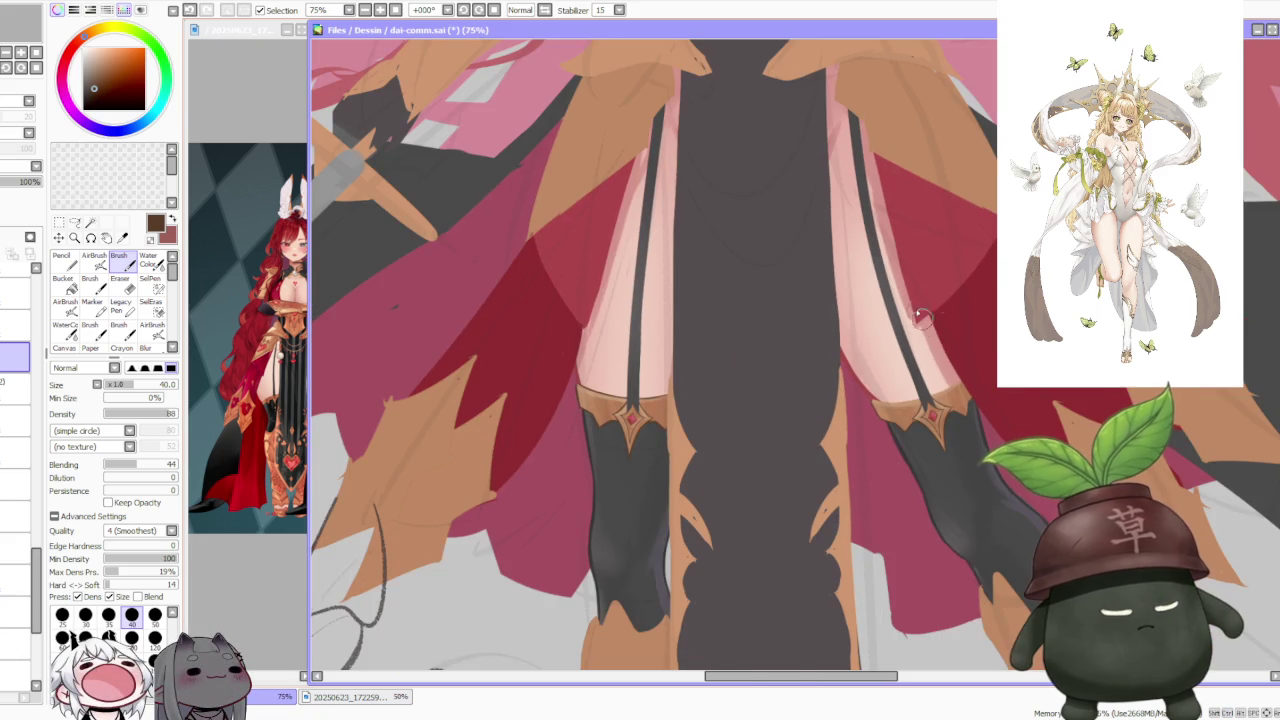
pyautogui.click(519, 10)
pyautogui.scroll(-1, 687, 268)
pyautogui.scroll(1, 687, 268)
pyautogui.scroll(2, 687, 268)
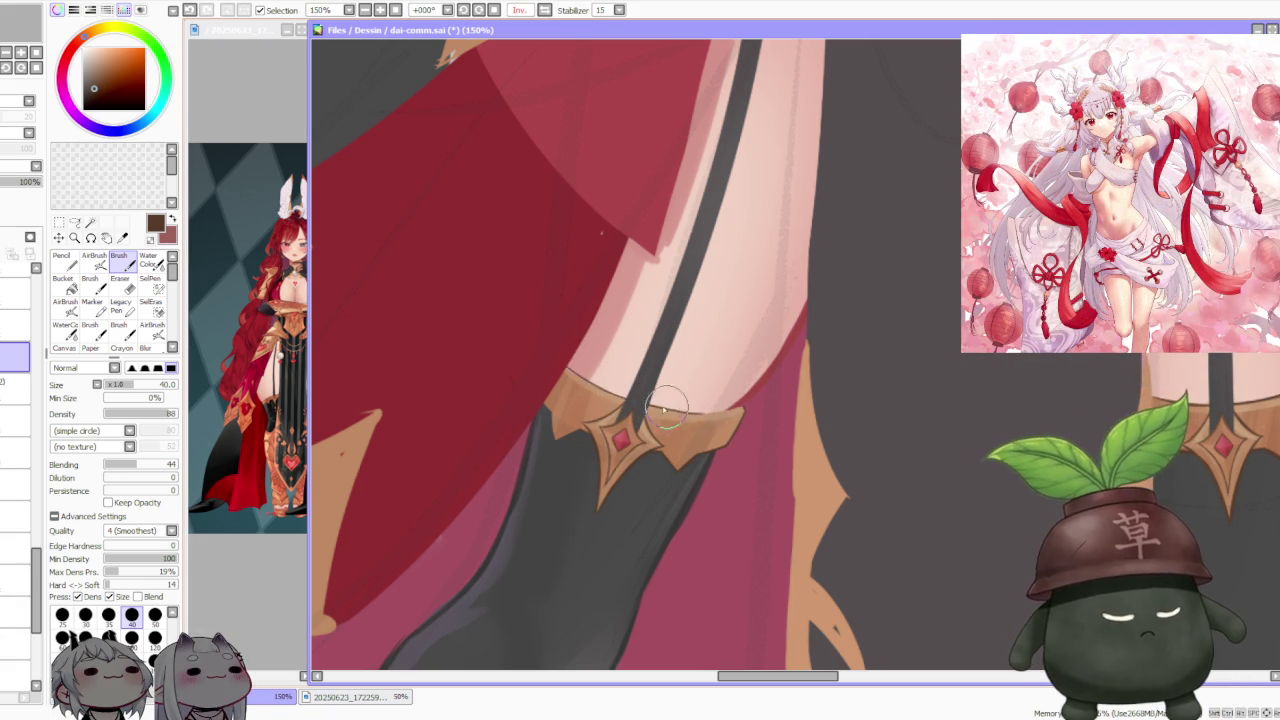
pyautogui.hotkey('ctrl', 'z')
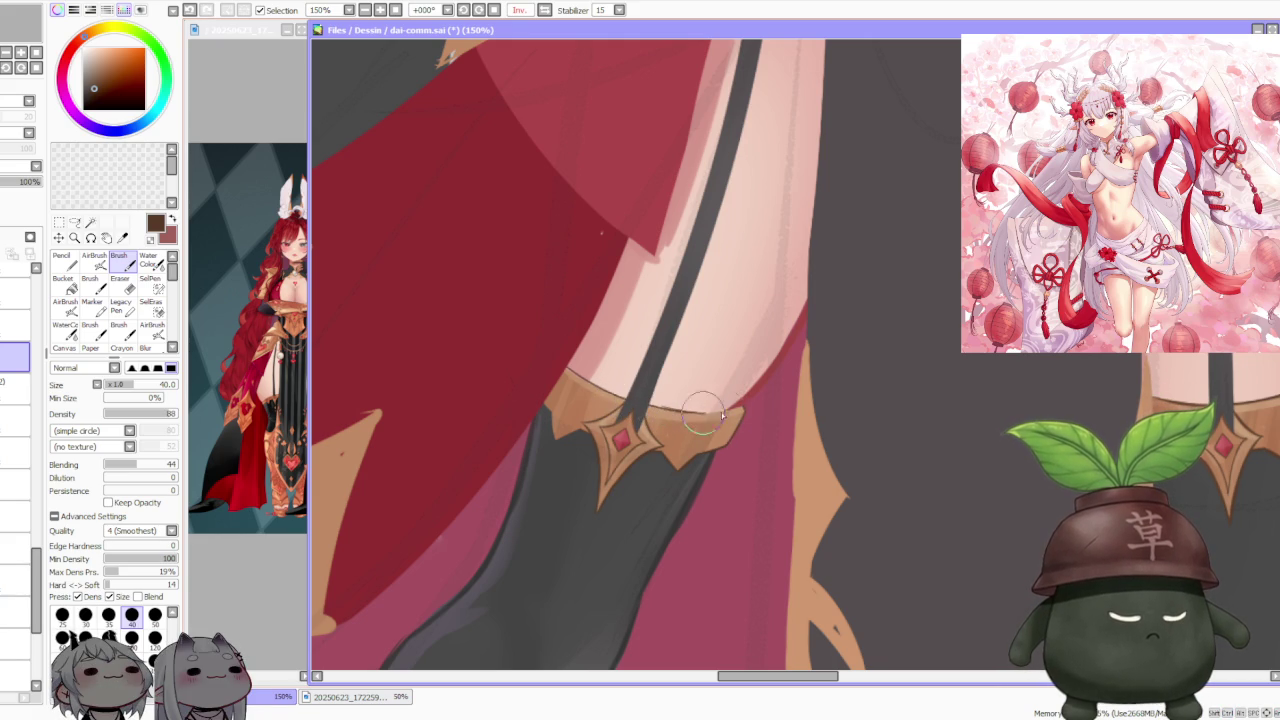
# Step: Paint a thin dark line along the boot's top edge and touch up beside the ornament
pyautogui.moveTo(677, 408)
pyautogui.mouseDown()
pyautogui.moveTo(733, 410)
pyautogui.moveTo(708, 412)
pyautogui.mouseUp()
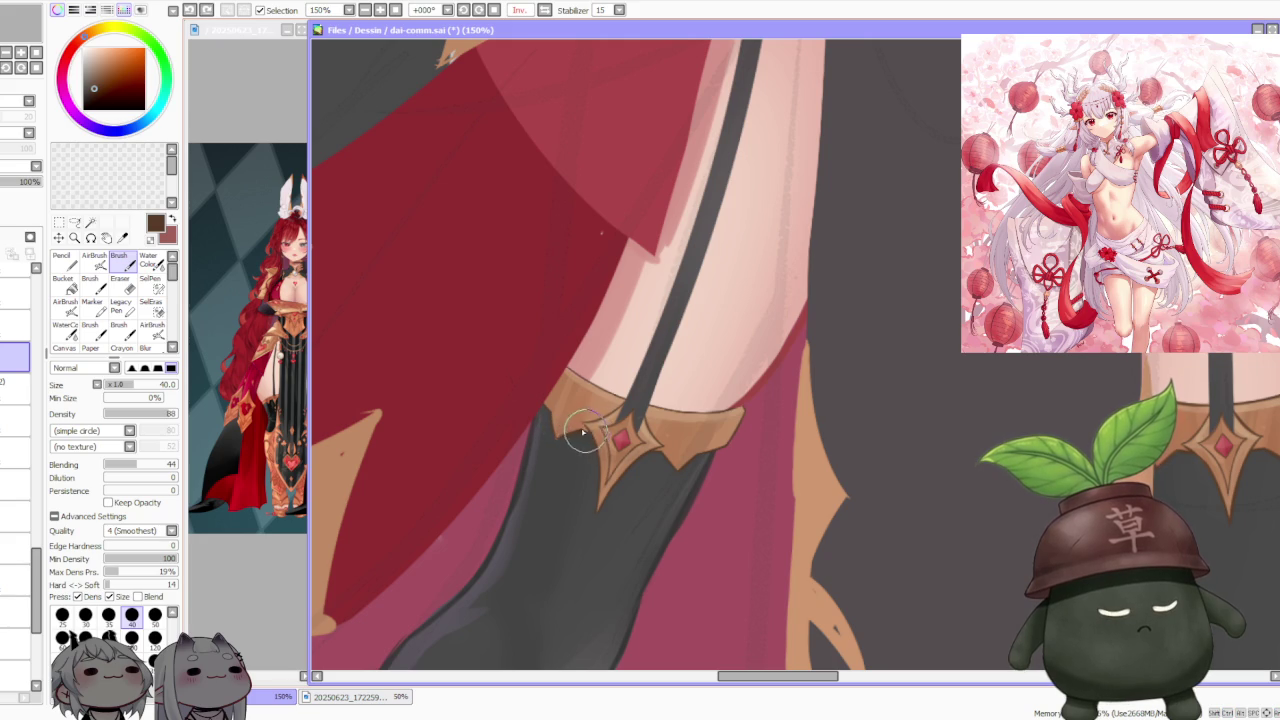
pyautogui.moveTo(584, 432); pyautogui.dragTo(594, 438)
pyautogui.scroll(2, 606, 432)
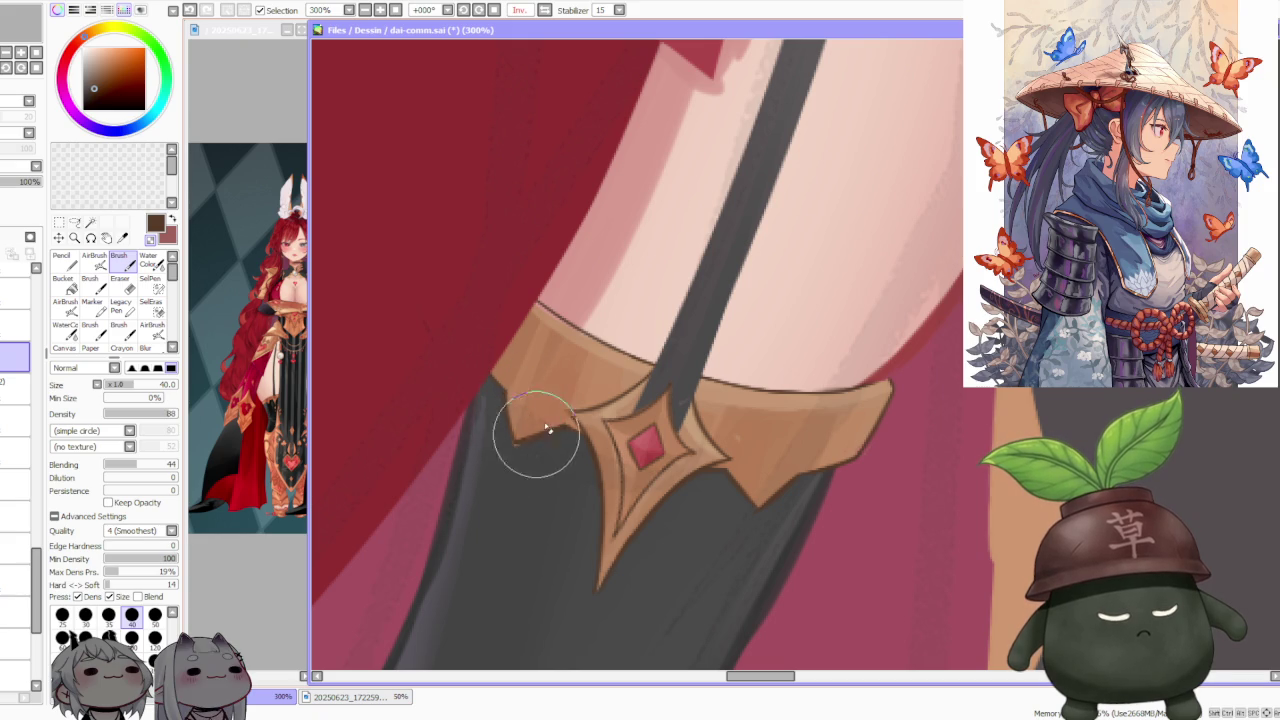
pyautogui.scroll(-2, 565, 373)
pyautogui.scroll(-1, 570, 370)
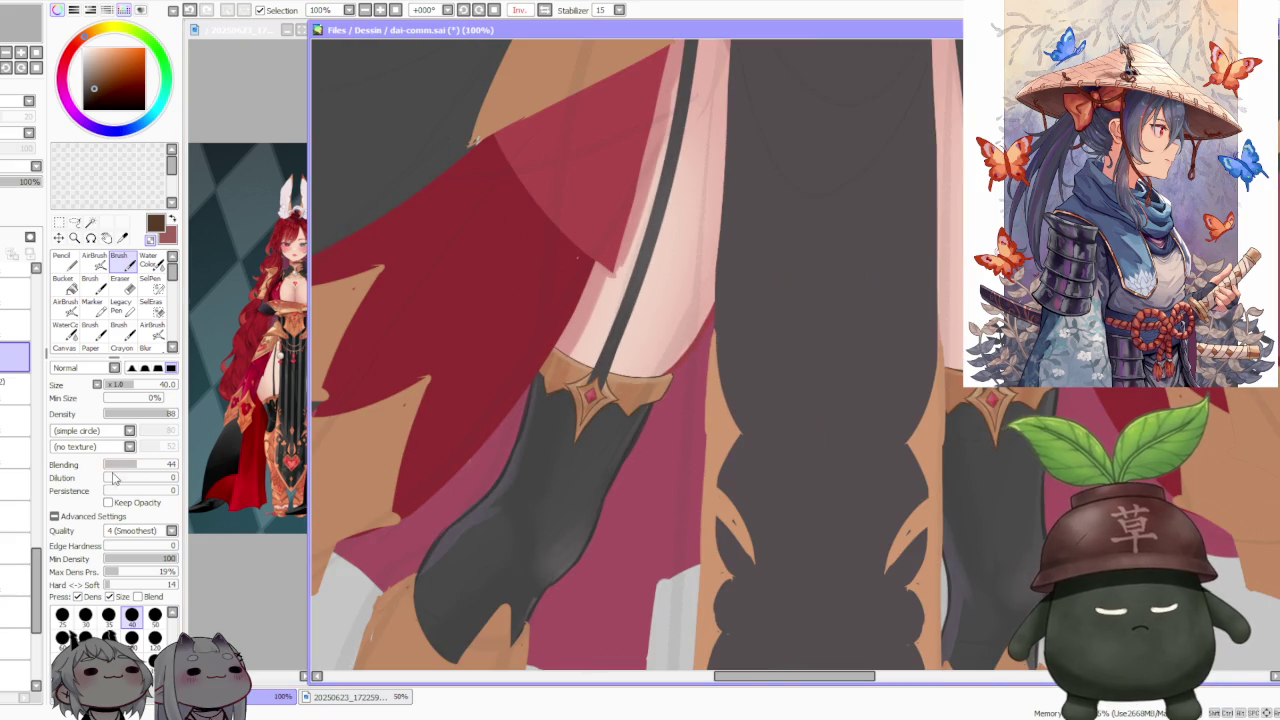
pyautogui.scroll(-2, 790, 350)
pyautogui.scroll(-1, 790, 350)
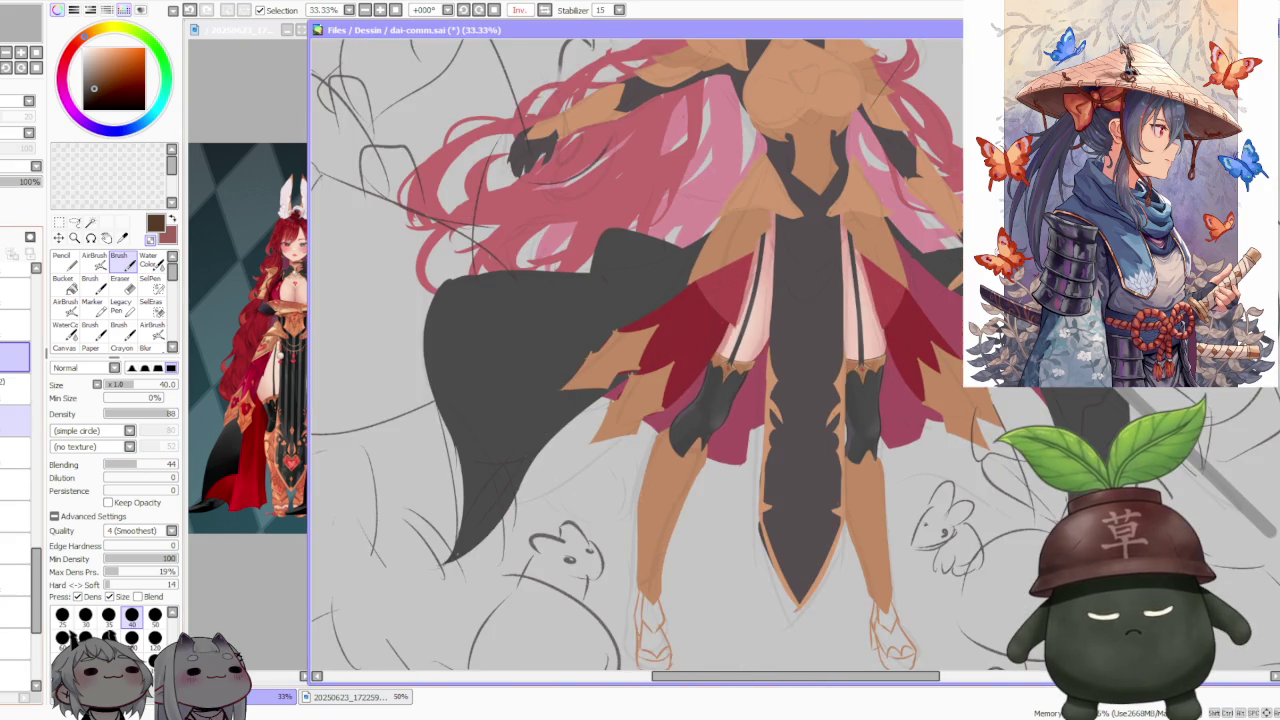
pyautogui.click(15, 420)
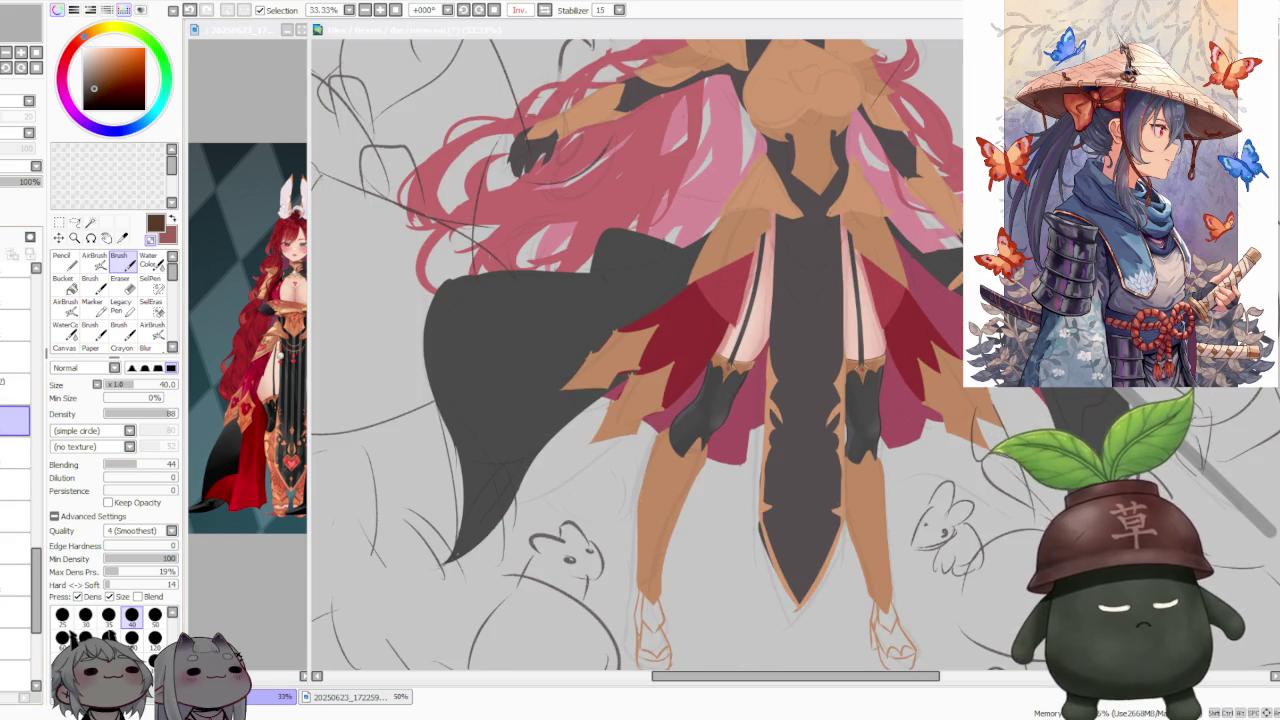
pyautogui.click(736, 143)
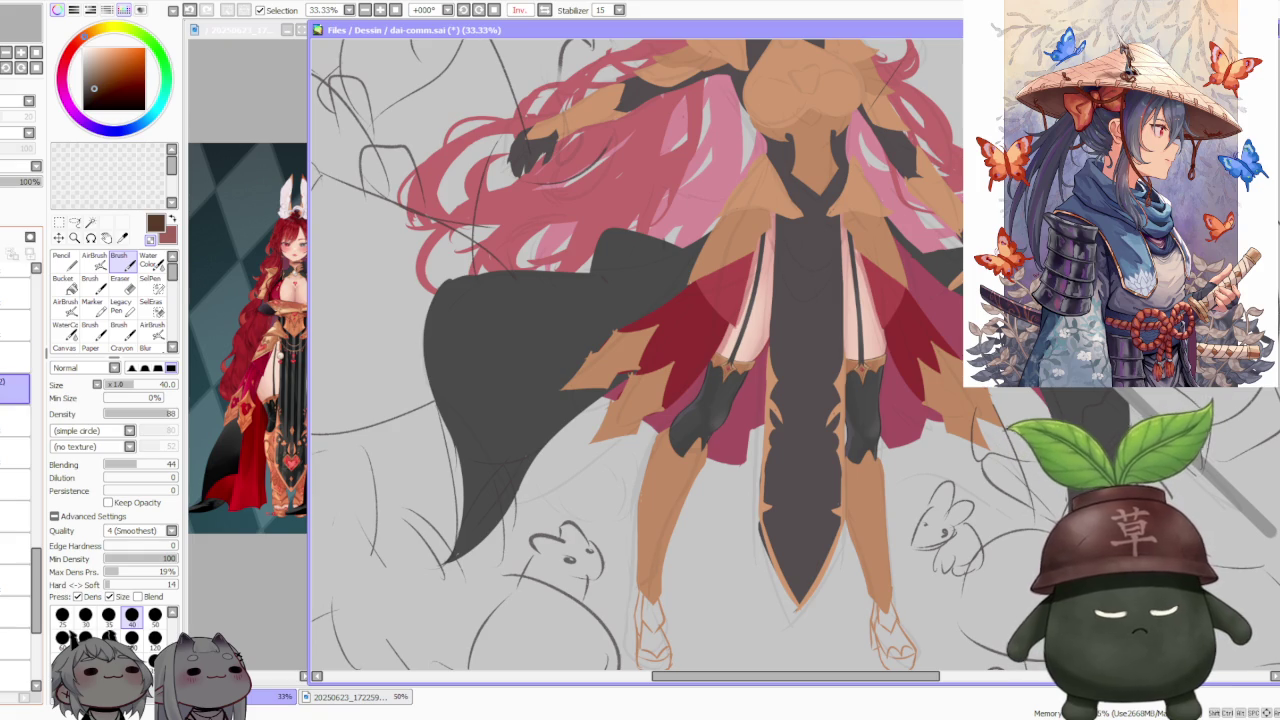
pyautogui.click(12, 420)
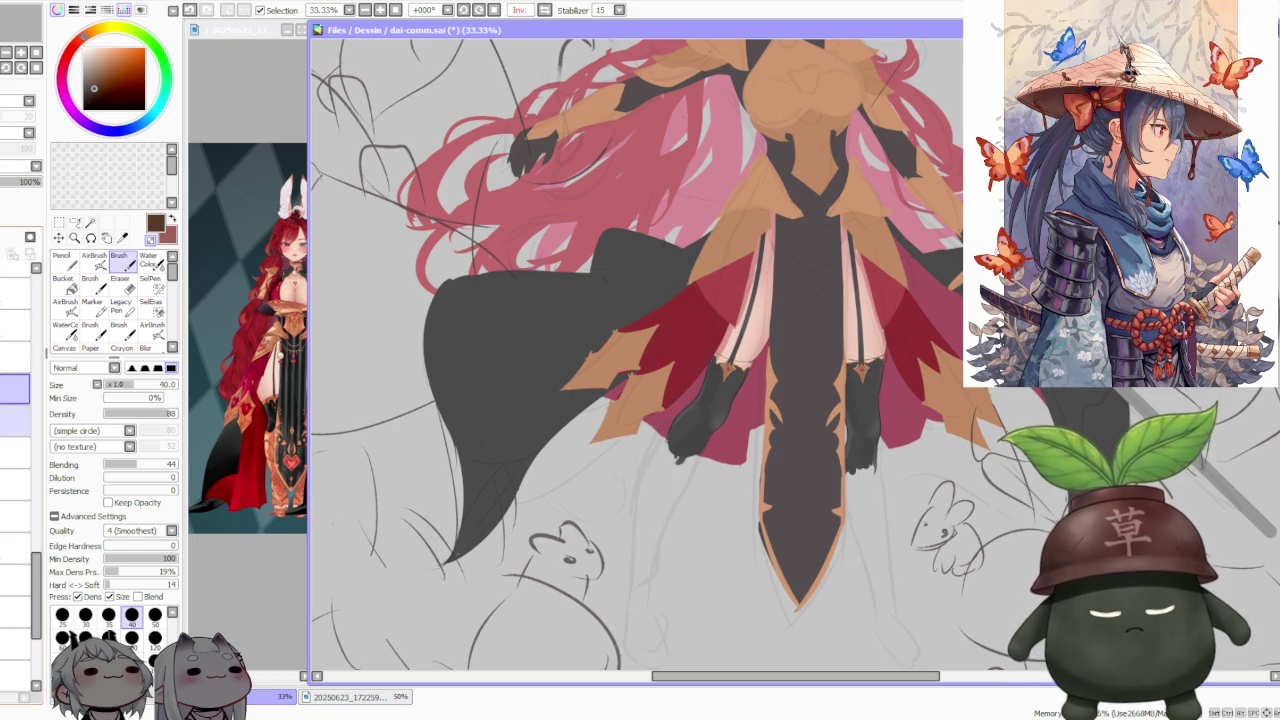
pyautogui.click(12, 420)
pyautogui.click(12, 420)
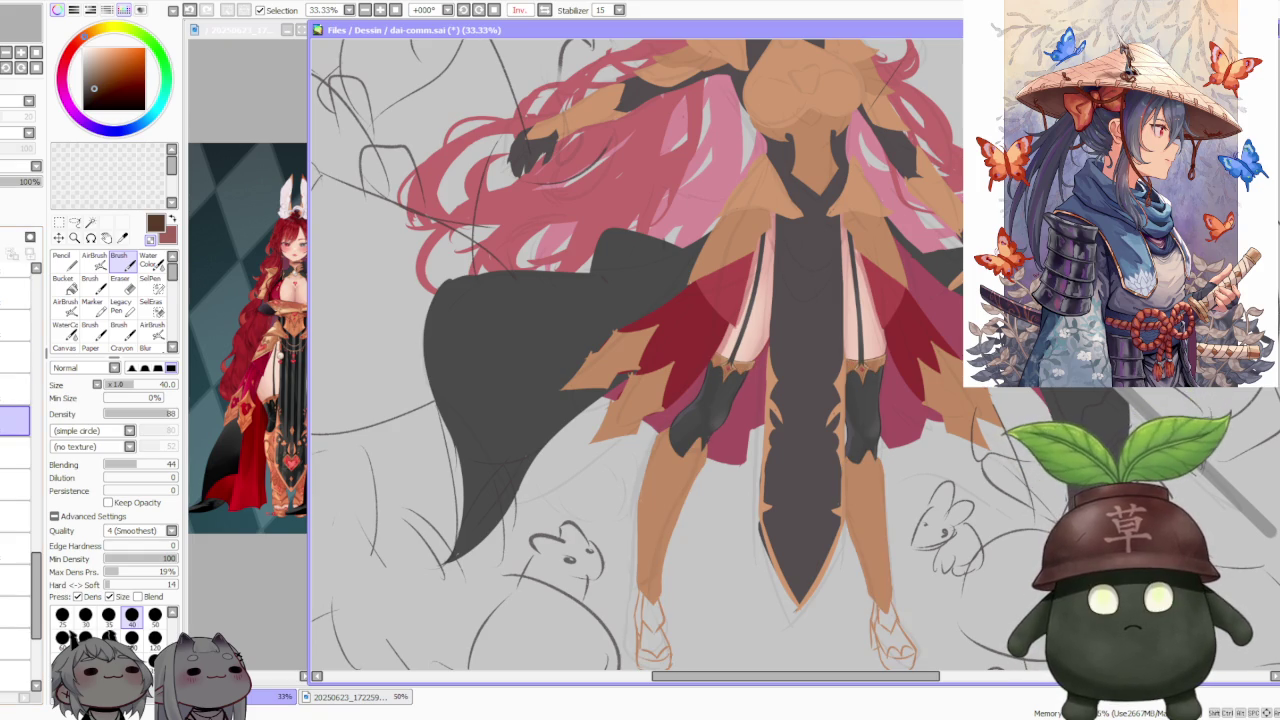
pyautogui.scroll(2, 722, 393)
pyautogui.scroll(2, 722, 393)
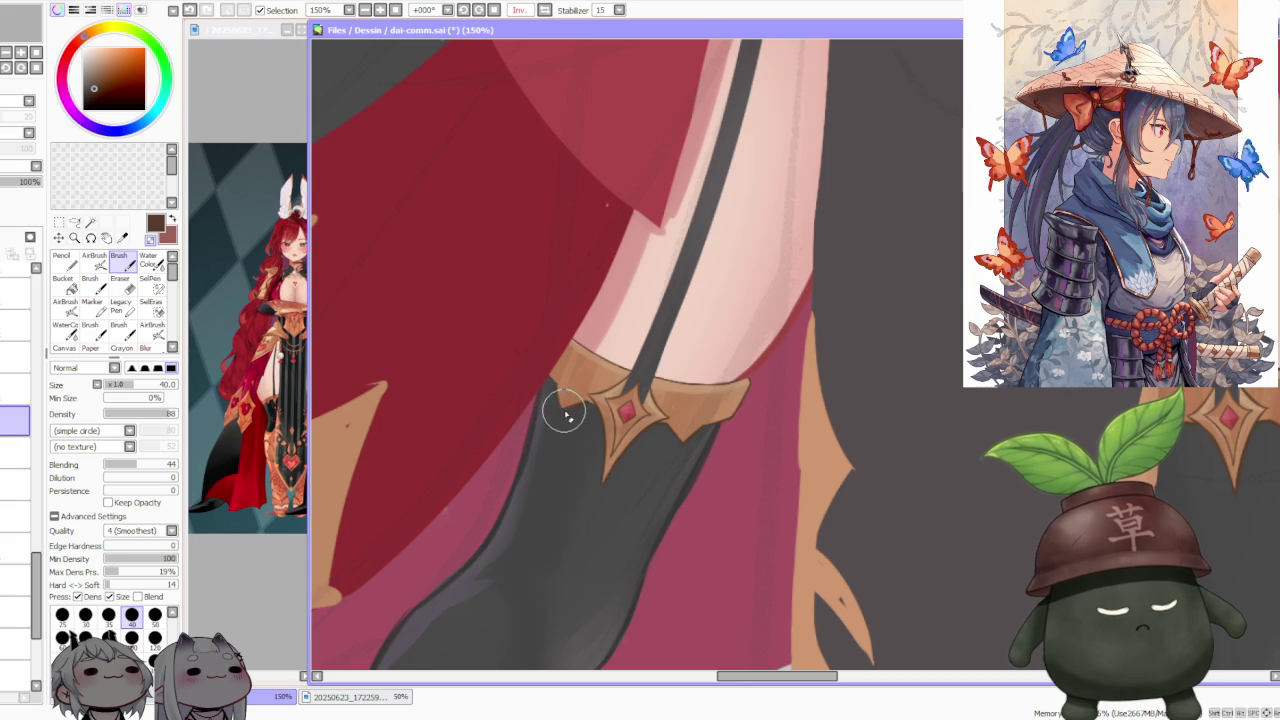
pyautogui.scroll(-2, 796, 408)
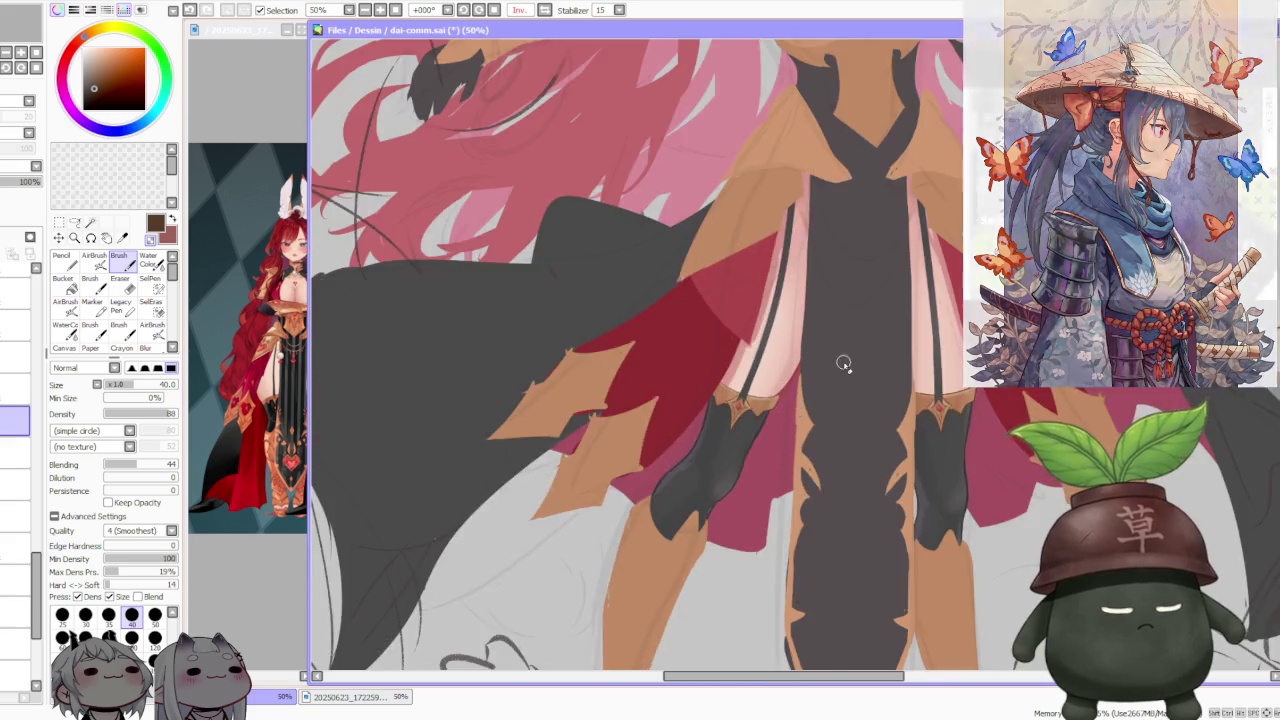
pyautogui.scroll(-2, 843, 363)
pyautogui.scroll(-1, 877, 354)
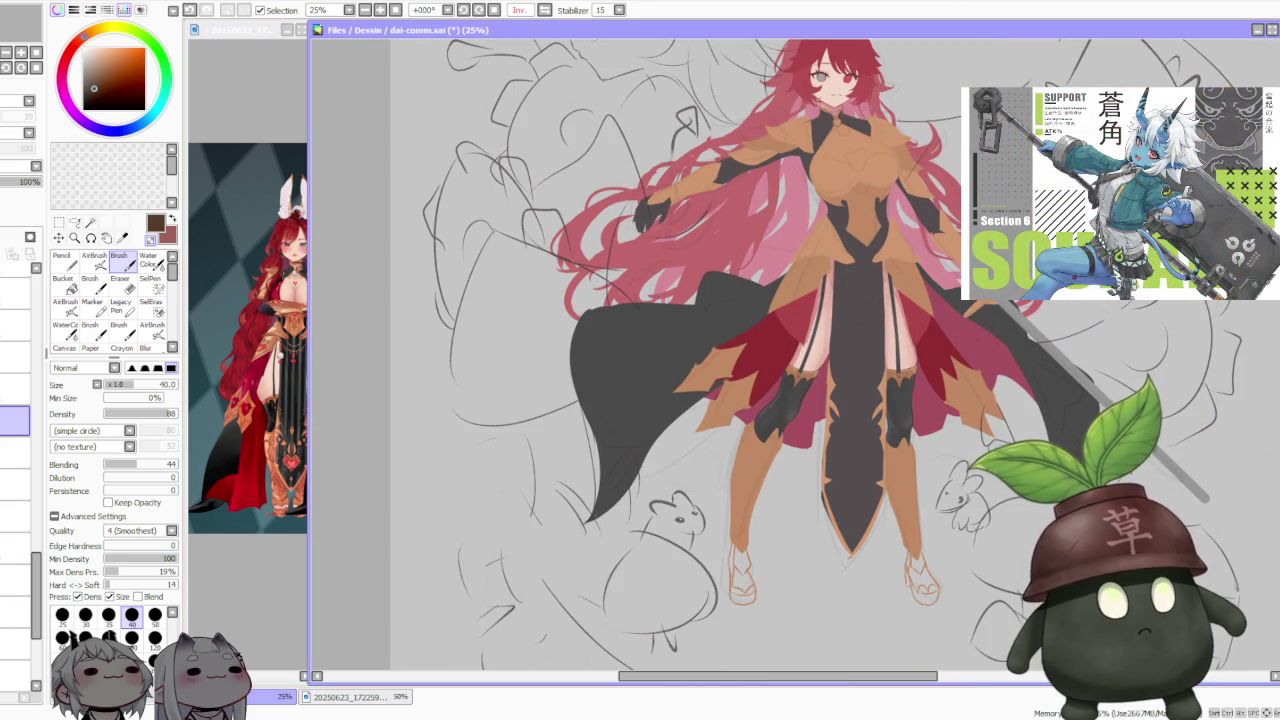
pyautogui.click(543, 9)
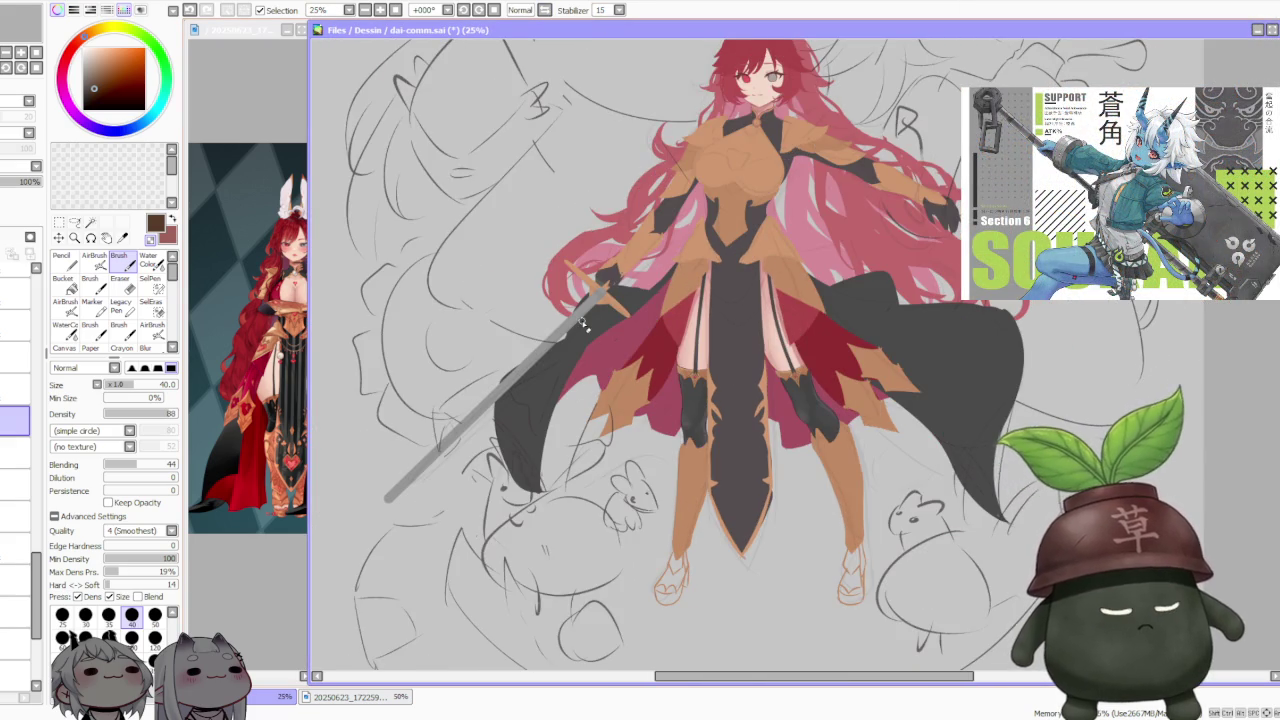
pyautogui.scroll(-1, 667, 322)
pyautogui.scroll(2, 667, 322)
pyautogui.scroll(1, 668, 322)
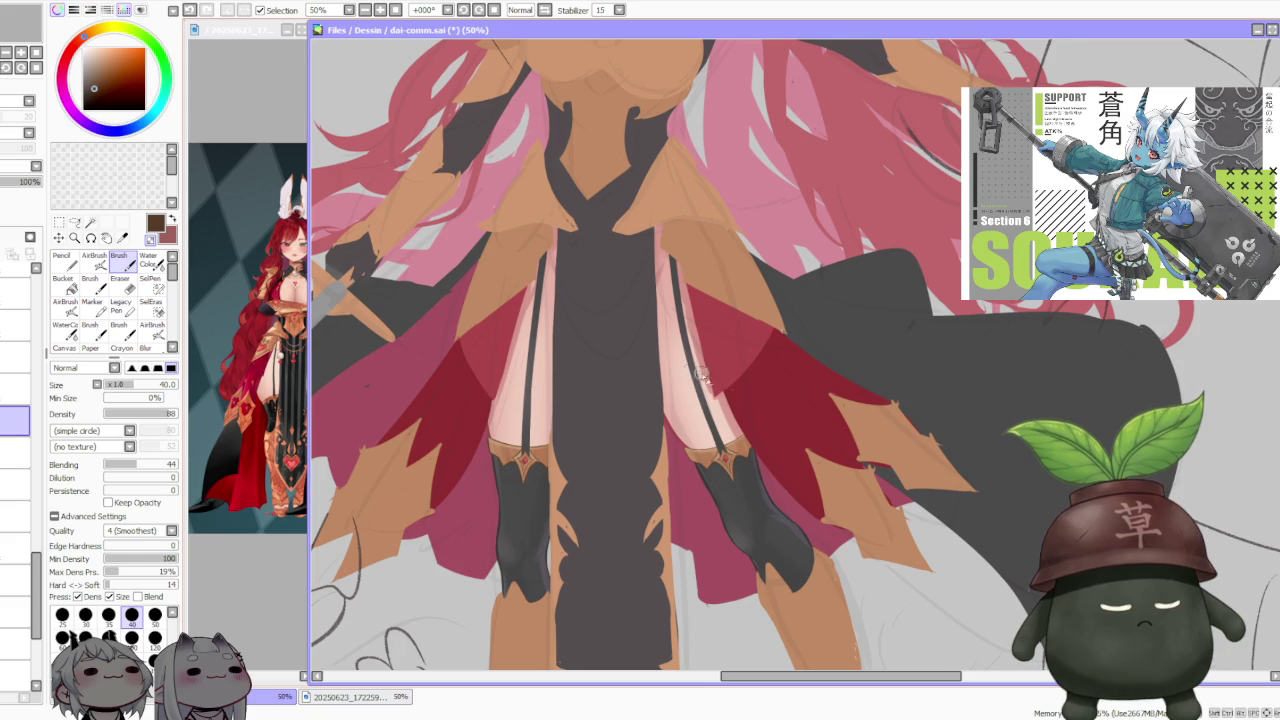
pyautogui.scroll(-1, 705, 377)
pyautogui.scroll(-2, 705, 377)
pyautogui.press('h')
pyautogui.press('h')
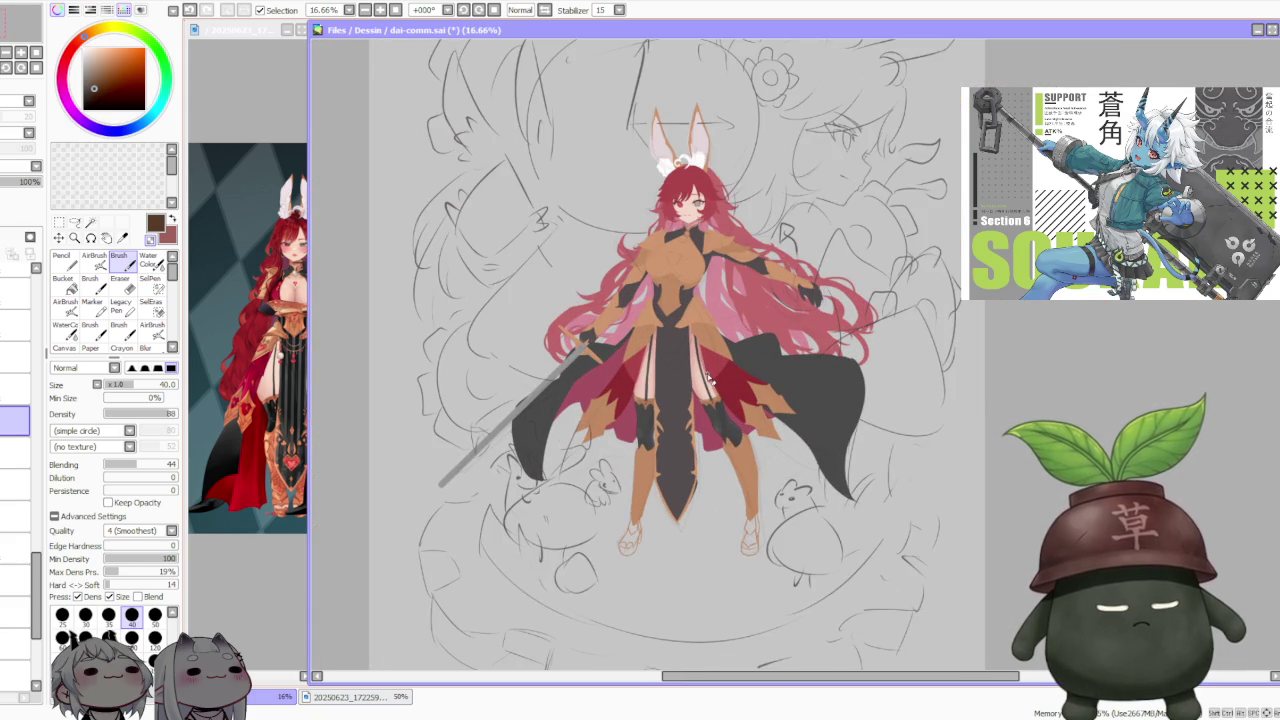
# Step: Mirror the canvas with H and zoom in and out to review the legs
pyautogui.press('h')
pyautogui.press('h')
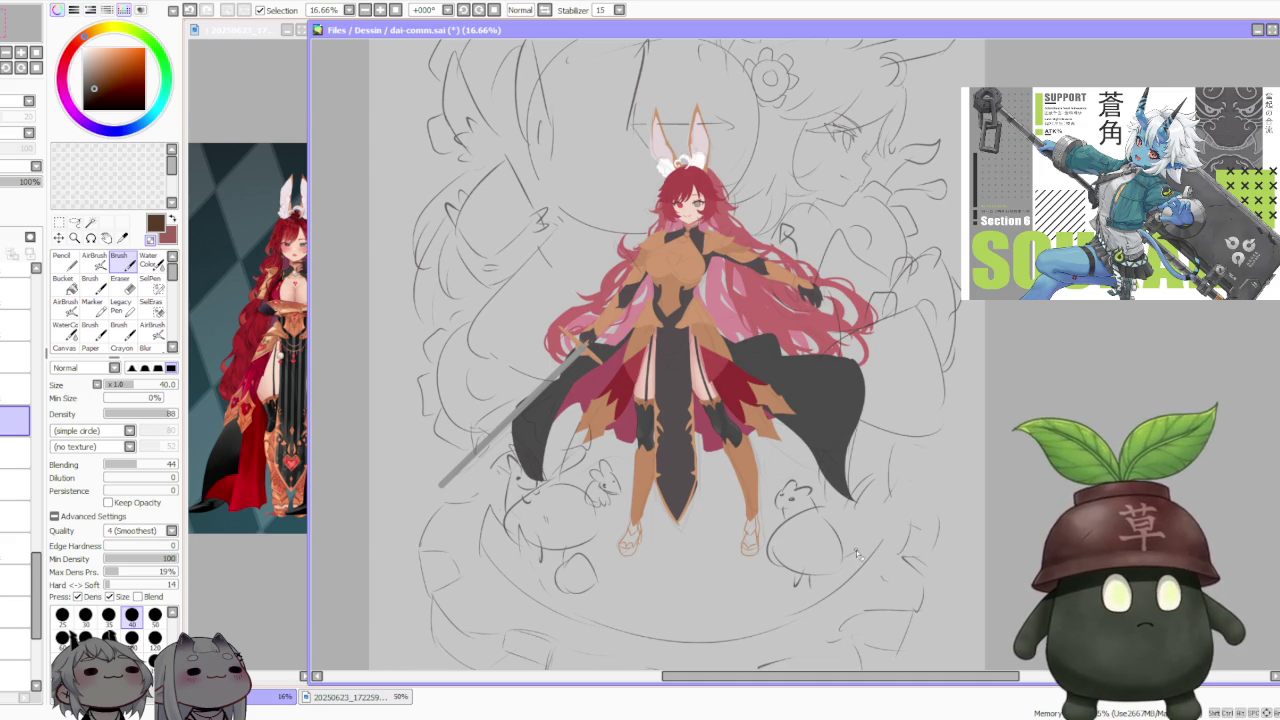
pyautogui.scroll(1, 731, 497)
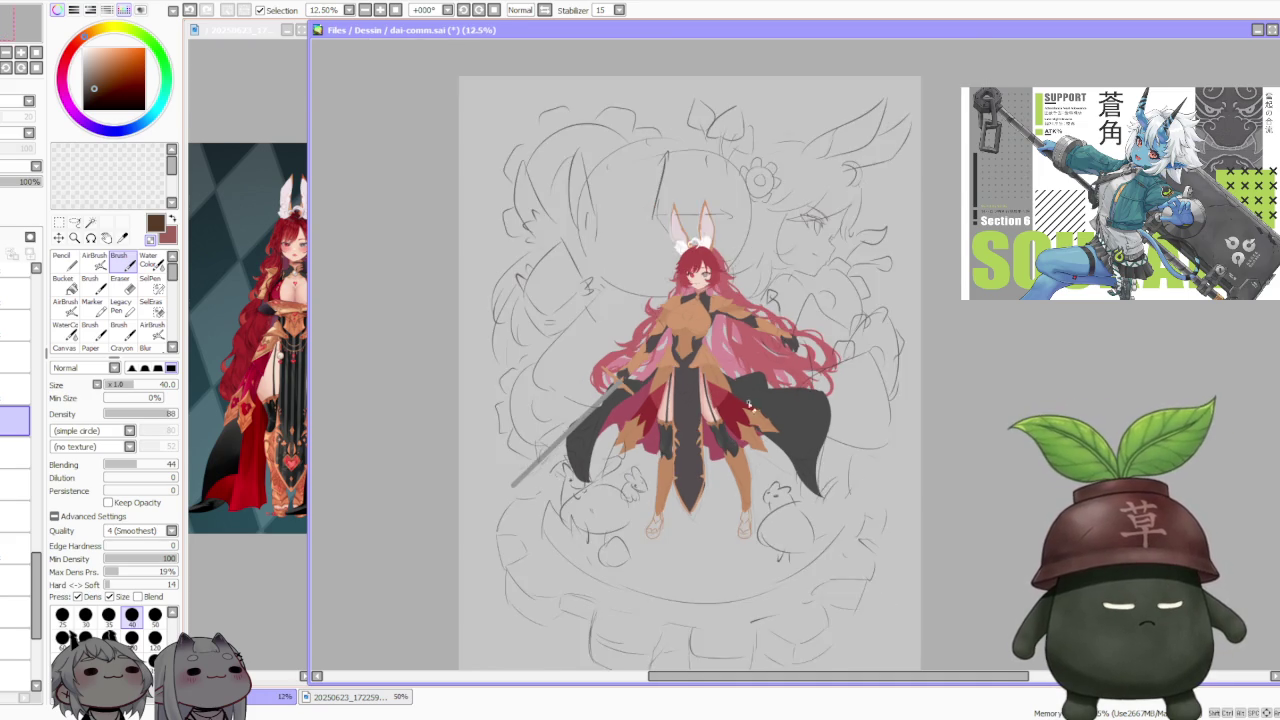
pyautogui.scroll(1, 714, 410)
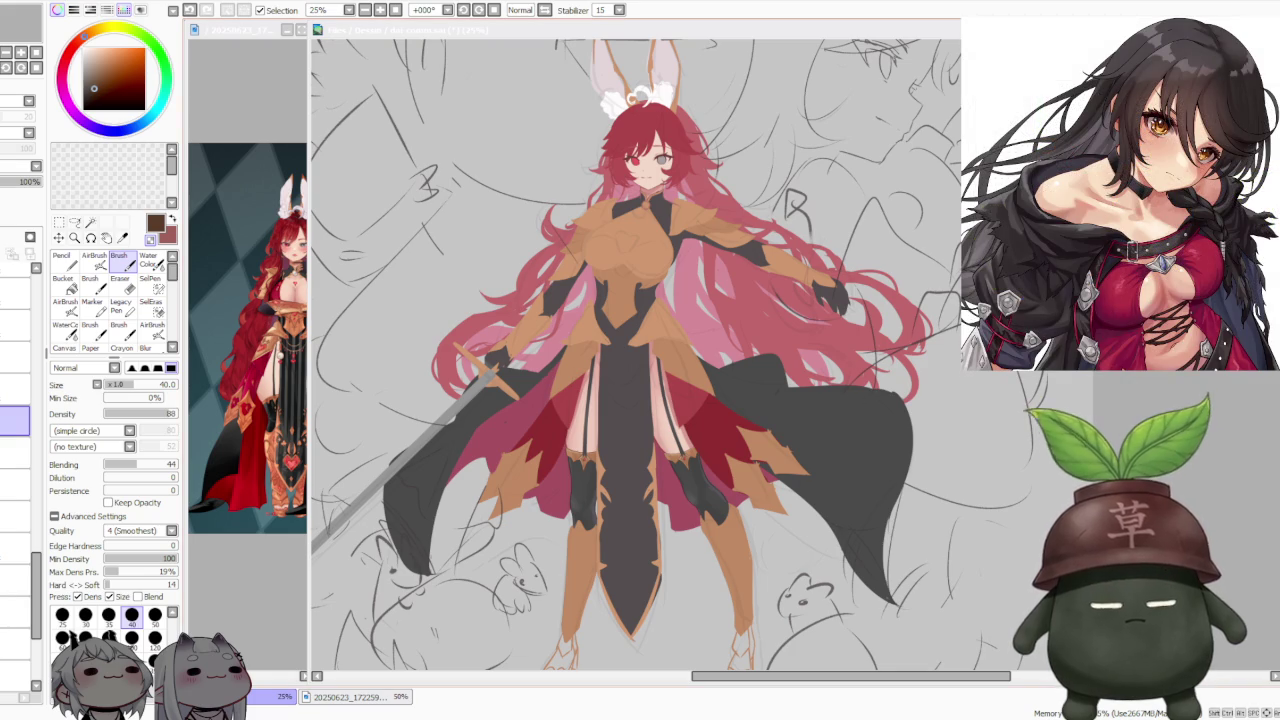
pyautogui.scroll(-1, 881, 459)
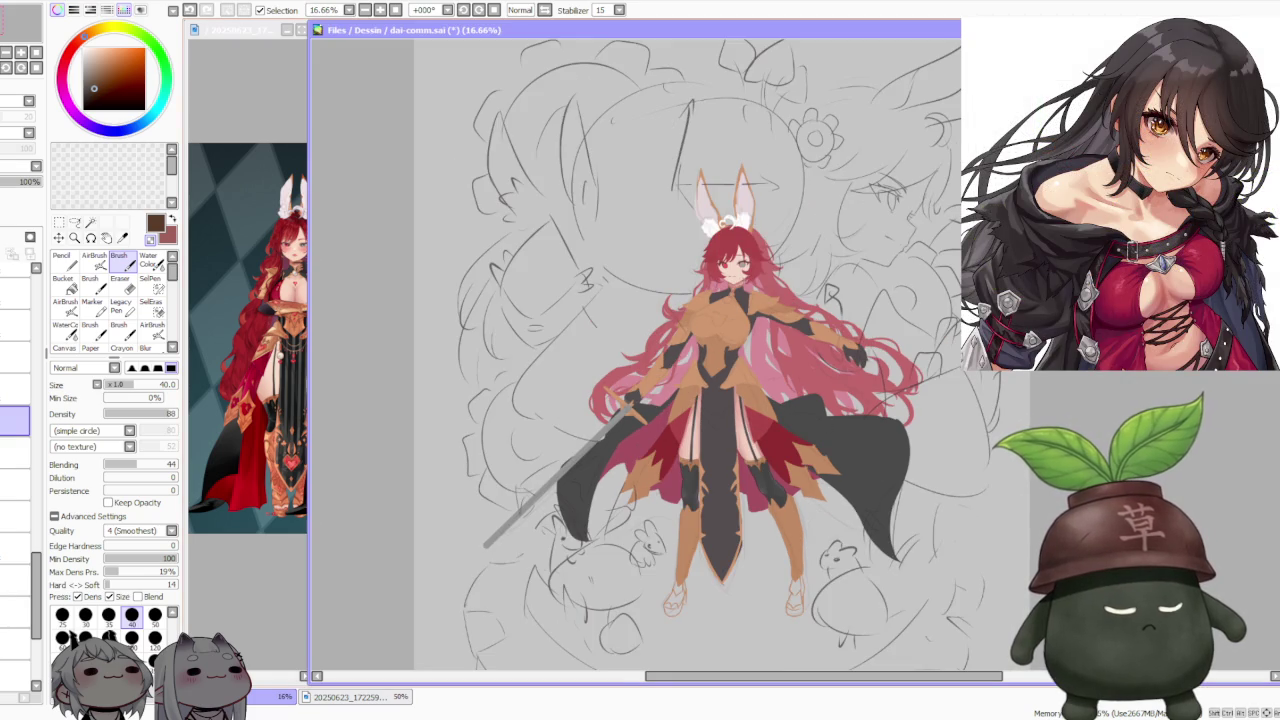
pyautogui.scroll(-1, 790, 420)
pyautogui.scroll(2, 740, 460)
pyautogui.scroll(2, 726, 482)
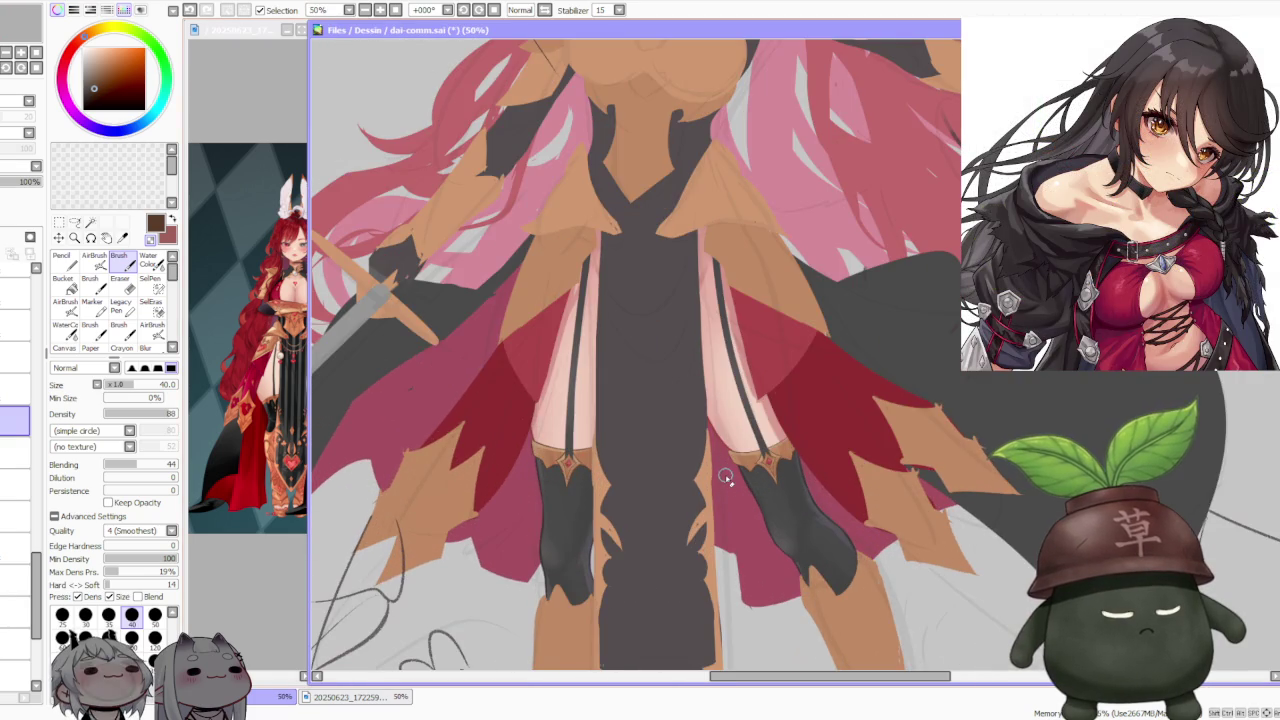
pyautogui.scroll(-2, 722, 478)
pyautogui.scroll(2, 718, 486)
pyautogui.scroll(1, 716, 490)
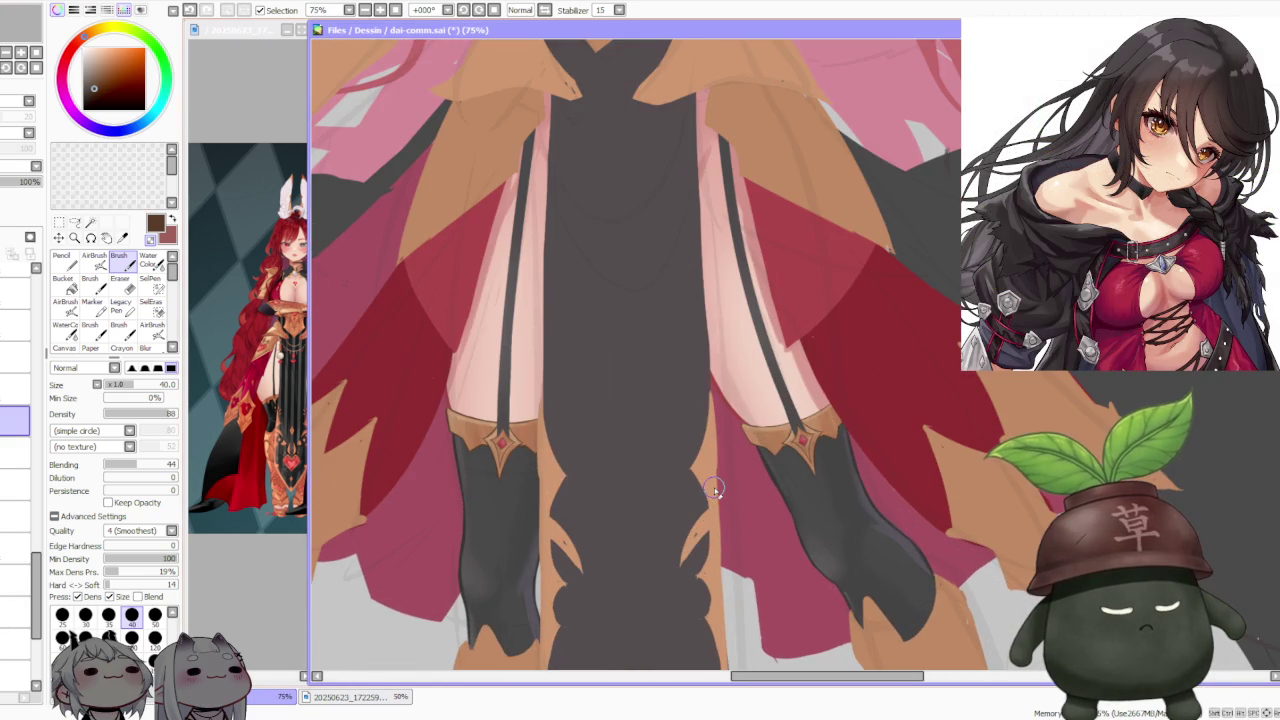
# Step: Zoom back out and bring the reference image window to the front
pyautogui.scroll(-1, 715, 488)
pyautogui.scroll(-2, 712, 475)
pyautogui.scroll(-1, 708, 460)
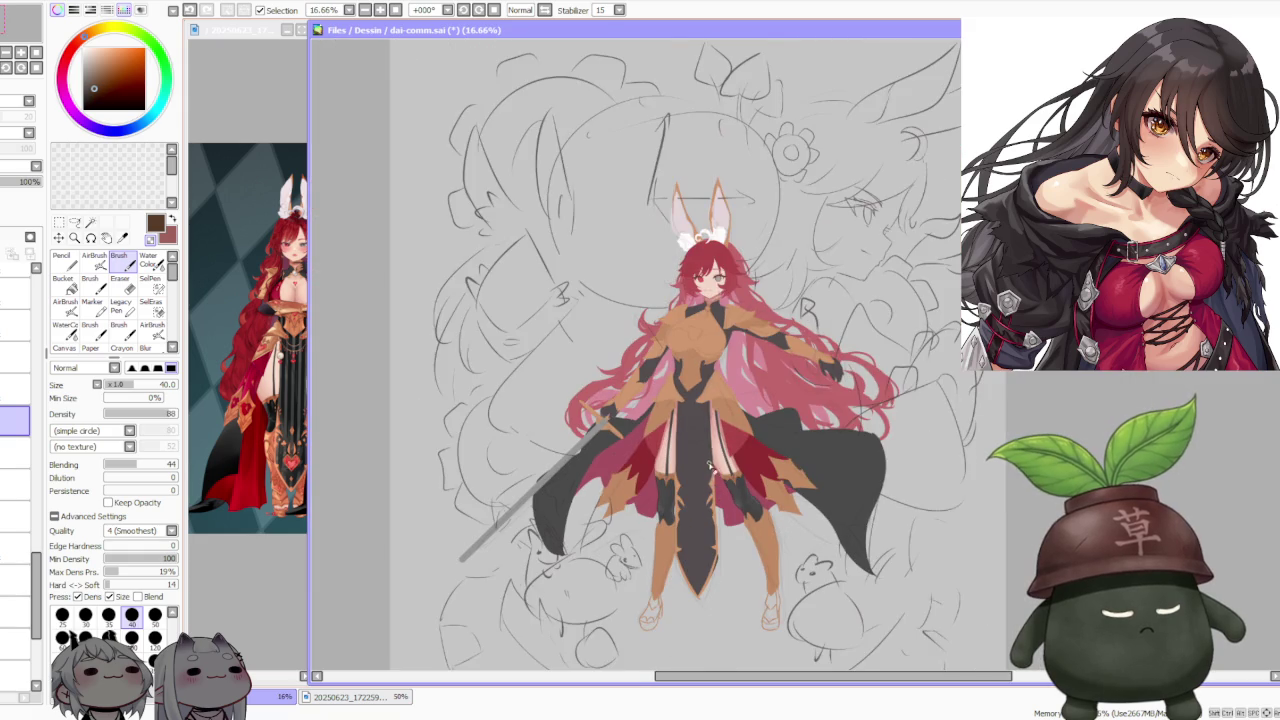
pyautogui.scroll(1, 705, 437)
pyautogui.scroll(-1, 705, 440)
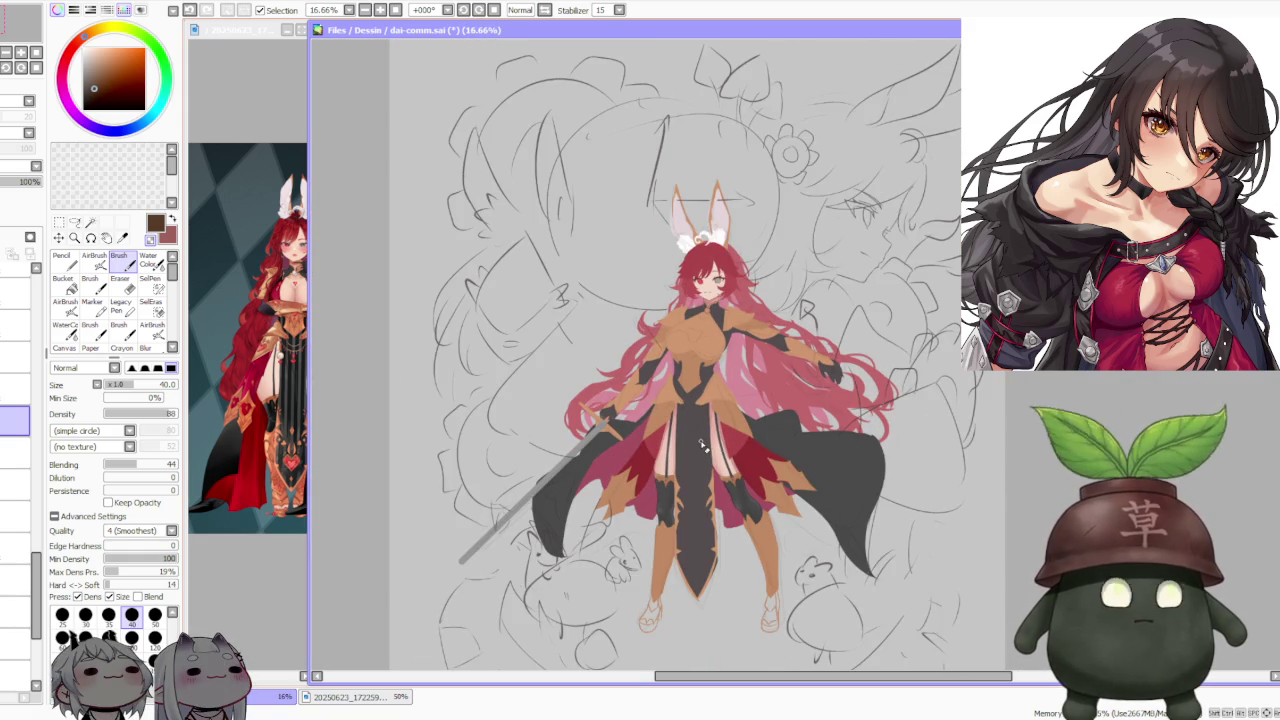
pyautogui.scroll(2, 705, 460)
pyautogui.scroll(1, 706, 484)
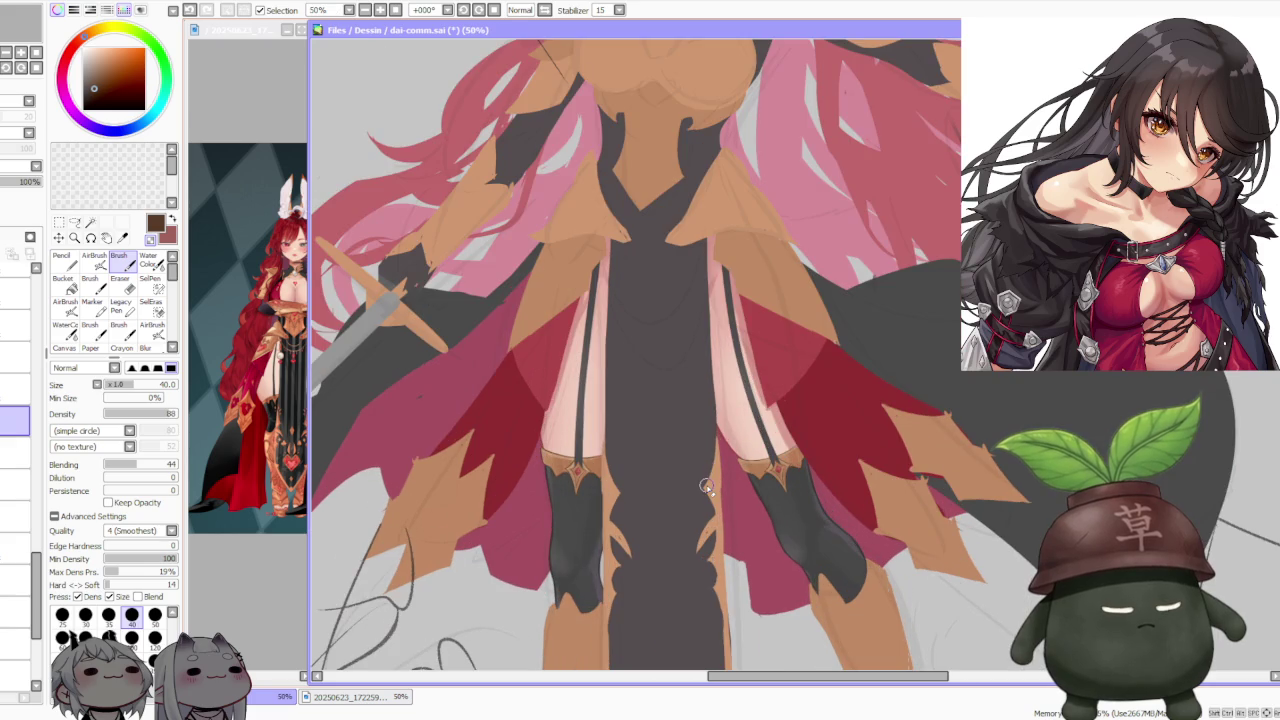
pyautogui.click(265, 550)
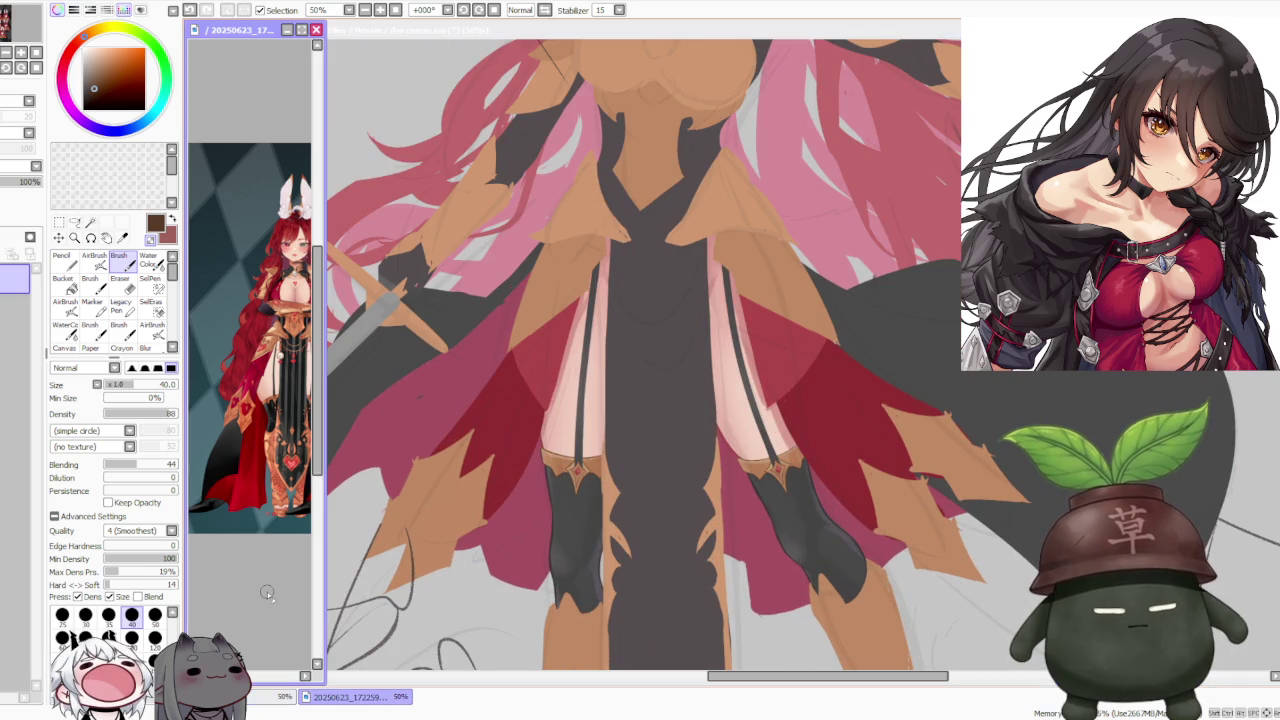
# Step: Zoom the reference image to 100% on its legs and armor
pyautogui.scroll(-1, 300, 497)
pyautogui.scroll(1, 298, 490)
pyautogui.scroll(1, 292, 475)
pyautogui.scroll(1, 286, 465)
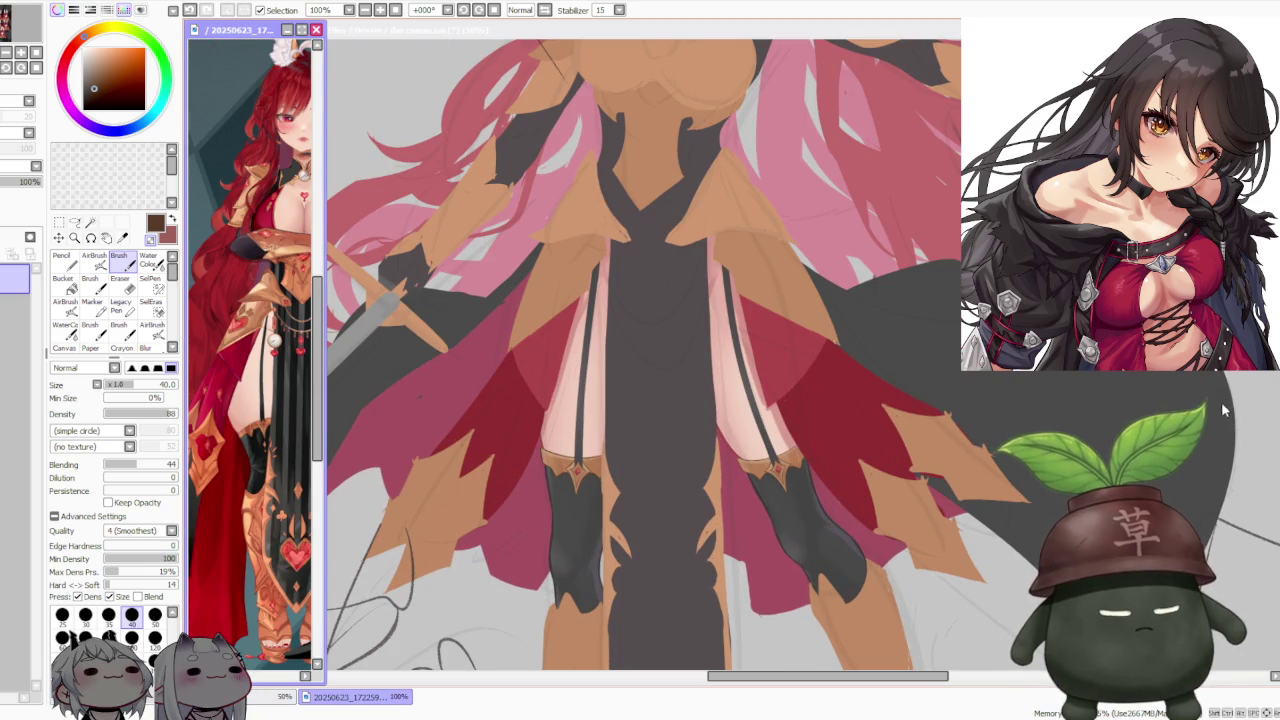
# Step: Return to the dai-comm.sai drawing and select a different layer in the stack
pyautogui.click(360, 470)
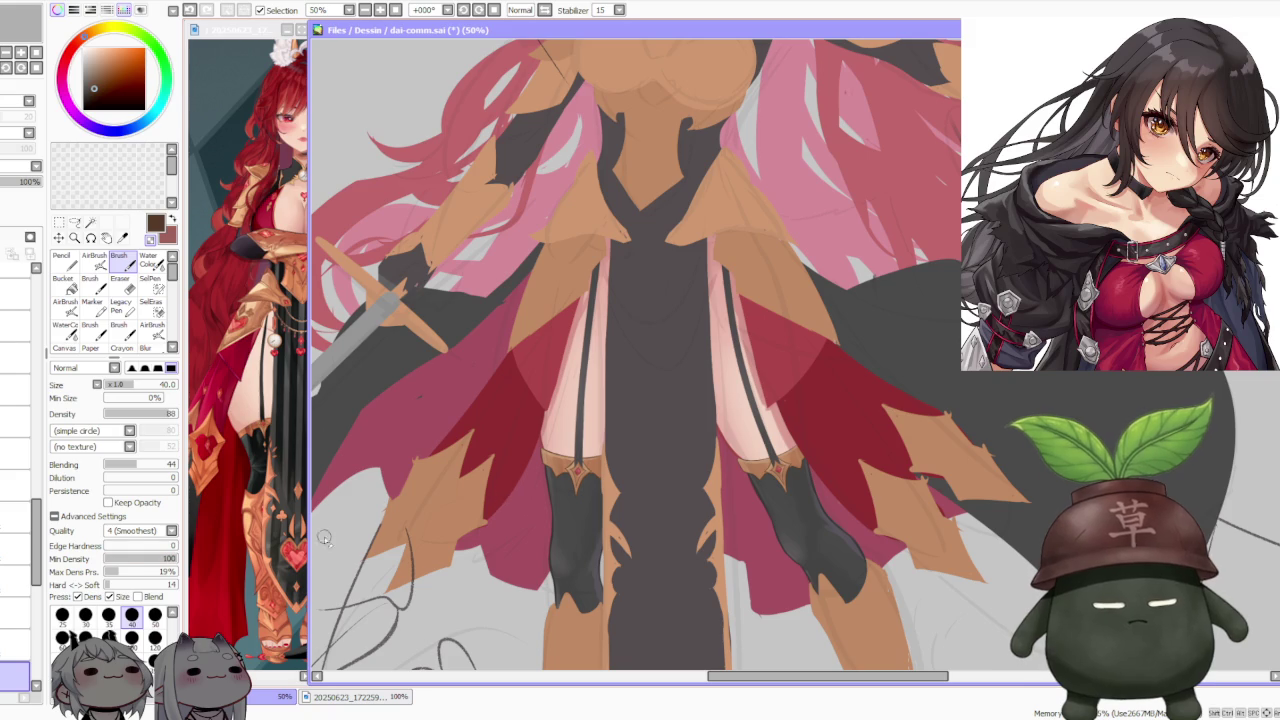
pyautogui.click(15, 640)
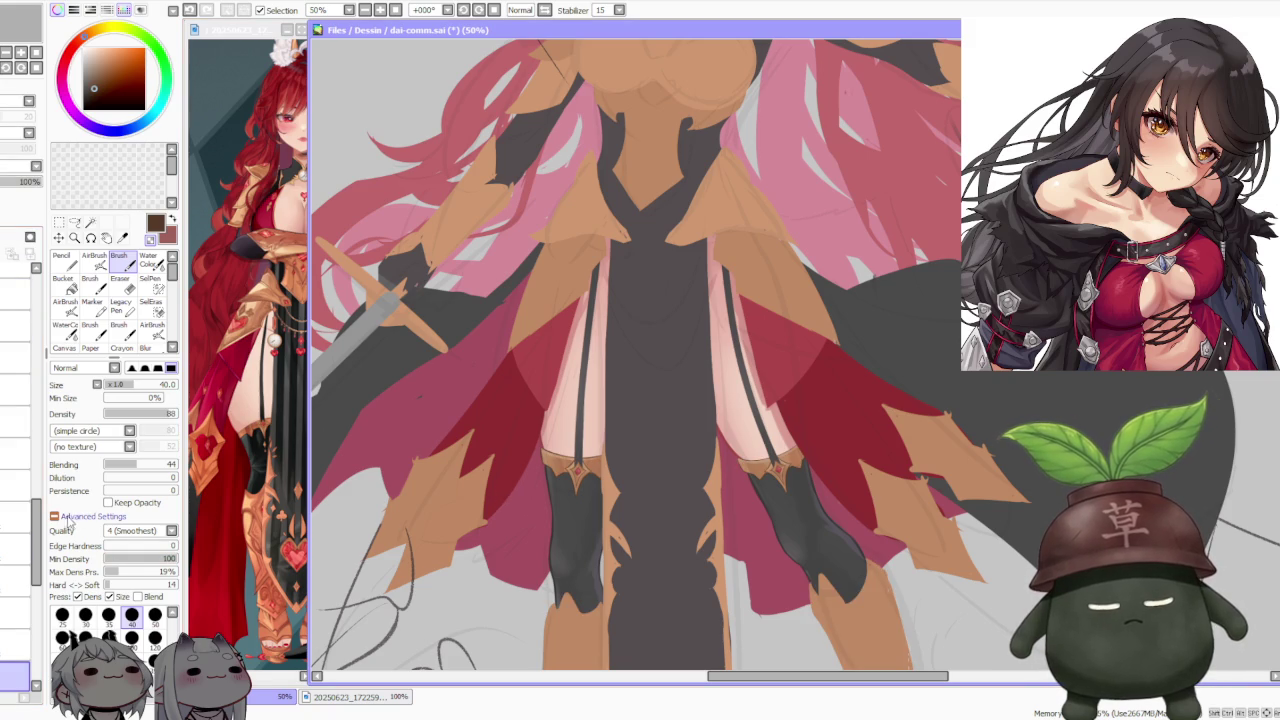
pyautogui.click(15, 650)
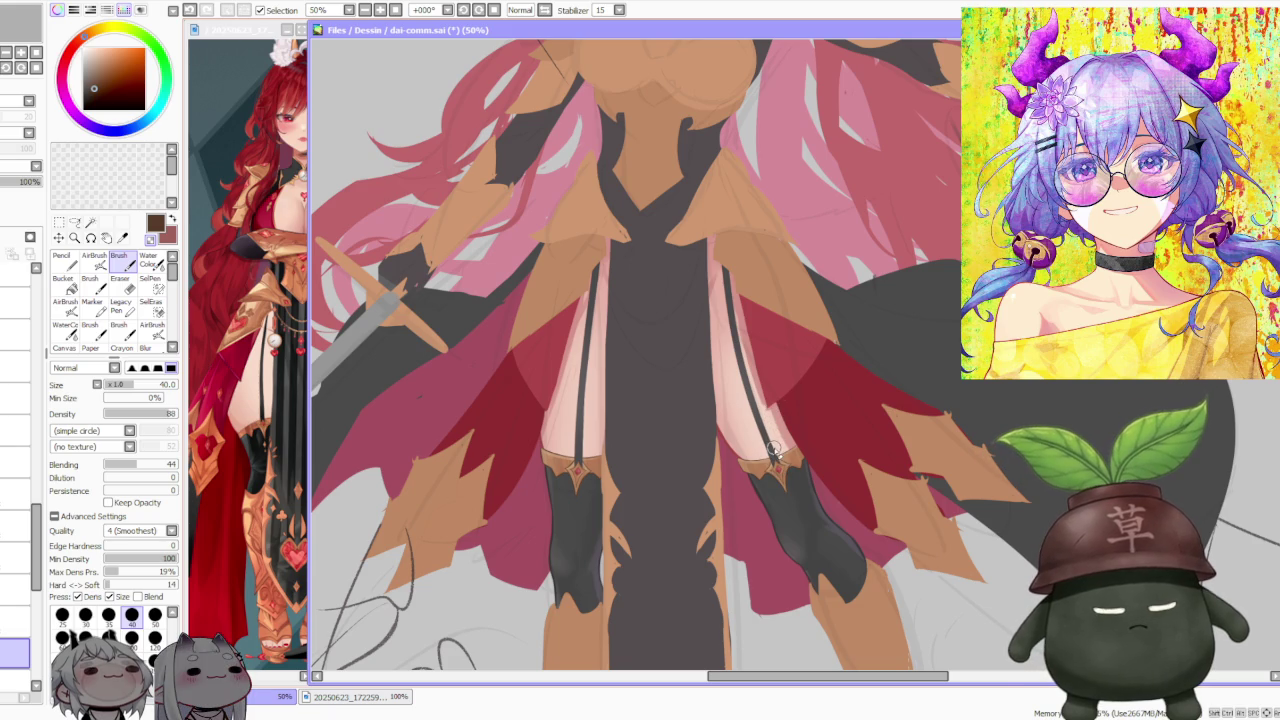
pyautogui.scroll(-2, 772, 450)
pyautogui.scroll(-1, 772, 430)
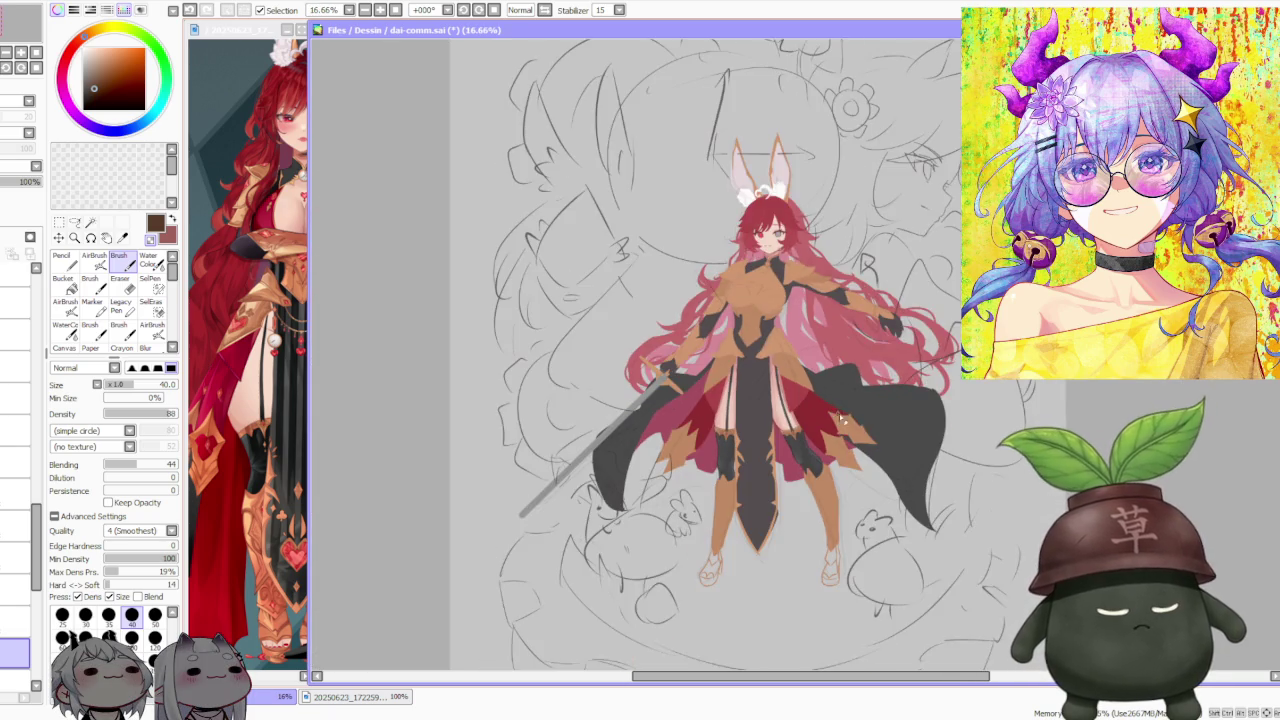
# Step: Zoom in and out on the thigh garters to inspect them closely
pyautogui.scroll(1, 843, 422)
pyautogui.scroll(1, 845, 440)
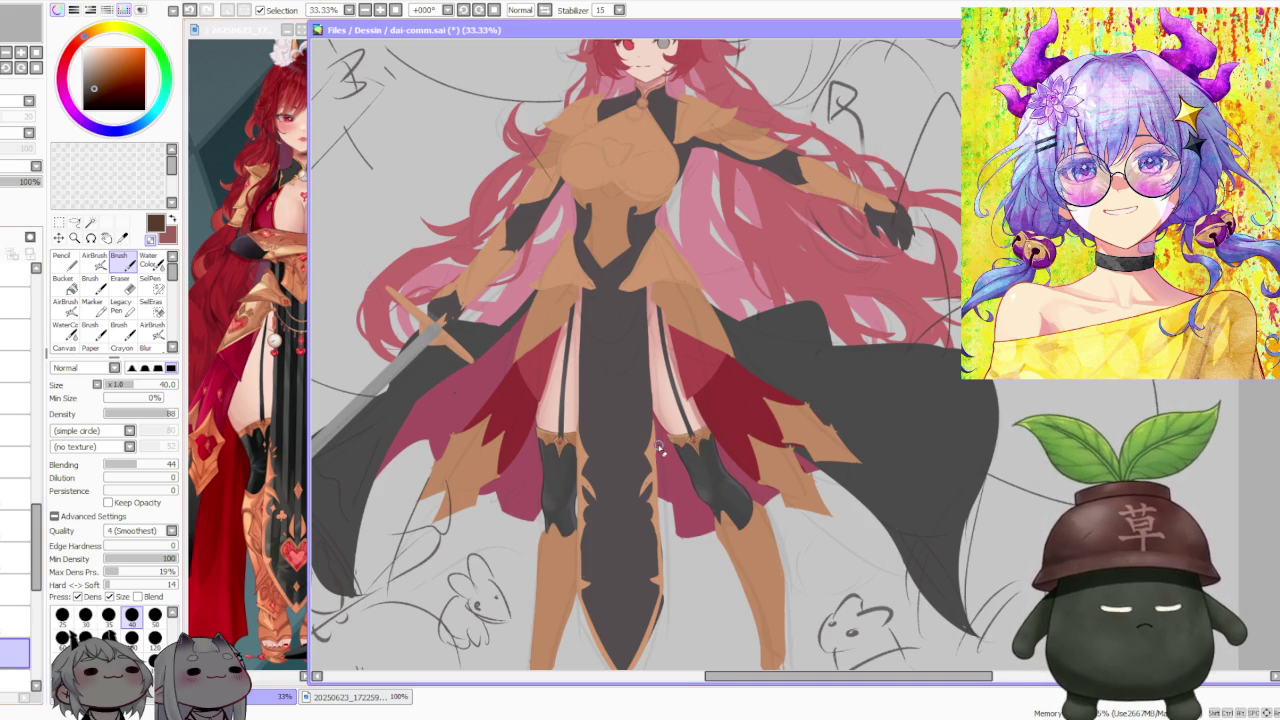
pyautogui.scroll(-2, 660, 450)
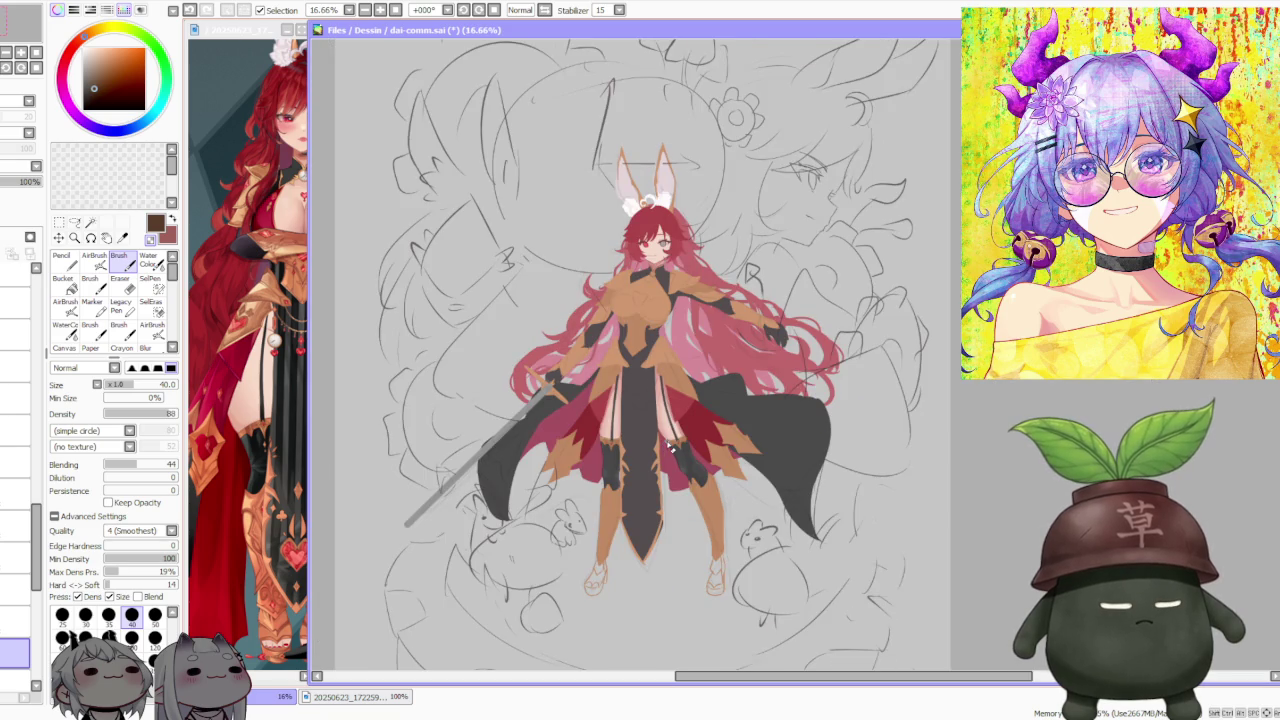
pyautogui.scroll(2, 670, 447)
pyautogui.scroll(-1, 670, 447)
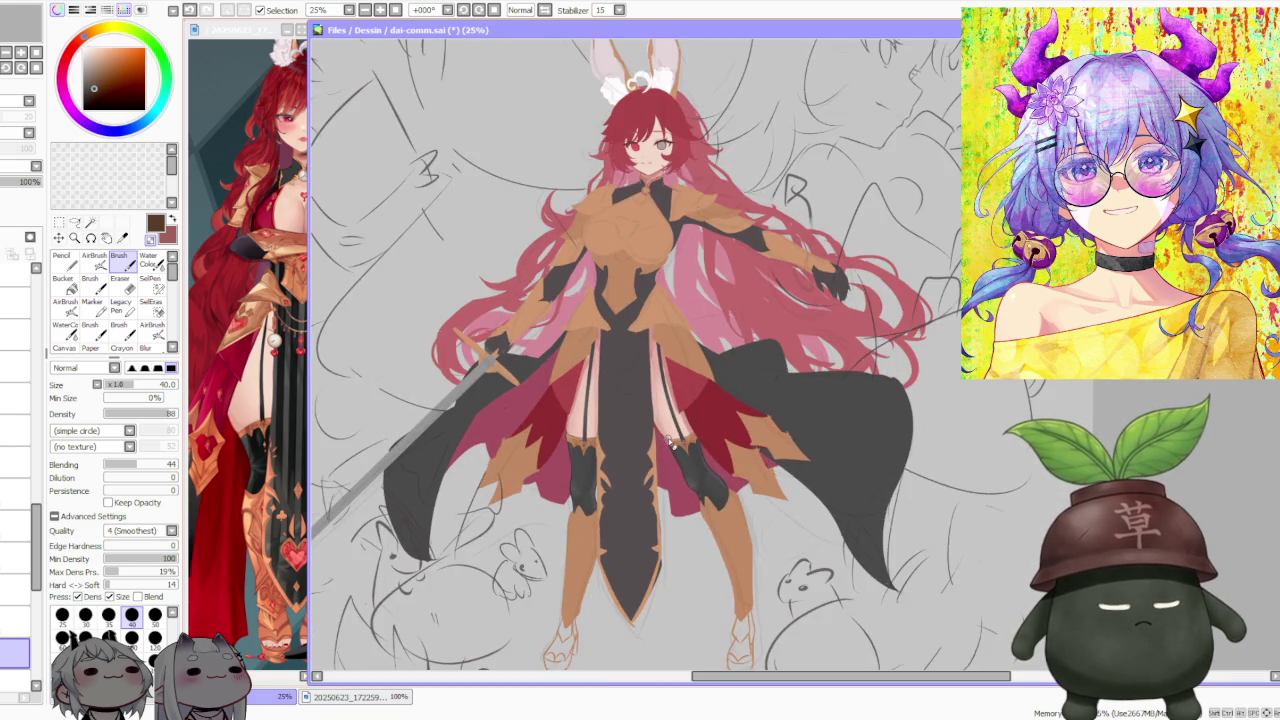
pyautogui.scroll(-1, 670, 440)
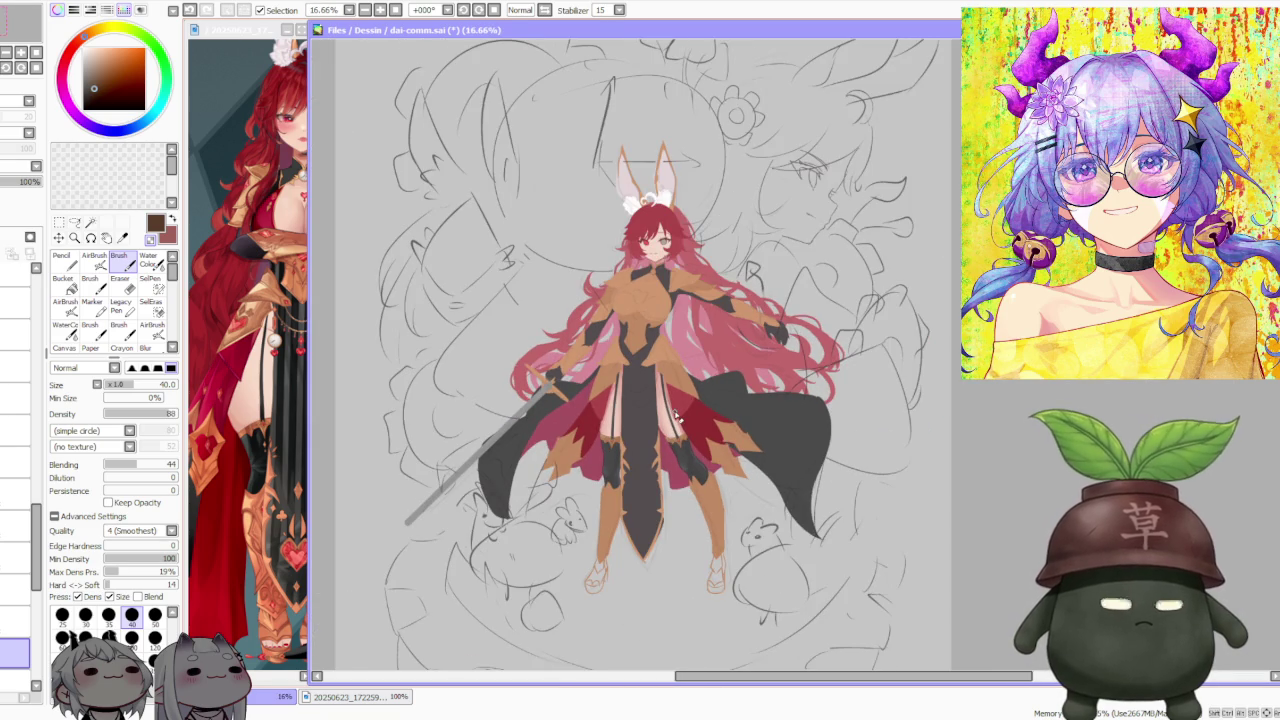
pyautogui.scroll(1, 612, 420)
pyautogui.scroll(1, 610, 422)
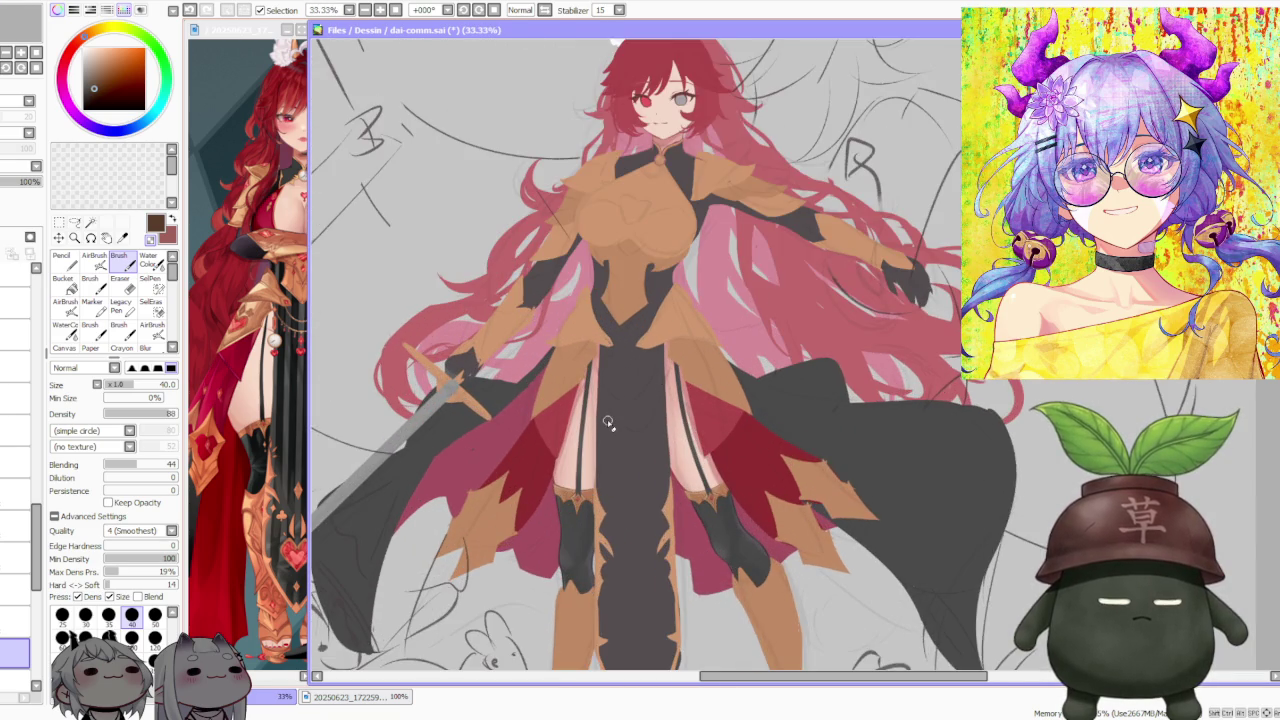
pyautogui.scroll(1, 610, 422)
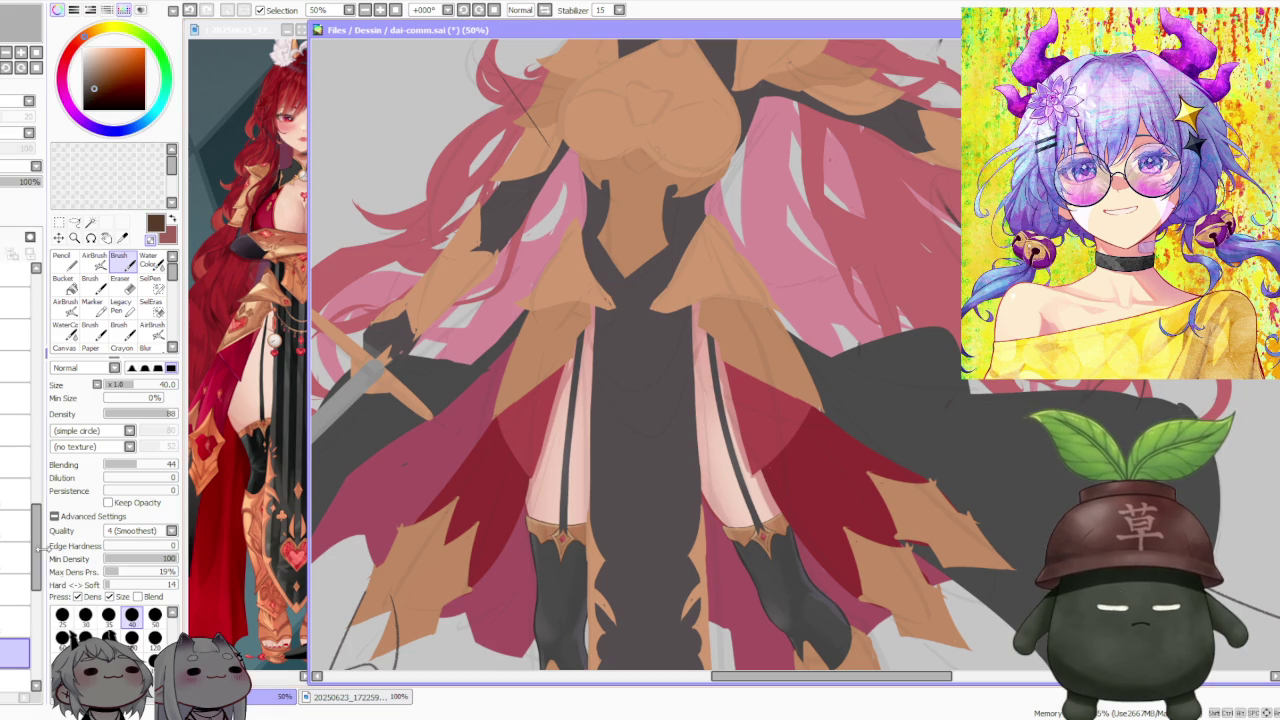
pyautogui.scroll(-2, 514, 446)
pyautogui.scroll(-1, 516, 440)
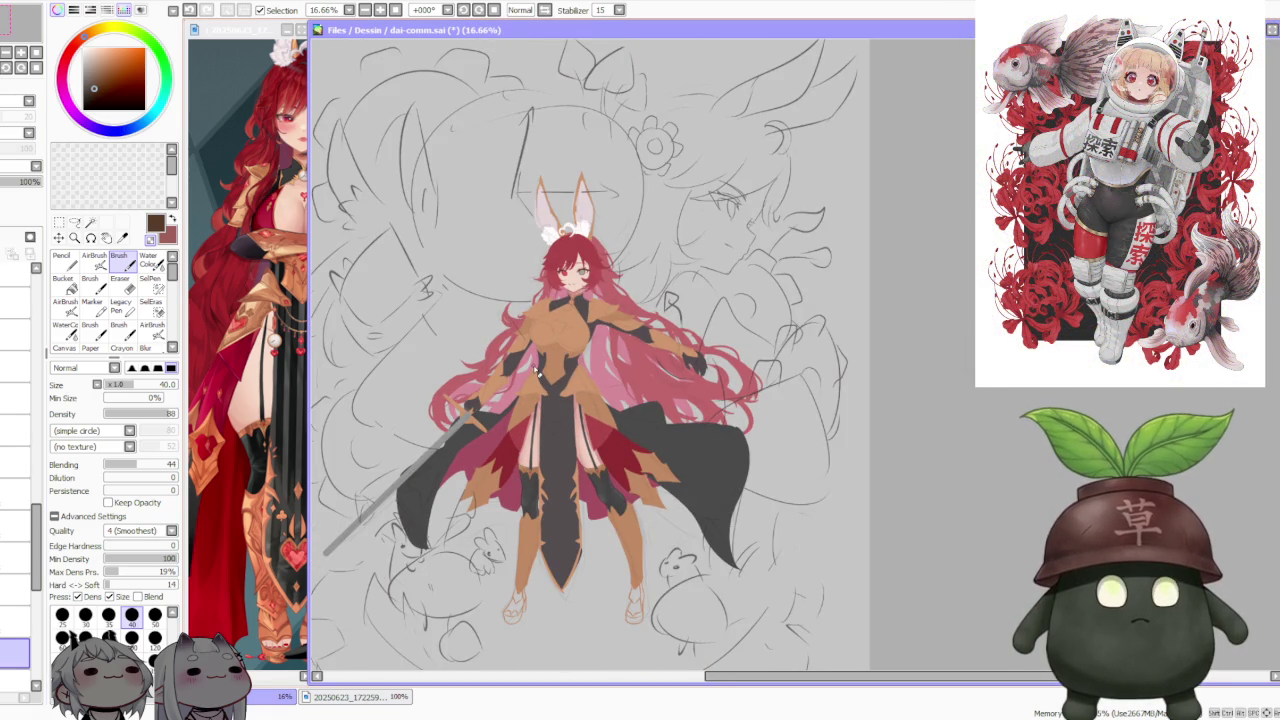
pyautogui.scroll(1, 535, 370)
pyautogui.scroll(-1, 524, 362)
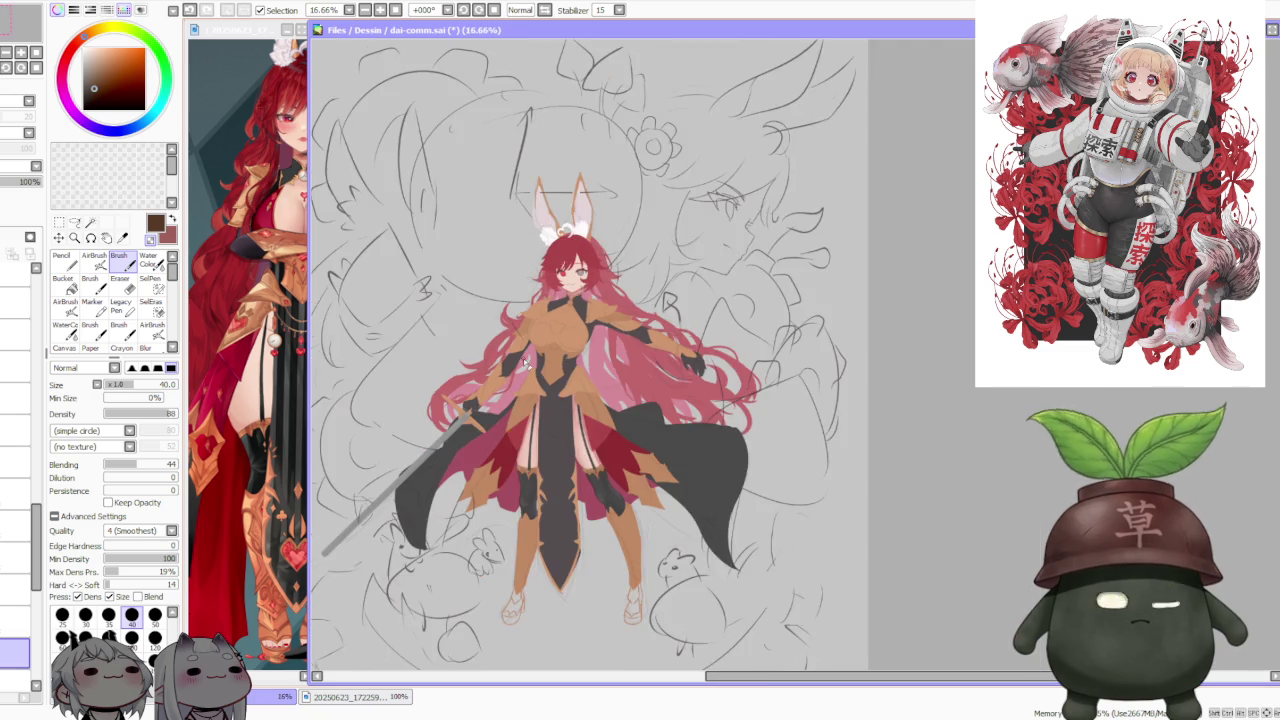
pyautogui.scroll(2, 604, 483)
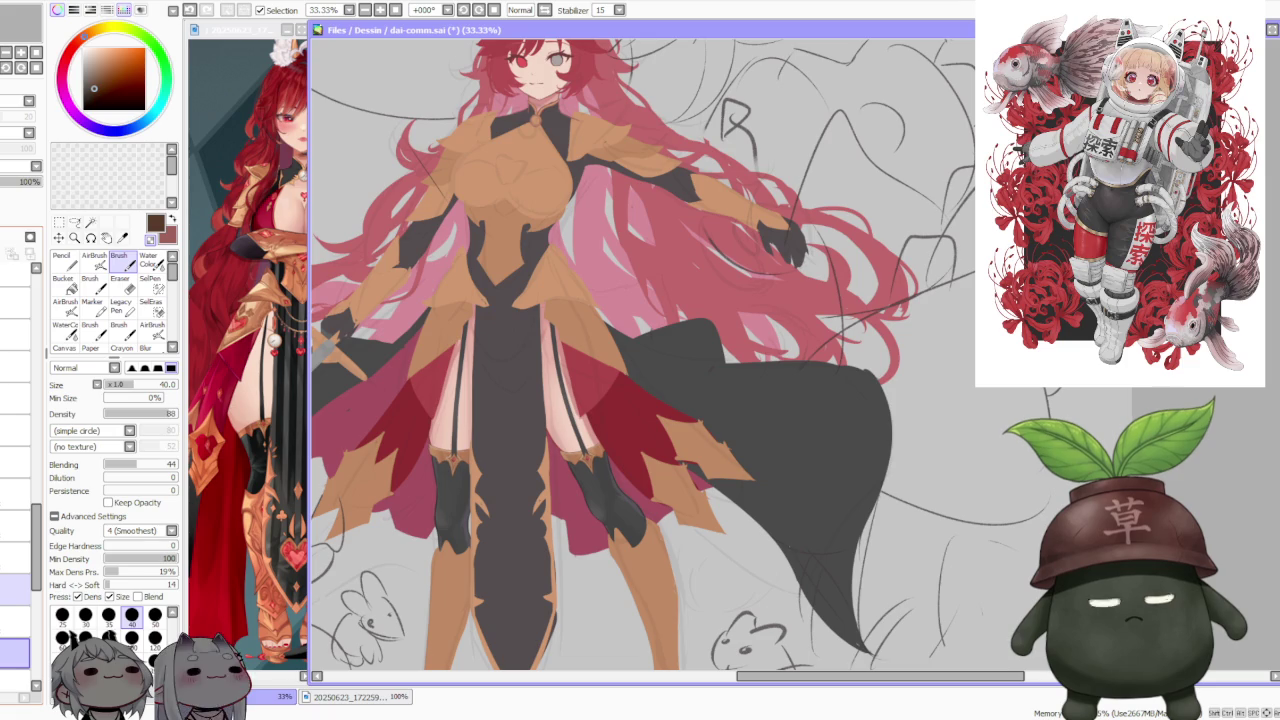
pyautogui.scroll(3, 472, 468)
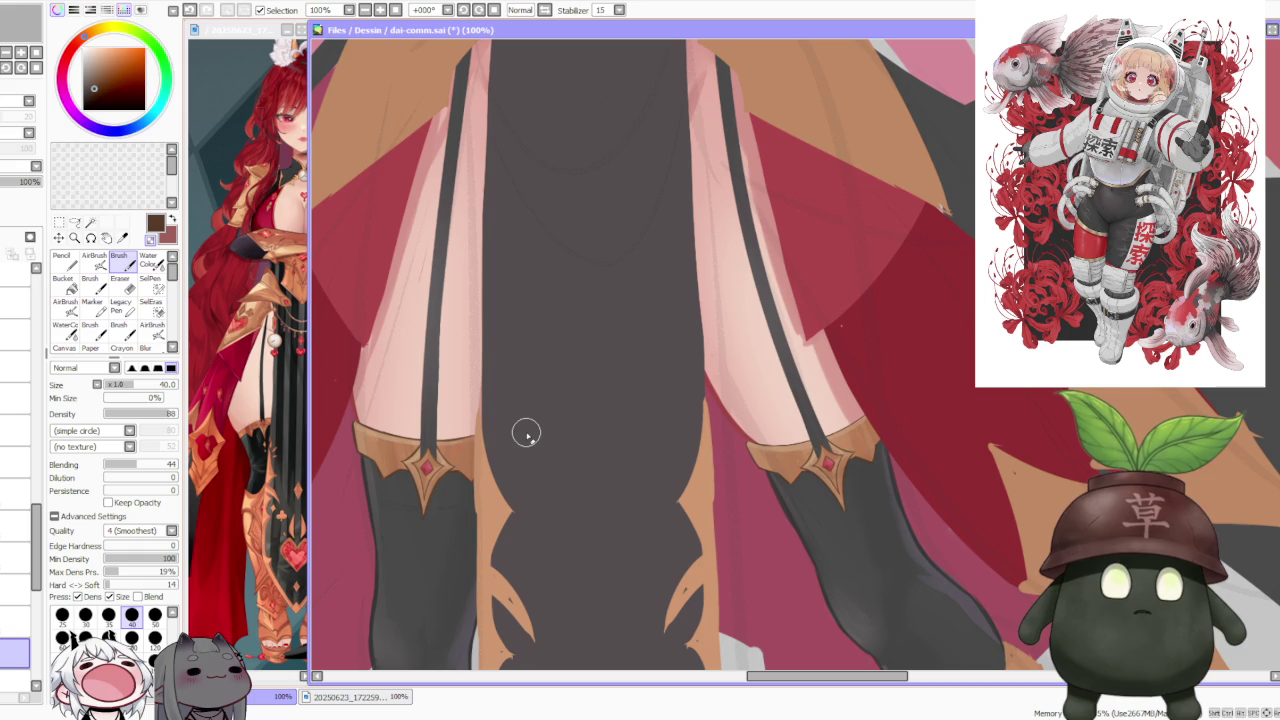
pyautogui.scroll(-1, 532, 376)
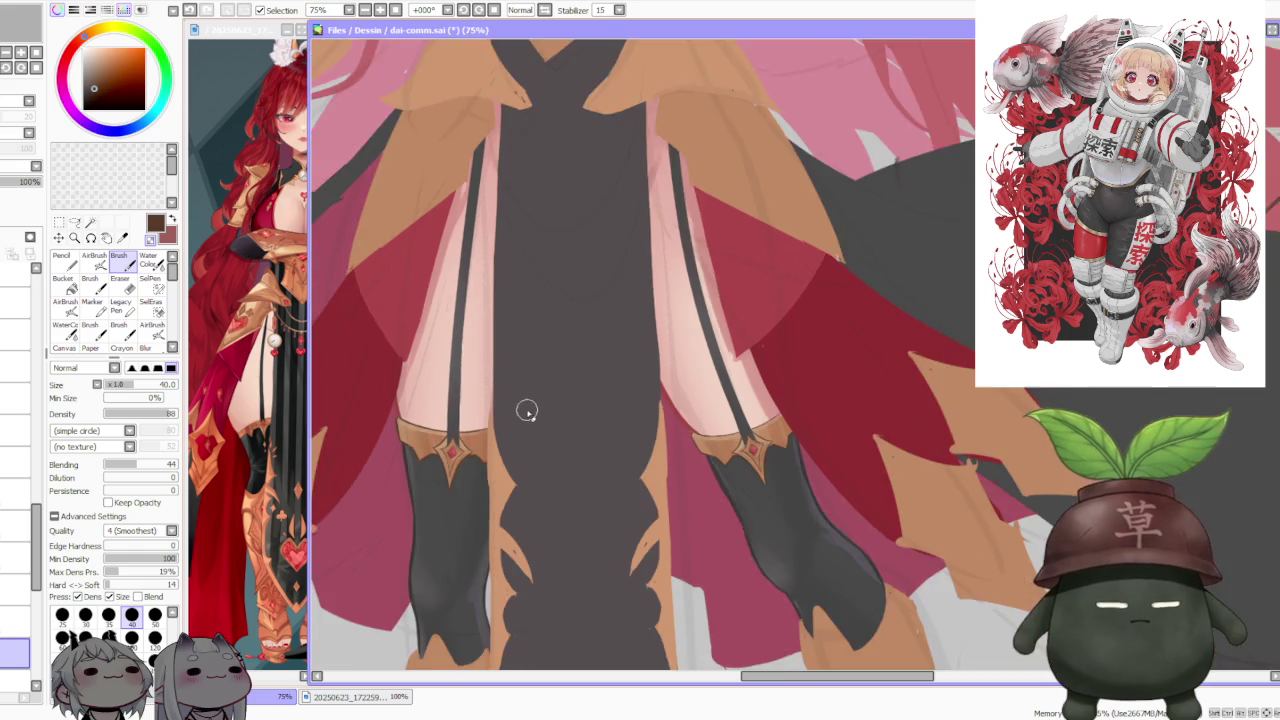
pyautogui.scroll(-1, 526, 411)
pyautogui.scroll(1, 552, 388)
pyautogui.scroll(1, 570, 405)
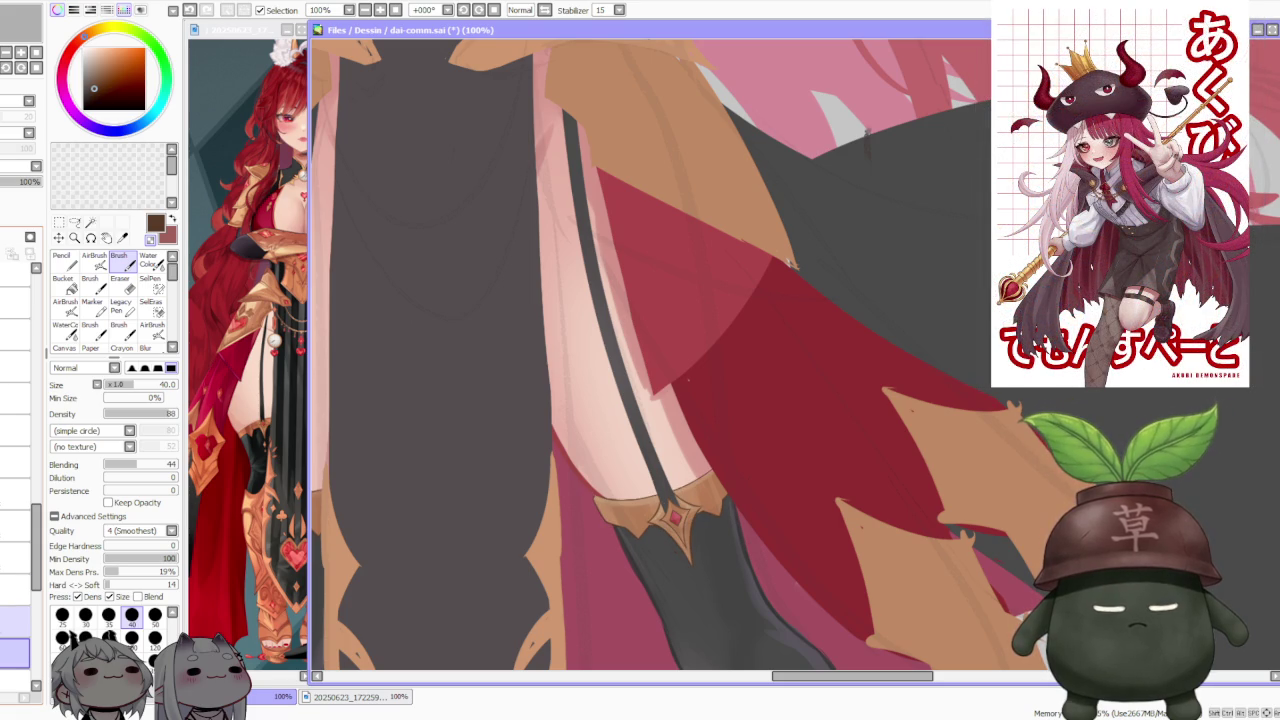
# Step: Select the layer above and start a scale transform near the left garter
pyautogui.click(15, 622)
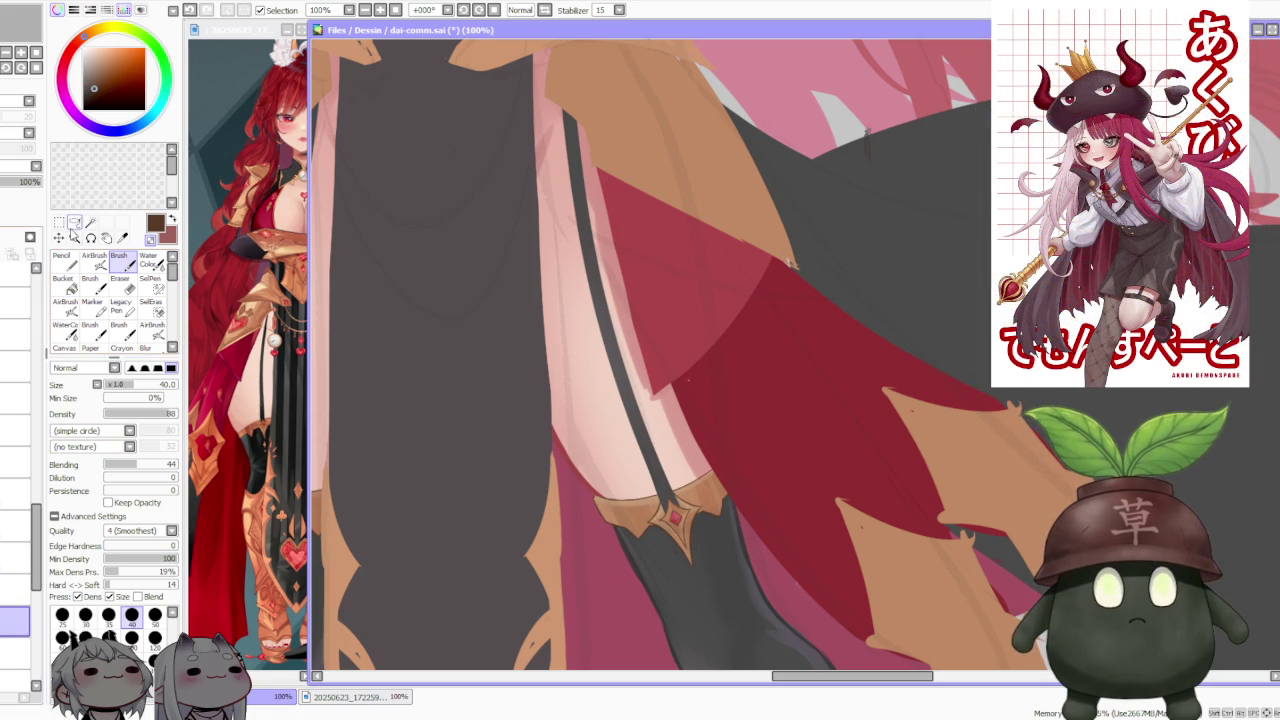
pyautogui.hotkey('ctrl', 't')
pyautogui.click(70, 423)
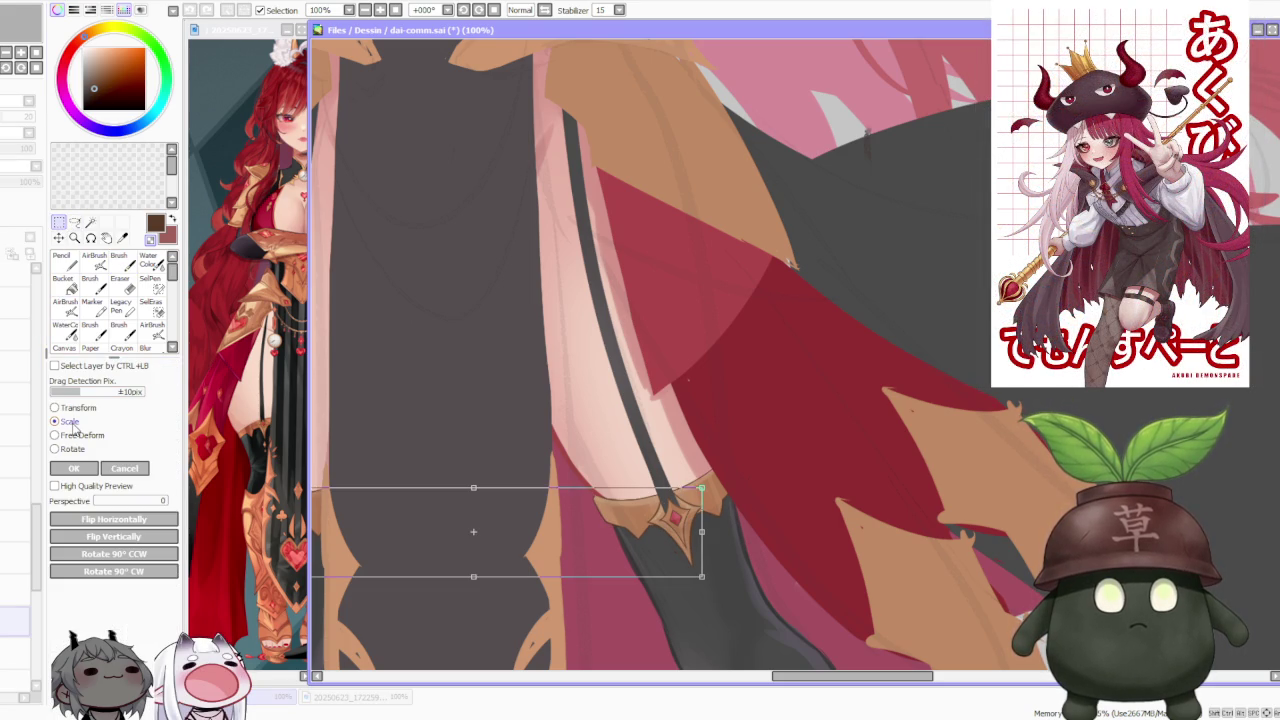
# Step: Cancel the transform and rectangle-select the garter ornament on the right leg
pyautogui.press('Return')
pyautogui.moveTo(623, 459)
pyautogui.mouseDown()
pyautogui.moveTo(722, 581)
pyautogui.moveTo(684, 570)
pyautogui.mouseUp()
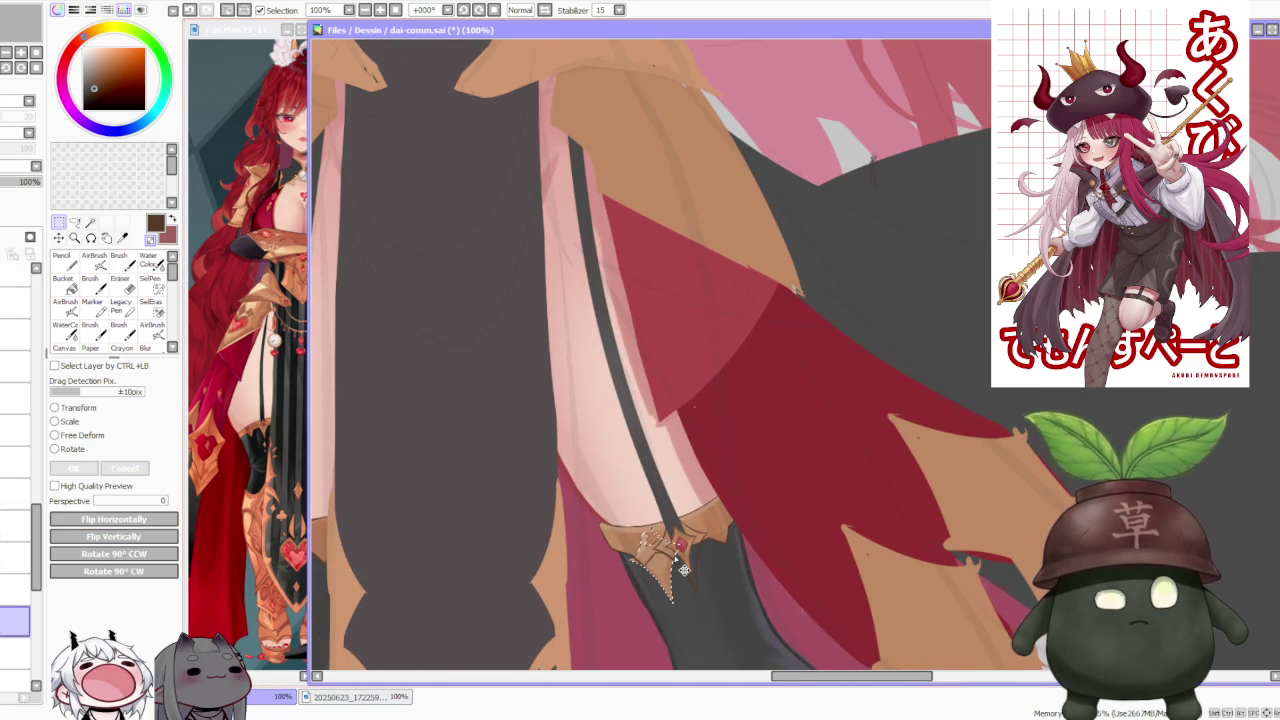
pyautogui.scroll(-2, 668, 500)
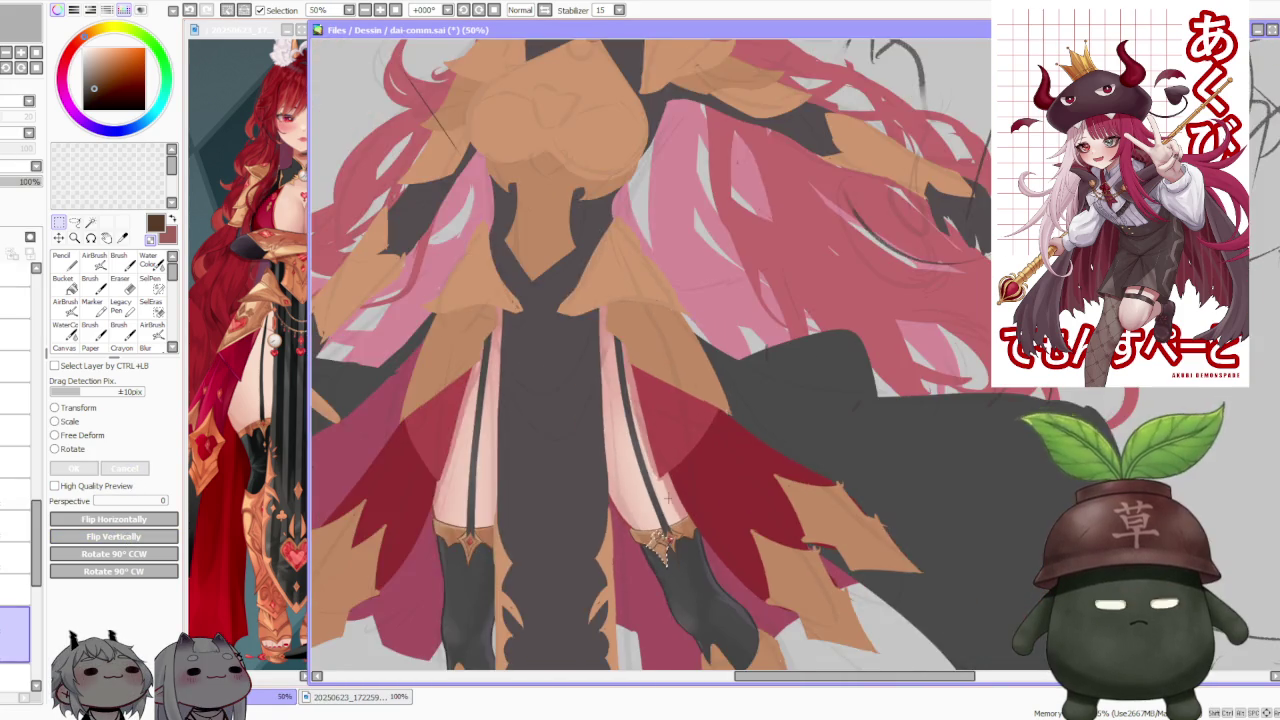
pyautogui.scroll(-1, 668, 500)
pyautogui.scroll(2, 668, 500)
pyautogui.scroll(1, 668, 500)
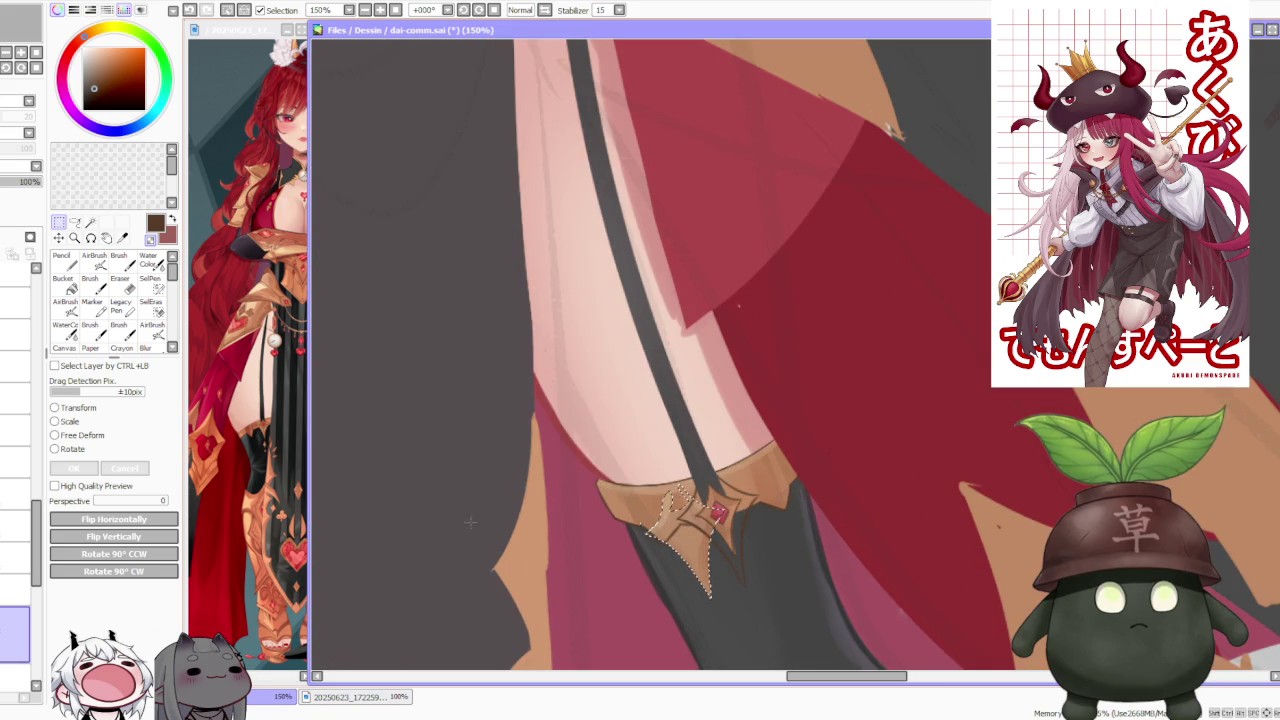
# Step: Free-deform the right ornament, raising its left side and nudging it right, then apply
pyautogui.click(88, 438)
pyautogui.scroll(2, 541, 548)
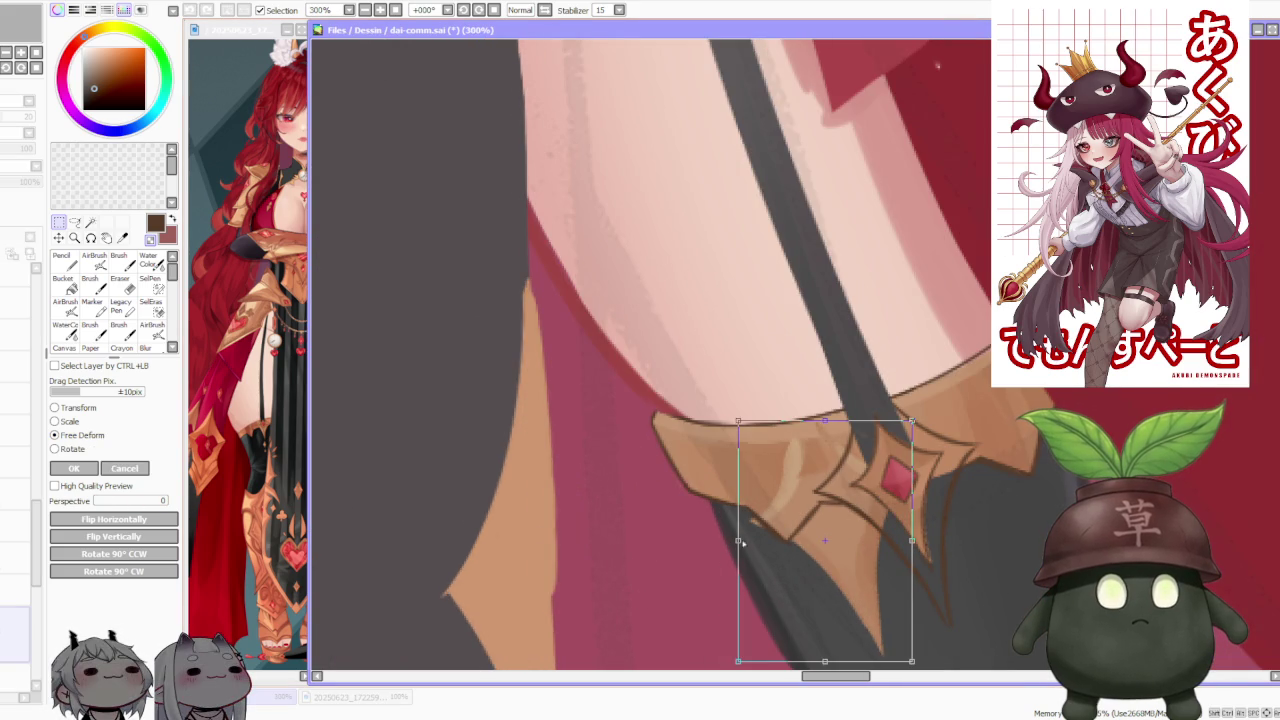
pyautogui.moveTo(742, 542); pyautogui.dragTo(747, 530)
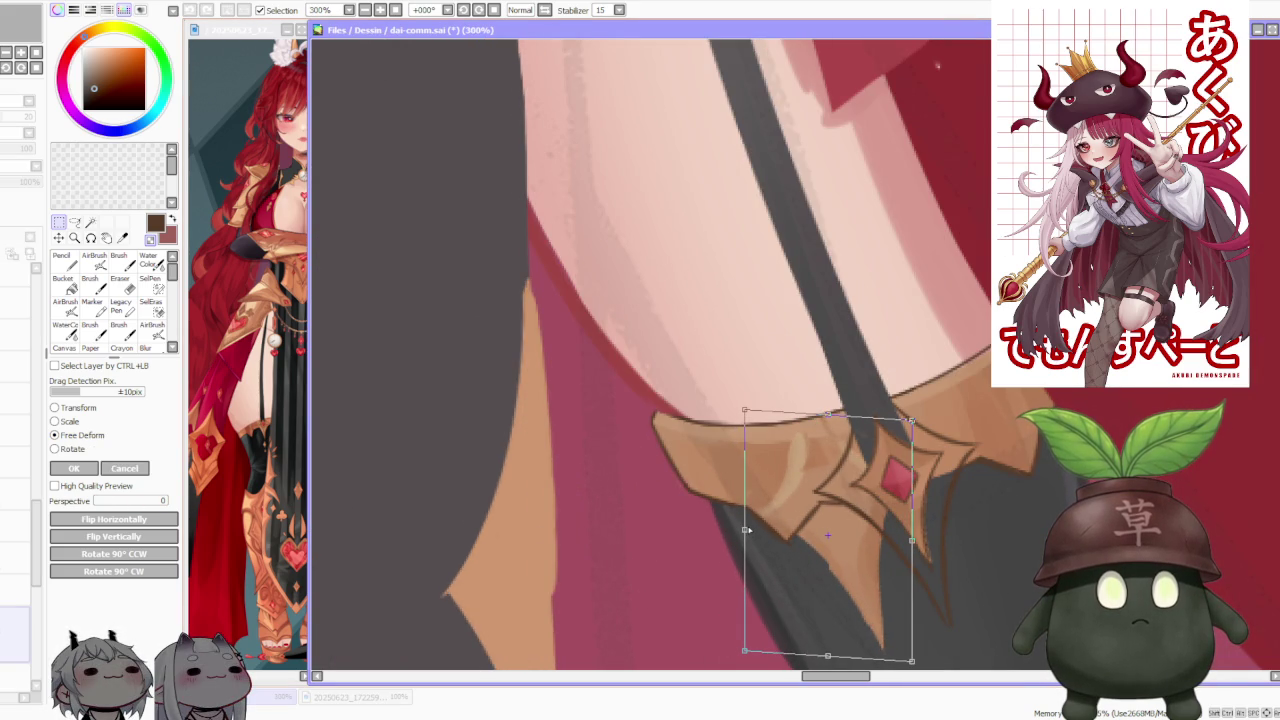
pyautogui.scroll(-2, 798, 484)
pyautogui.scroll(-2, 798, 484)
pyautogui.scroll(-1, 798, 484)
pyautogui.scroll(1, 810, 505)
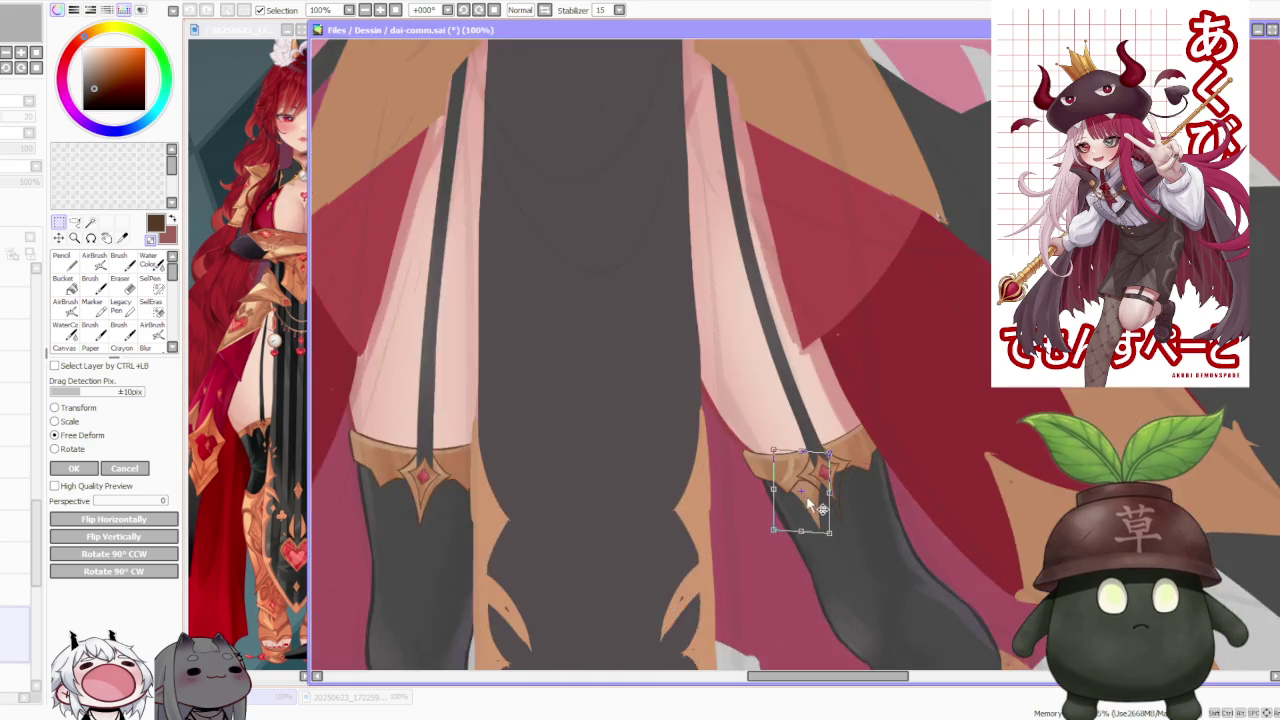
pyautogui.scroll(1, 807, 502)
pyautogui.moveTo(801, 497); pyautogui.dragTo(805, 496)
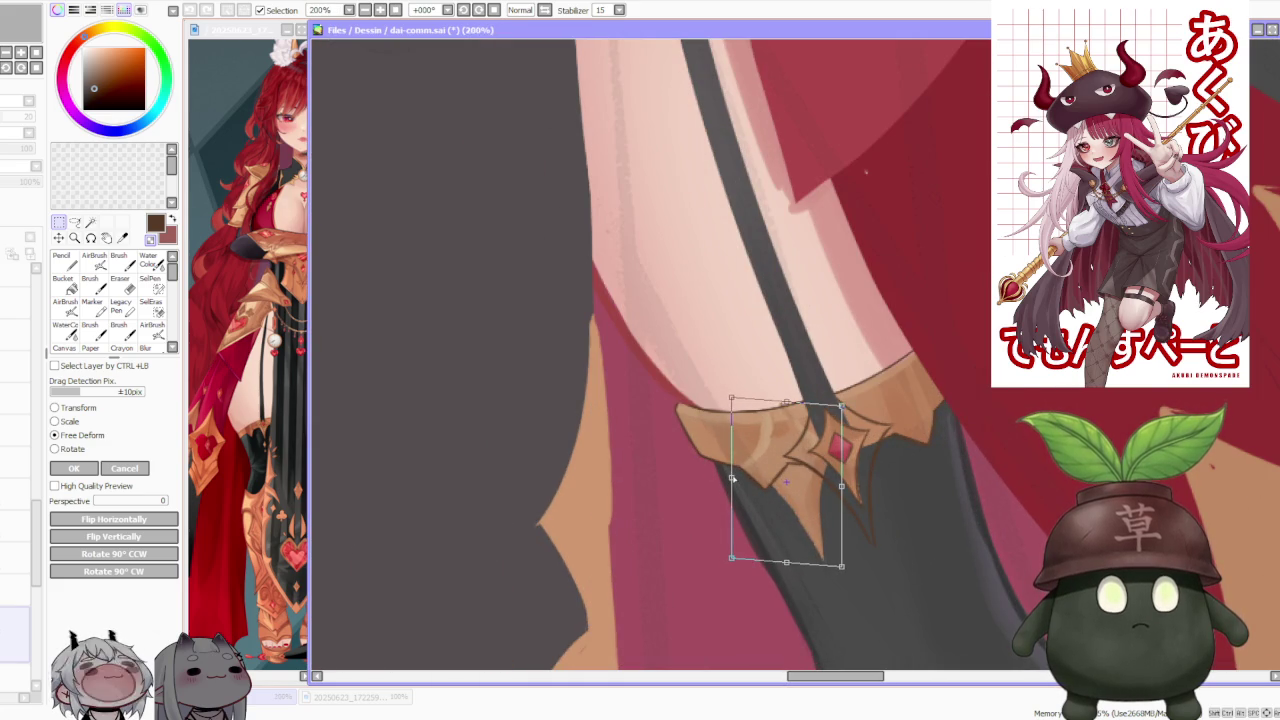
pyautogui.moveTo(732, 479); pyautogui.dragTo(736, 474)
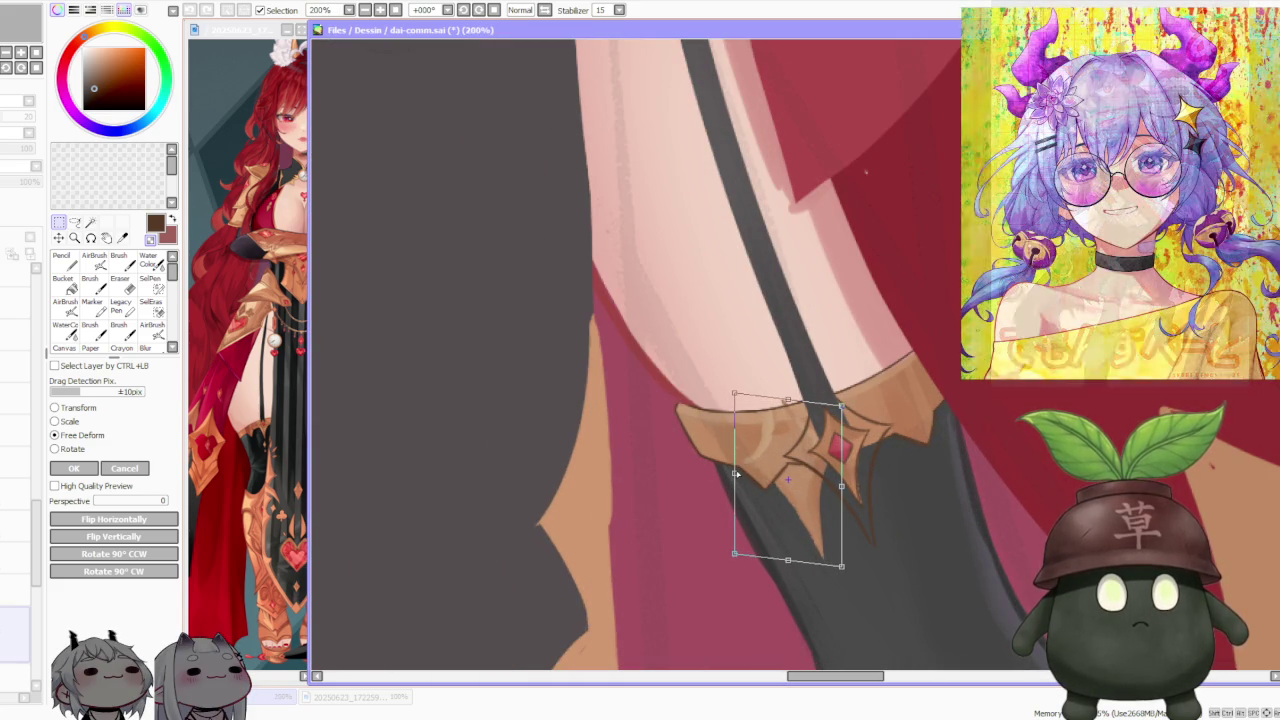
pyautogui.scroll(-1, 740, 478)
pyautogui.scroll(-1, 720, 482)
pyautogui.scroll(-1, 699, 488)
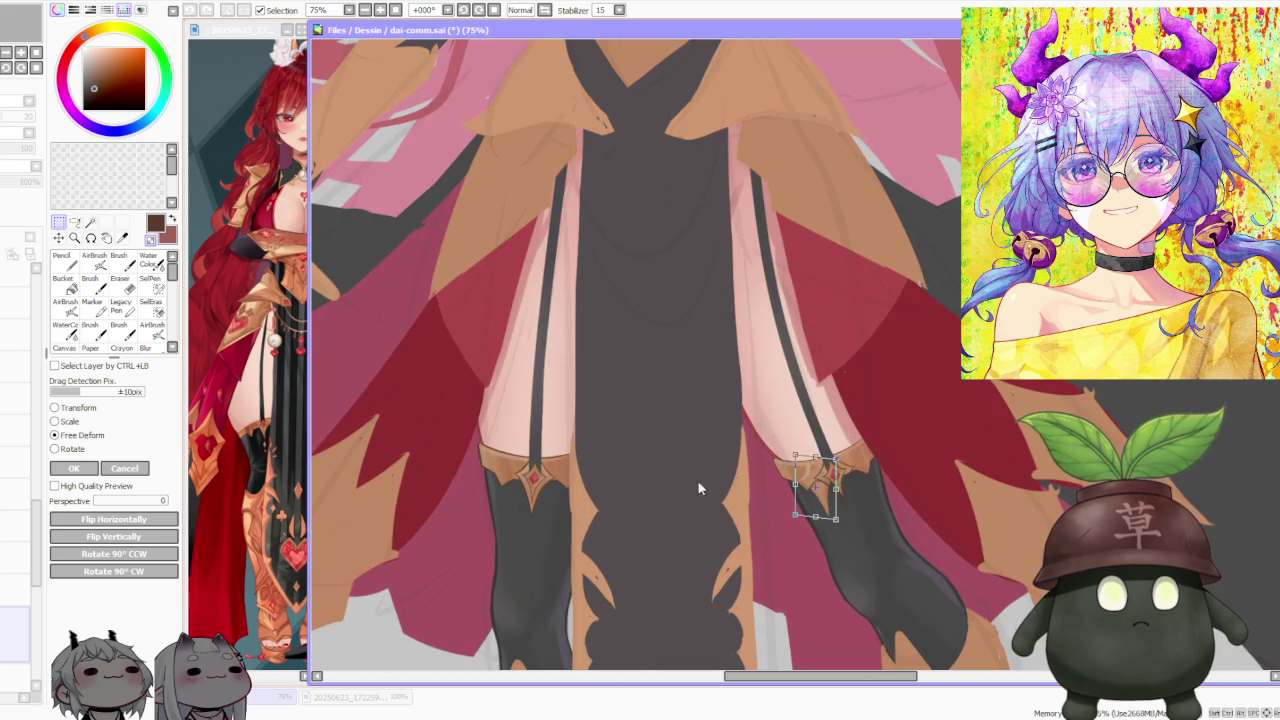
pyautogui.press('Return')
# Step: Lasso-select part of the left leg's garter ornament
pyautogui.scroll(1, 450, 460)
pyautogui.scroll(1, 450, 460)
pyautogui.moveTo(545, 462); pyautogui.dragTo(624, 569)
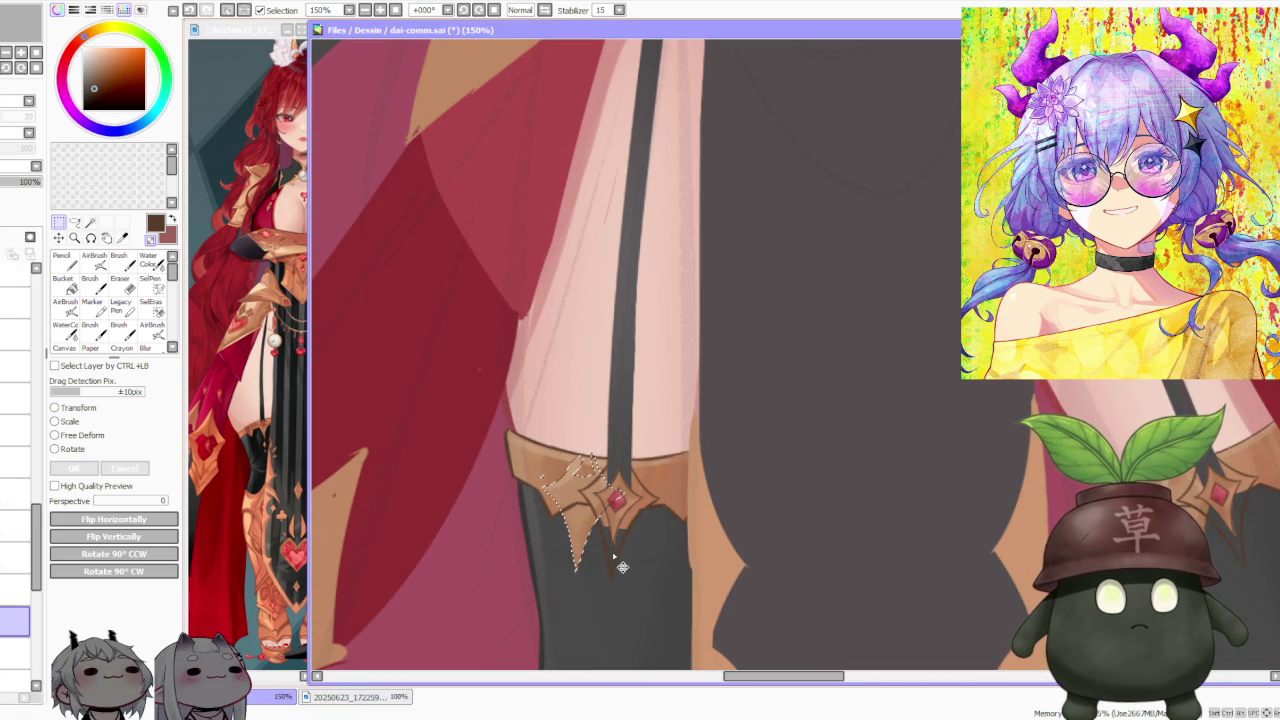
pyautogui.scroll(-1, 638, 542)
pyautogui.scroll(-2, 665, 535)
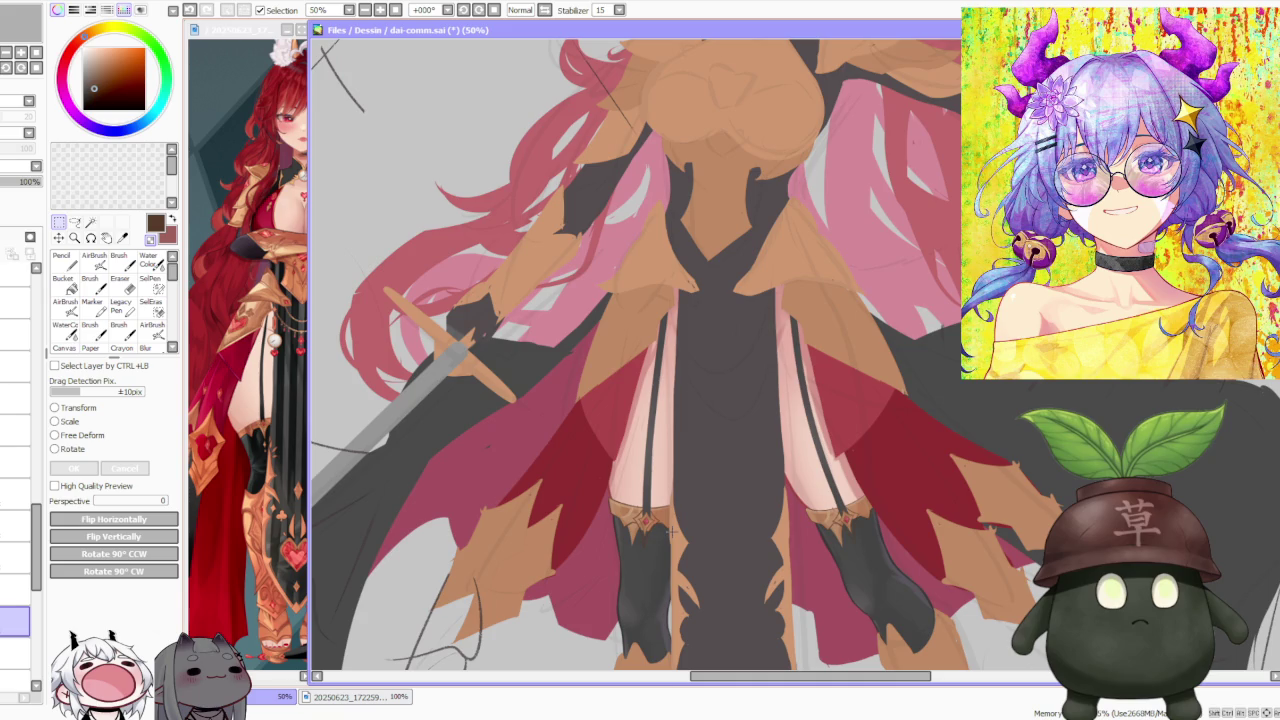
pyautogui.scroll(-2, 671, 532)
pyautogui.scroll(3, 640, 520)
pyautogui.scroll(-1, 600, 515)
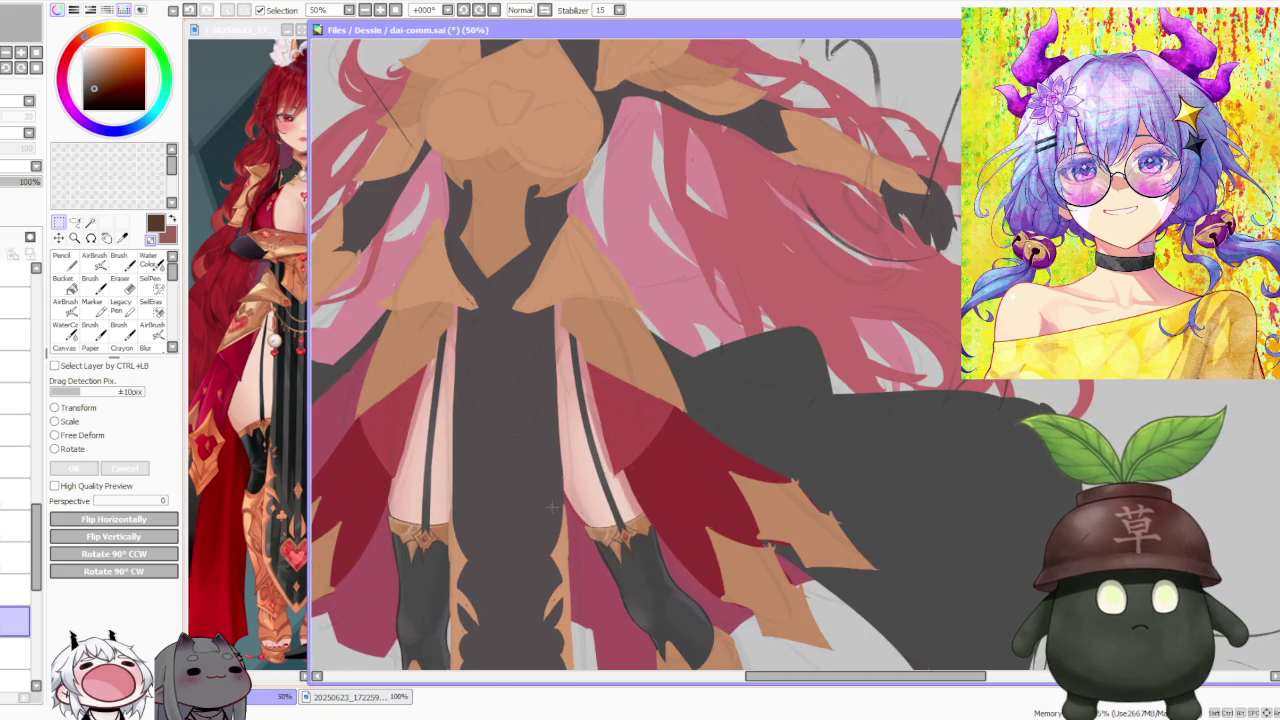
pyautogui.scroll(-1, 538, 505)
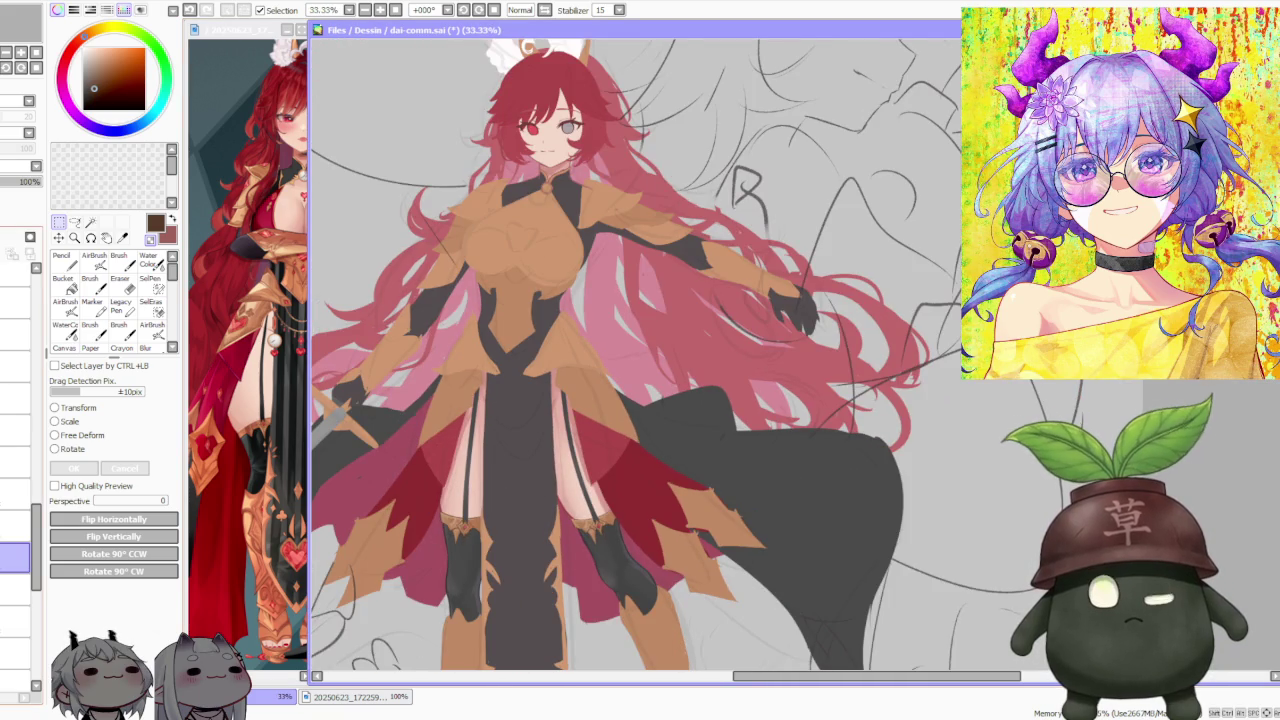
# Step: Free-deform the left garter strap so its lower end bends toward the gem
pyautogui.hotkey('ctrl', 'z')
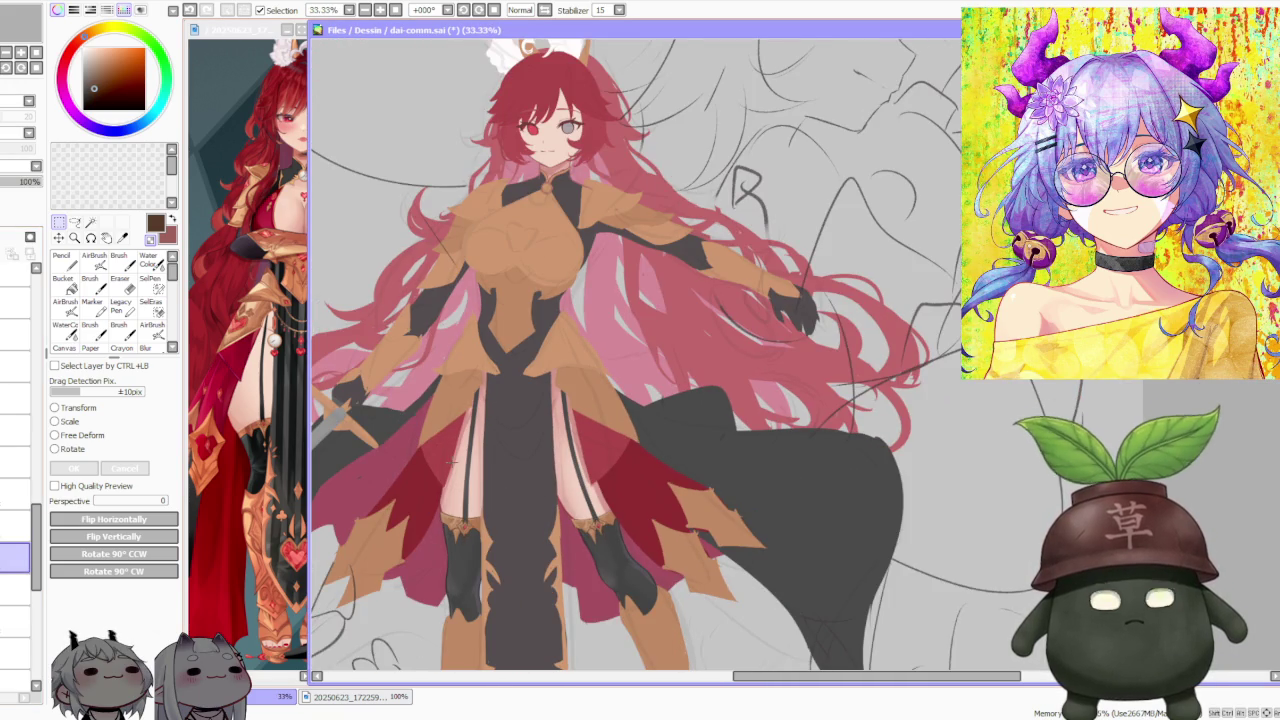
pyautogui.moveTo(380, 332); pyautogui.dragTo(505, 577)
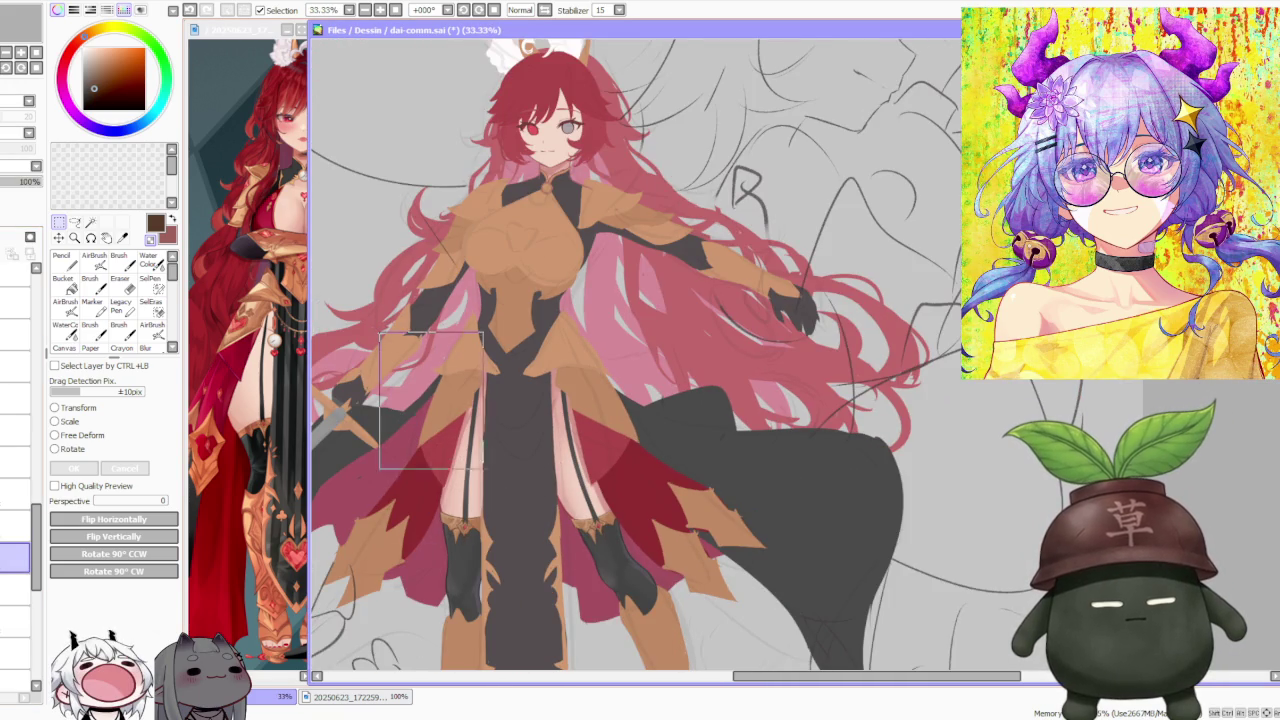
pyautogui.click(84, 436)
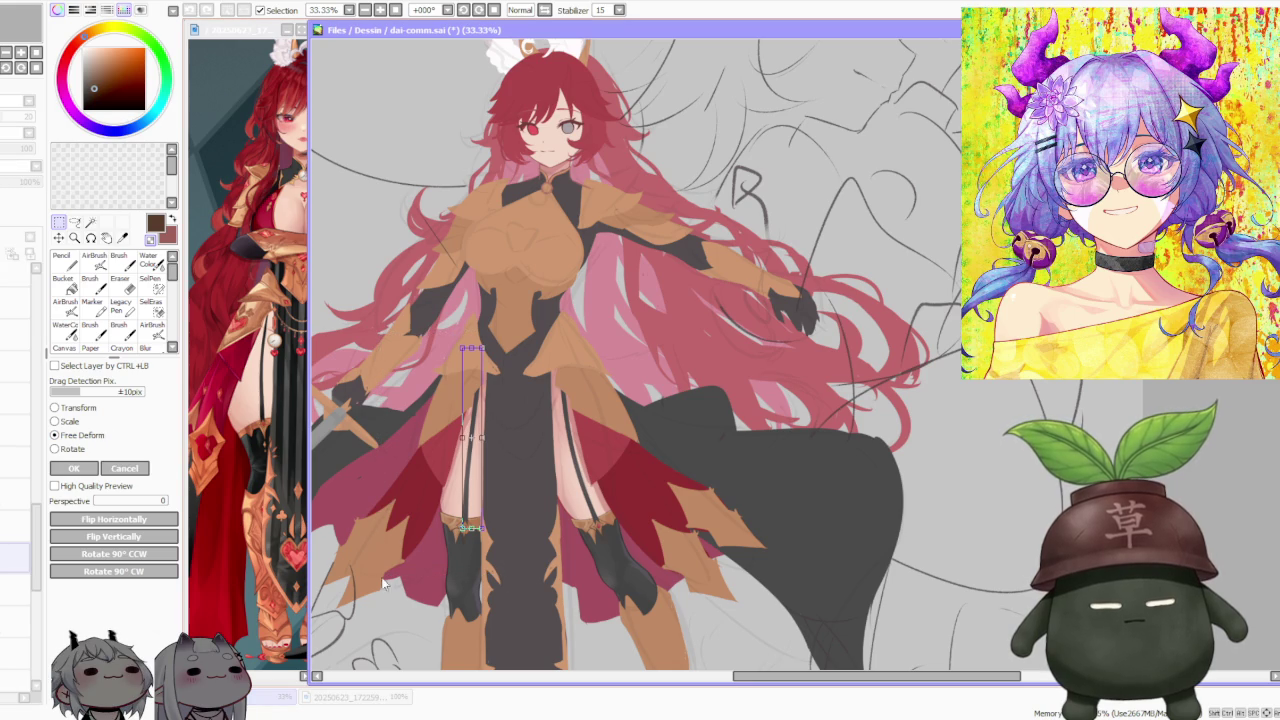
pyautogui.scroll(3, 400, 540)
pyautogui.scroll(2, 464, 570)
pyautogui.scroll(1, 660, 525)
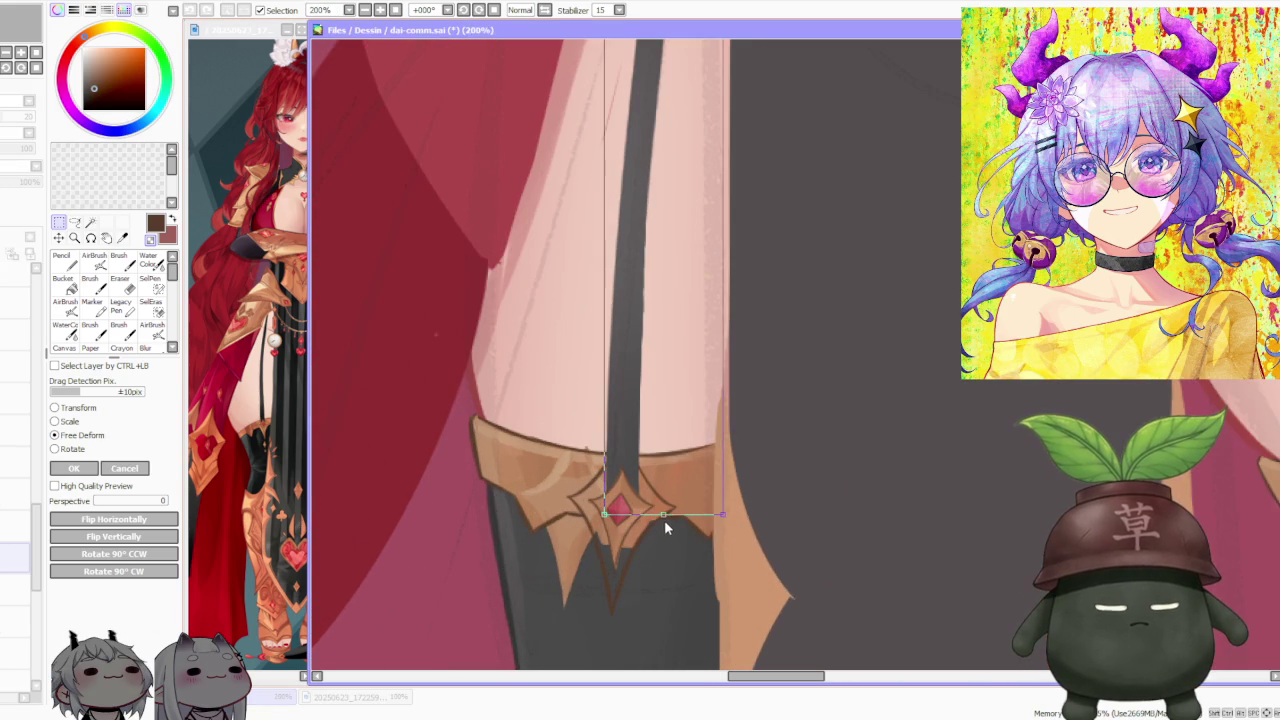
pyautogui.moveTo(656, 520); pyautogui.dragTo(613, 512)
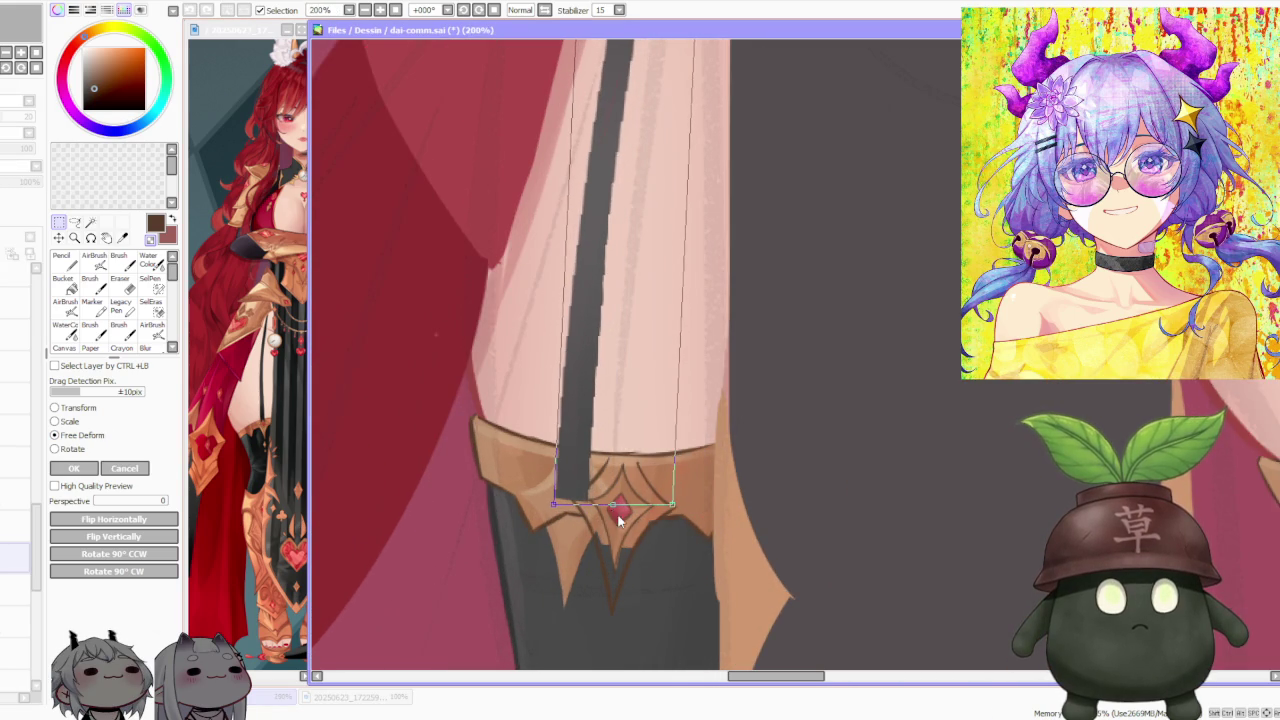
pyautogui.scroll(-4, 618, 519)
pyautogui.click(73, 470)
pyautogui.hotkey('ctrl', 'd')
# Step: Free-deform the right garter strap, slanting its lower end toward the gem
pyautogui.moveTo(710, 250); pyautogui.dragTo(862, 565)
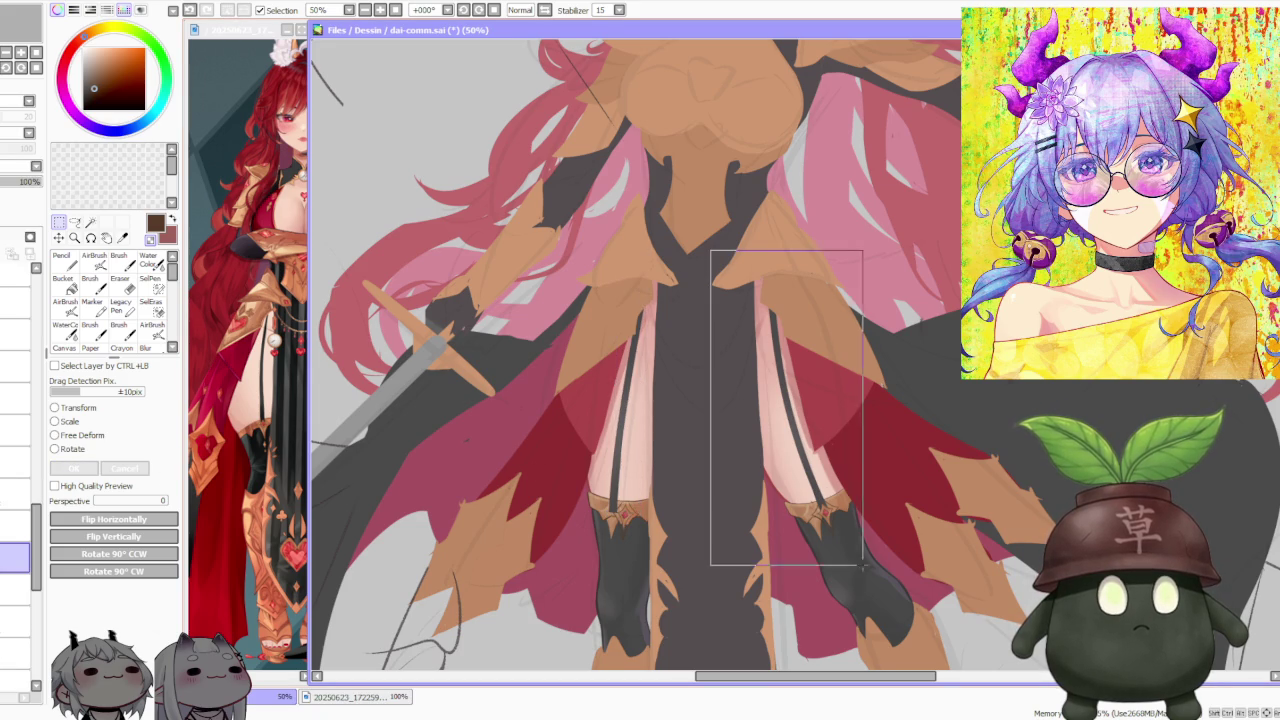
pyautogui.hotkey('ctrl', 't')
pyautogui.scroll(2, 882, 578)
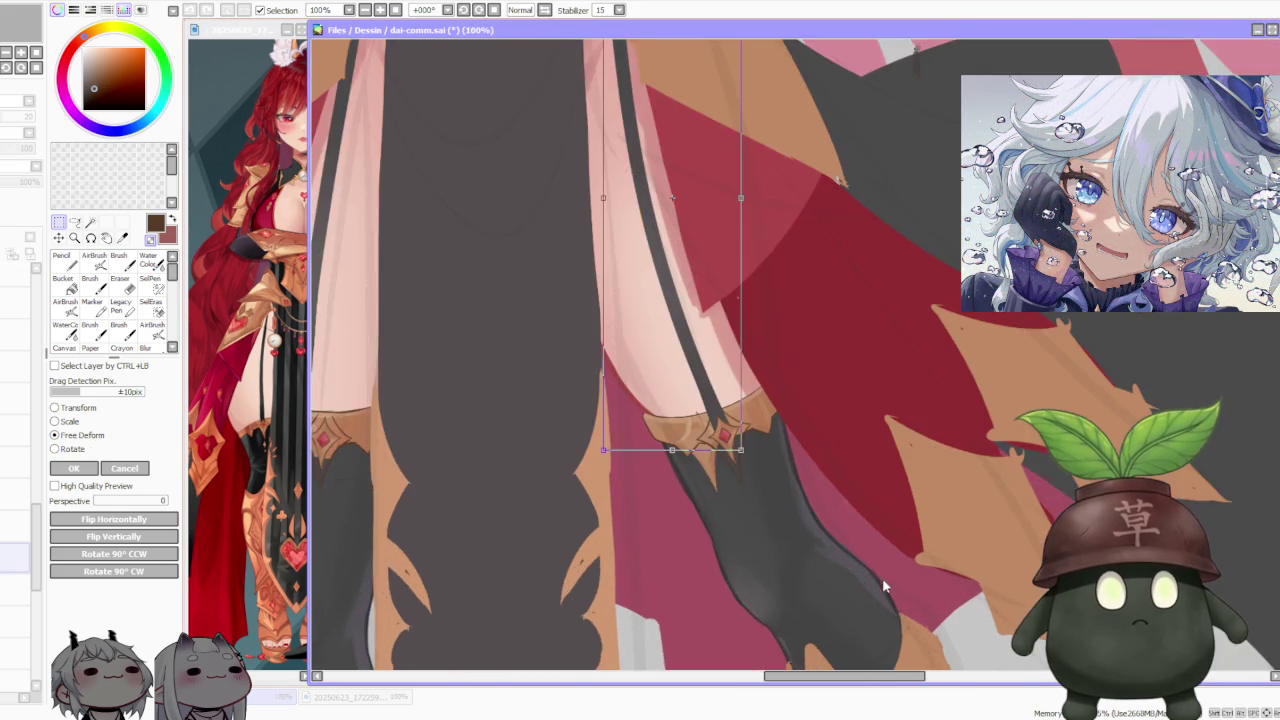
pyautogui.scroll(1, 677, 466)
pyautogui.scroll(1, 682, 437)
pyautogui.moveTo(693, 421); pyautogui.dragTo(616, 437)
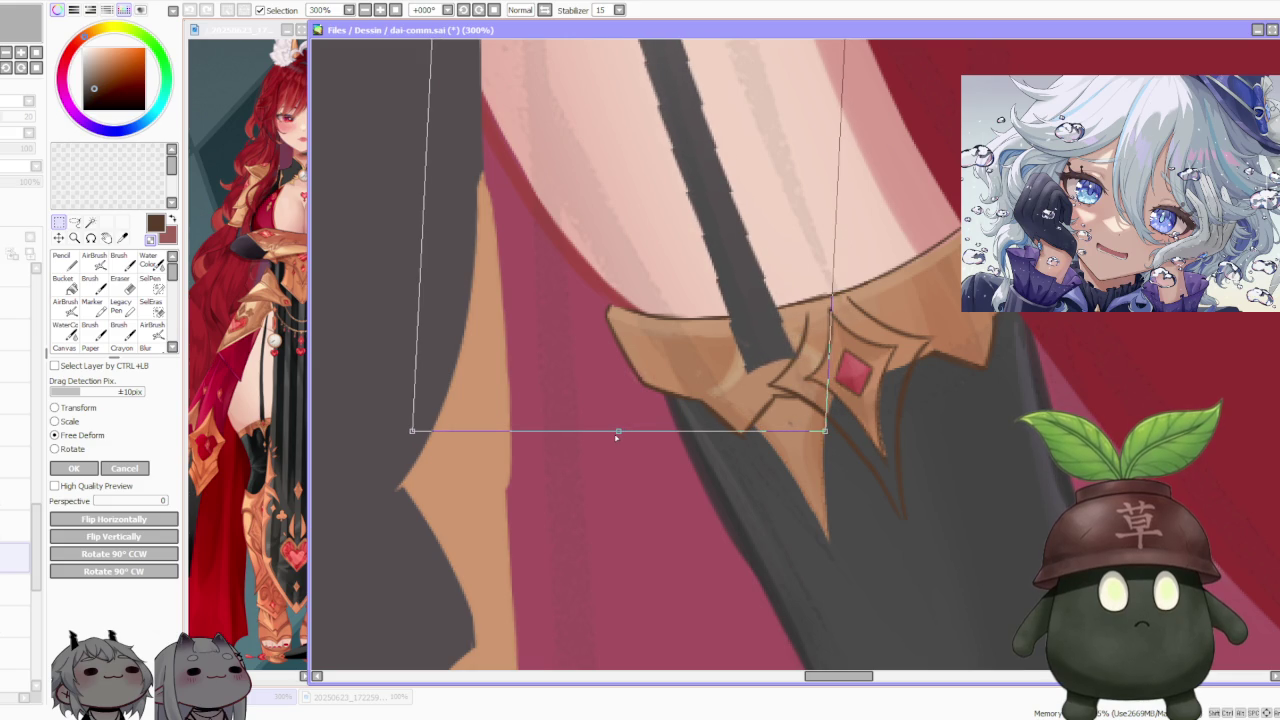
pyautogui.click(73, 468)
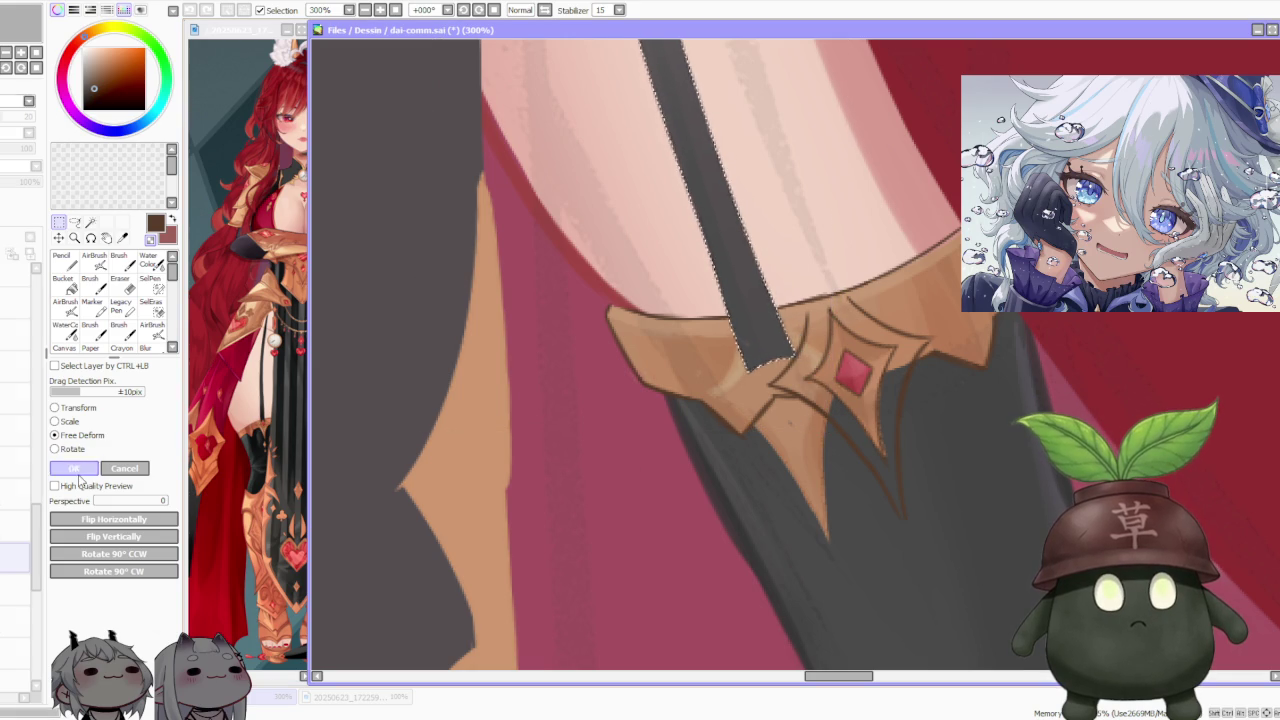
pyautogui.scroll(-2, 766, 540)
pyautogui.scroll(-1, 766, 540)
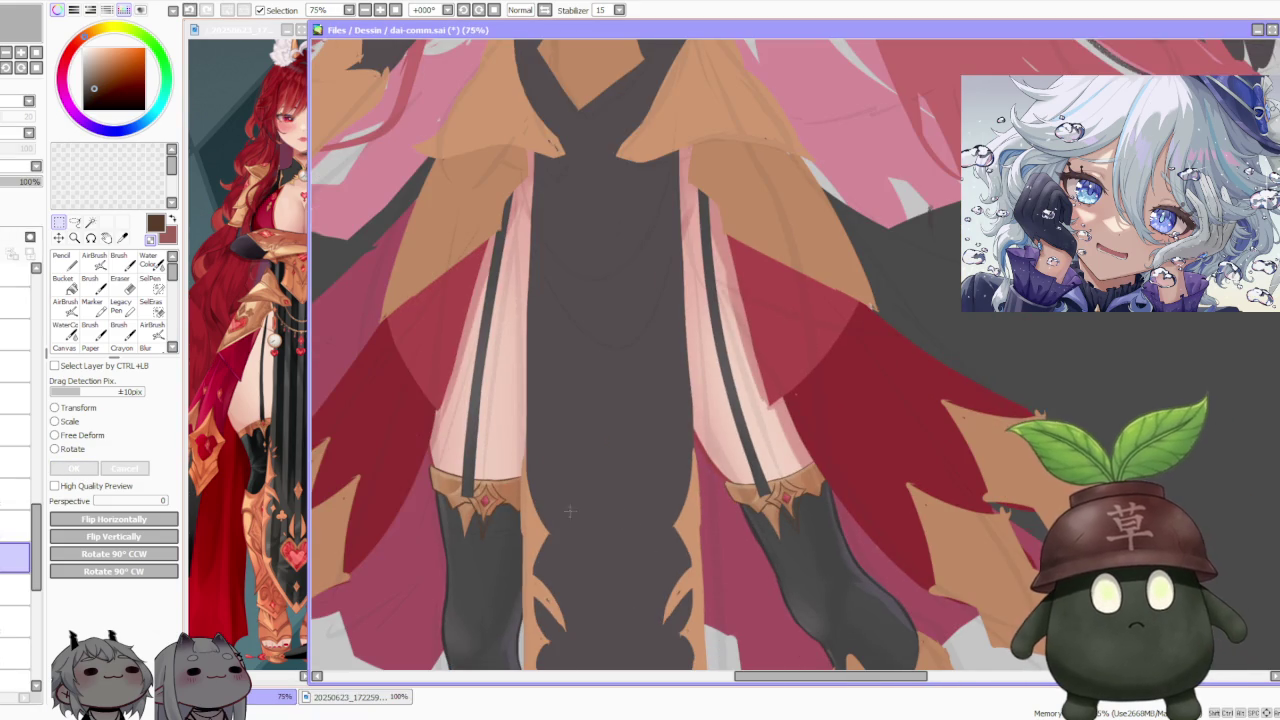
# Step: Lasso the diamond gem ornaments on the left and right garters
pyautogui.scroll(-1, 543, 517)
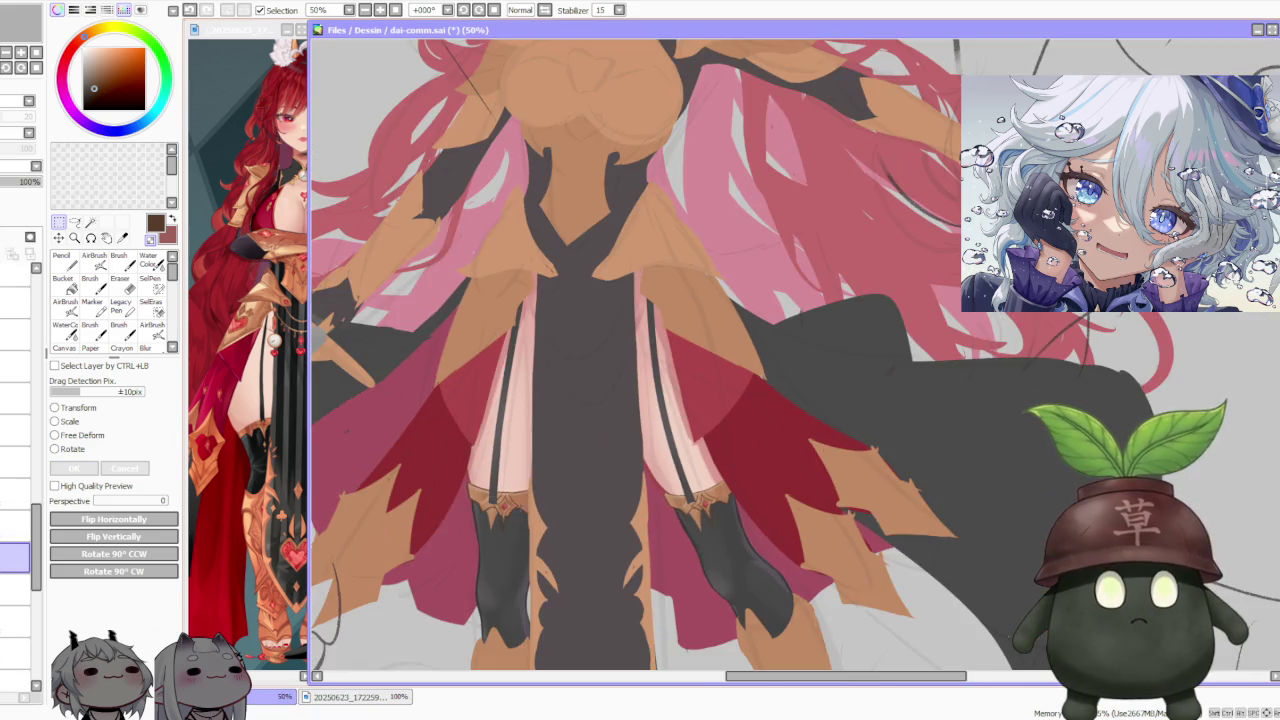
pyautogui.scroll(2, 520, 510)
pyautogui.scroll(1, 472, 492)
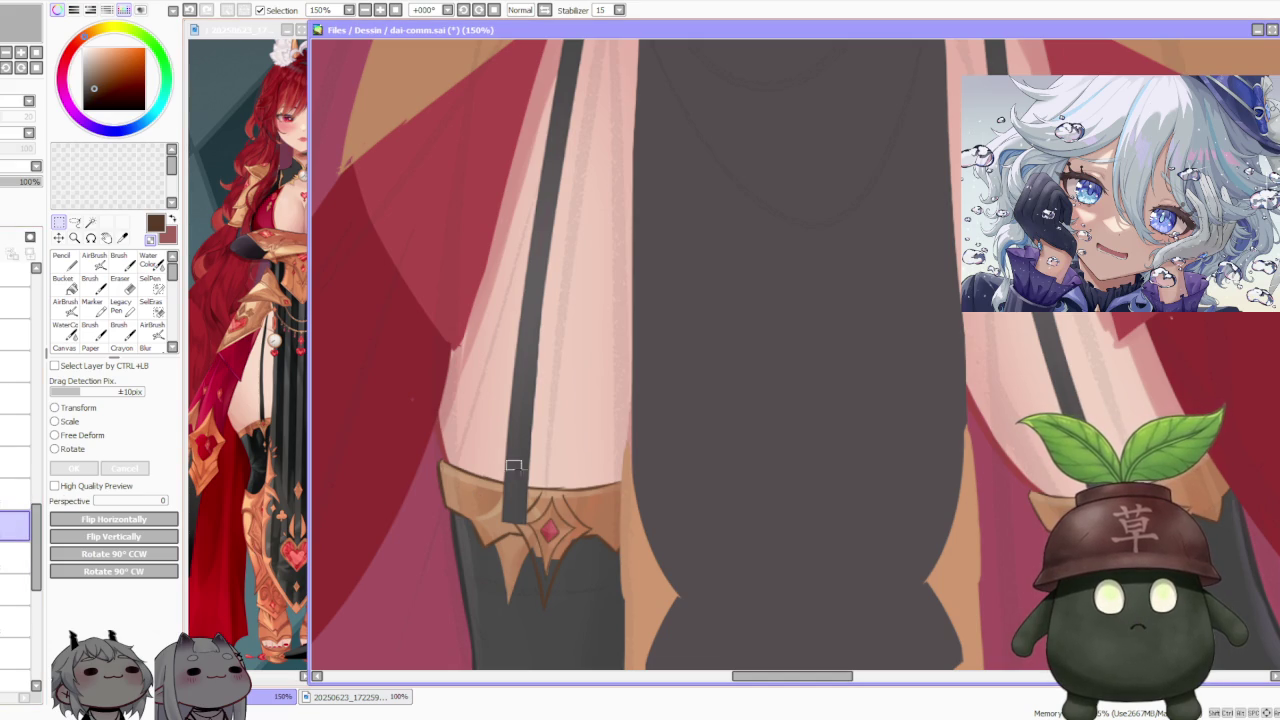
pyautogui.scroll(3, 571, 577)
pyautogui.moveTo(520, 490); pyautogui.dragTo(497, 562)
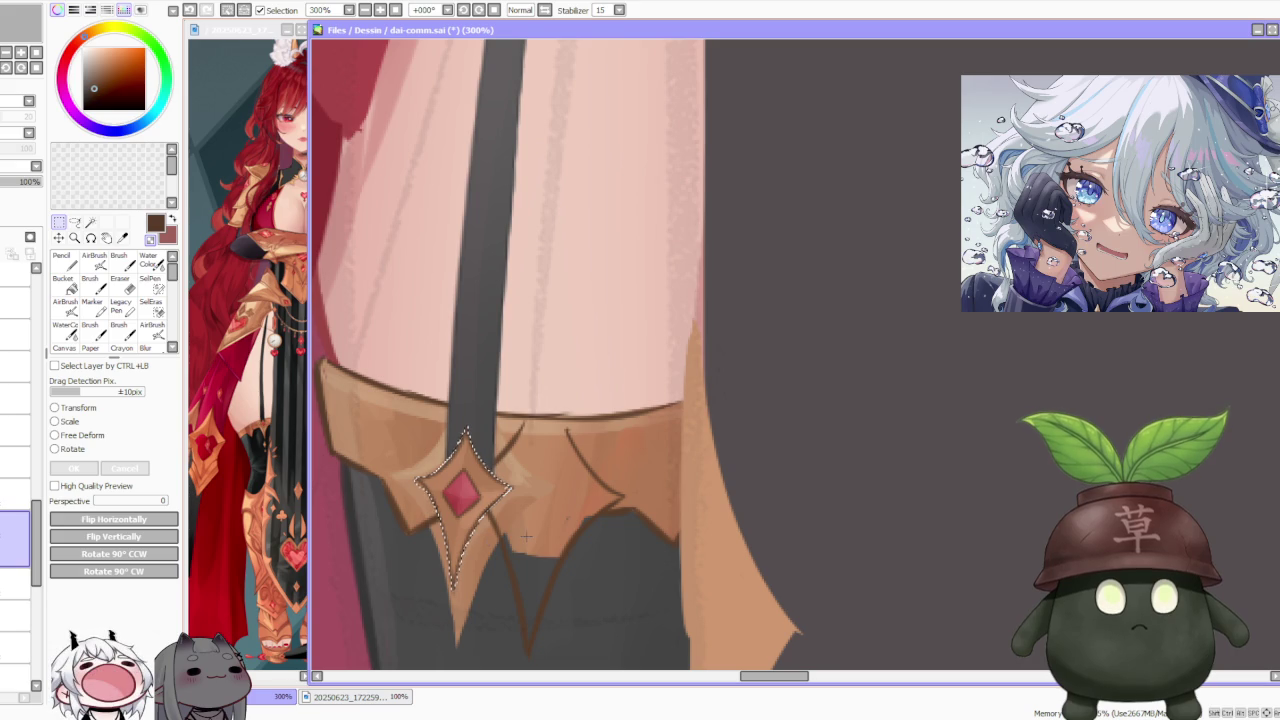
pyautogui.scroll(-3, 525, 537)
pyautogui.scroll(2, 771, 490)
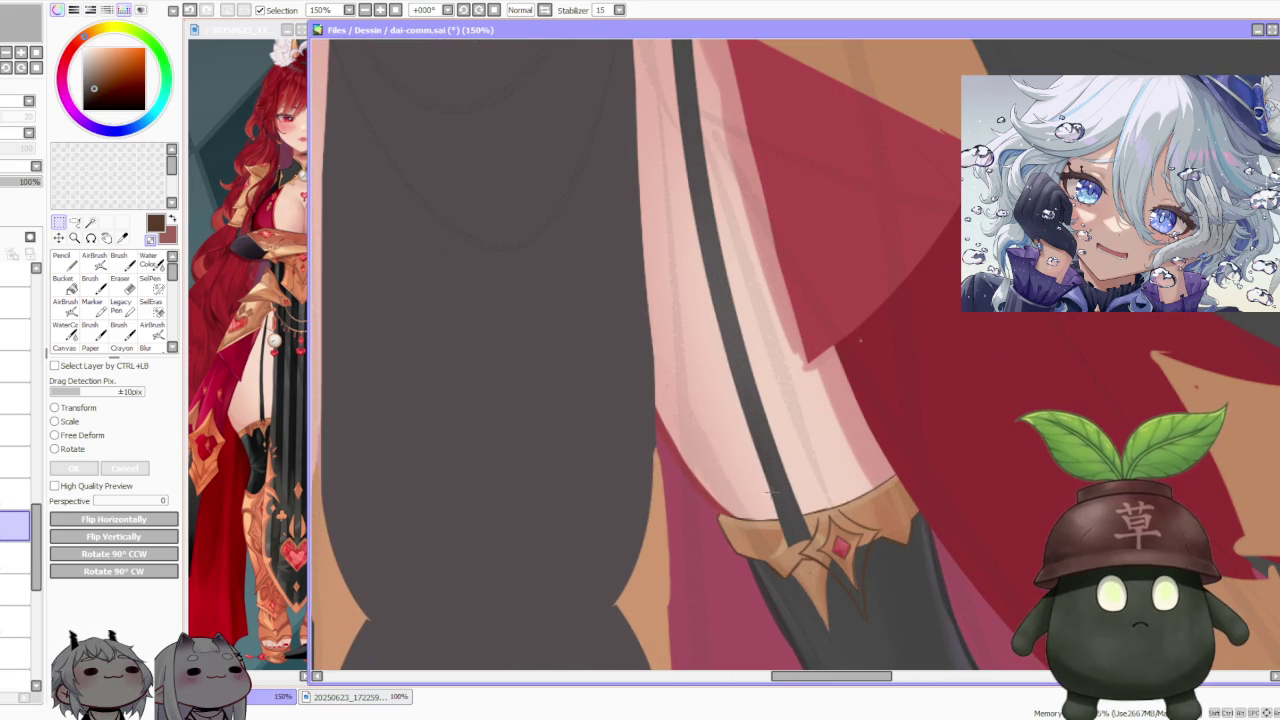
pyautogui.scroll(2, 866, 576)
pyautogui.moveTo(808, 543); pyautogui.dragTo(788, 555)
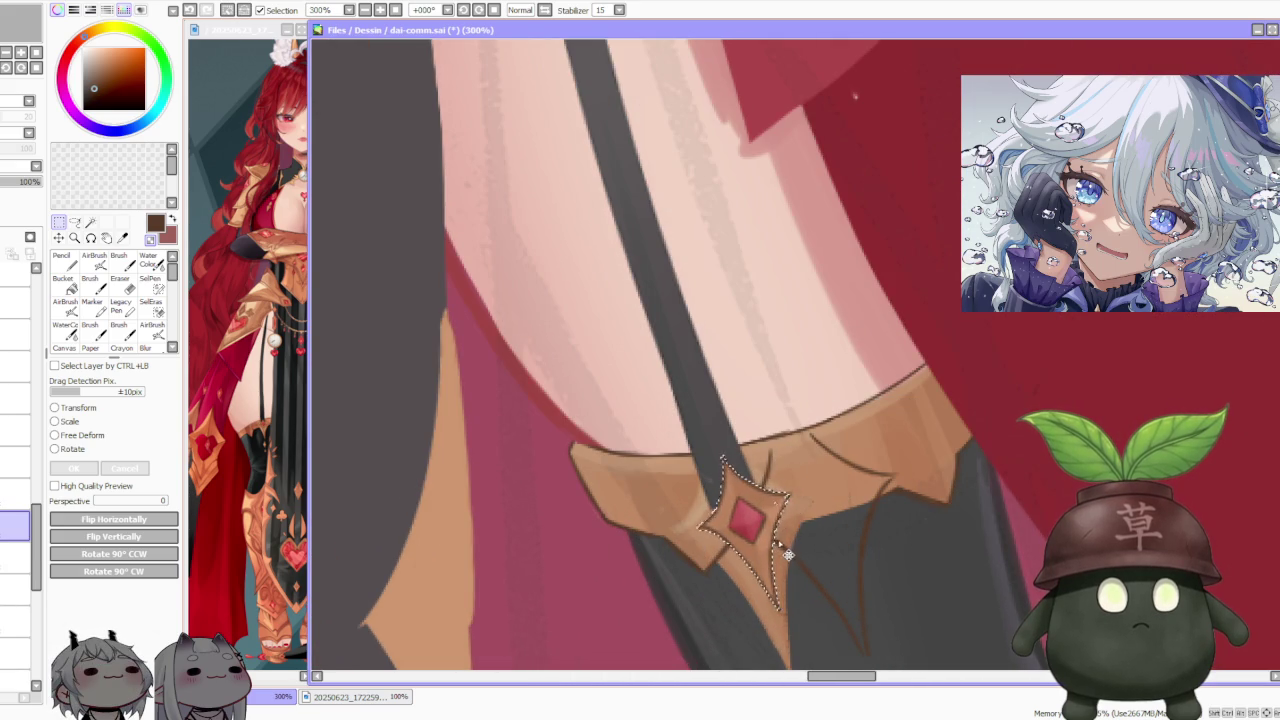
# Step: Free-deform the gem ornament, warping its left side and top-left corner inward, and confirm
pyautogui.click(100, 437)
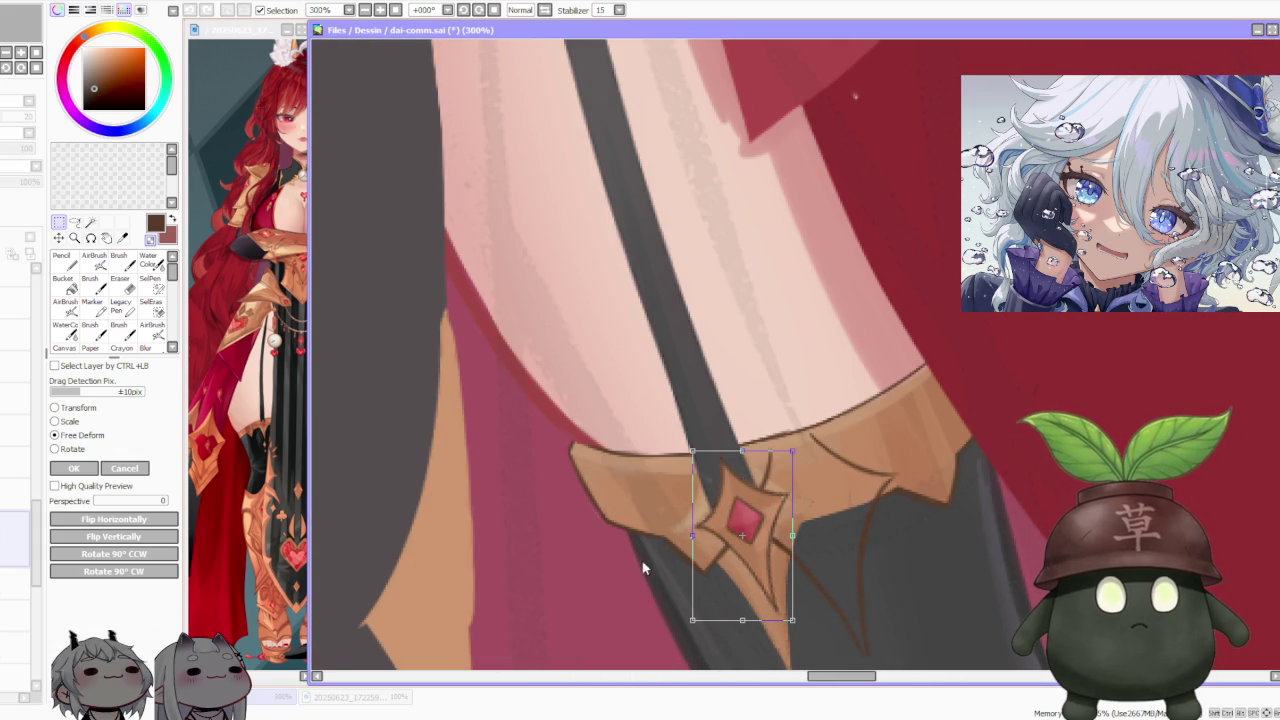
pyautogui.moveTo(690, 538); pyautogui.dragTo(695, 494)
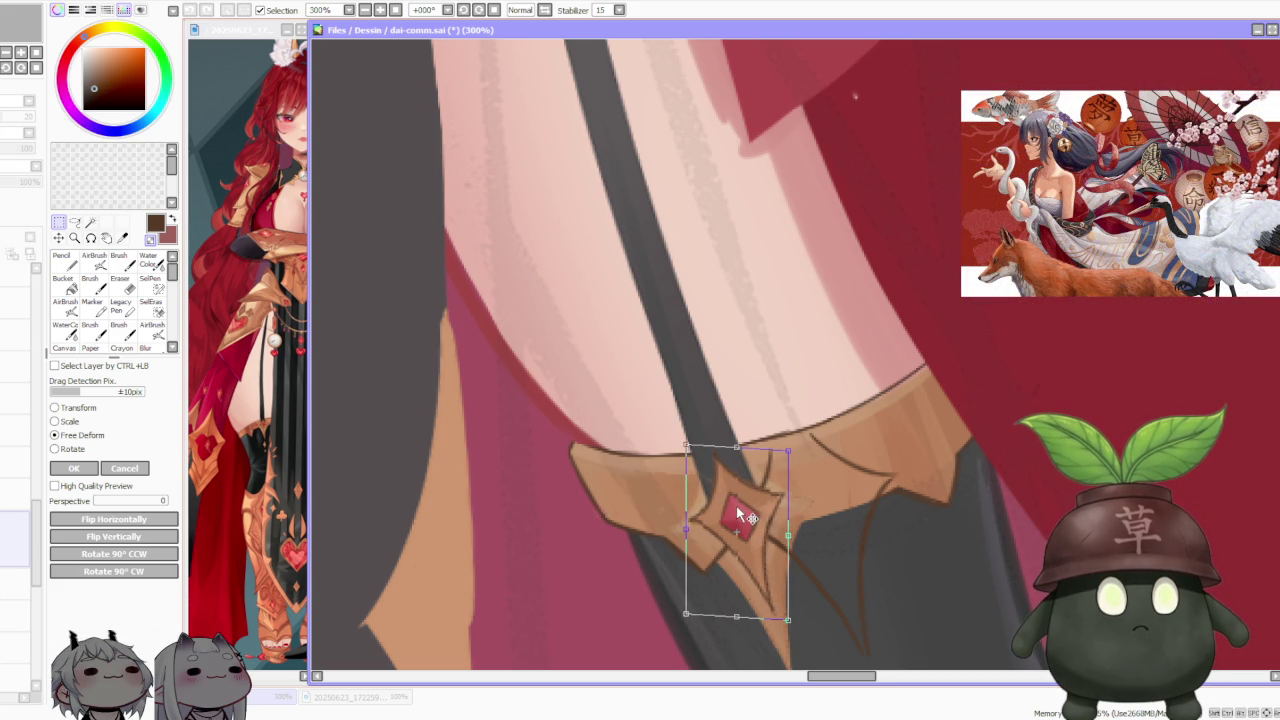
pyautogui.scroll(-3, 741, 516)
pyautogui.scroll(2, 760, 517)
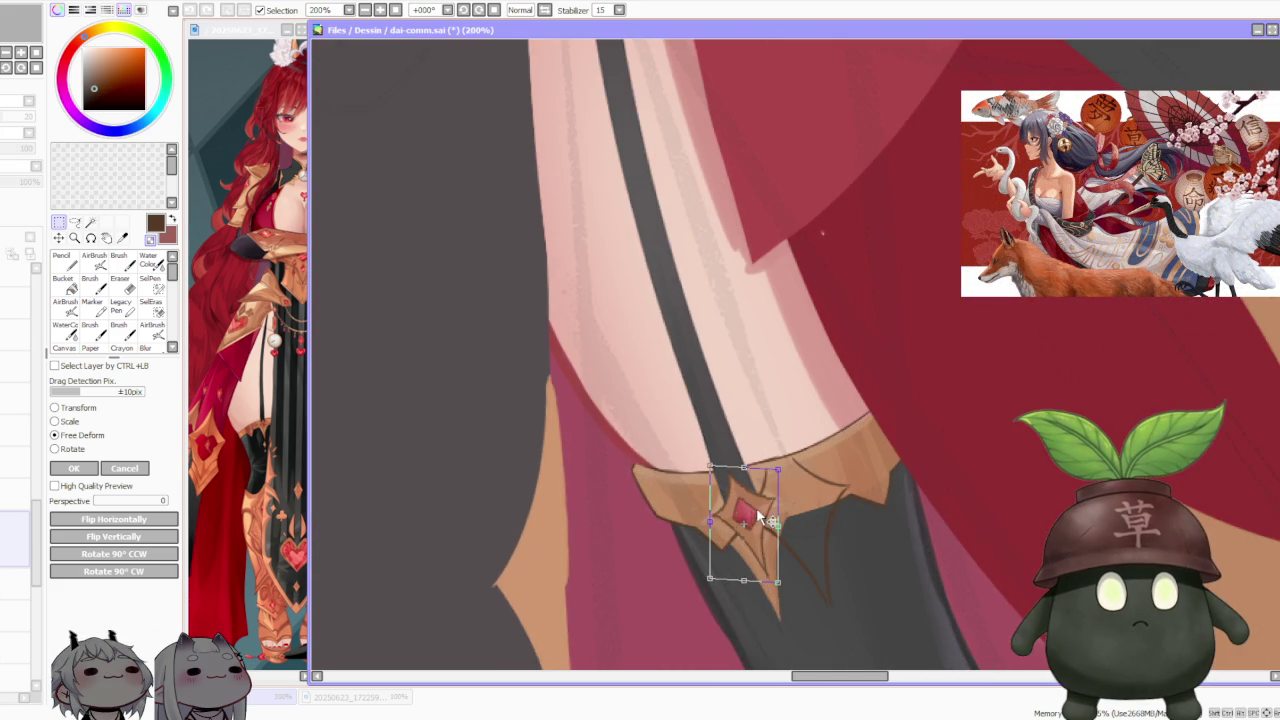
pyautogui.moveTo(742, 514); pyautogui.dragTo(742, 517)
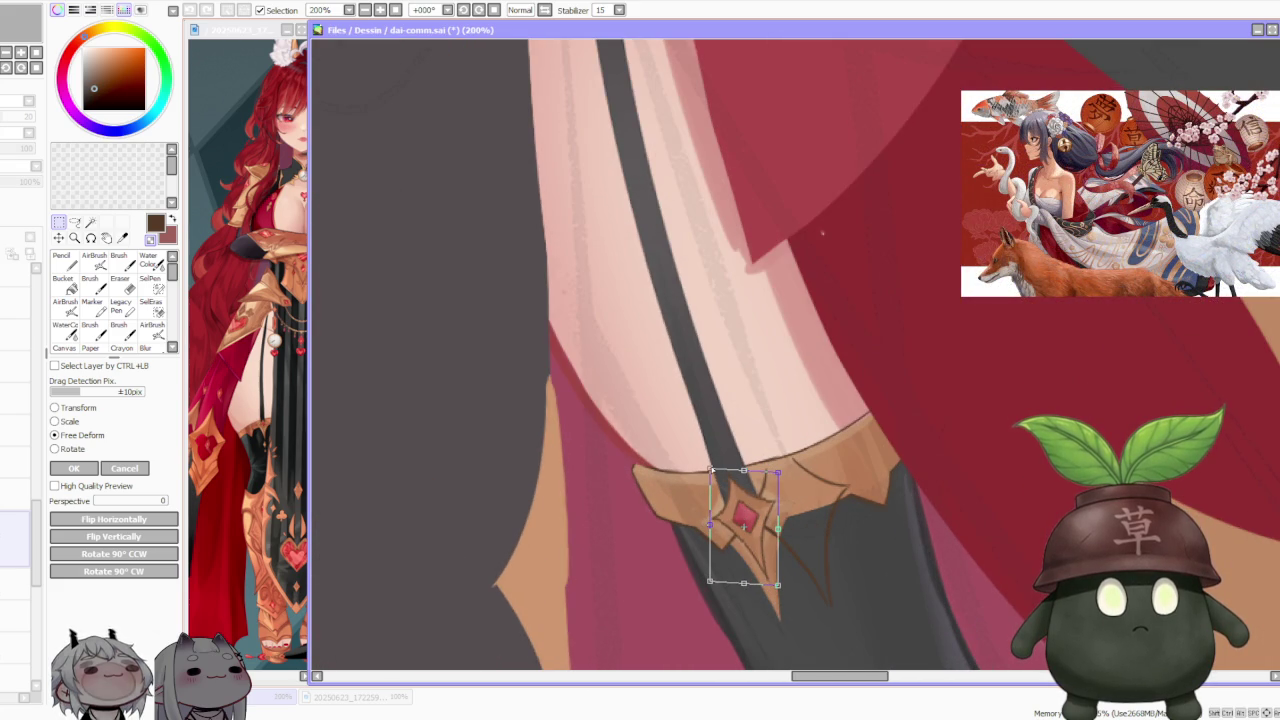
pyautogui.moveTo(710, 469); pyautogui.dragTo(713, 470)
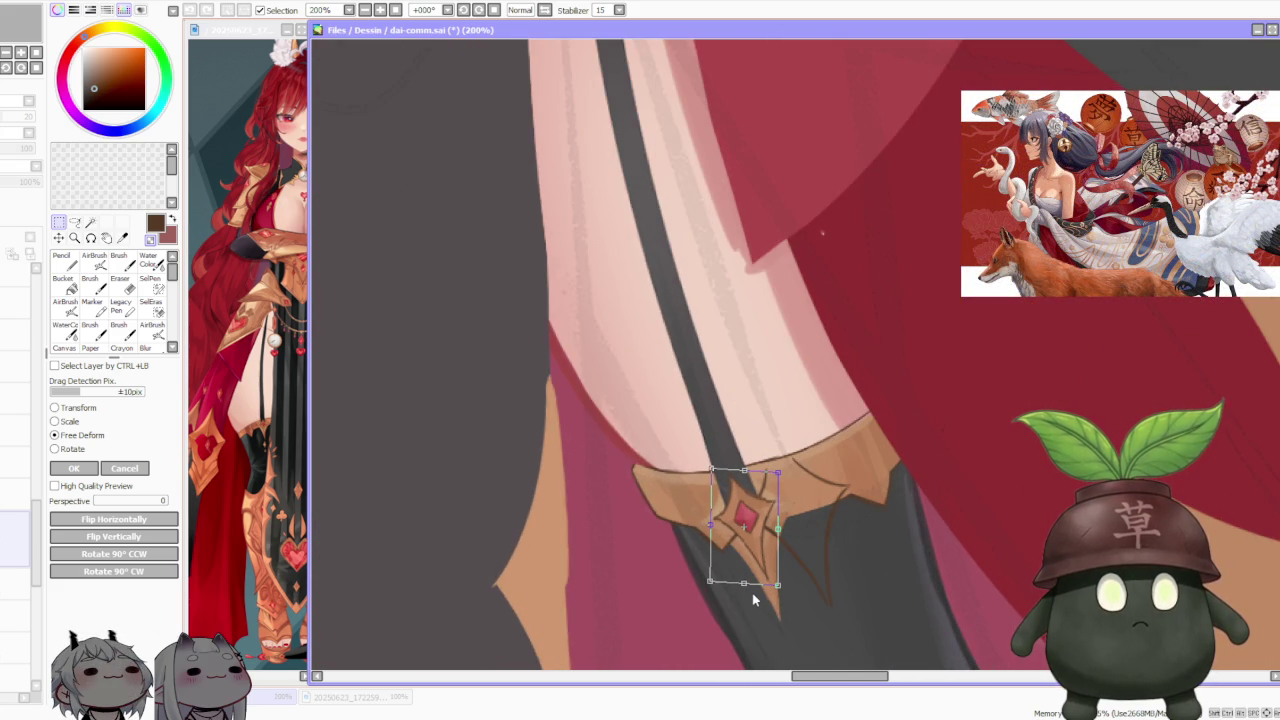
pyautogui.click(73, 468)
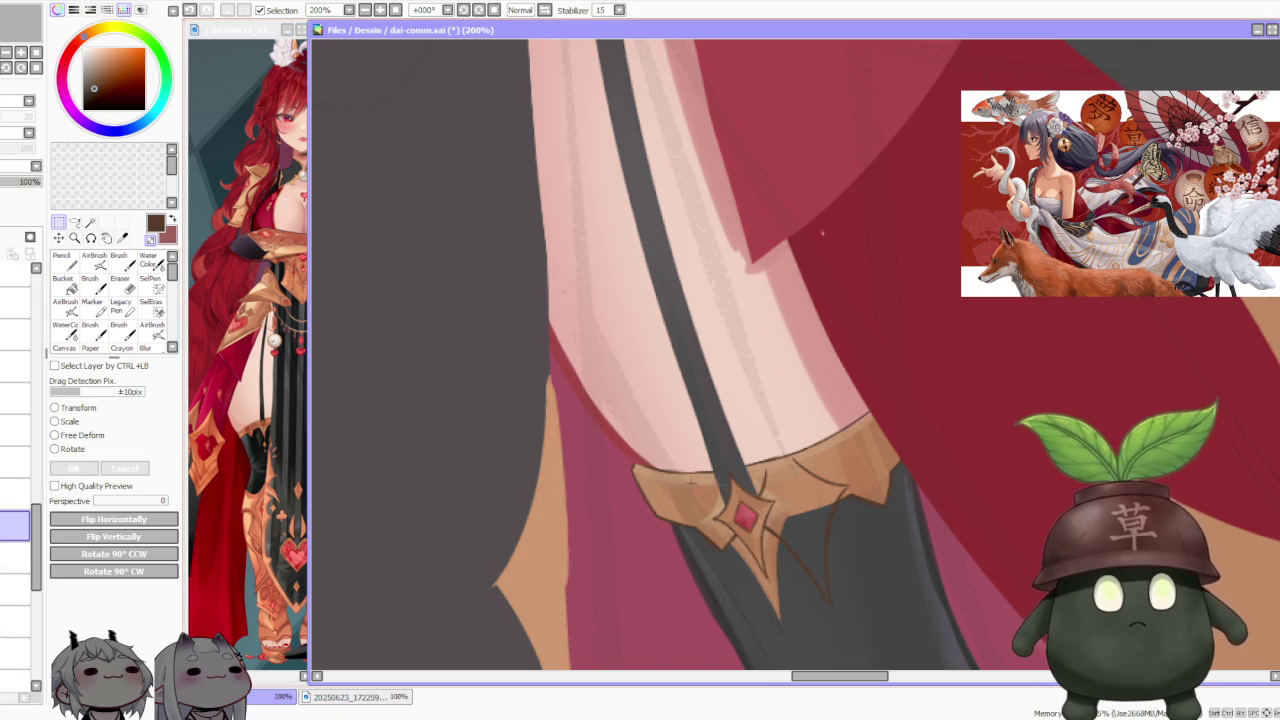
# Step: Zoom out, switch to the other garter's layer and select the brush
pyautogui.press('-')
pyautogui.press('-')
pyautogui.press('-')
pyautogui.press('-')
pyautogui.press('-')
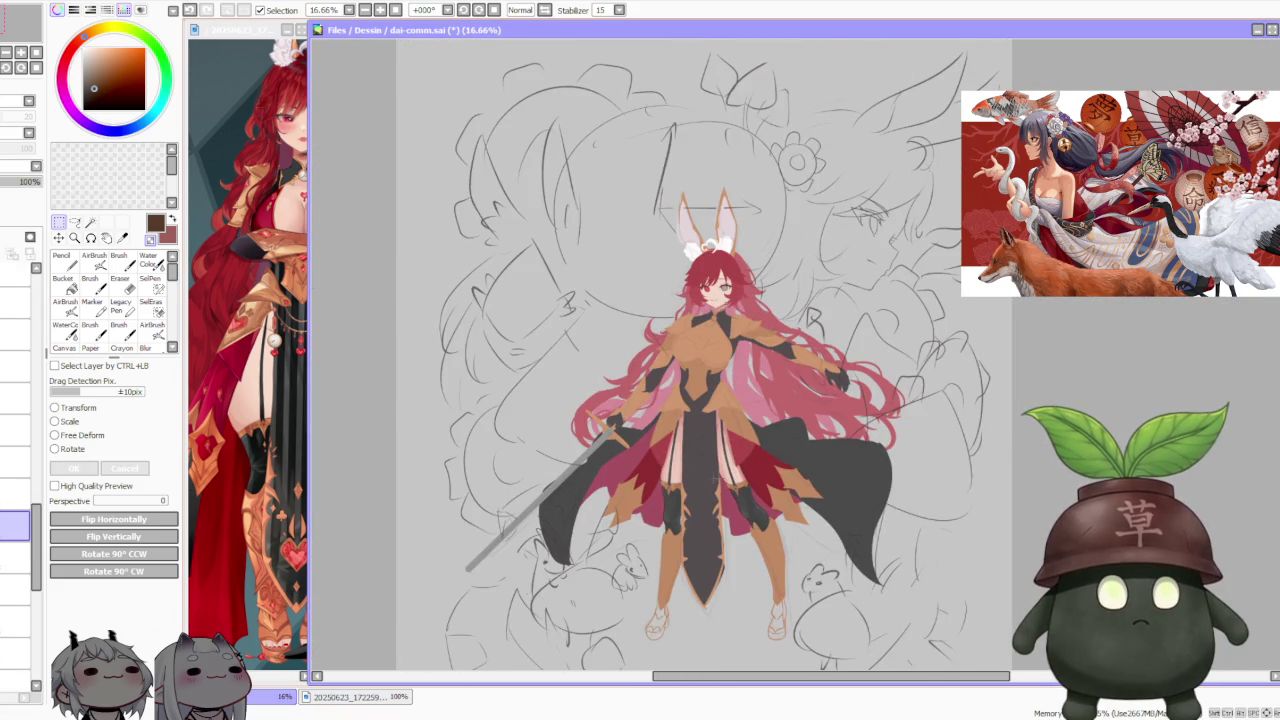
pyautogui.scroll(2, 708, 516)
pyautogui.scroll(1, 708, 516)
pyautogui.scroll(2, 708, 516)
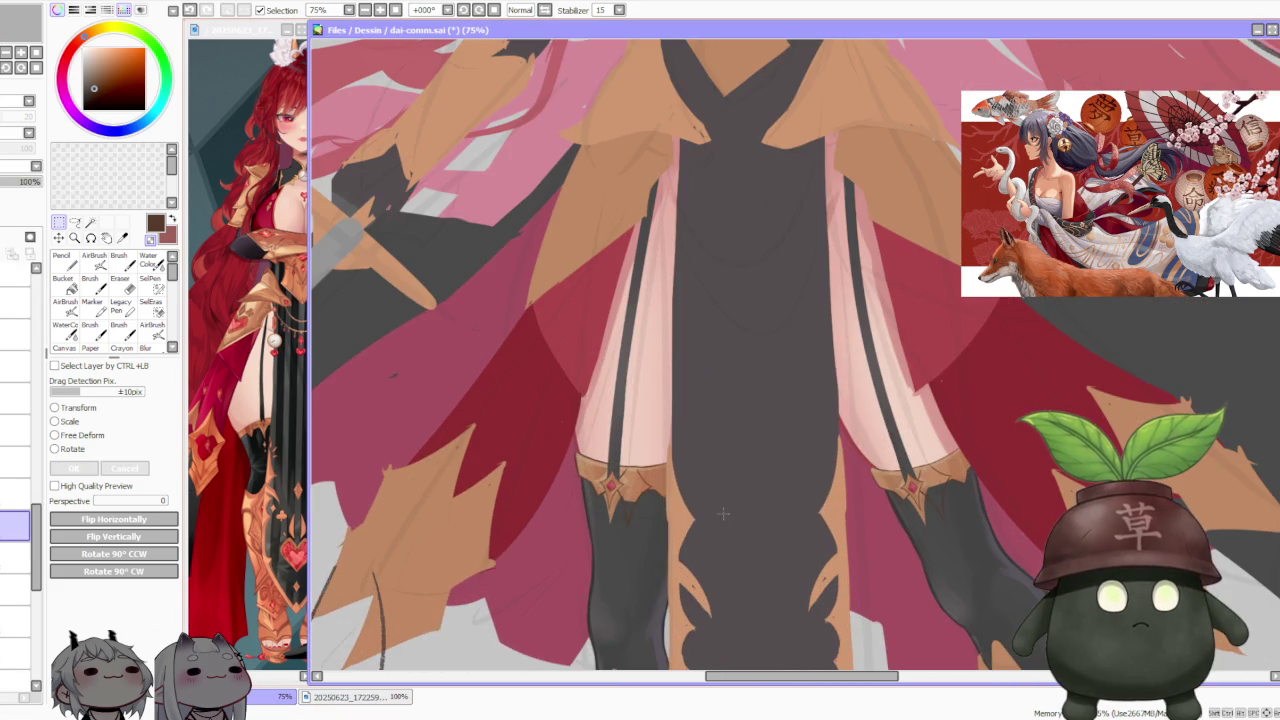
pyautogui.moveTo(38, 524); pyautogui.dragTo(15, 590)
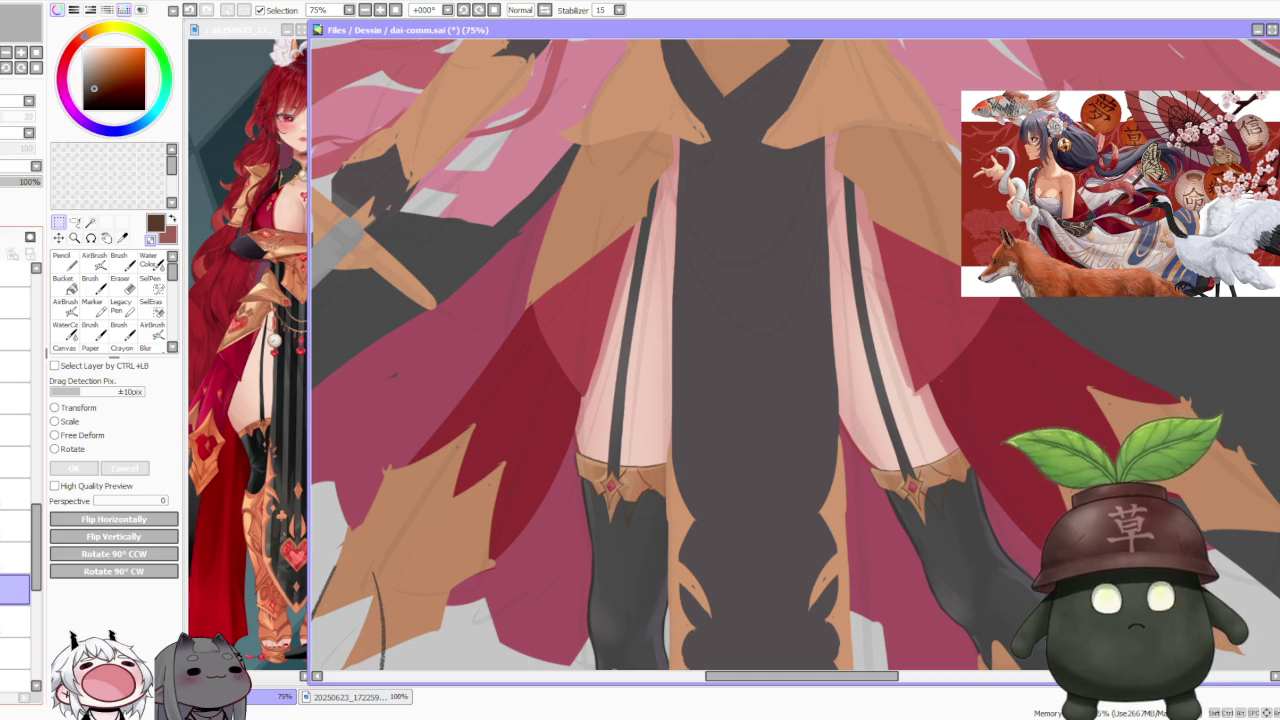
pyautogui.press('b')
# Step: Lasso around the second garter's diamond gem ornament
pyautogui.scroll(2, 597, 500)
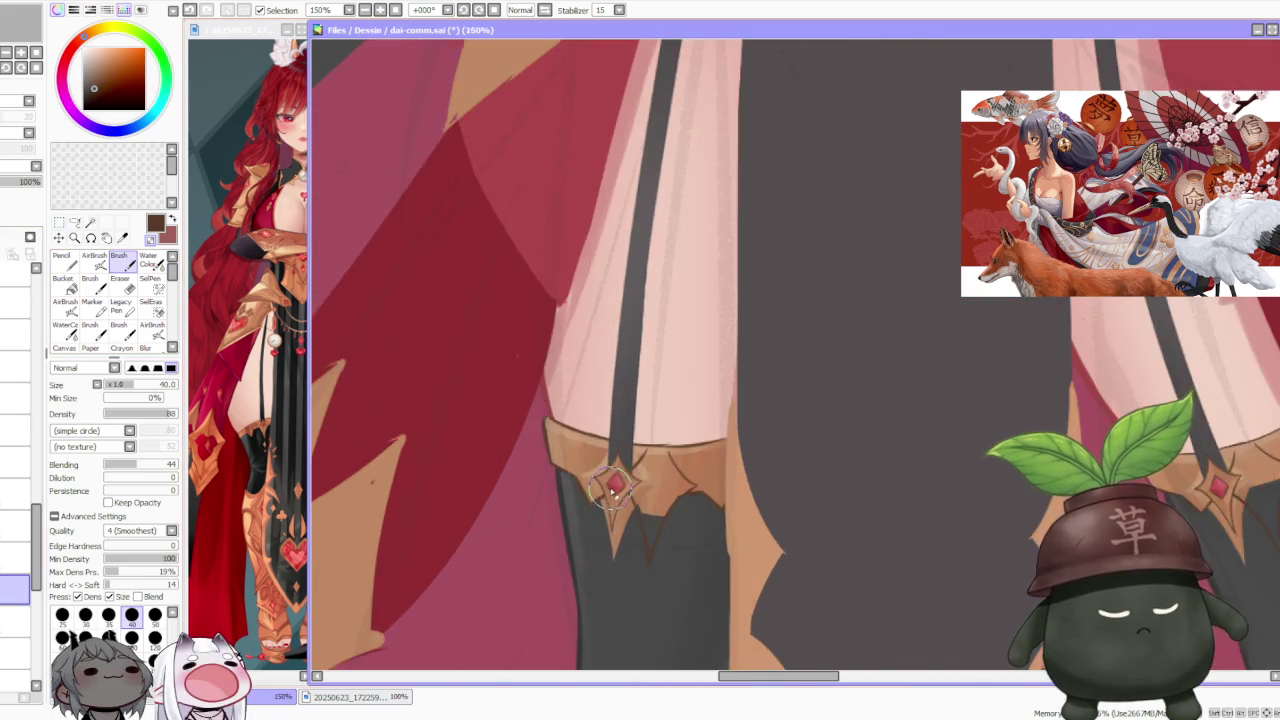
pyautogui.scroll(2, 597, 515)
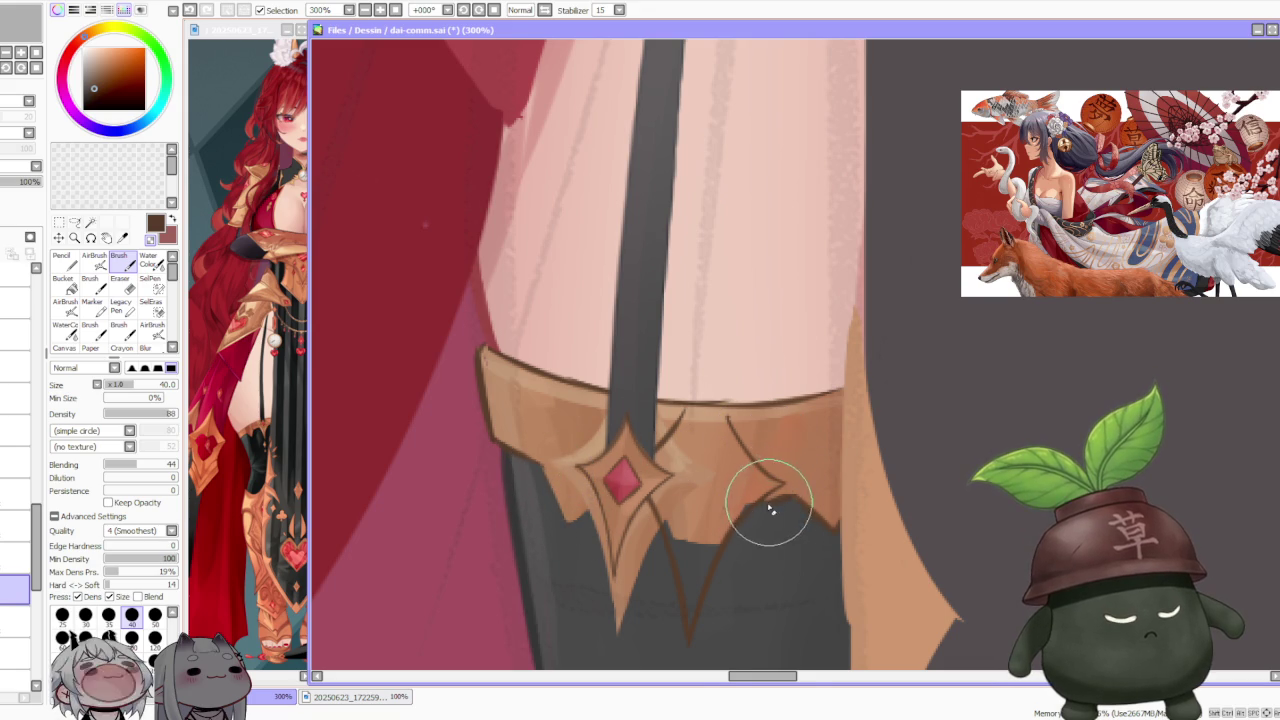
pyautogui.scroll(-2, 762, 480)
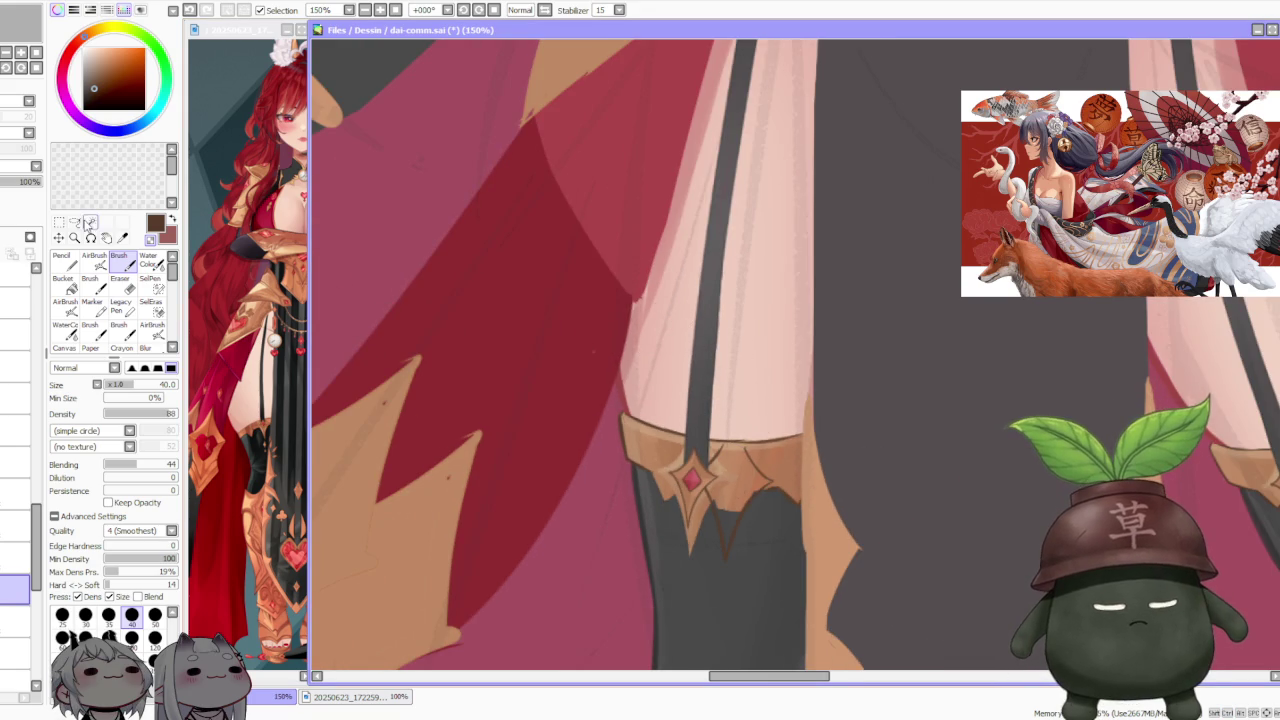
pyautogui.click(74, 222)
pyautogui.scroll(2, 737, 450)
pyautogui.moveTo(719, 454); pyautogui.dragTo(663, 472)
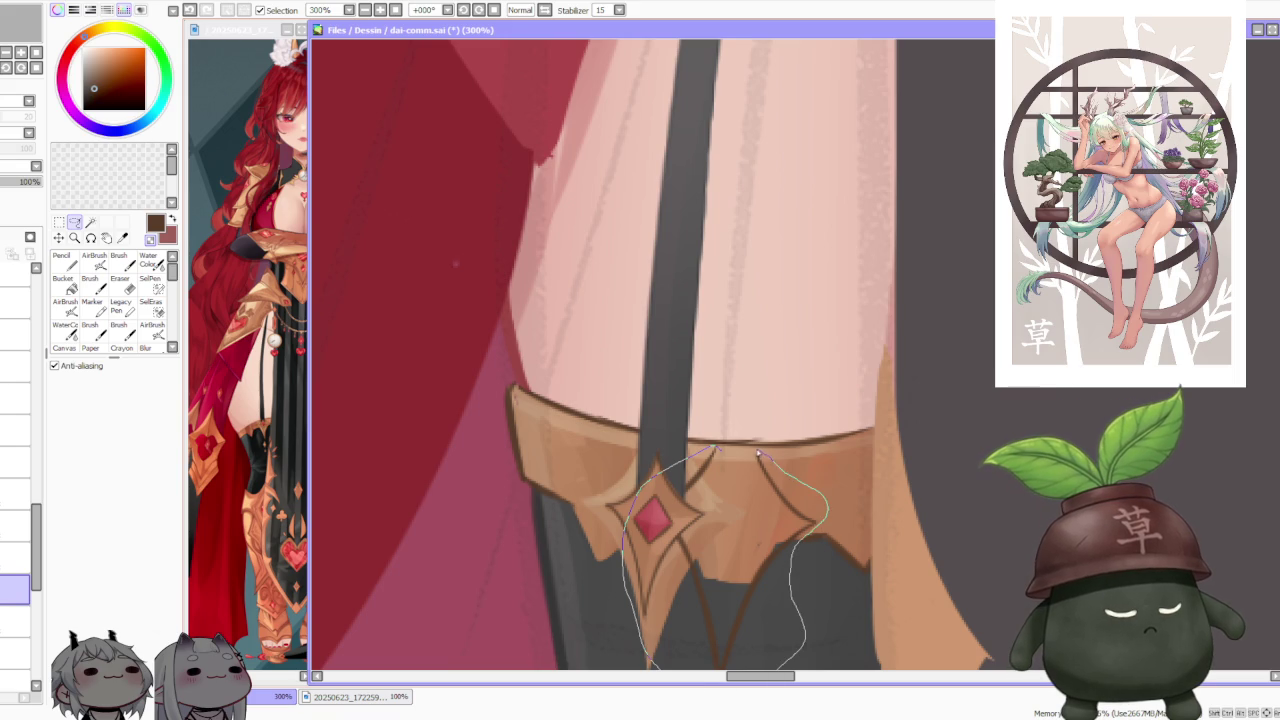
pyautogui.moveTo(758, 455); pyautogui.dragTo(698, 540)
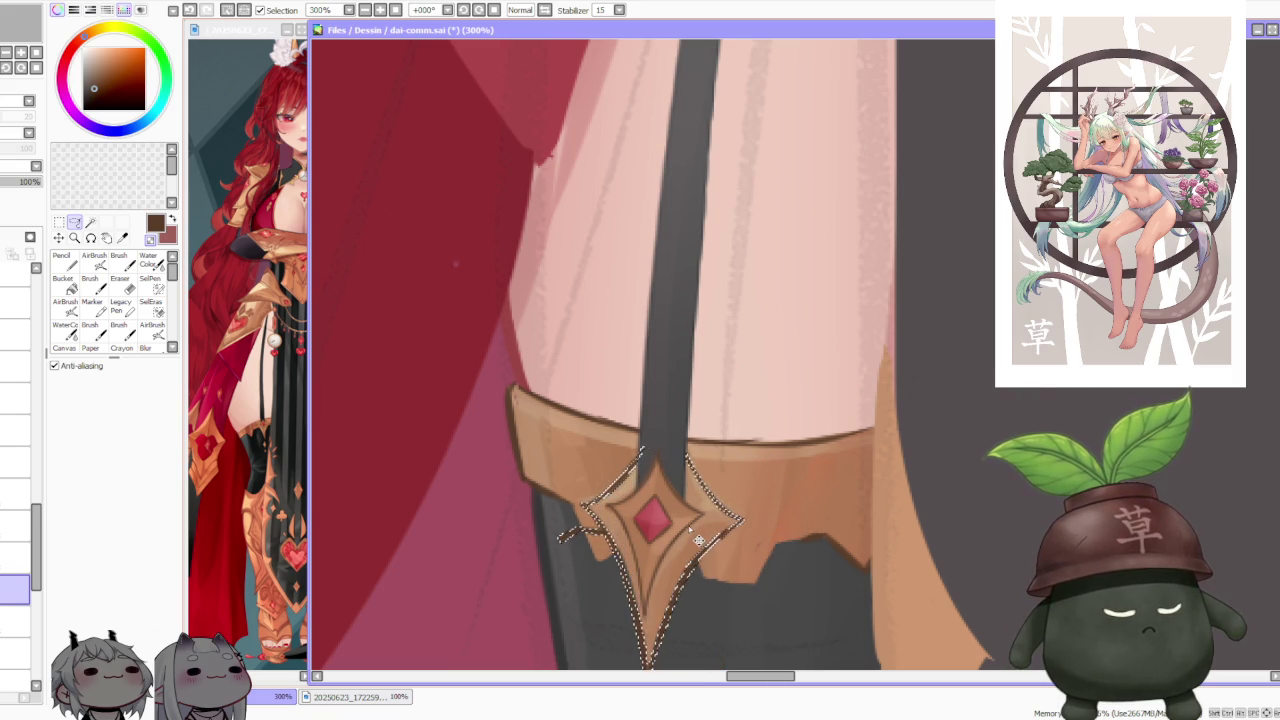
# Step: Free-deform the second garter's diamond ornament into a narrower, compact shape and confirm it
pyautogui.hotkey('ctrl', 't')
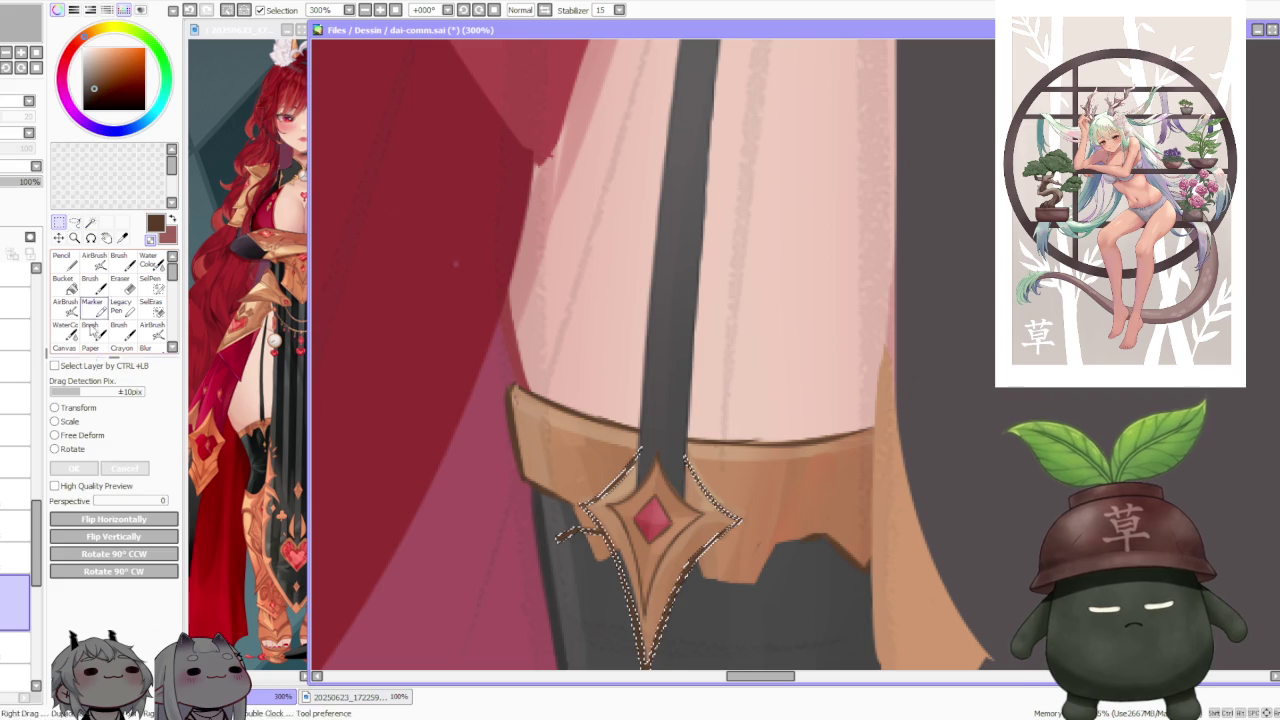
pyautogui.click(88, 436)
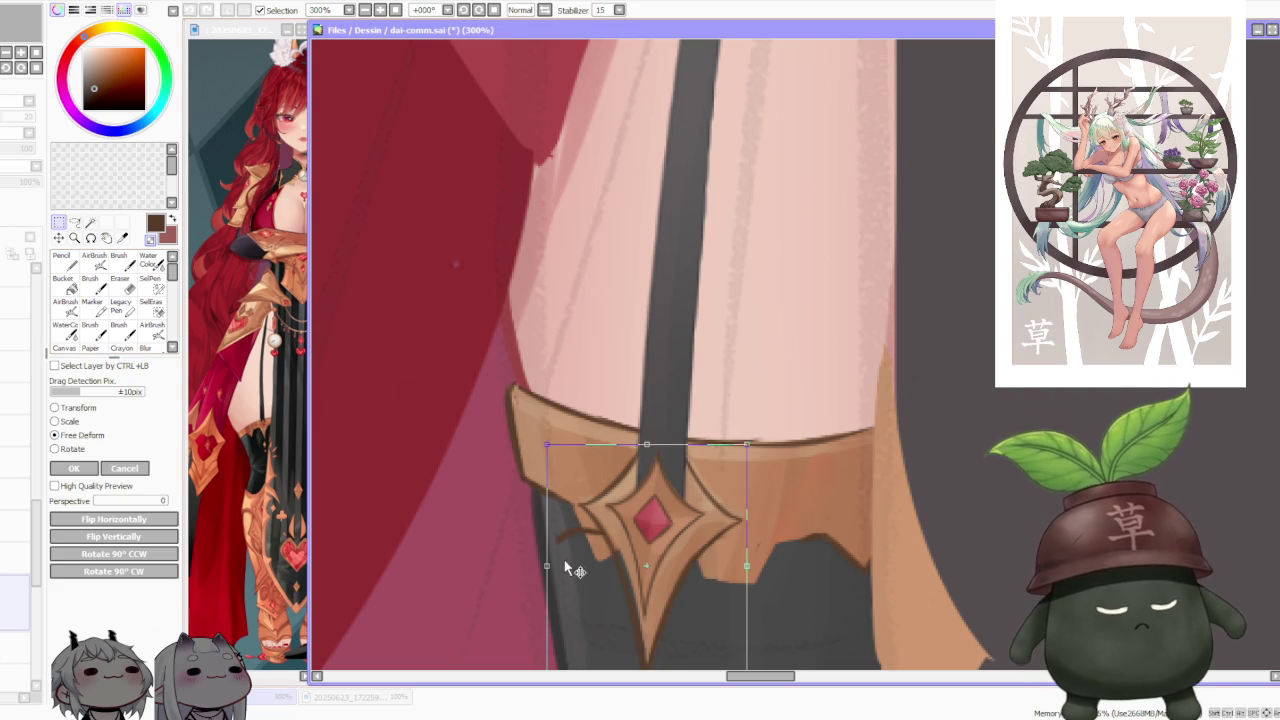
pyautogui.moveTo(549, 571); pyautogui.dragTo(547, 566)
pyautogui.moveTo(749, 561); pyautogui.dragTo(747, 565)
pyautogui.moveTo(555, 575); pyautogui.dragTo(552, 571)
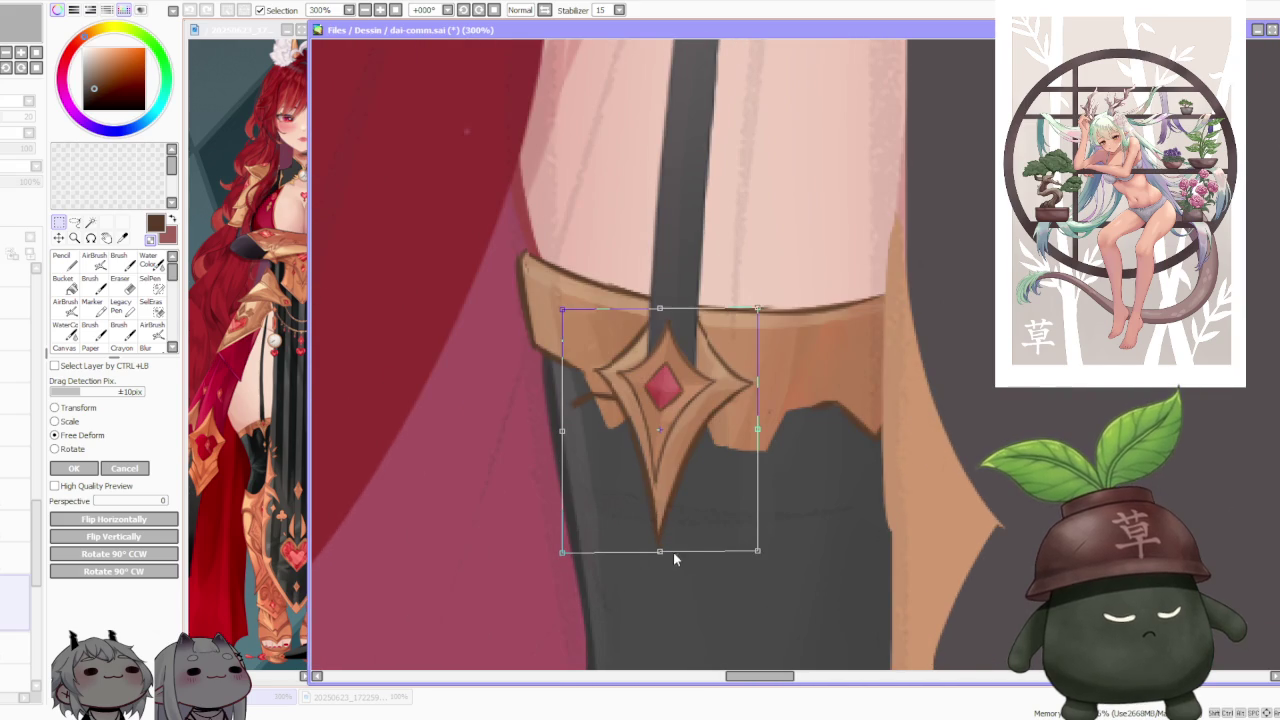
pyautogui.moveTo(674, 556); pyautogui.dragTo(658, 552)
pyautogui.scroll(-1, 660, 548)
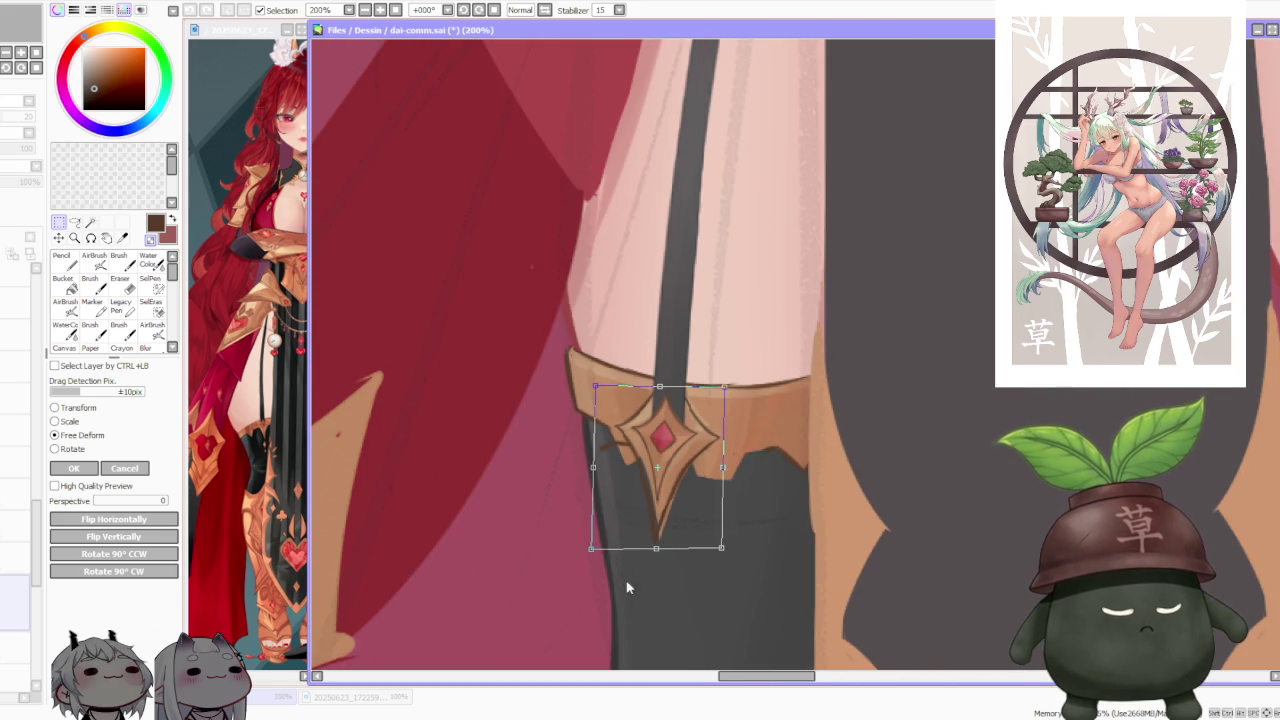
pyautogui.moveTo(595, 474); pyautogui.dragTo(596, 465)
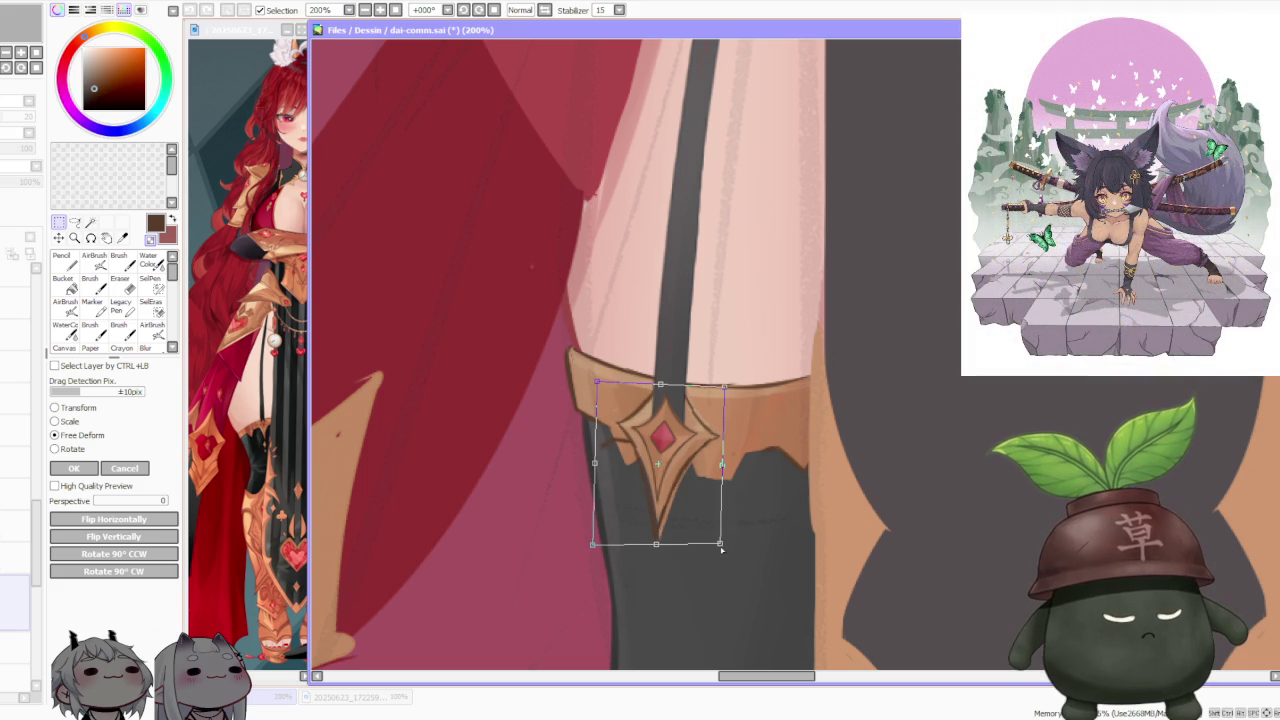
pyautogui.click(133, 470)
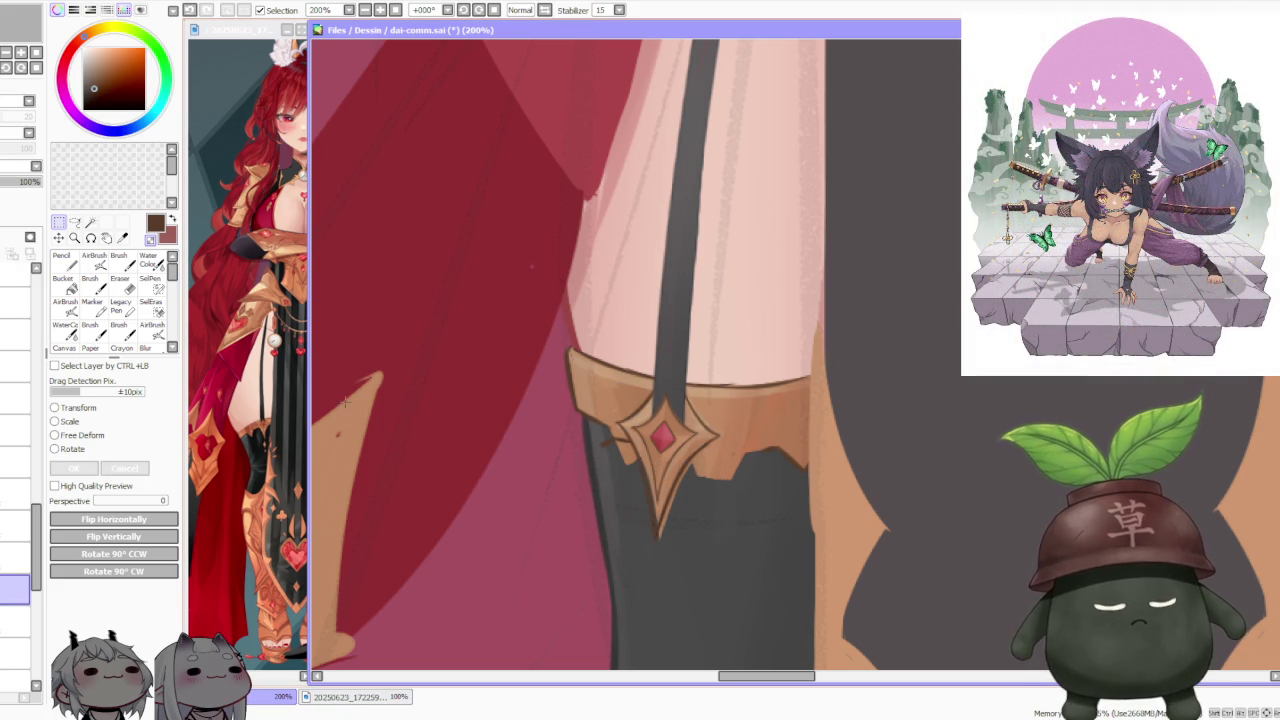
# Step: With the brush active, zoom out and back in to compare both garters, then pick the lasso
pyautogui.press('b')
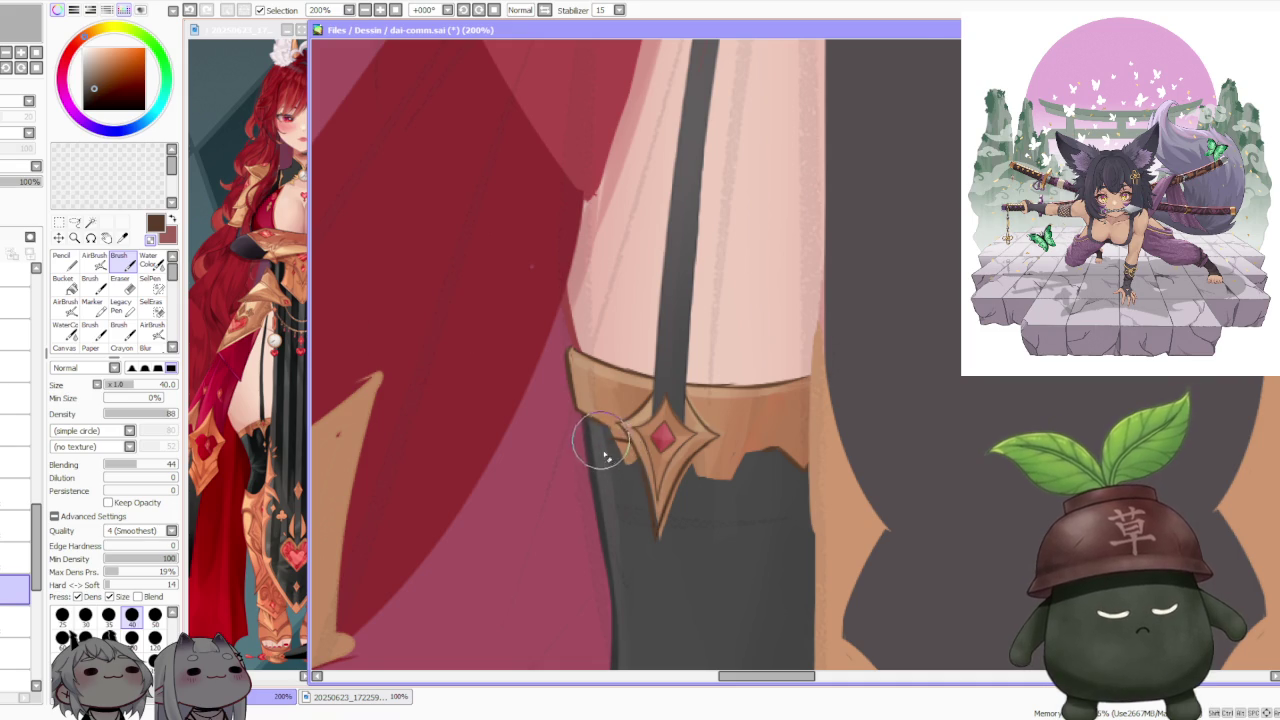
pyautogui.scroll(2, 604, 455)
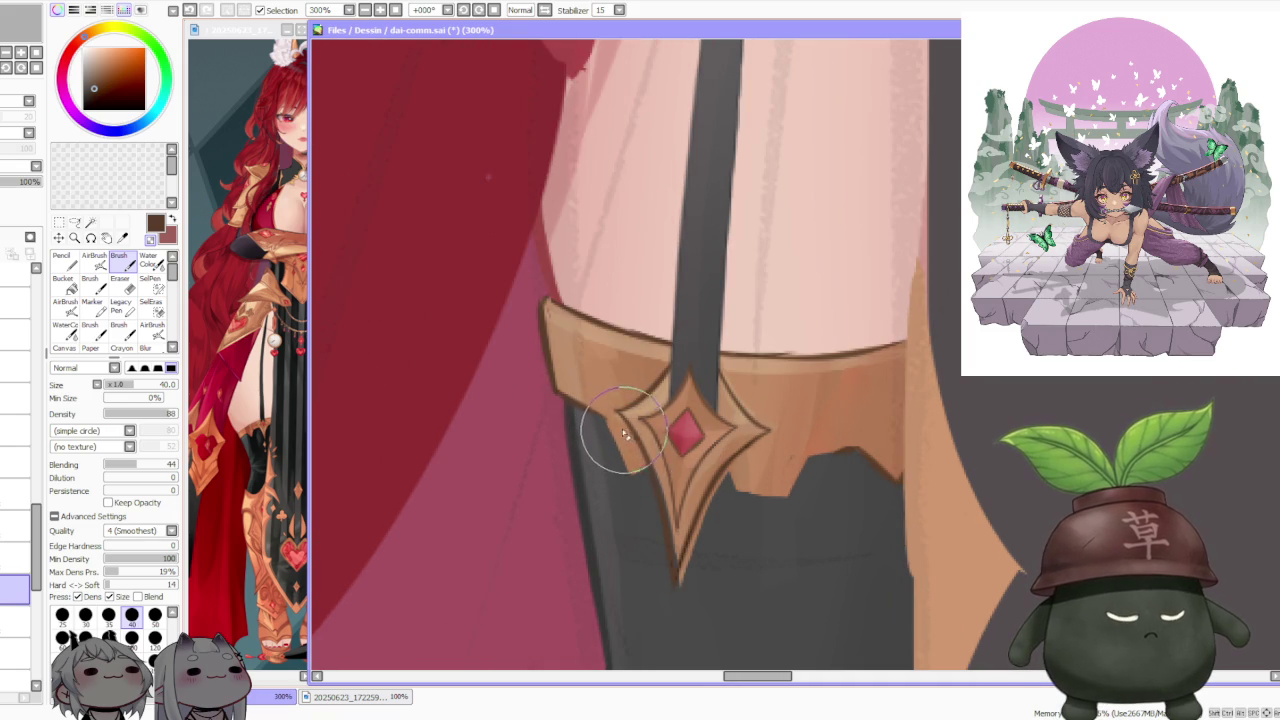
pyautogui.scroll(-3, 624, 432)
pyautogui.scroll(-1, 700, 430)
pyautogui.scroll(-1, 830, 420)
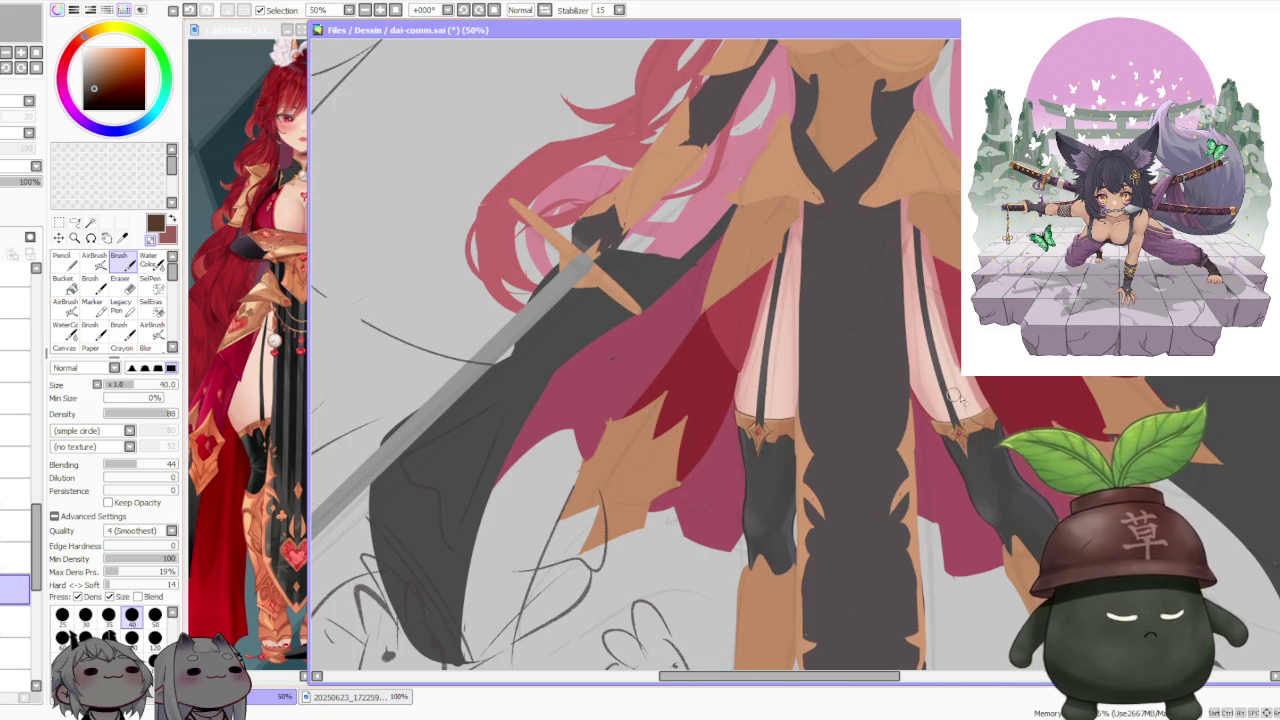
pyautogui.scroll(2, 997, 447)
pyautogui.scroll(2, 966, 434)
pyautogui.scroll(1, 840, 430)
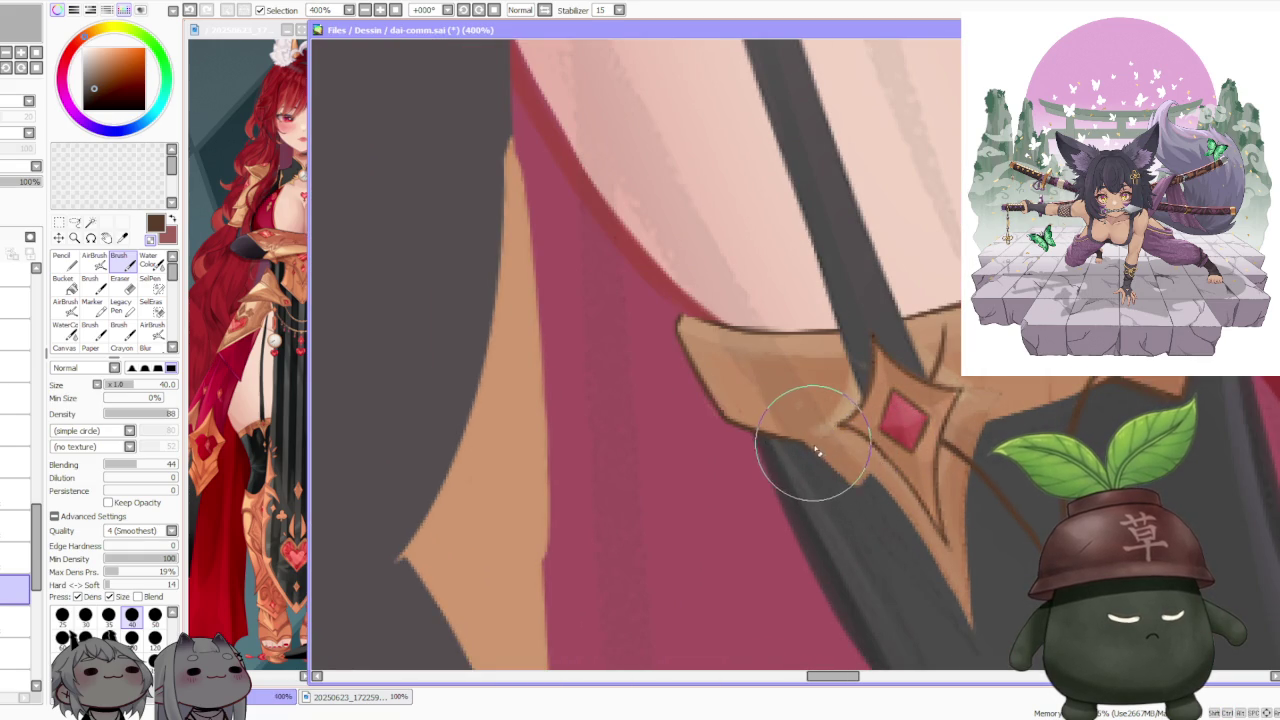
pyautogui.scroll(-1, 840, 452)
pyautogui.scroll(-2, 840, 452)
pyautogui.press('l')
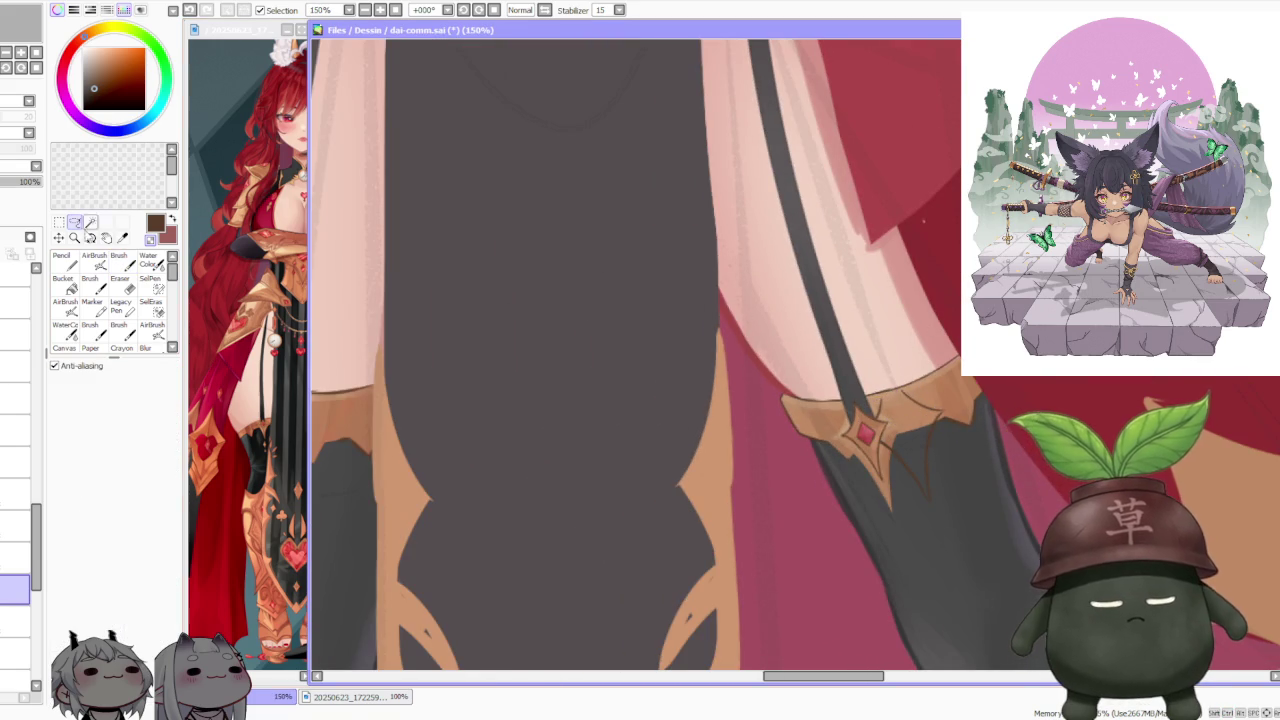
pyautogui.scroll(2, 872, 400)
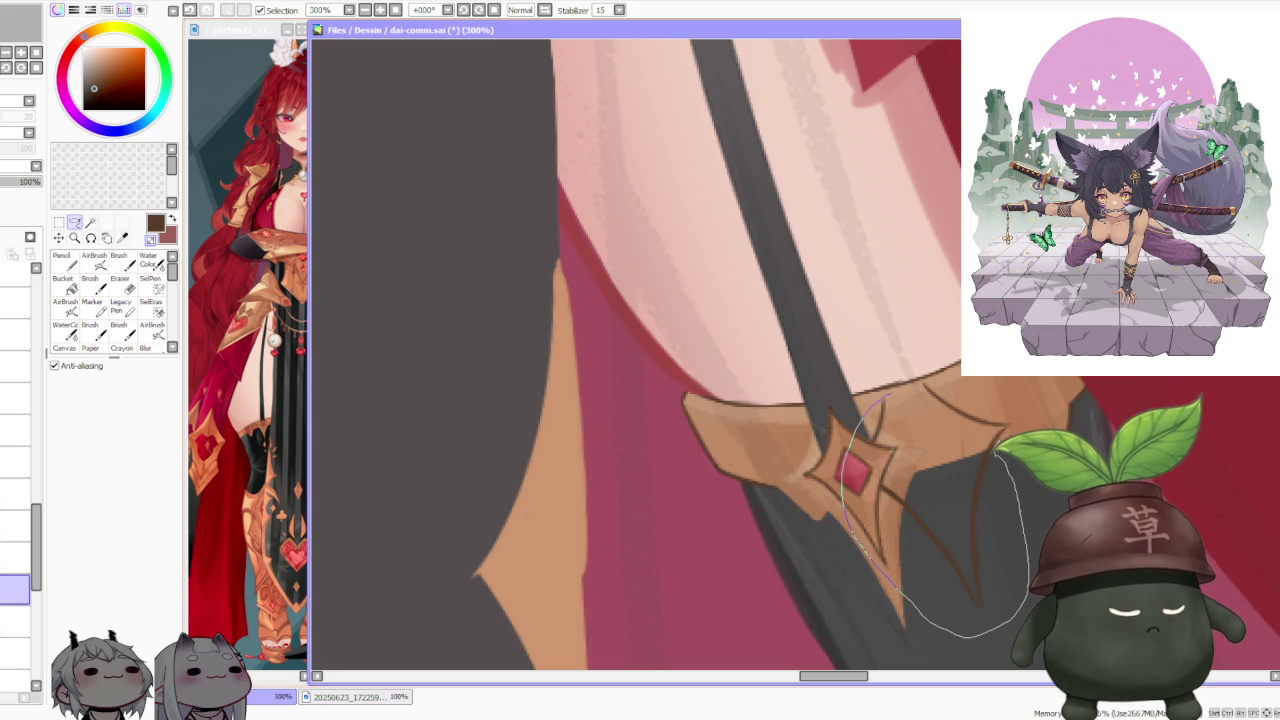
# Step: Close the lasso around the right gem ornament and shift it slightly upward
pyautogui.moveTo(910, 392); pyautogui.dragTo(966, 491)
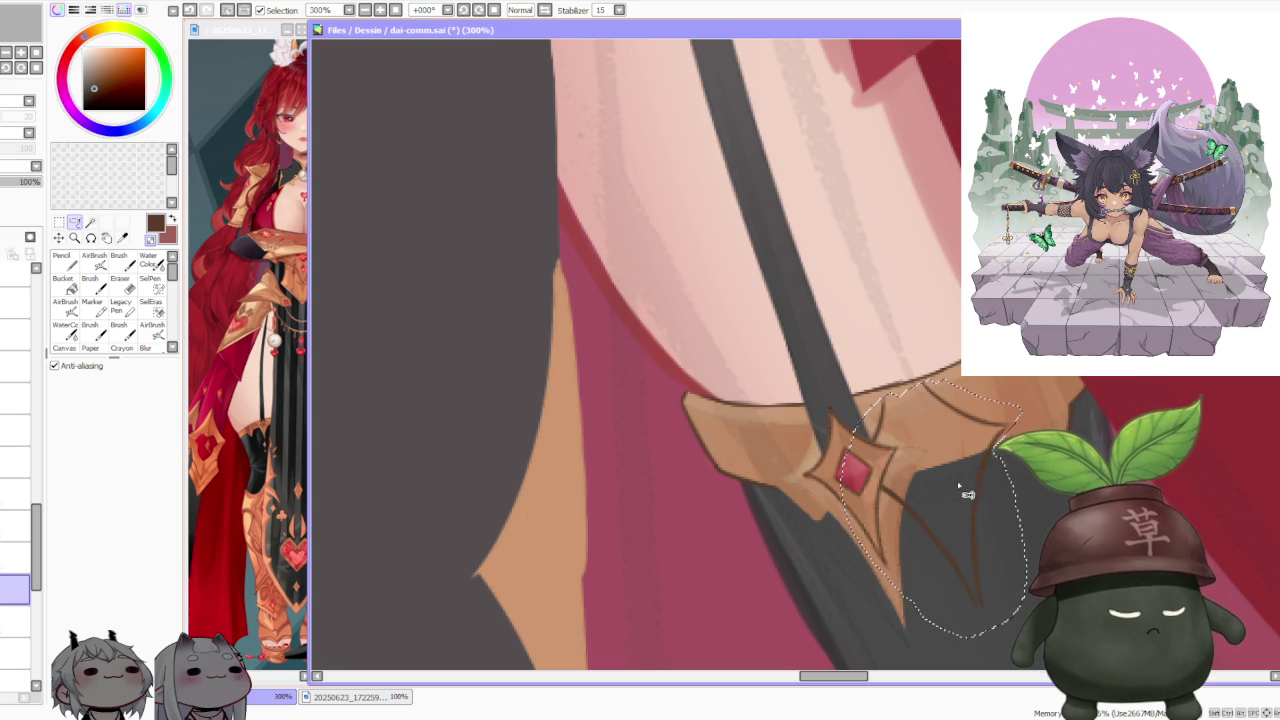
pyautogui.hotkey('ctrl', 't')
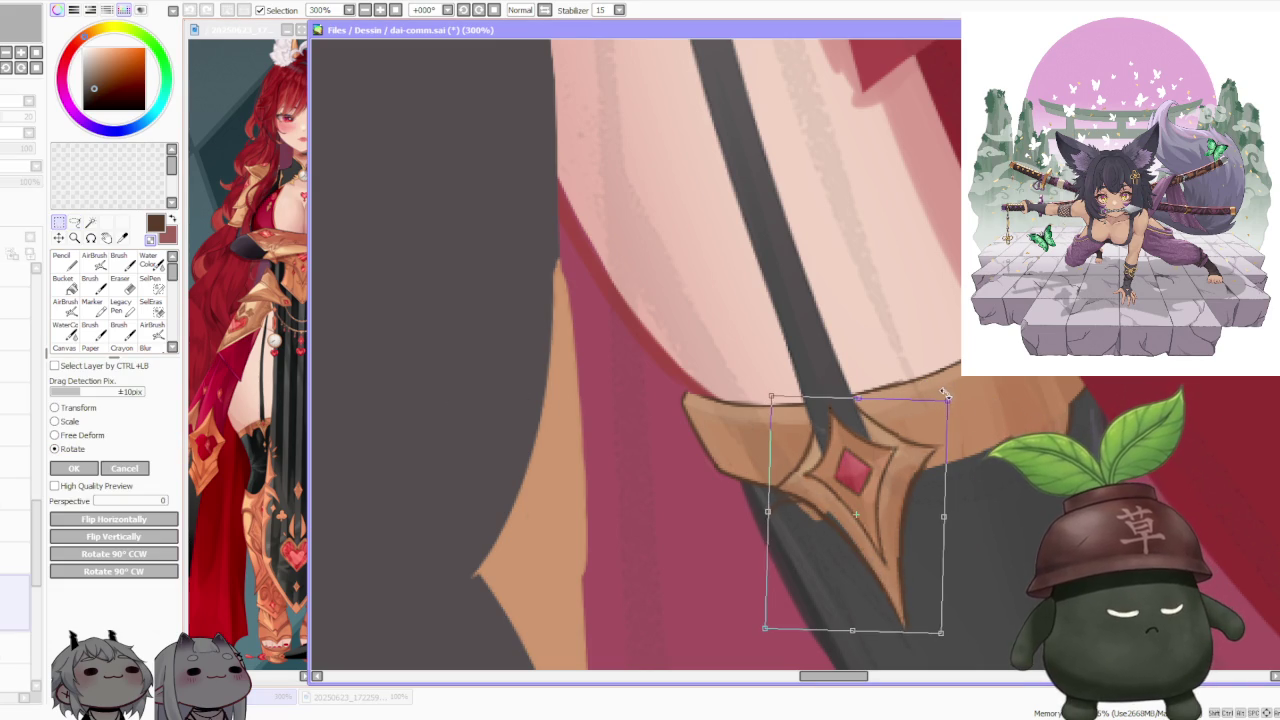
pyautogui.moveTo(917, 448); pyautogui.dragTo(919, 439)
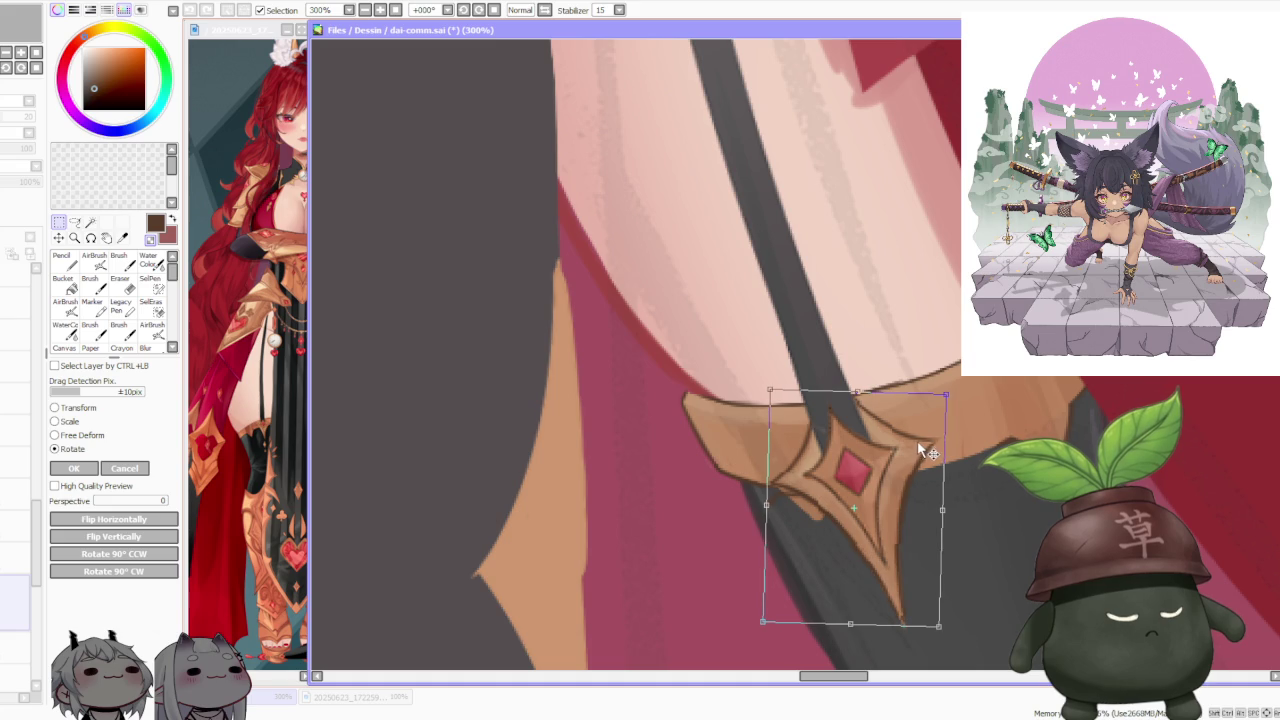
pyautogui.click(128, 436)
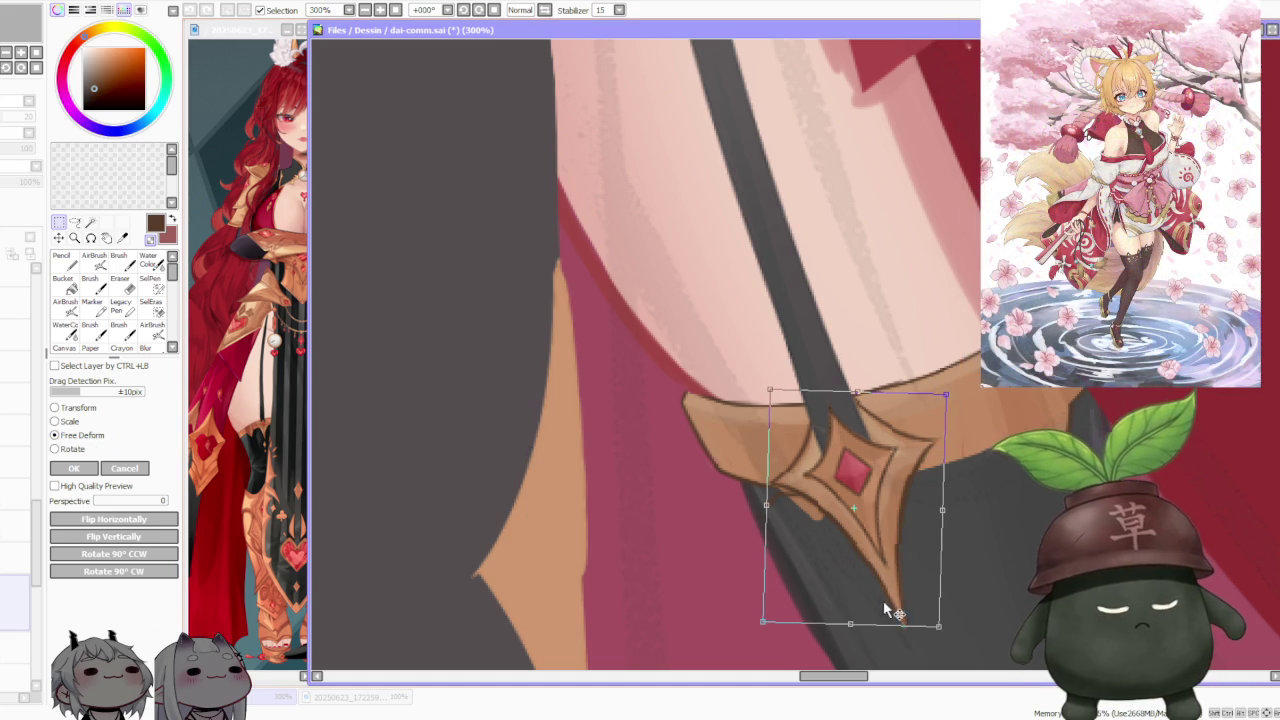
# Step: Free-deform the gem's corners and bottom edge to fit the angled band, then commit
pyautogui.moveTo(849, 607); pyautogui.dragTo(845, 611)
pyautogui.moveTo(950, 395); pyautogui.dragTo(948, 395)
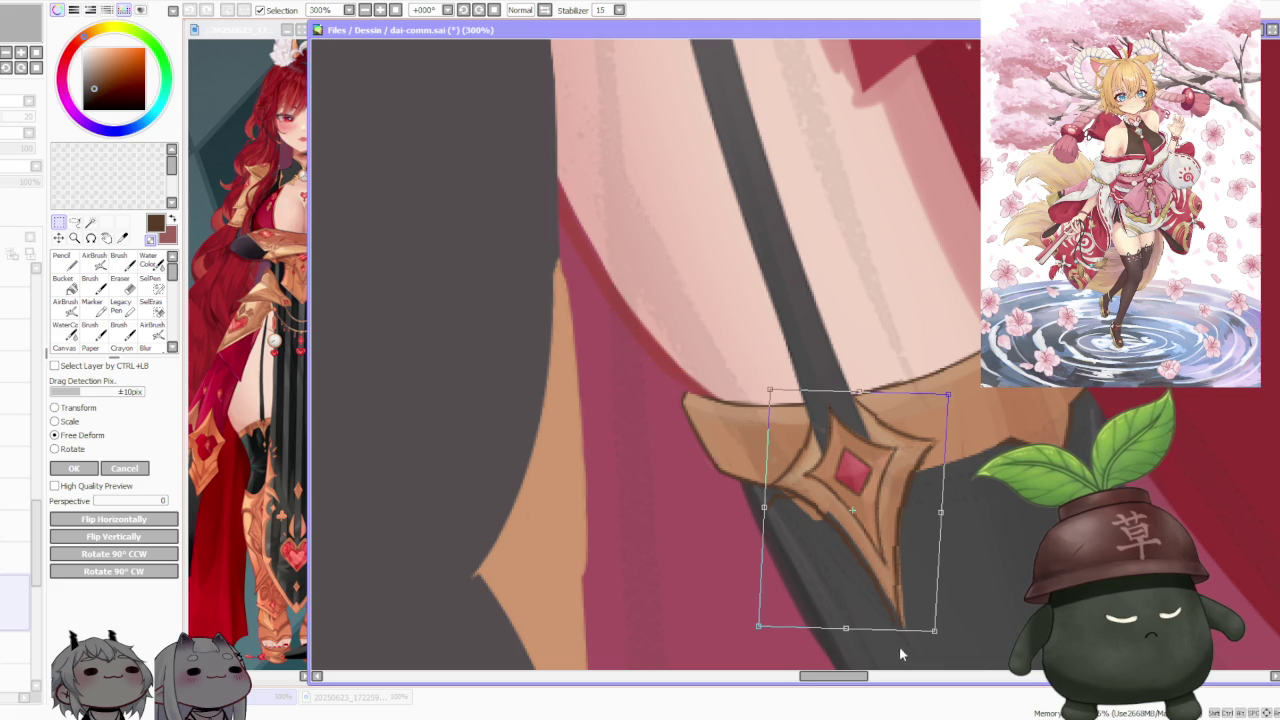
pyautogui.moveTo(842, 632); pyautogui.dragTo(851, 600)
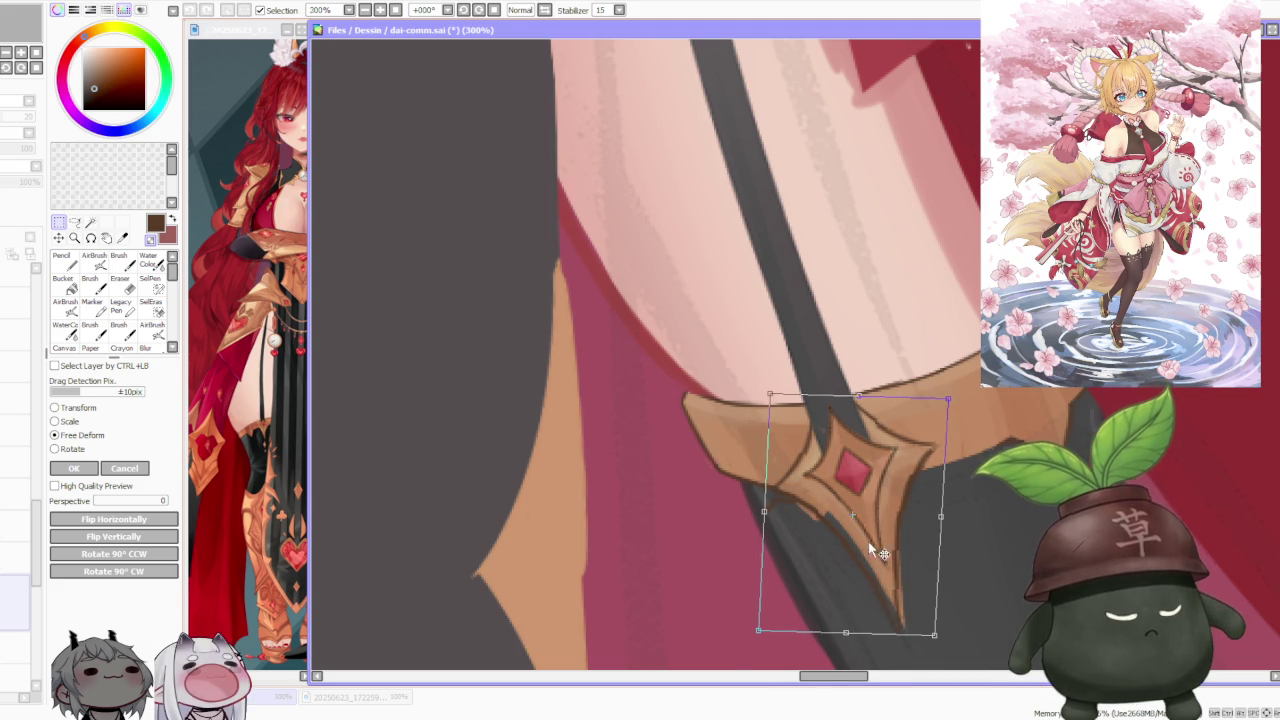
pyautogui.scroll(-2, 871, 543)
pyautogui.scroll(1, 881, 537)
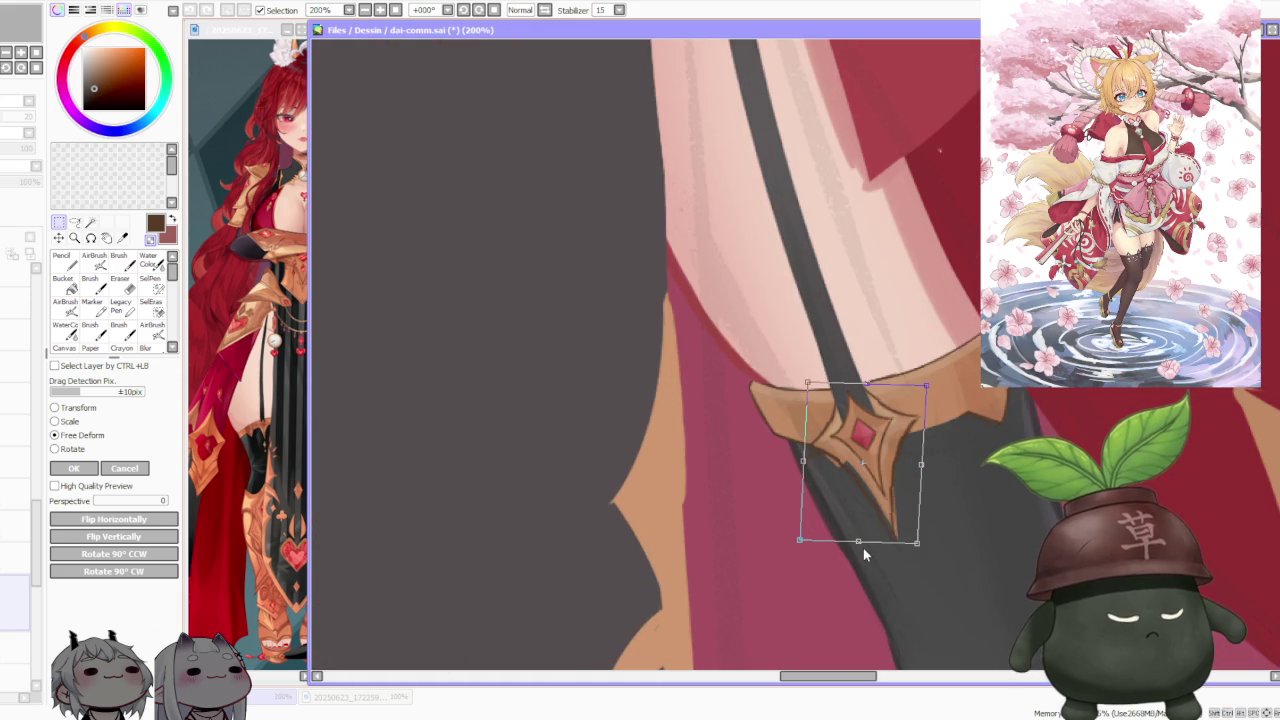
pyautogui.moveTo(861, 547); pyautogui.dragTo(805, 538)
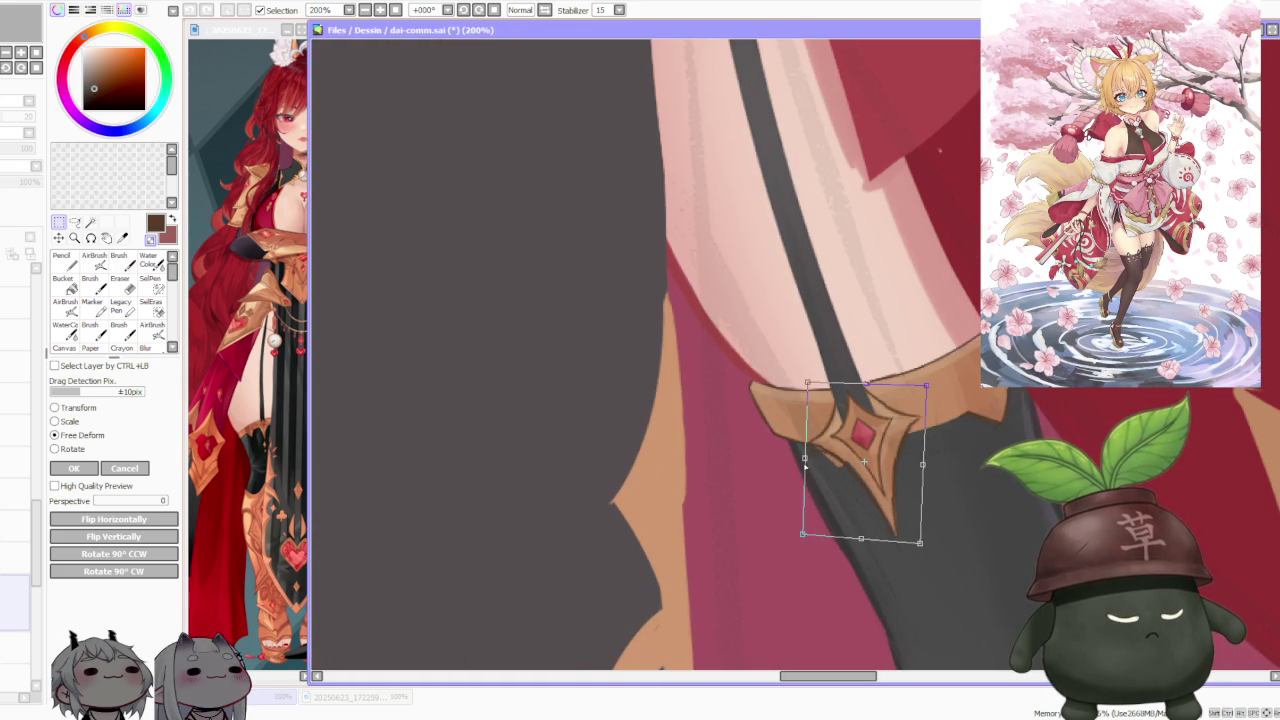
pyautogui.moveTo(805, 466); pyautogui.dragTo(804, 460)
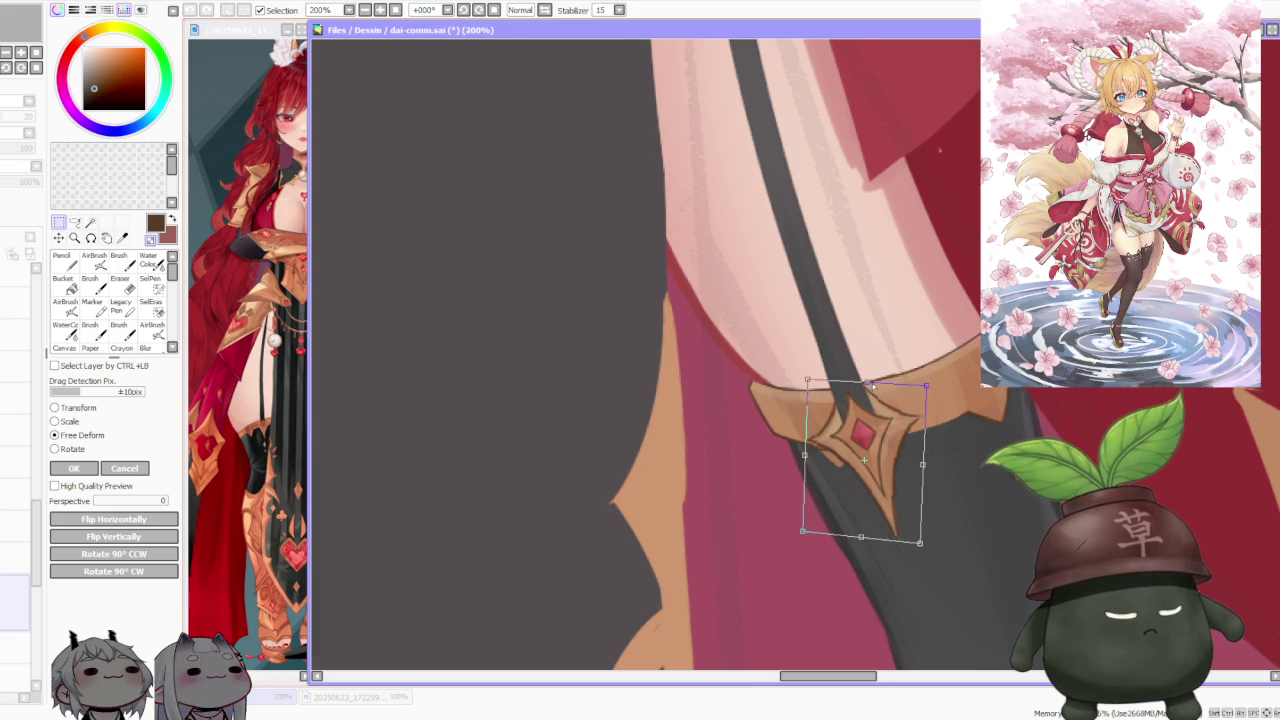
pyautogui.scroll(-1, 867, 384)
pyautogui.press('Return')
# Step: Drop the selection around the ornament and return to the Brush tool
pyautogui.hotkey('ctrl', 'd')
pyautogui.press('b')
pyautogui.scroll(-1, 784, 406)
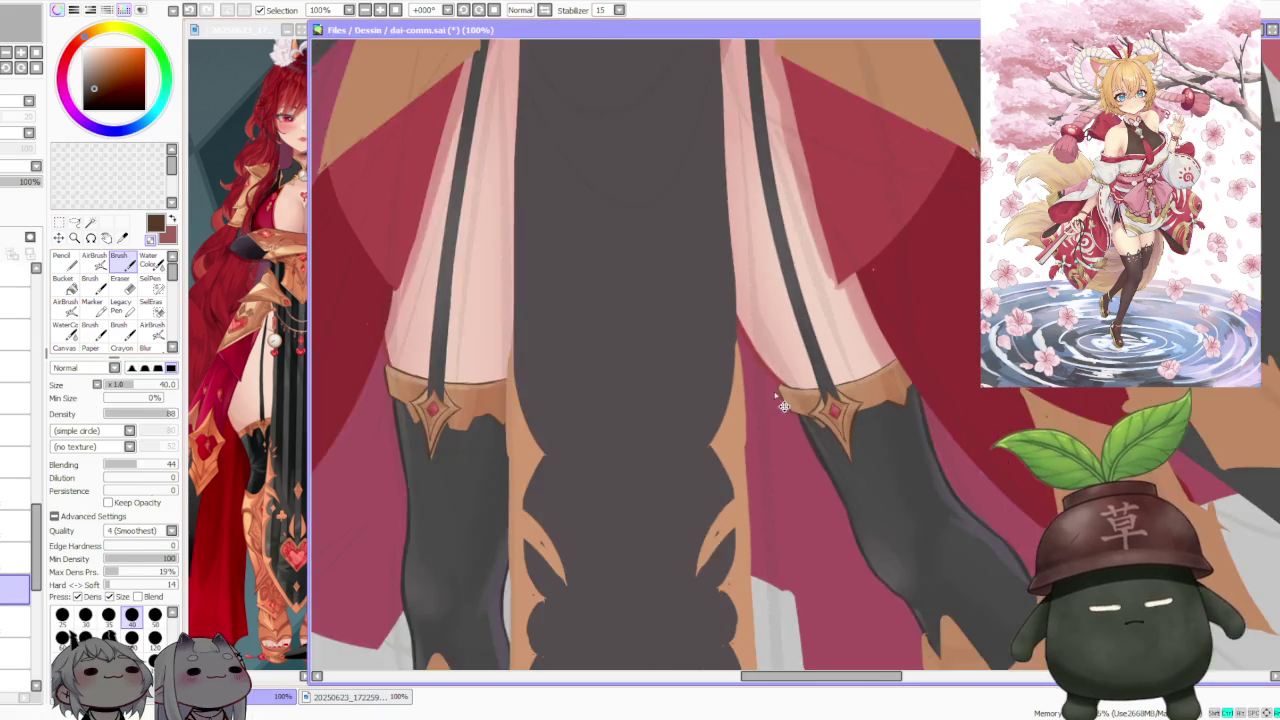
pyautogui.scroll(2, 784, 406)
pyautogui.scroll(2, 800, 423)
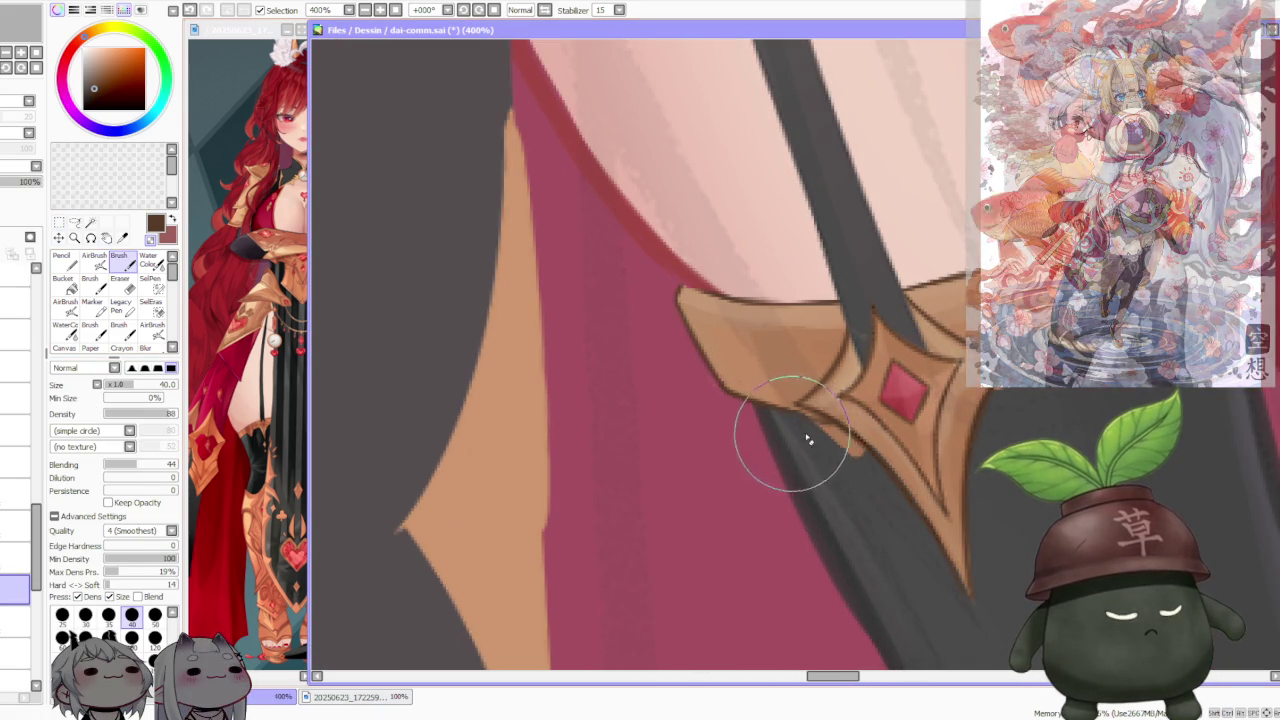
pyautogui.scroll(-3, 790, 330)
pyautogui.scroll(-2, 767, 267)
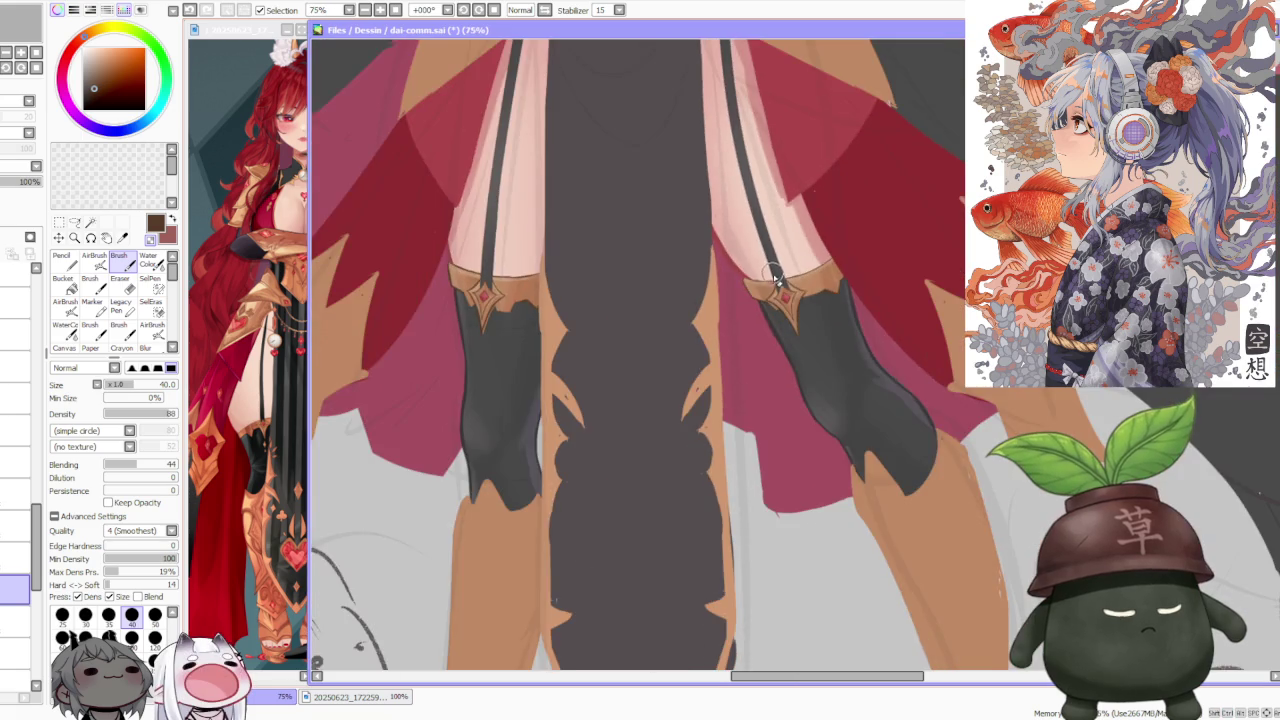
pyautogui.scroll(-2, 775, 282)
pyautogui.scroll(1, 760, 285)
pyautogui.scroll(2, 726, 289)
pyautogui.scroll(1, 724, 293)
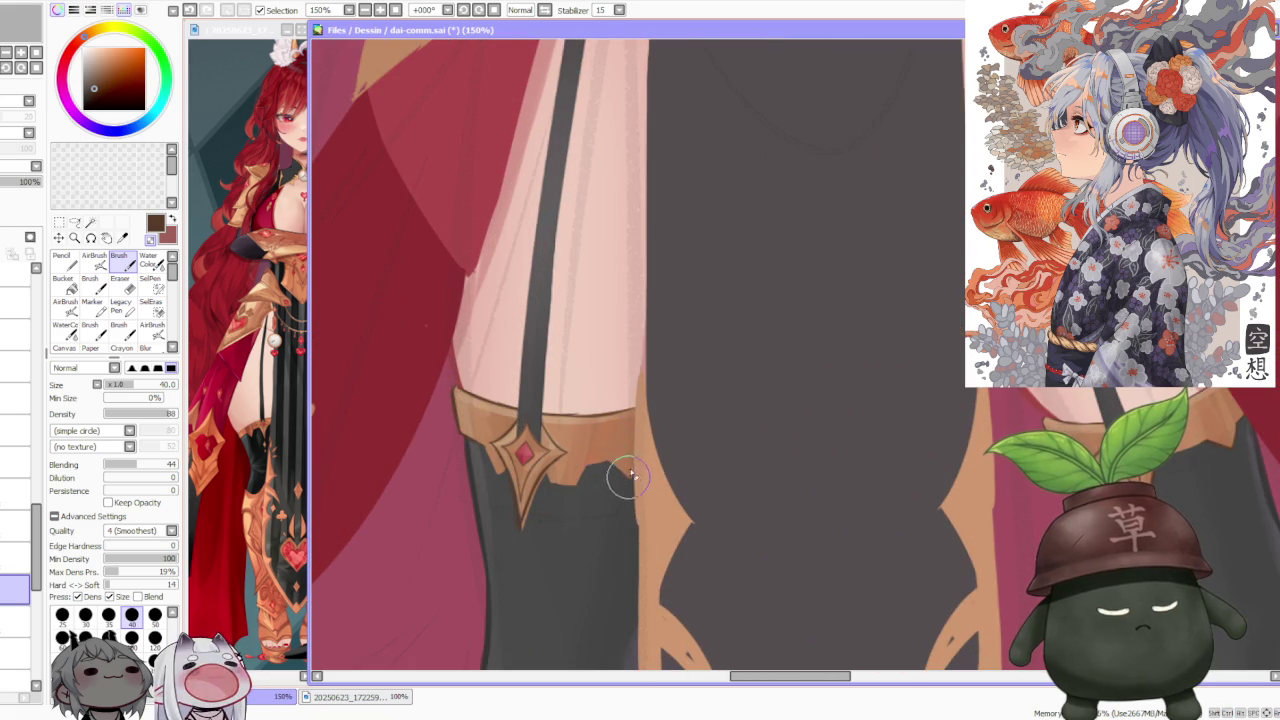
pyautogui.scroll(1, 535, 521)
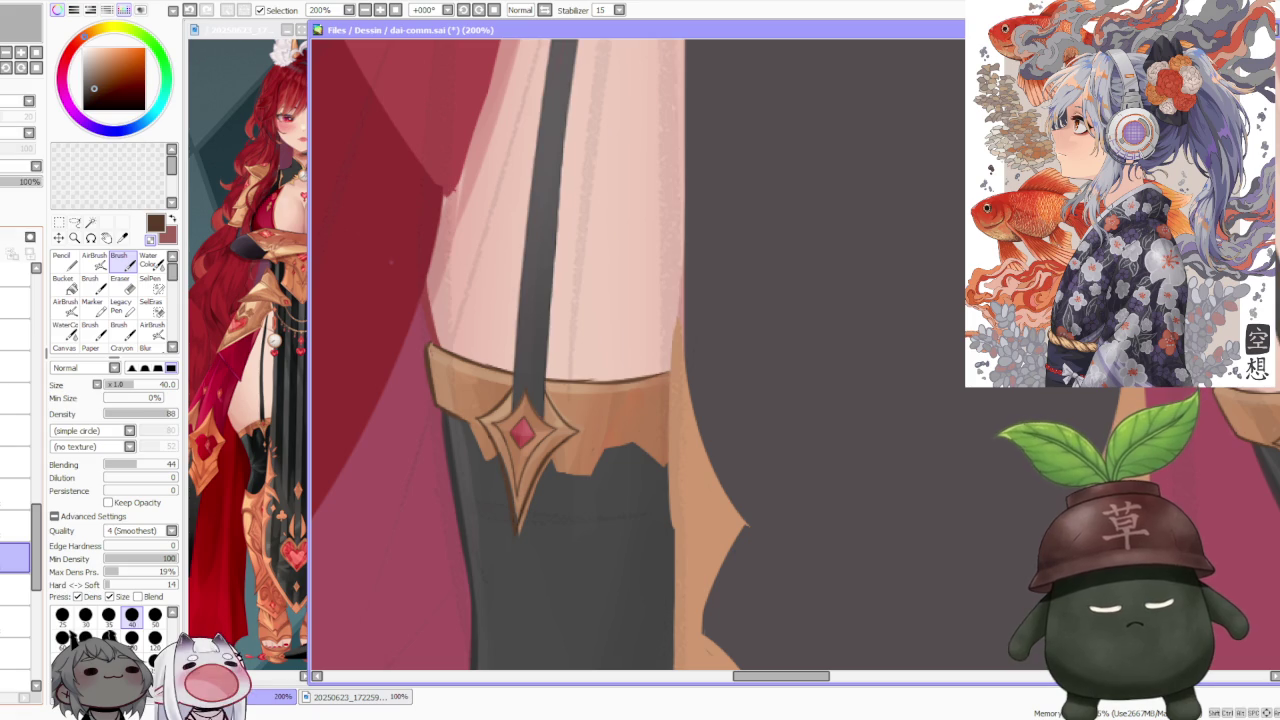
# Step: Switch to a different layer and sample the garter band's tan colour
pyautogui.click(15, 590)
pyautogui.click(15, 622)
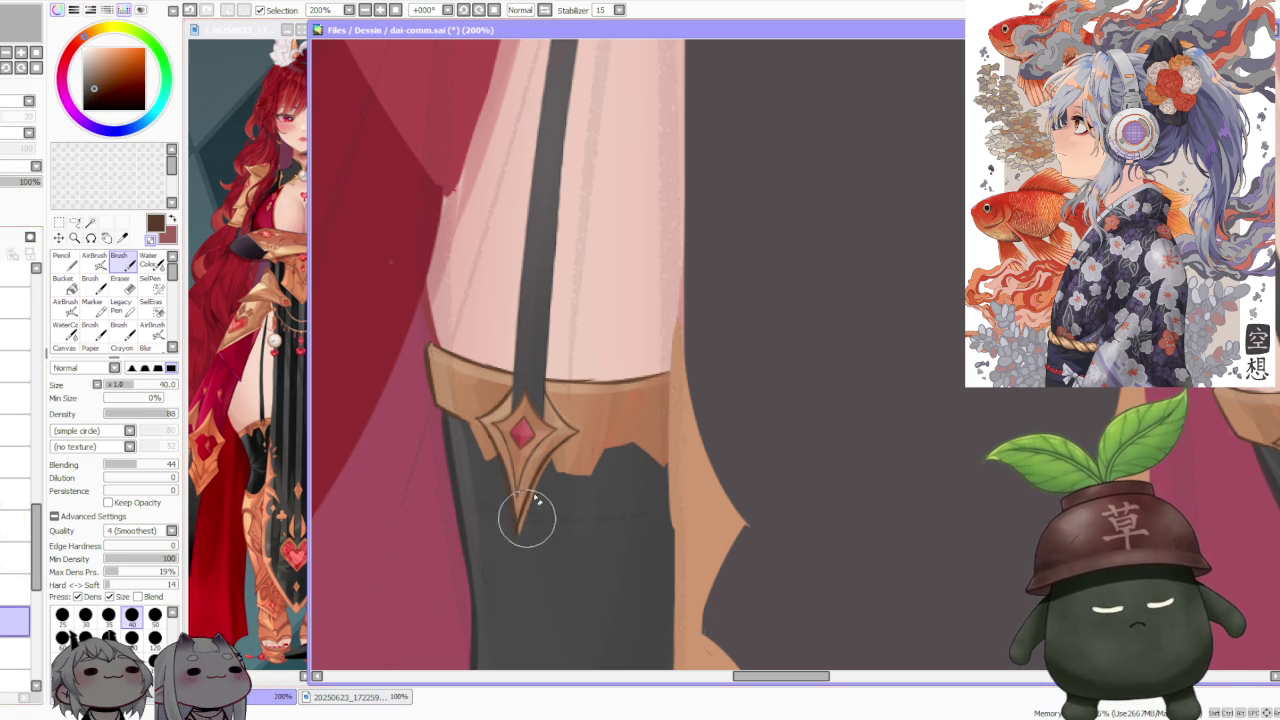
pyautogui.keyDown('alt'); pyautogui.click(530, 462); pyautogui.keyUp('alt')
pyautogui.scroll(2, 514, 471)
pyautogui.scroll(-1, 520, 510)
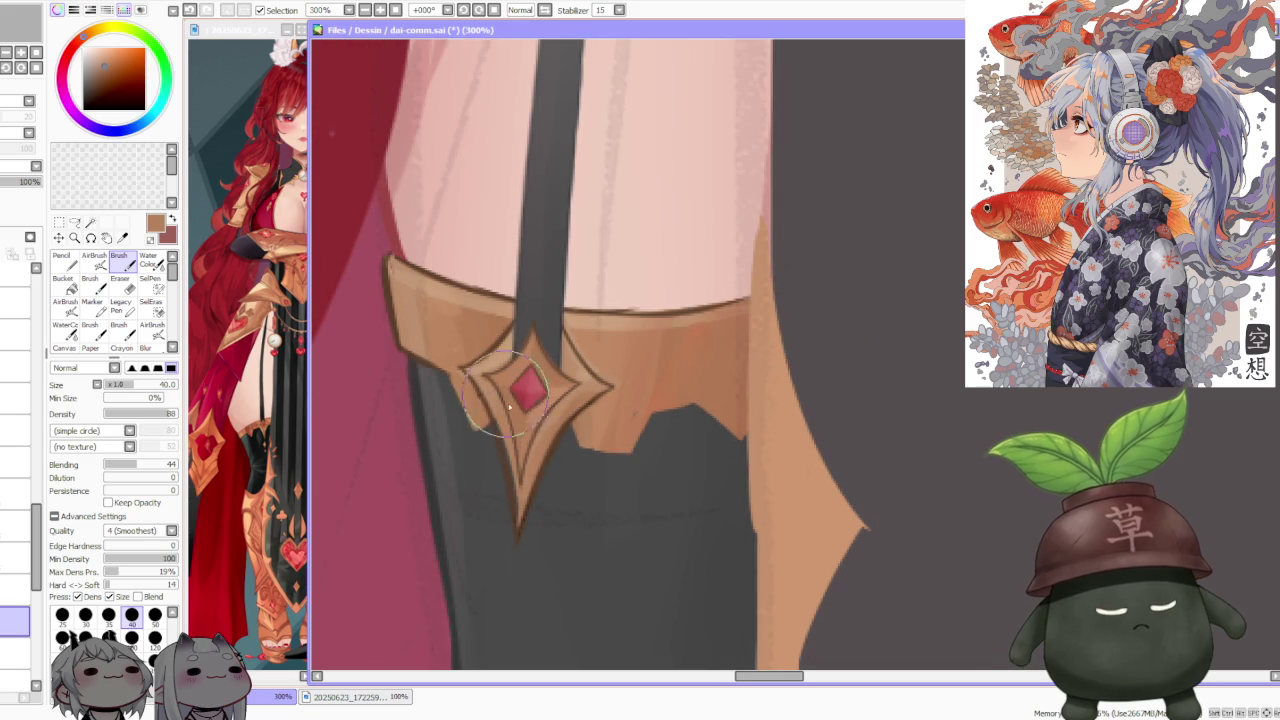
# Step: Try a tan stroke around the ornament's gem, then undo it
pyautogui.moveTo(486, 457); pyautogui.dragTo(457, 400)
pyautogui.hotkey('ctrl', 'z')
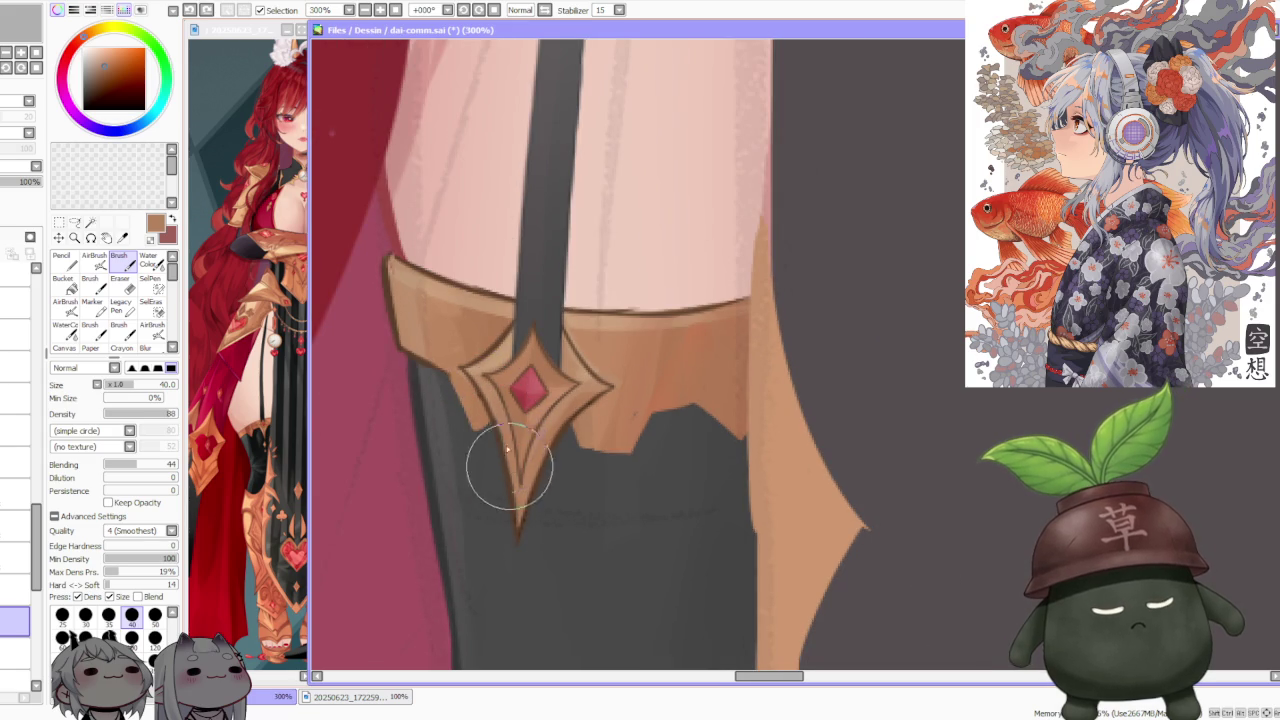
pyautogui.scroll(-1, 485, 365)
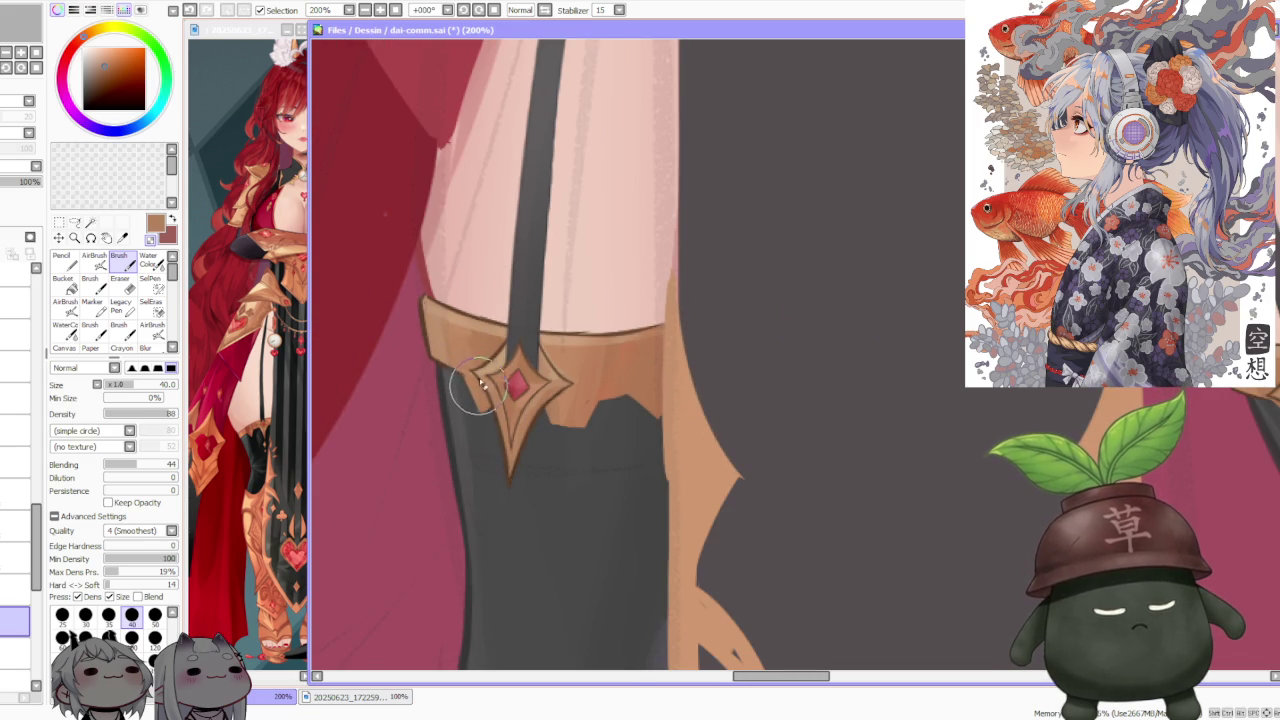
pyautogui.scroll(1, 551, 322)
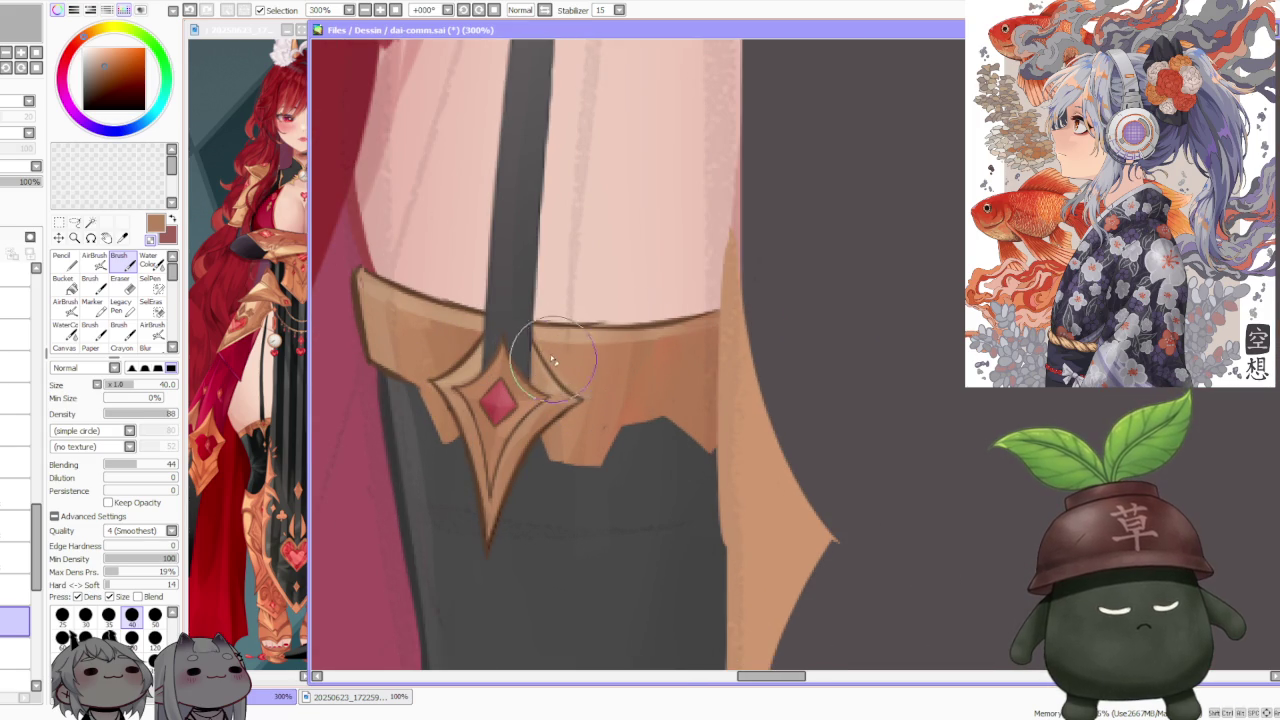
pyautogui.scroll(-1, 600, 390)
pyautogui.scroll(-2, 608, 371)
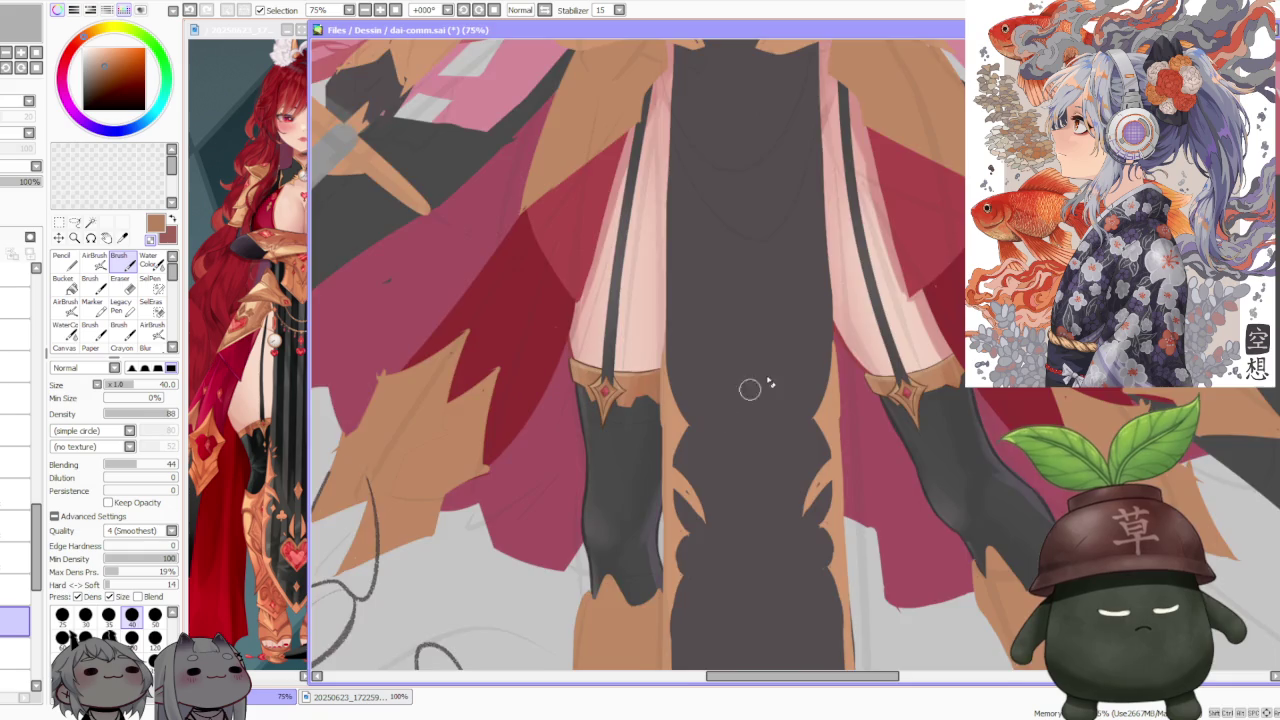
pyautogui.scroll(1, 800, 382)
pyautogui.scroll(3, 865, 379)
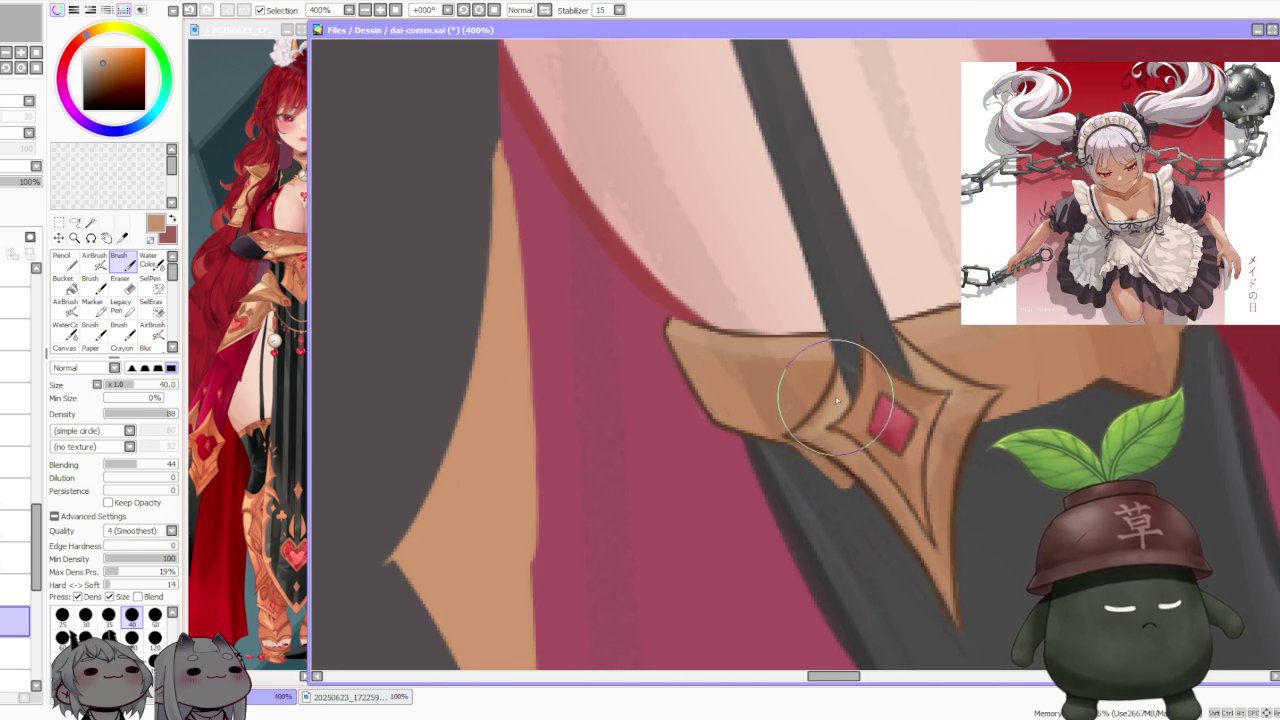
# Step: Toggle the stocking-trim layer's visibility to check it, then select the trim layer
pyautogui.scroll(-2, 857, 366)
pyautogui.scroll(-2, 890, 340)
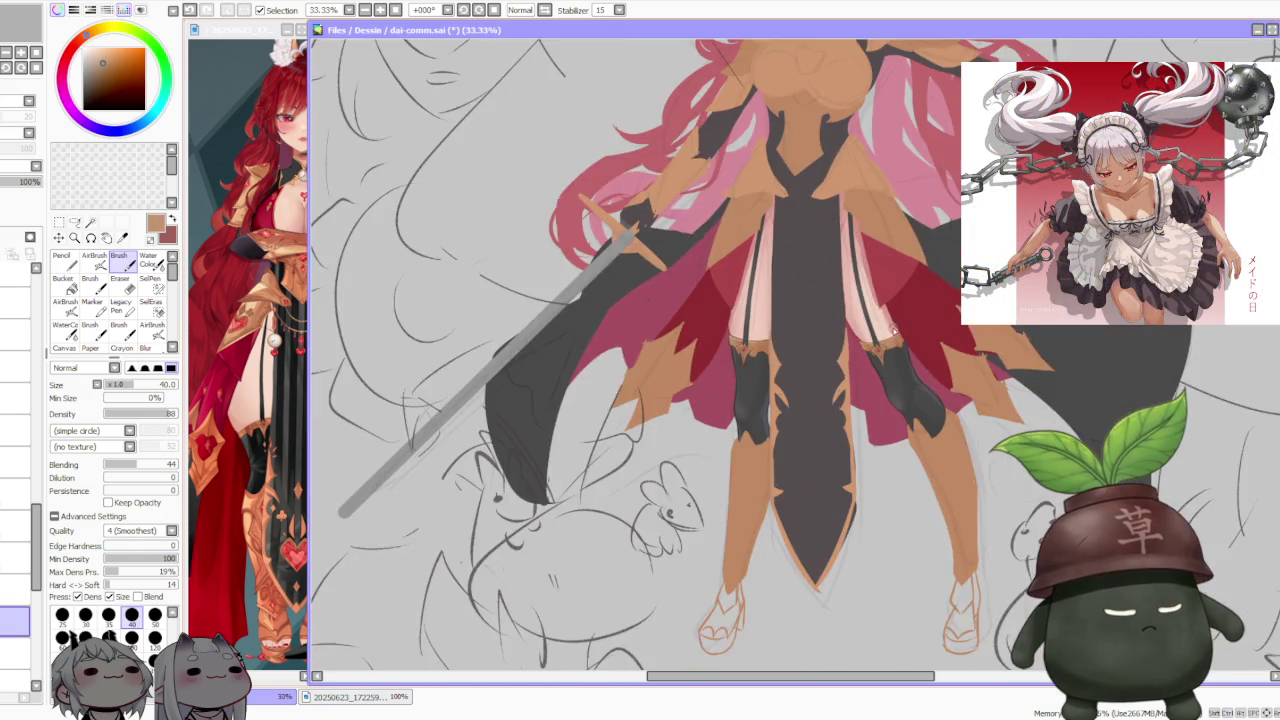
pyautogui.scroll(-2, 902, 320)
pyautogui.scroll(2, 895, 340)
pyautogui.scroll(1, 886, 372)
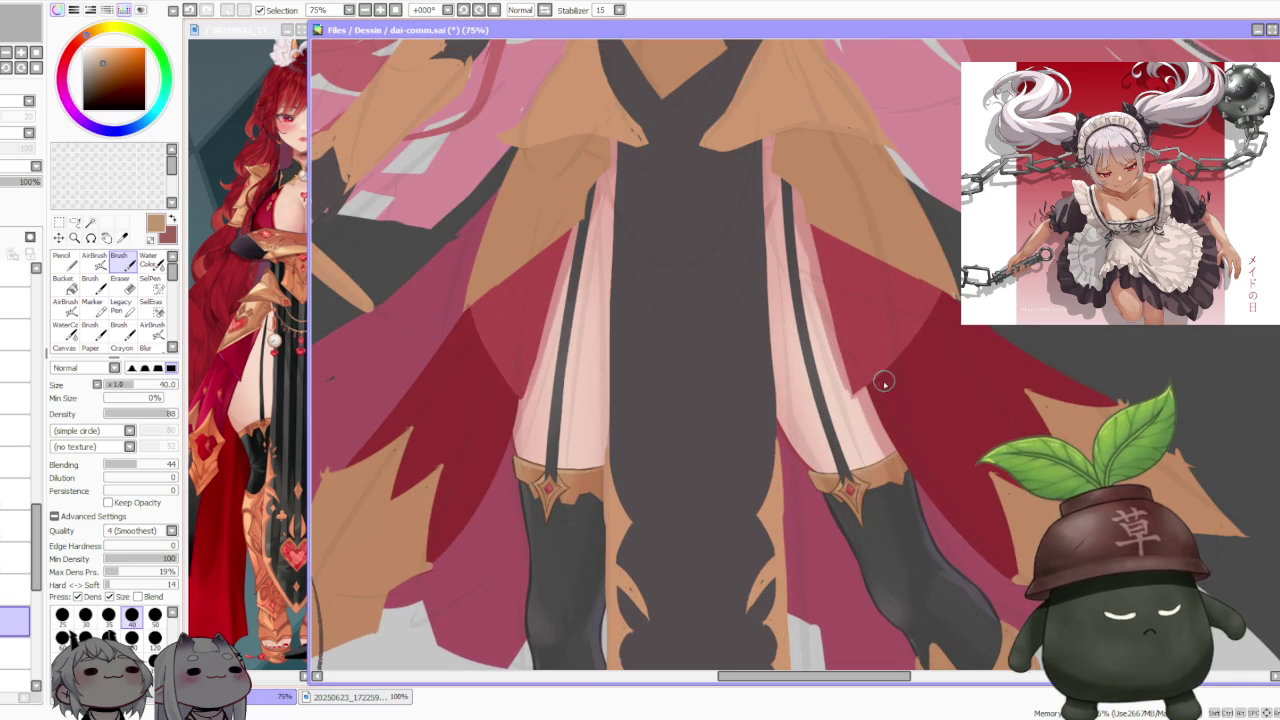
pyautogui.click(15, 652)
pyautogui.click(15, 621)
pyautogui.click(15, 652)
pyautogui.scroll(2, 538, 495)
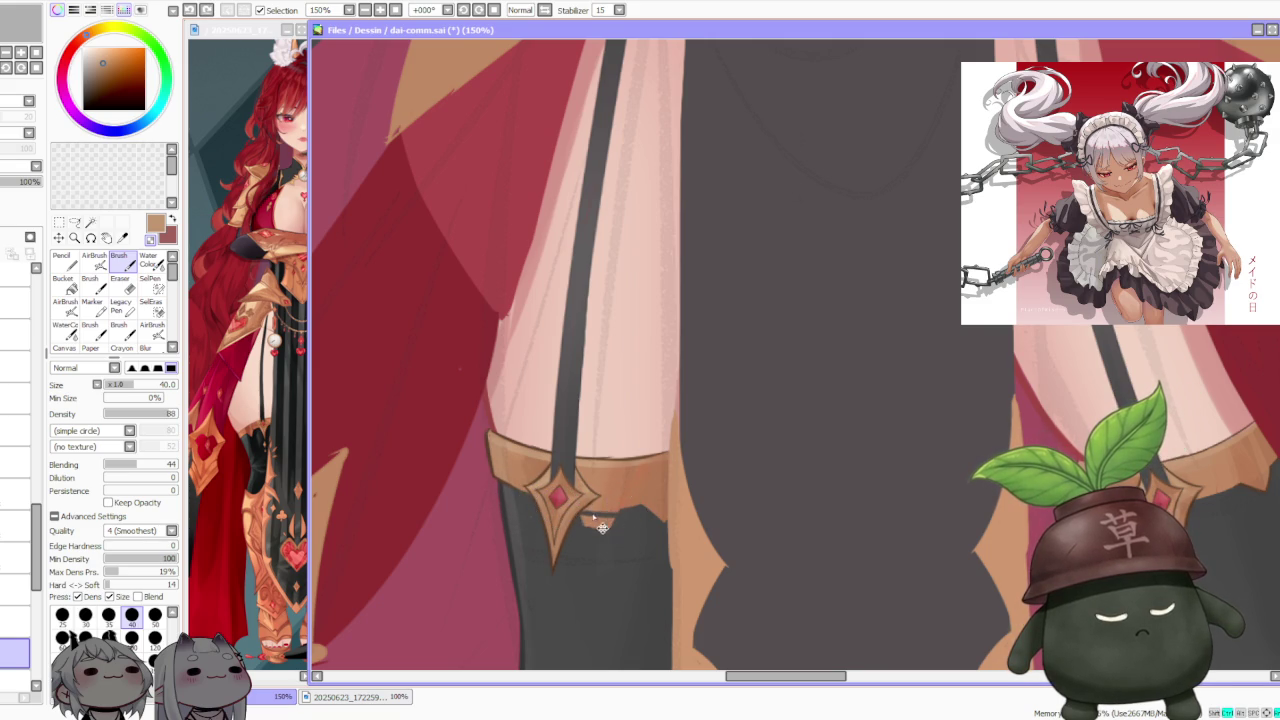
# Step: Touch up the left stocking trim with small strokes, undoing a bad one and resampling the lighter tan
pyautogui.moveTo(576, 514); pyautogui.dragTo(597, 518)
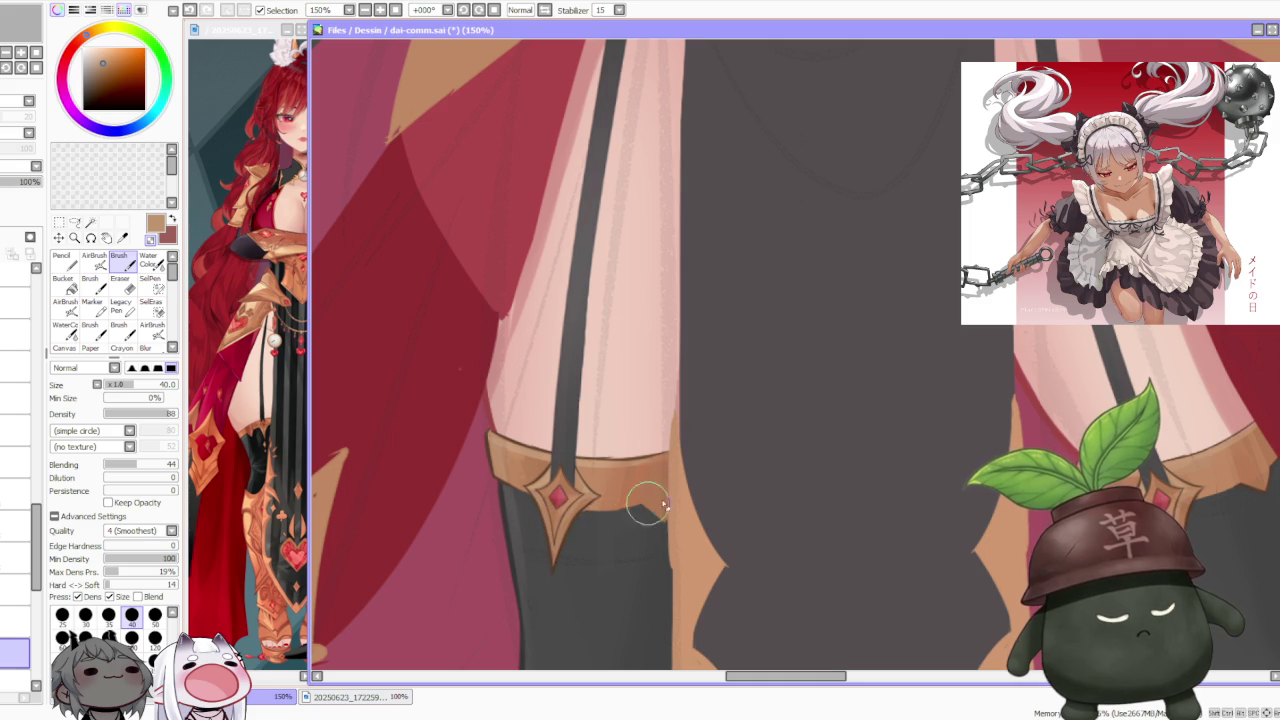
pyautogui.keyDown('alt'); pyautogui.click(615, 500); pyautogui.keyUp('alt')
pyautogui.hotkey('ctrl', 'z')
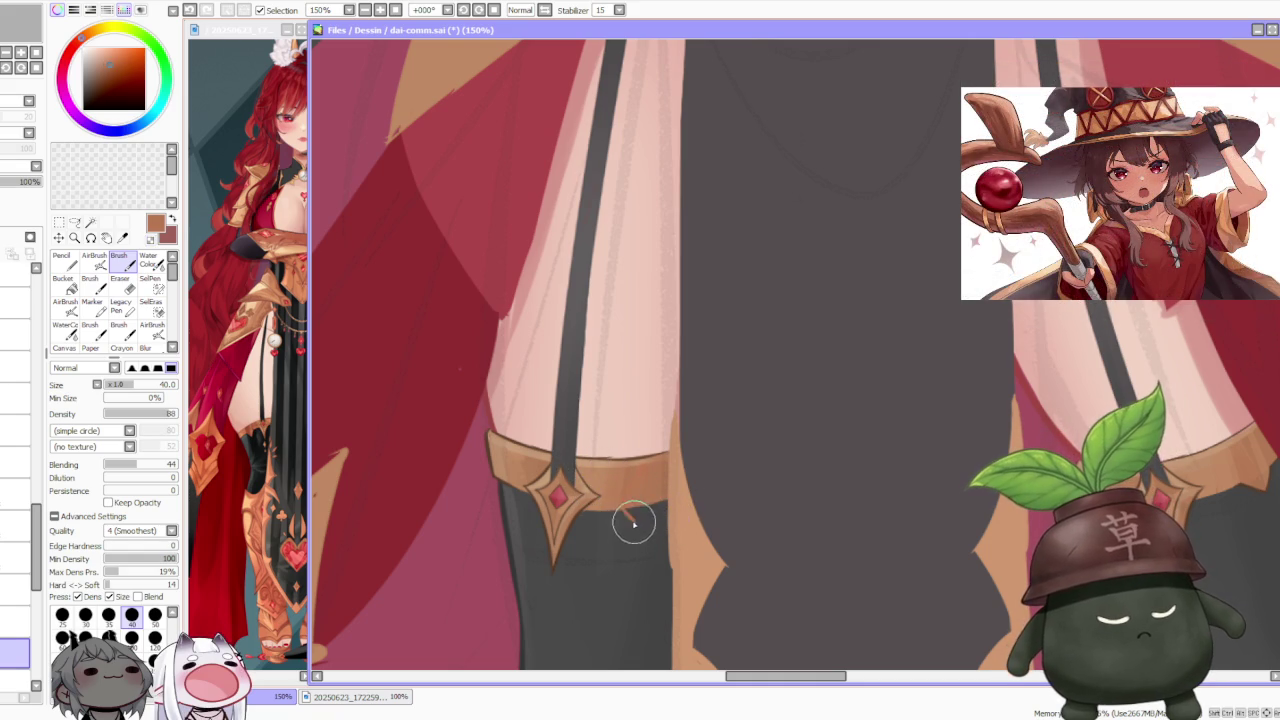
pyautogui.moveTo(636, 527)
pyautogui.mouseDown()
pyautogui.moveTo(653, 500)
pyautogui.moveTo(640, 514)
pyautogui.mouseUp()
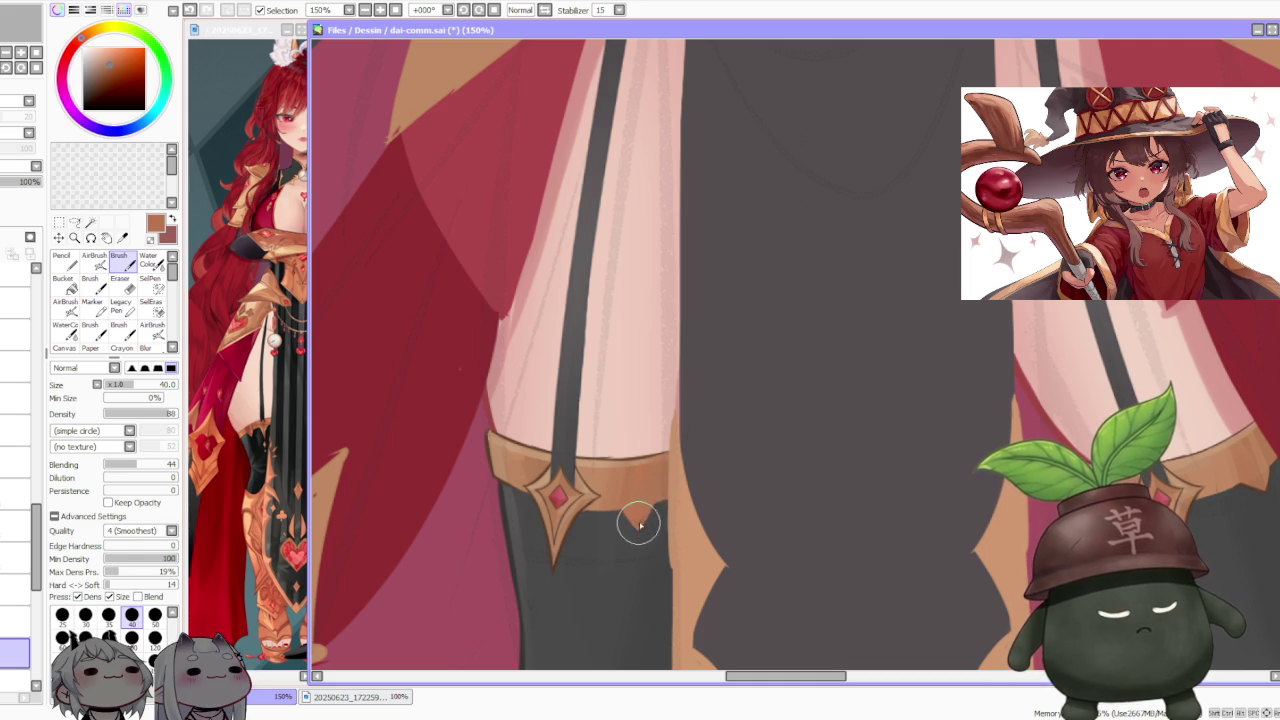
pyautogui.keyDown('alt'); pyautogui.click(500, 470); pyautogui.keyUp('alt')
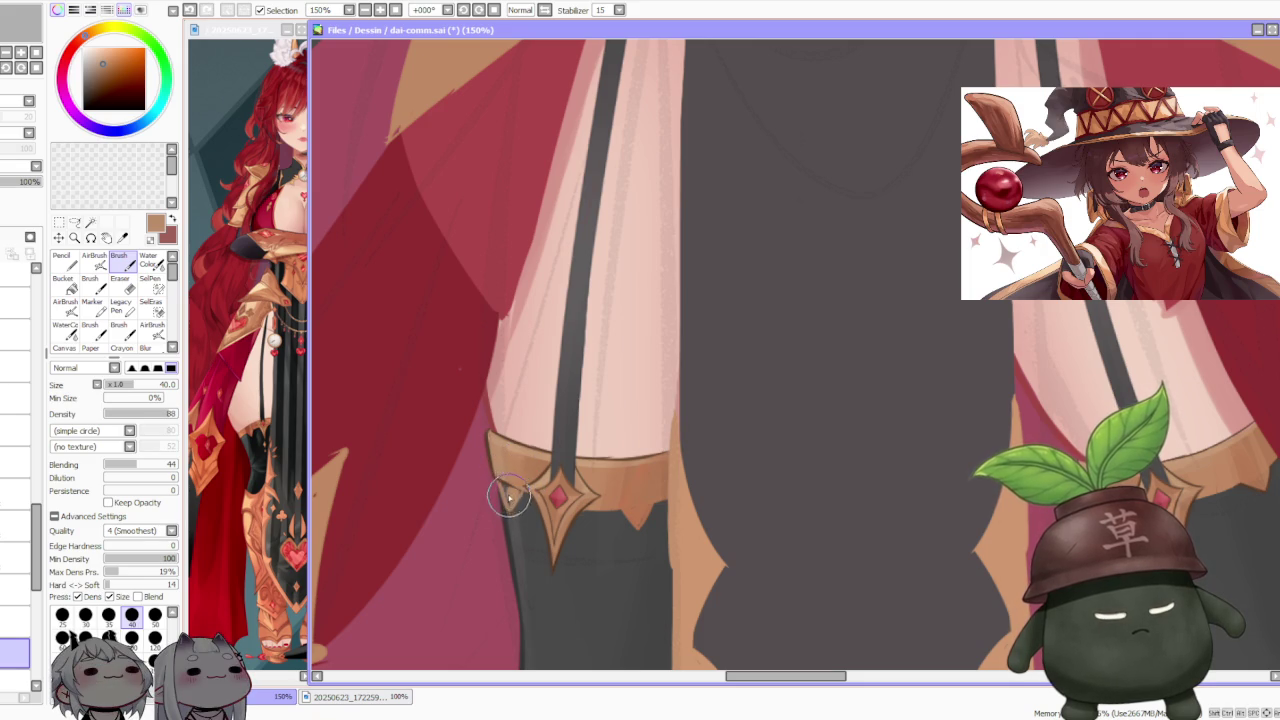
pyautogui.scroll(-2, 518, 493)
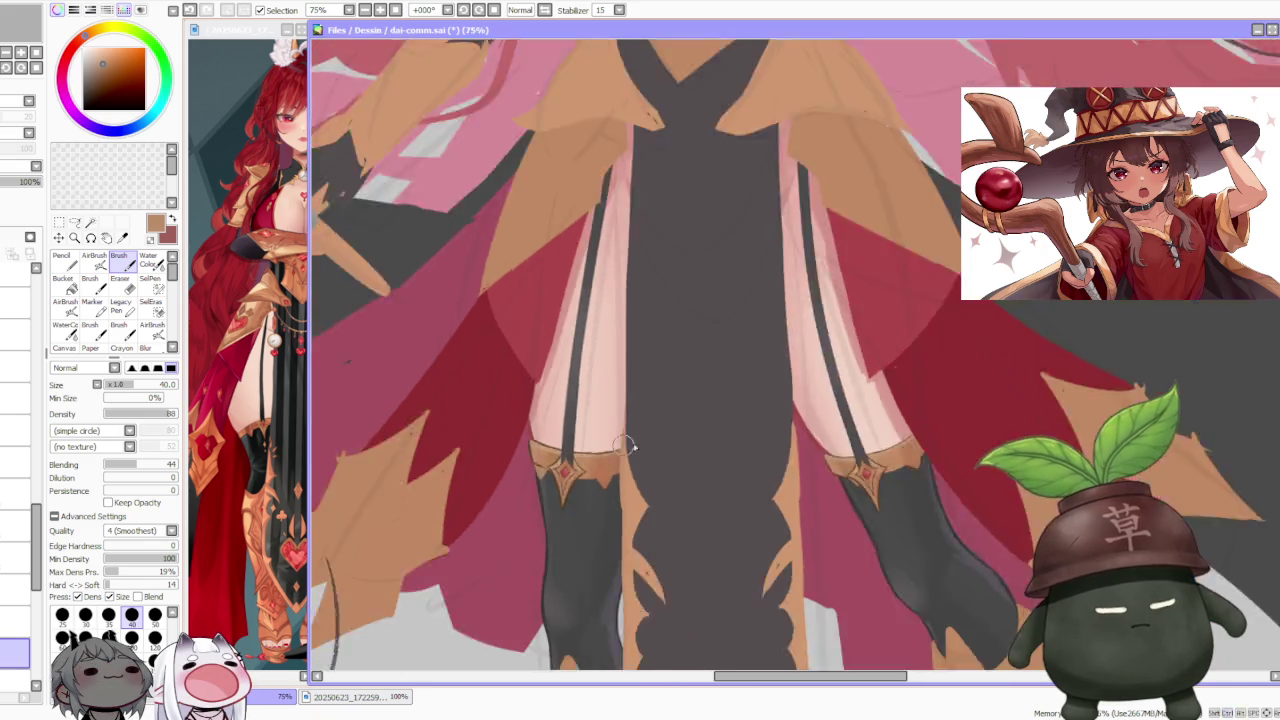
pyautogui.scroll(-1, 734, 417)
pyautogui.scroll(-2, 734, 417)
pyautogui.scroll(5, 768, 416)
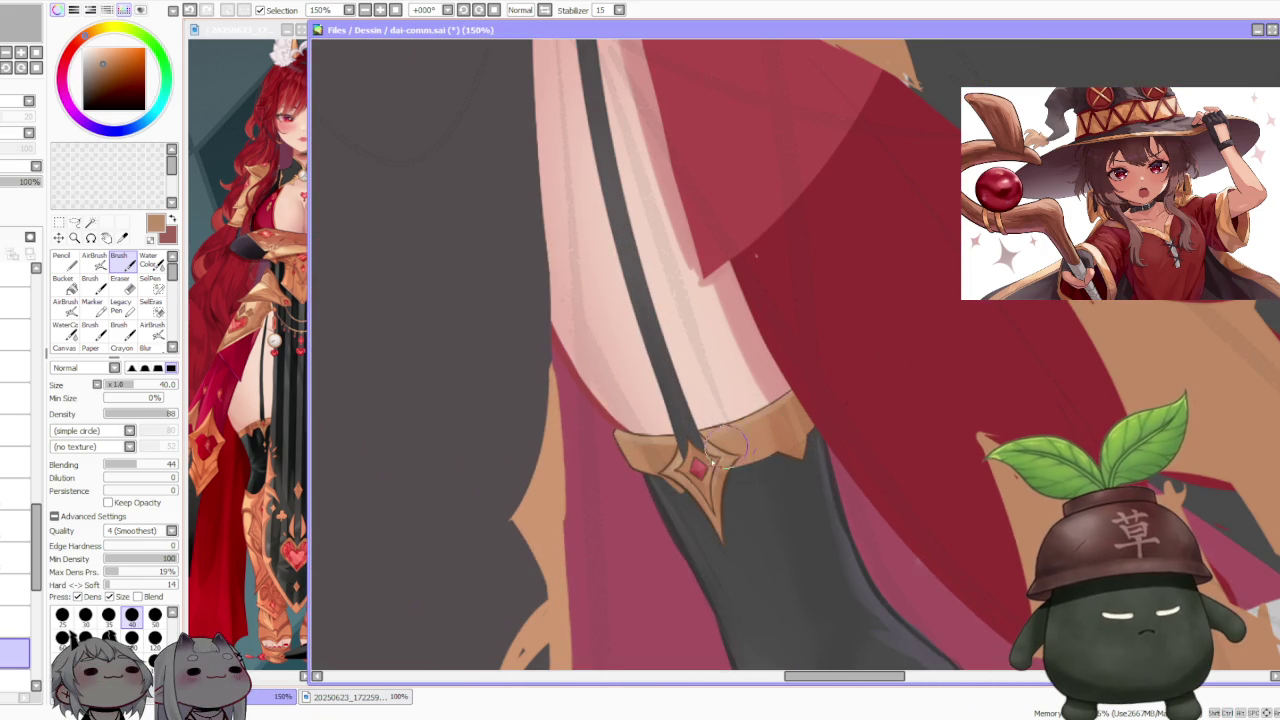
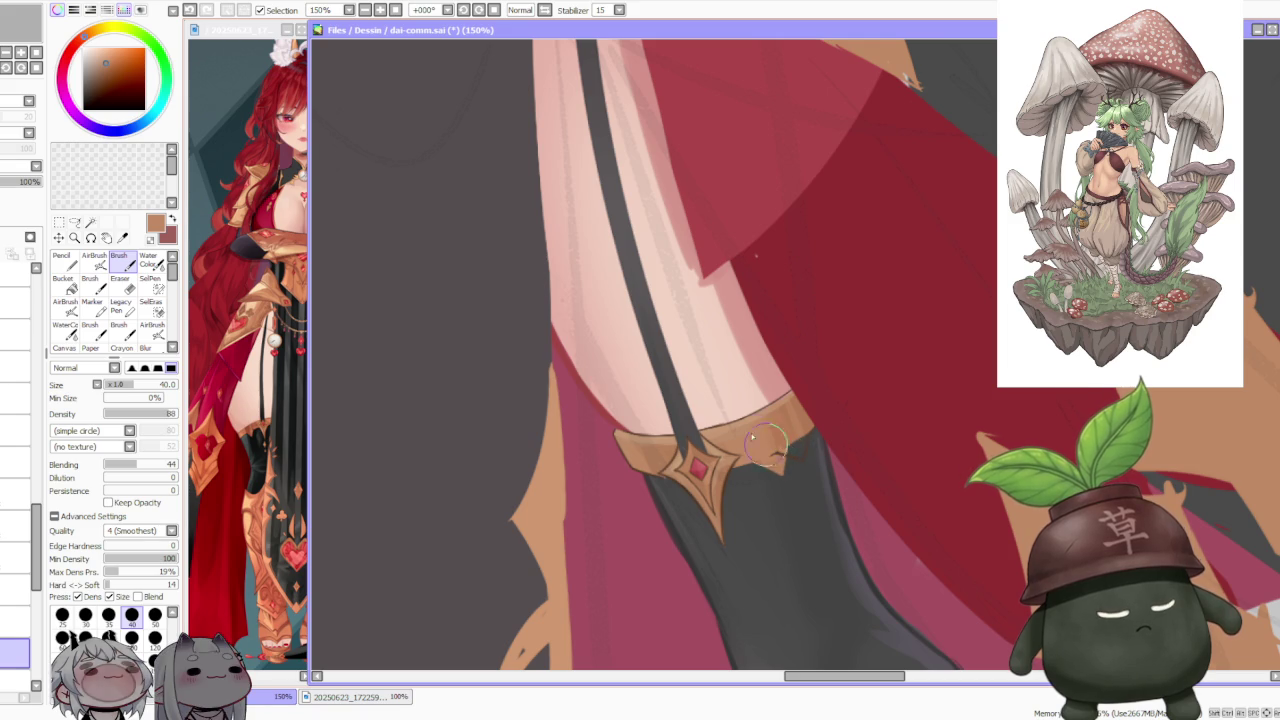
# Step: Undo the failed garter-band stroke and select the layer above to paint on
pyautogui.hotkey('ctrl', 'z')
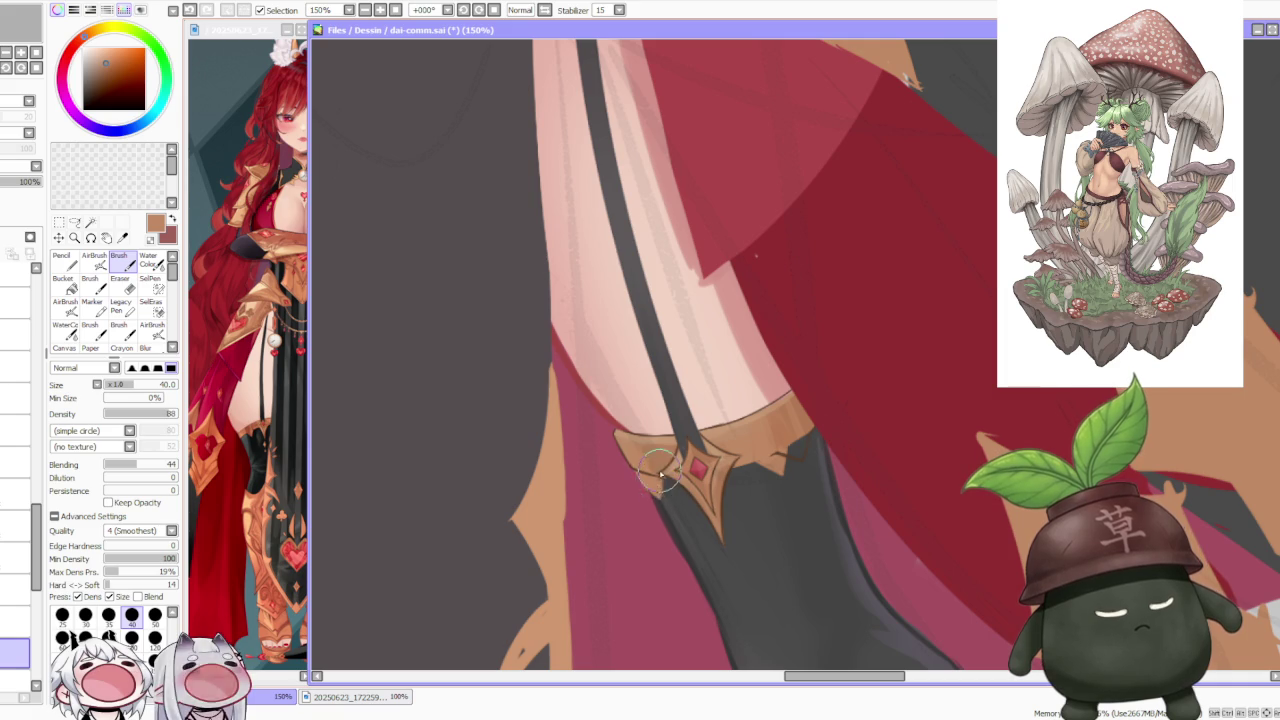
pyautogui.scroll(-4, 662, 460)
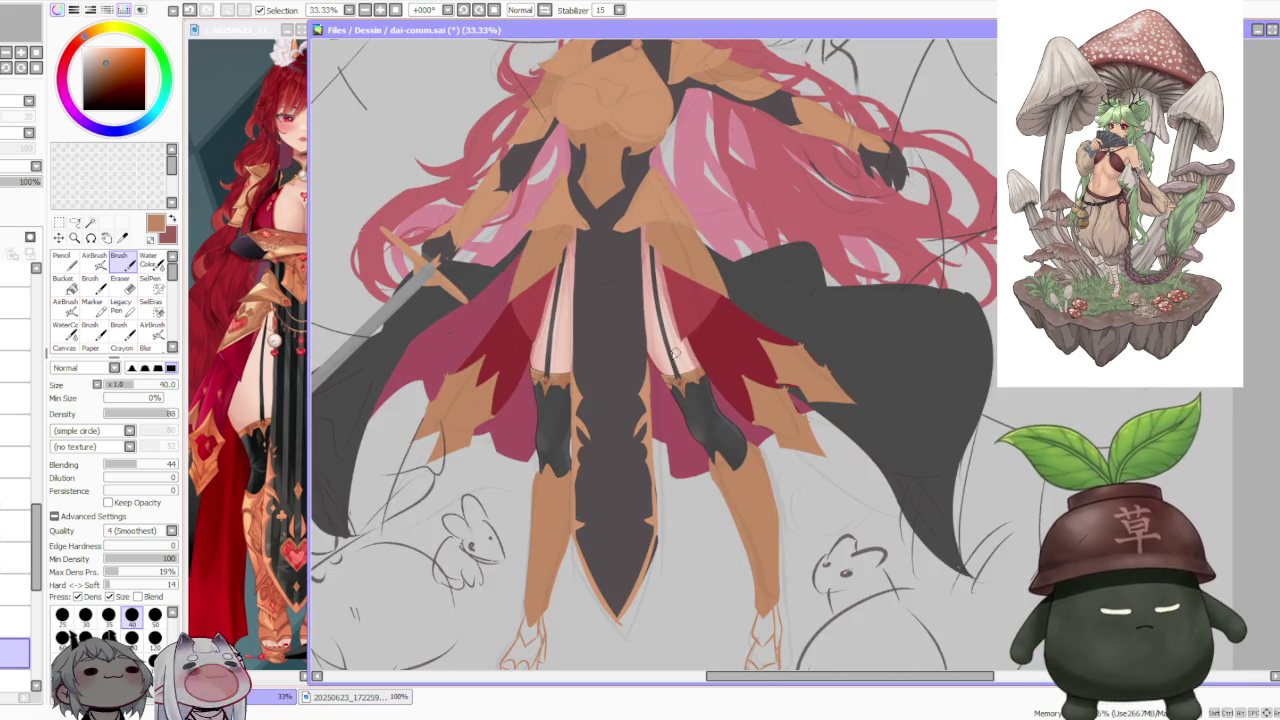
pyautogui.scroll(2, 640, 342)
pyautogui.scroll(2, 631, 340)
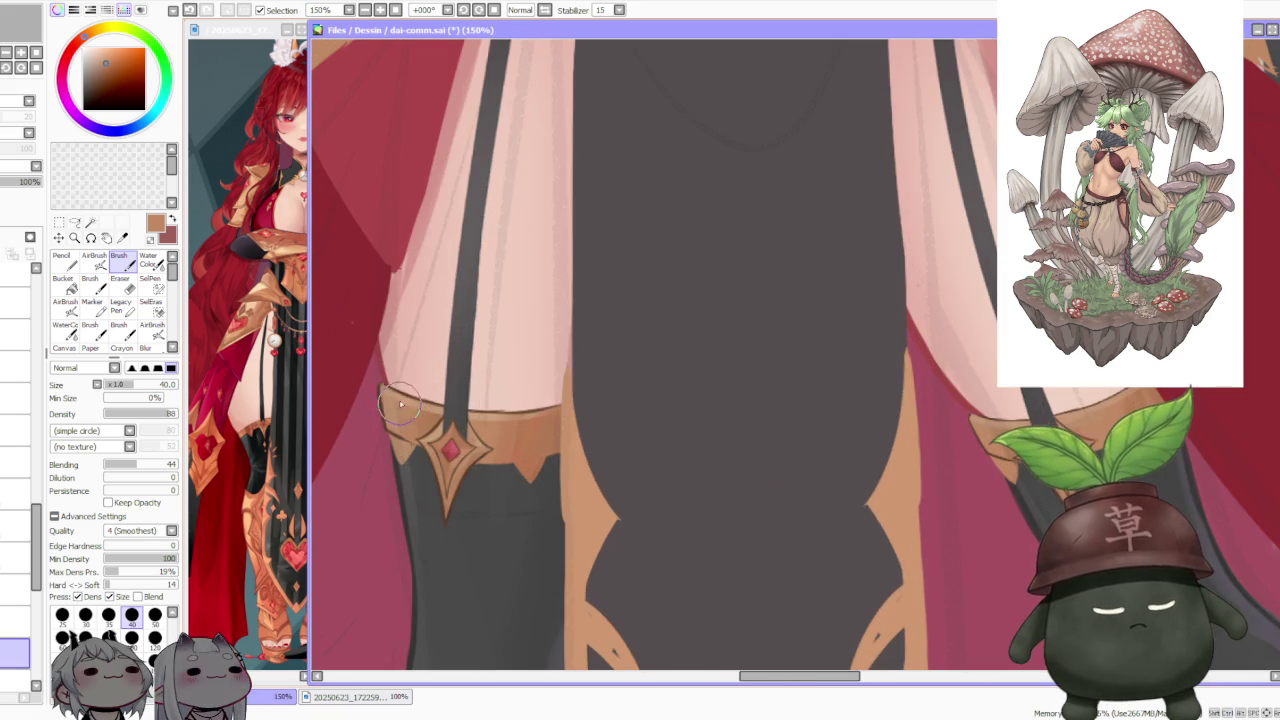
pyautogui.click(12, 620)
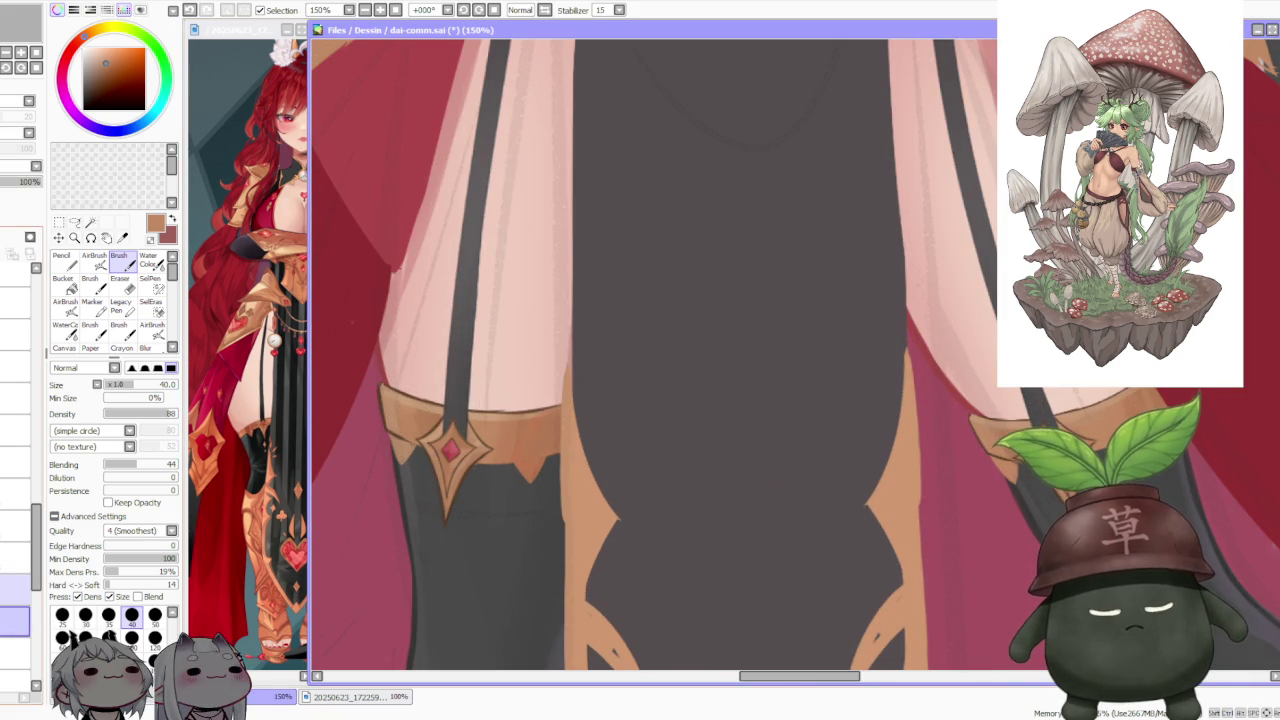
pyautogui.click(14, 590)
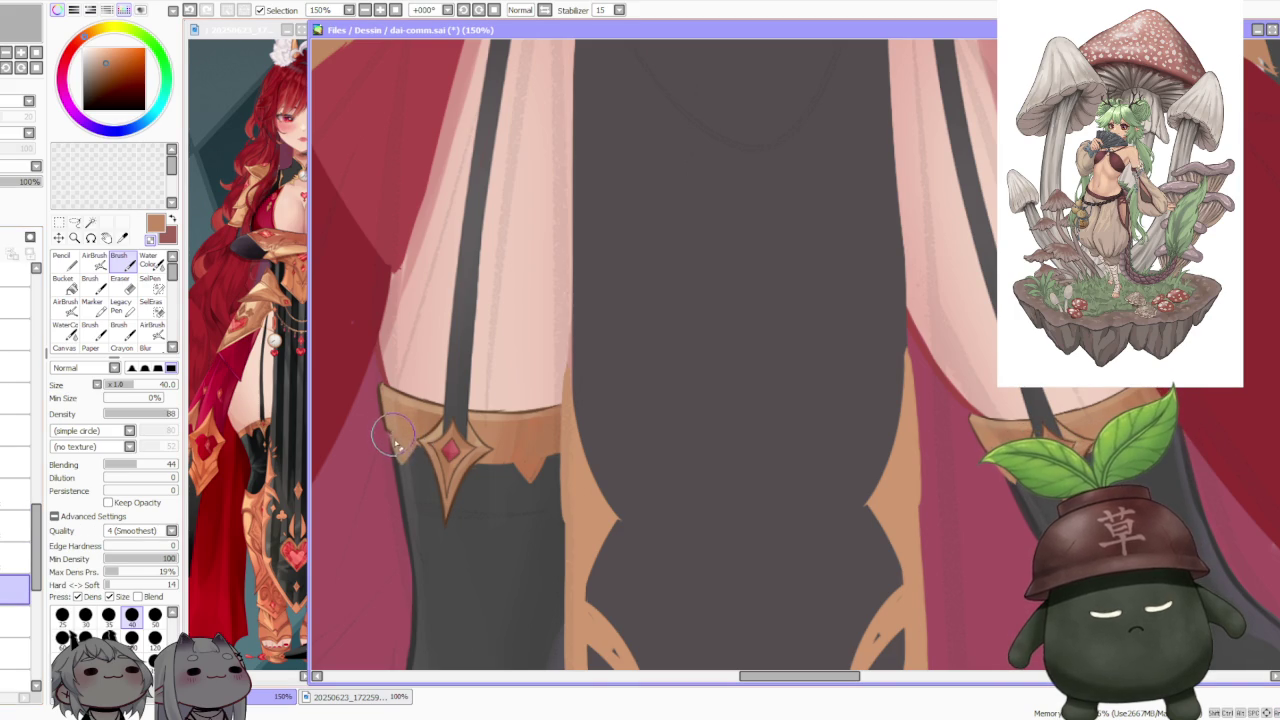
# Step: Refine the shape and shading of the gold garter band on the thigh
pyautogui.scroll(-1, 475, 368)
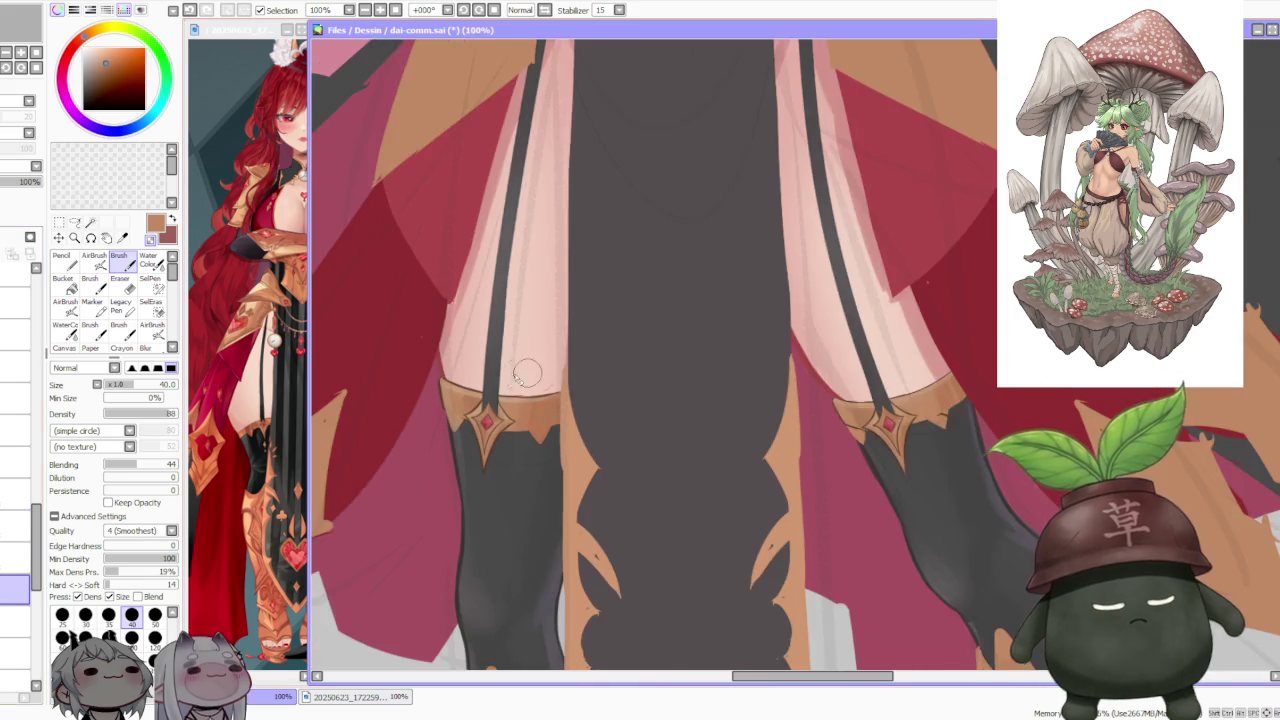
pyautogui.scroll(1, 528, 371)
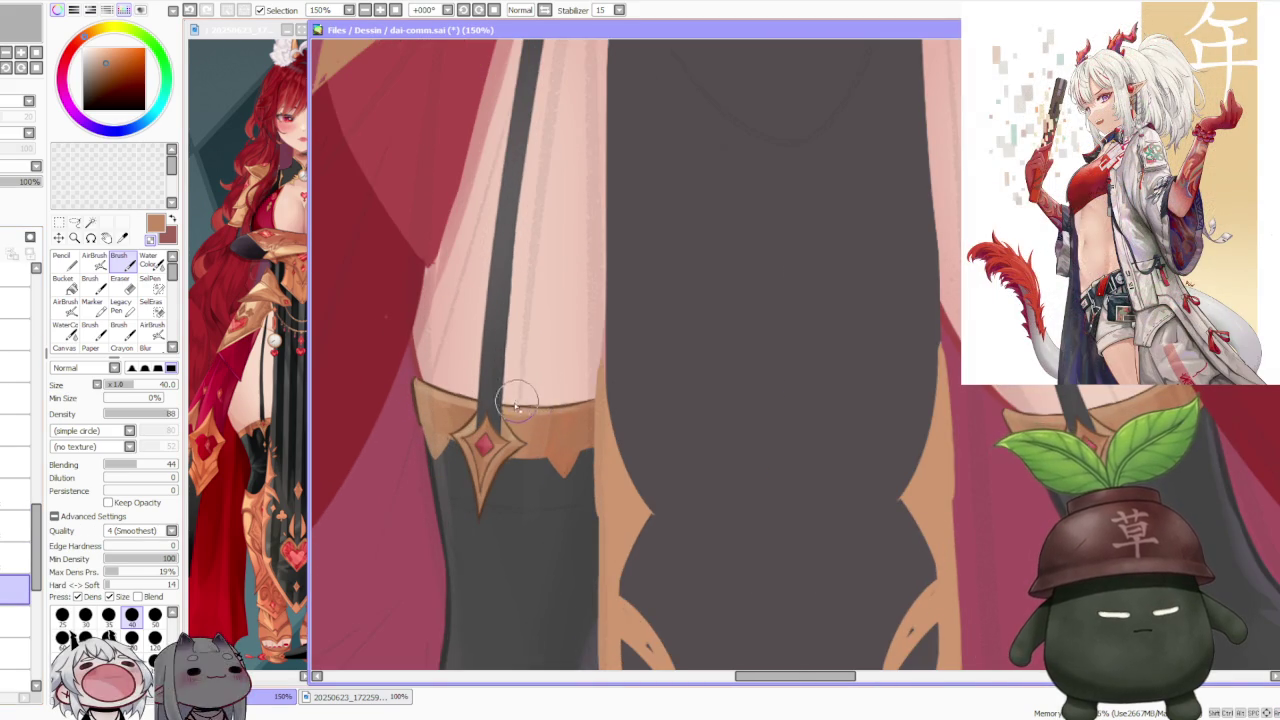
pyautogui.scroll(-1, 555, 395)
pyautogui.scroll(-1, 606, 360)
pyautogui.scroll(3, 882, 345)
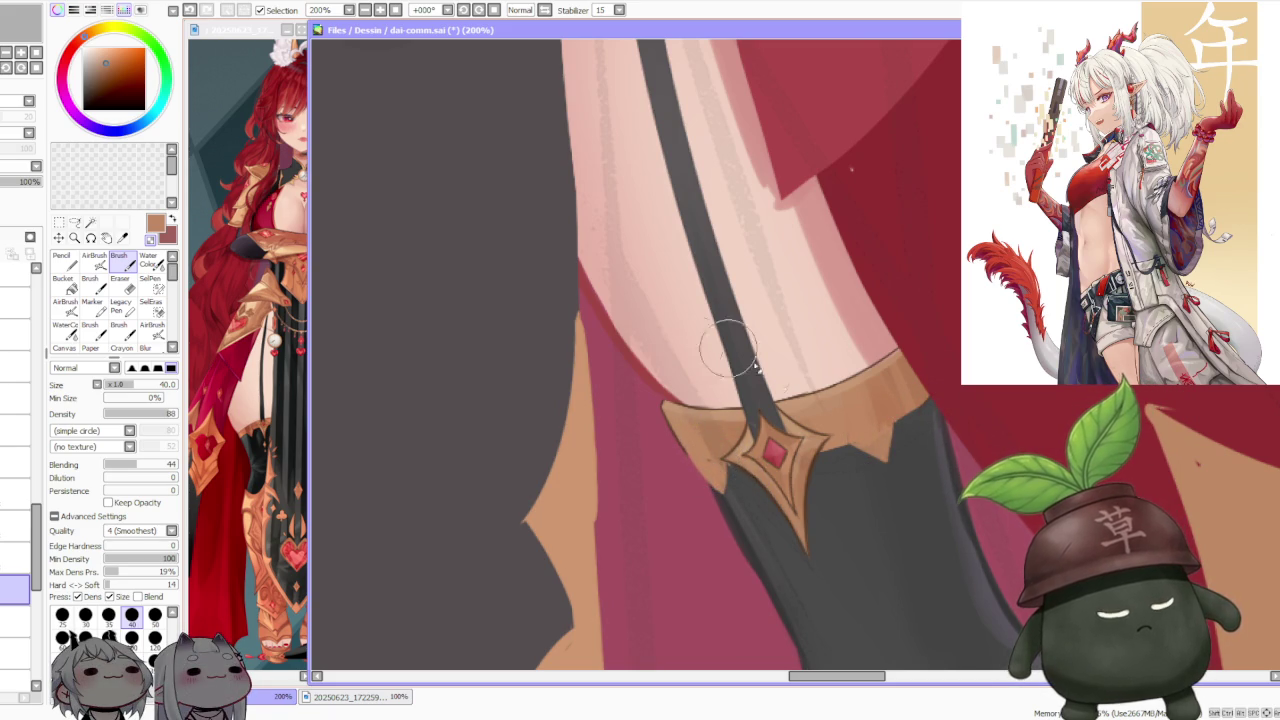
pyautogui.scroll(2, 805, 470)
pyautogui.scroll(-3, 818, 493)
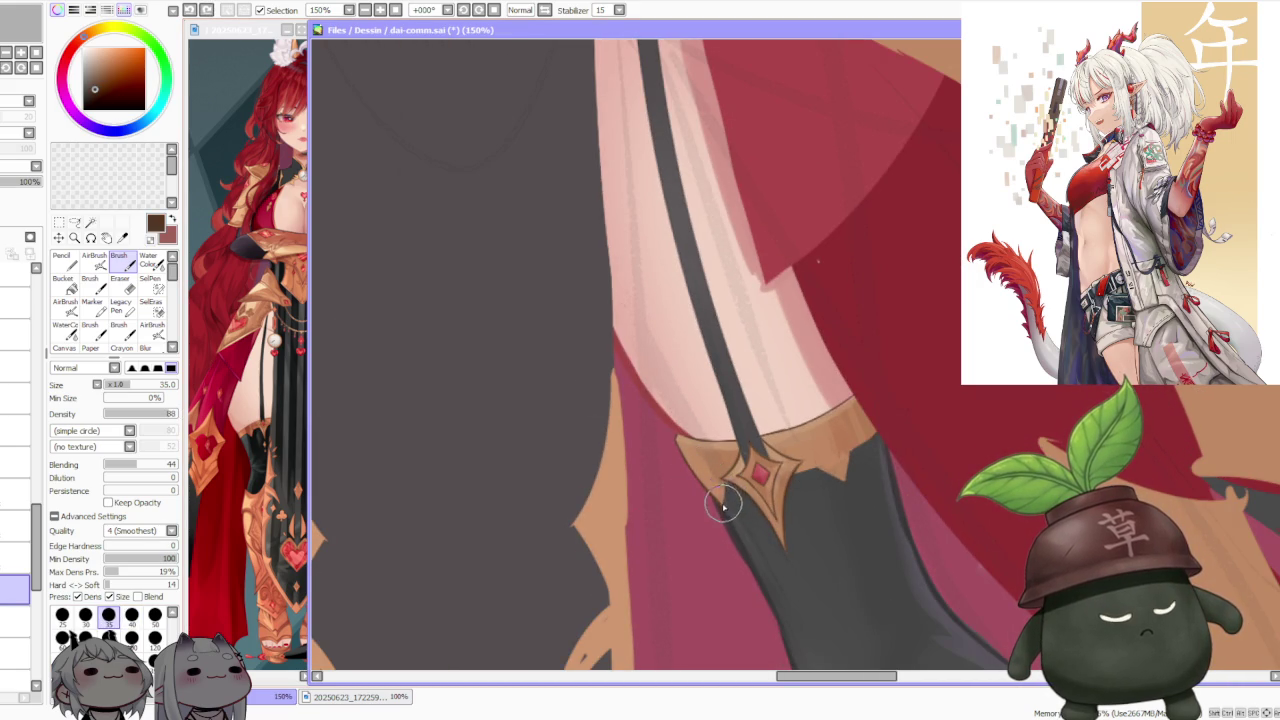
pyautogui.scroll(-3, 790, 364)
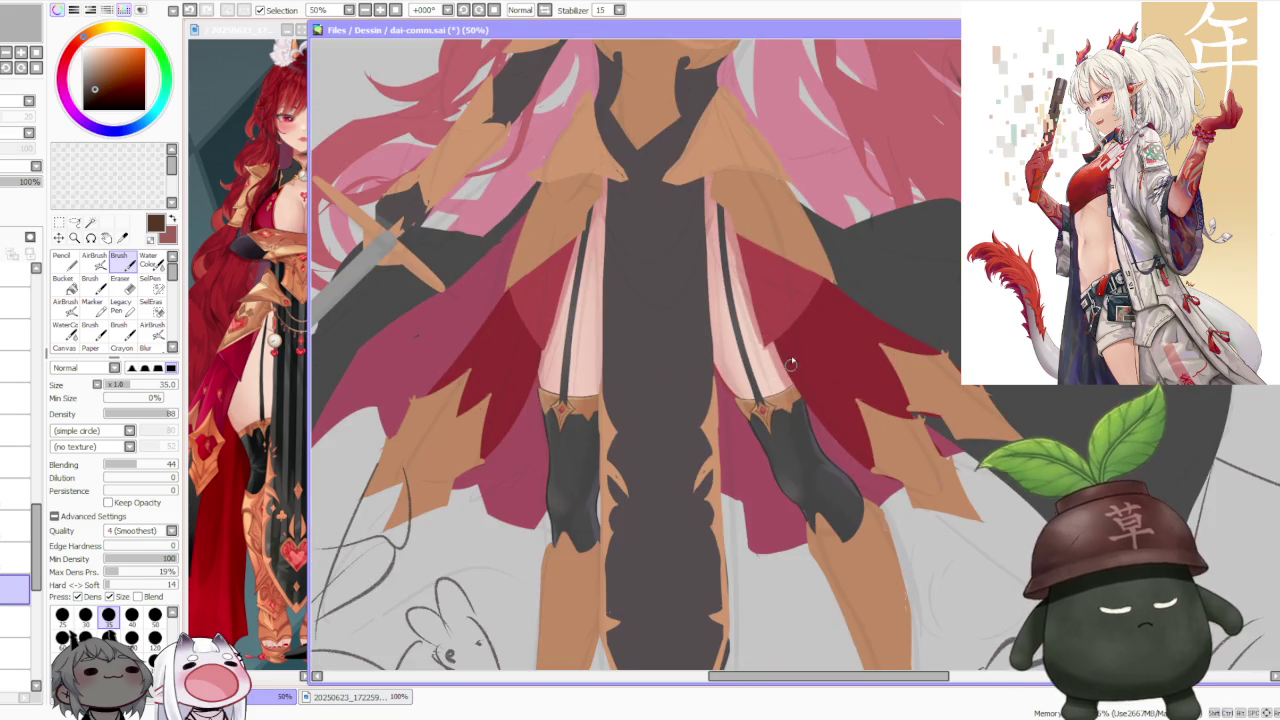
# Step: Outline the gold garter band and its red gem with dark brown edge lines
pyautogui.scroll(4, 804, 369)
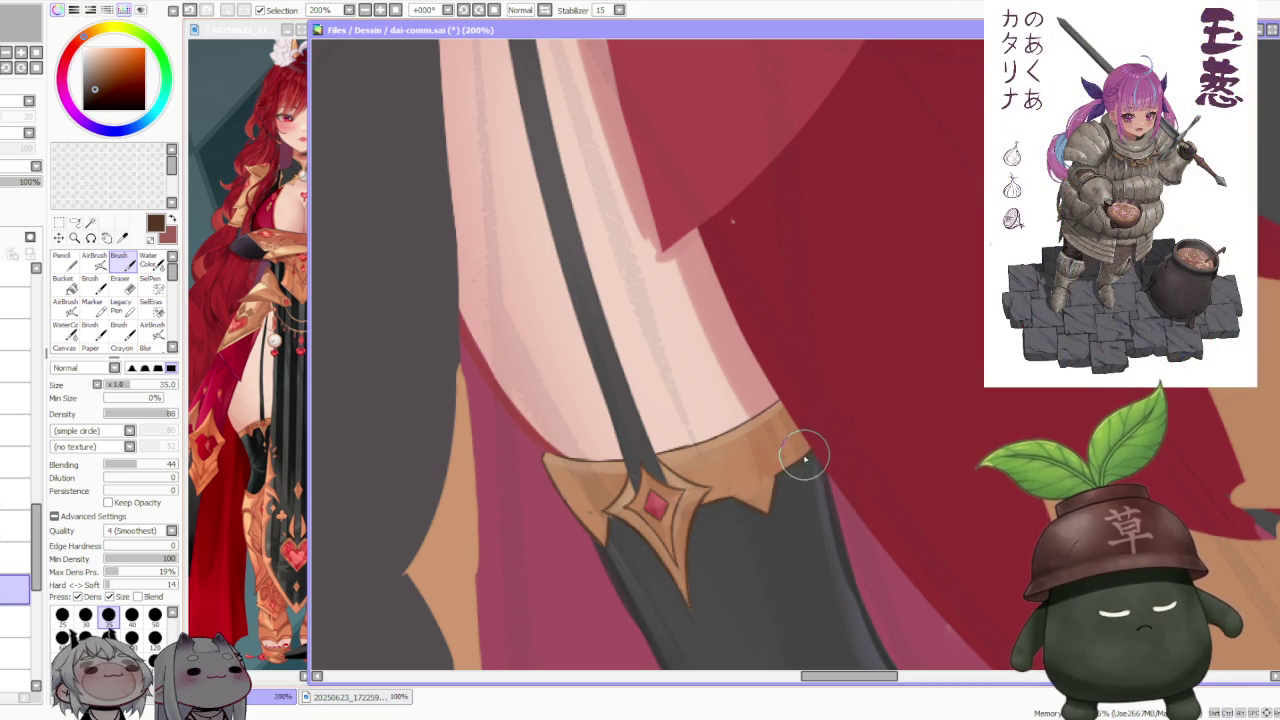
pyautogui.scroll(-2, 805, 445)
pyautogui.scroll(-3, 785, 380)
pyautogui.scroll(2, 700, 410)
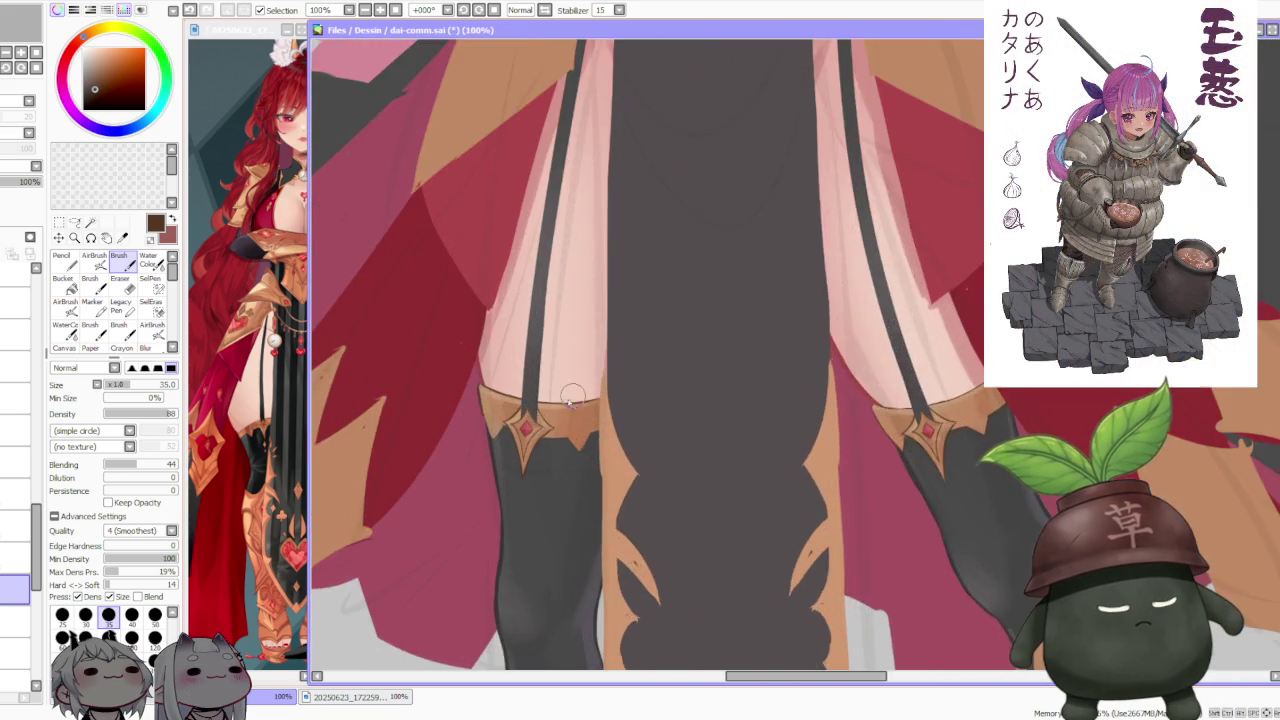
pyautogui.scroll(2, 600, 400)
pyautogui.scroll(1, 500, 420)
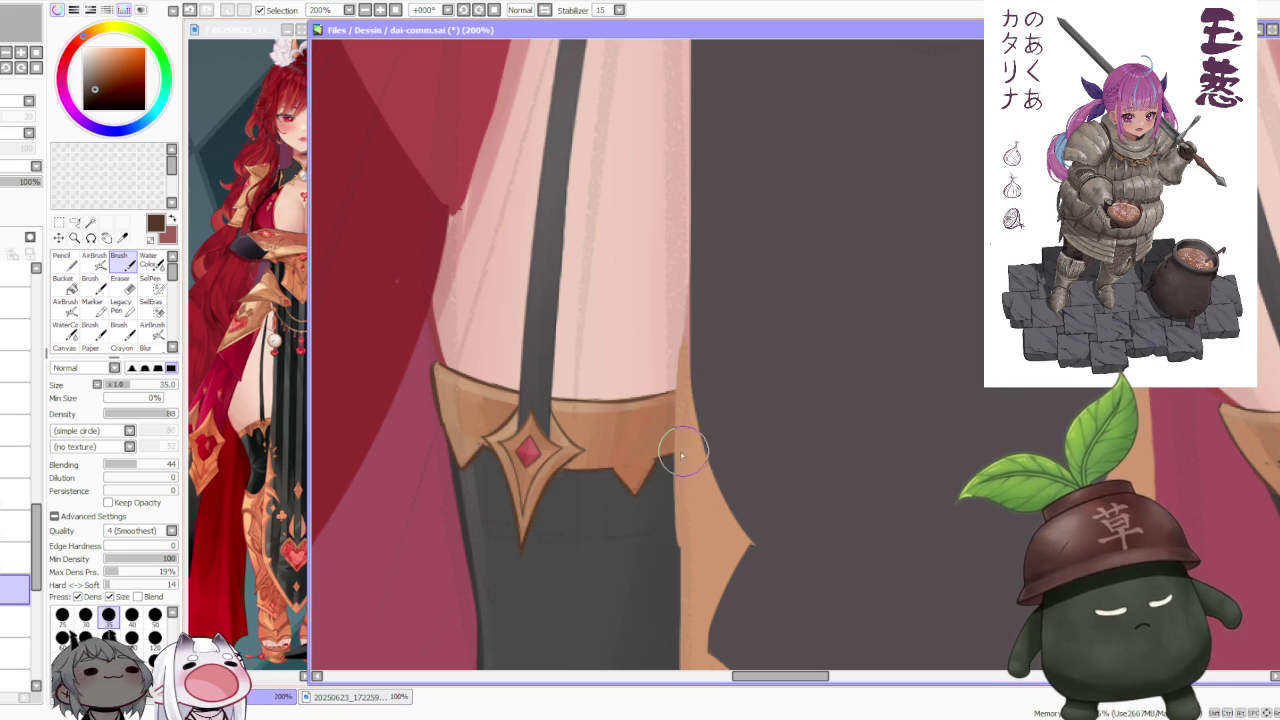
pyautogui.scroll(-3, 632, 418)
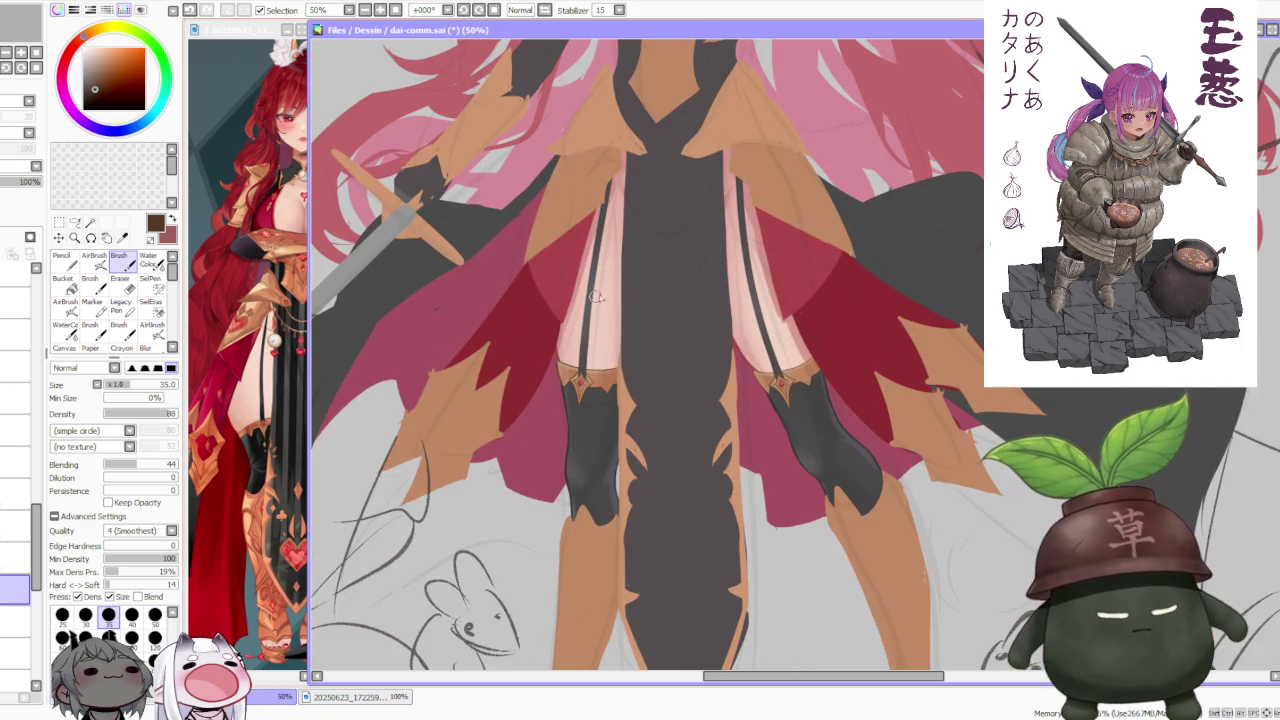
pyautogui.scroll(-1, 629, 343)
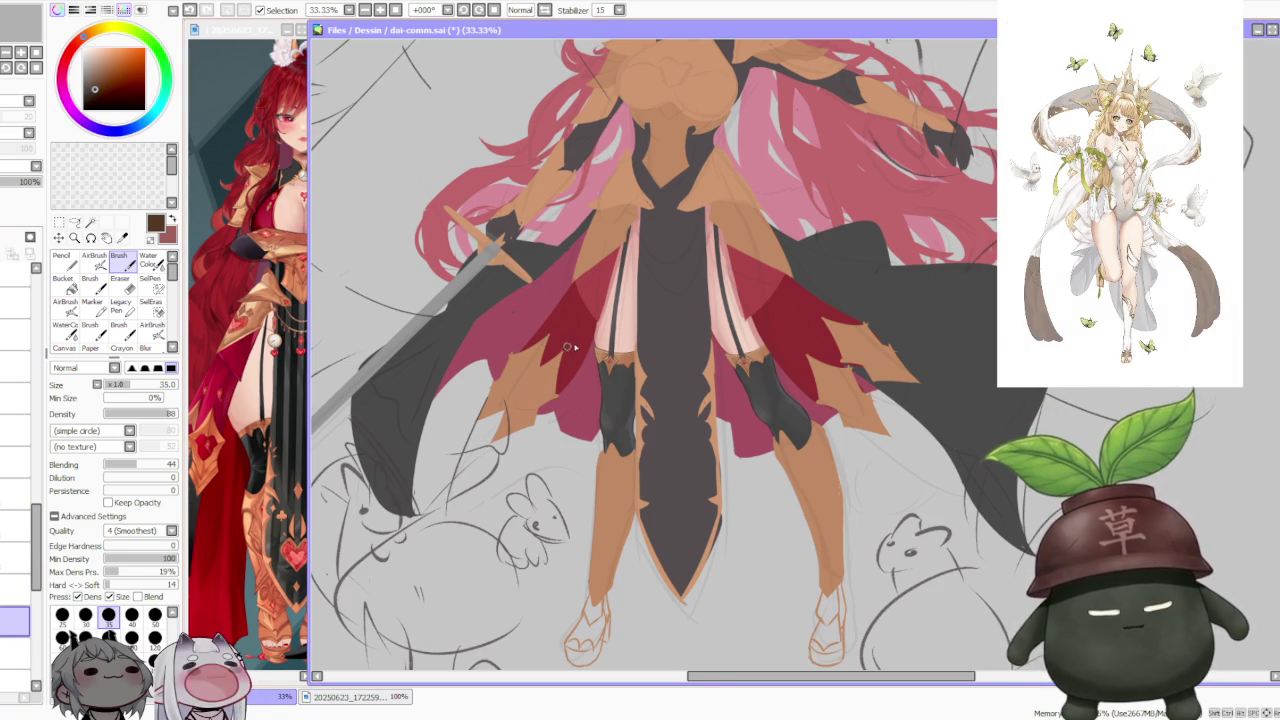
pyautogui.scroll(4, 616, 372)
pyautogui.scroll(2, 616, 372)
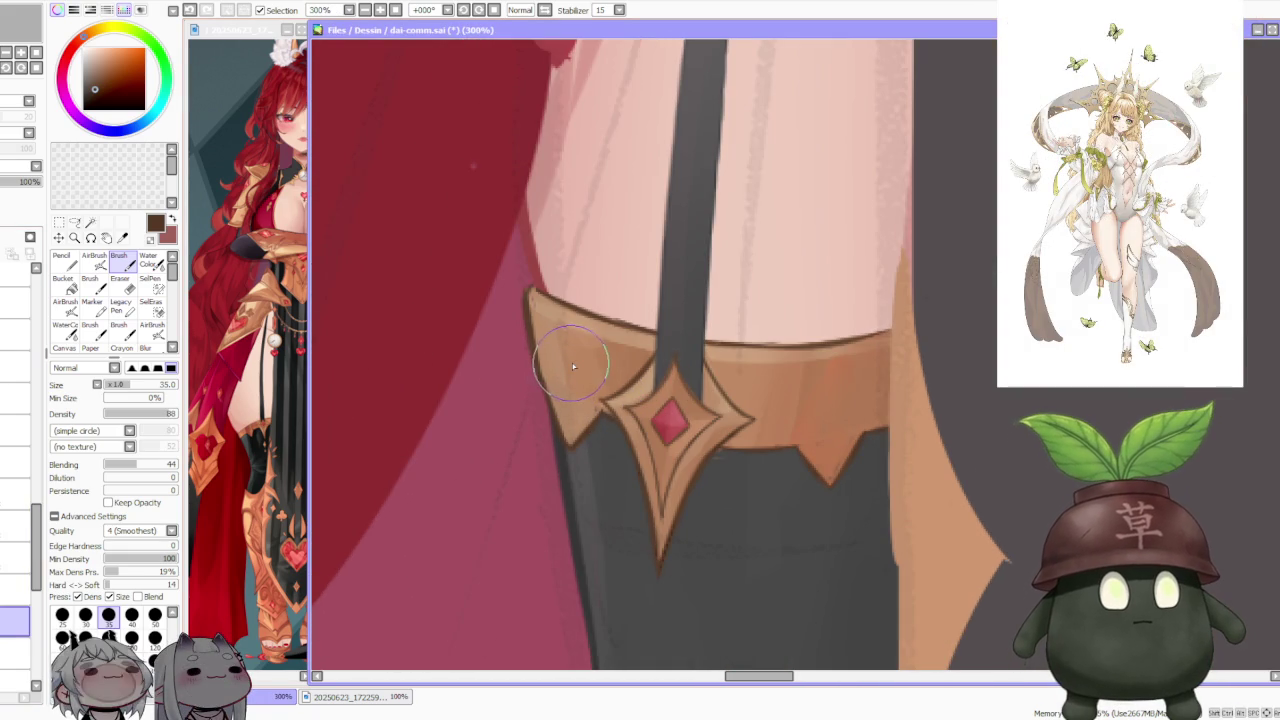
pyautogui.scroll(-2, 588, 383)
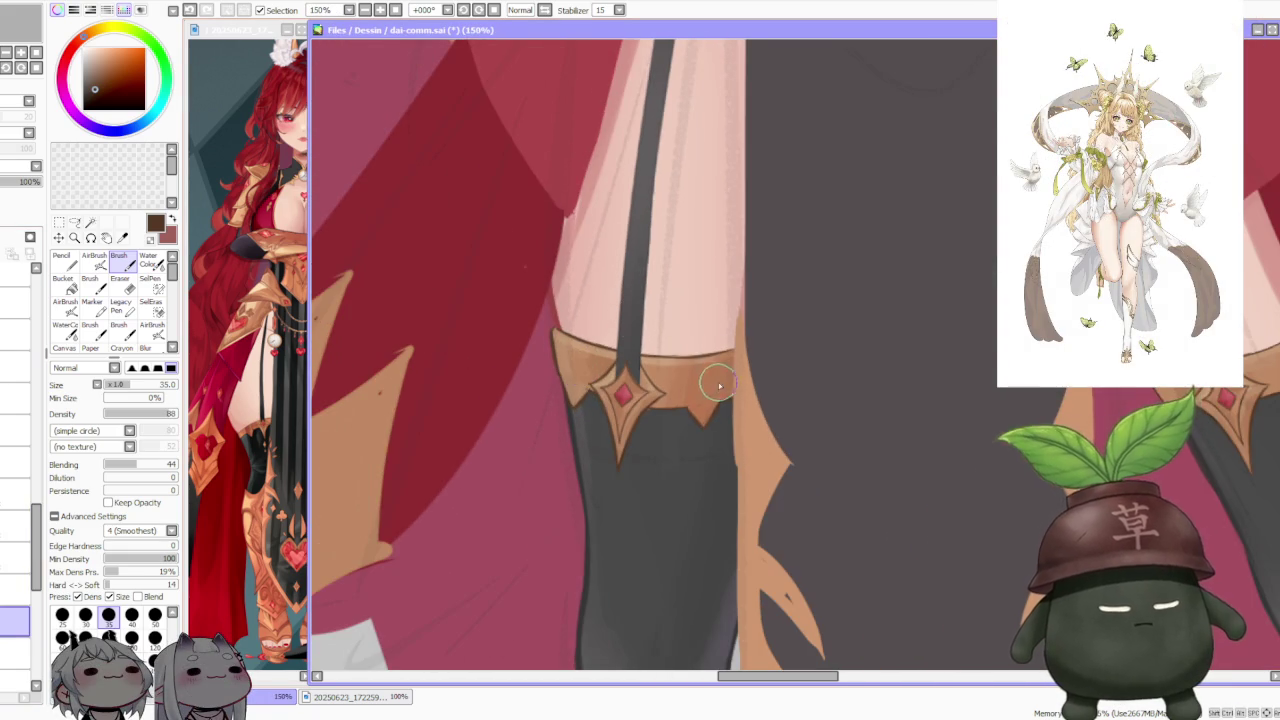
pyautogui.scroll(-1, 719, 386)
# Step: Hide the gold band layer to compare, leaving the outline around the diamond ornament
pyautogui.click(10, 635)
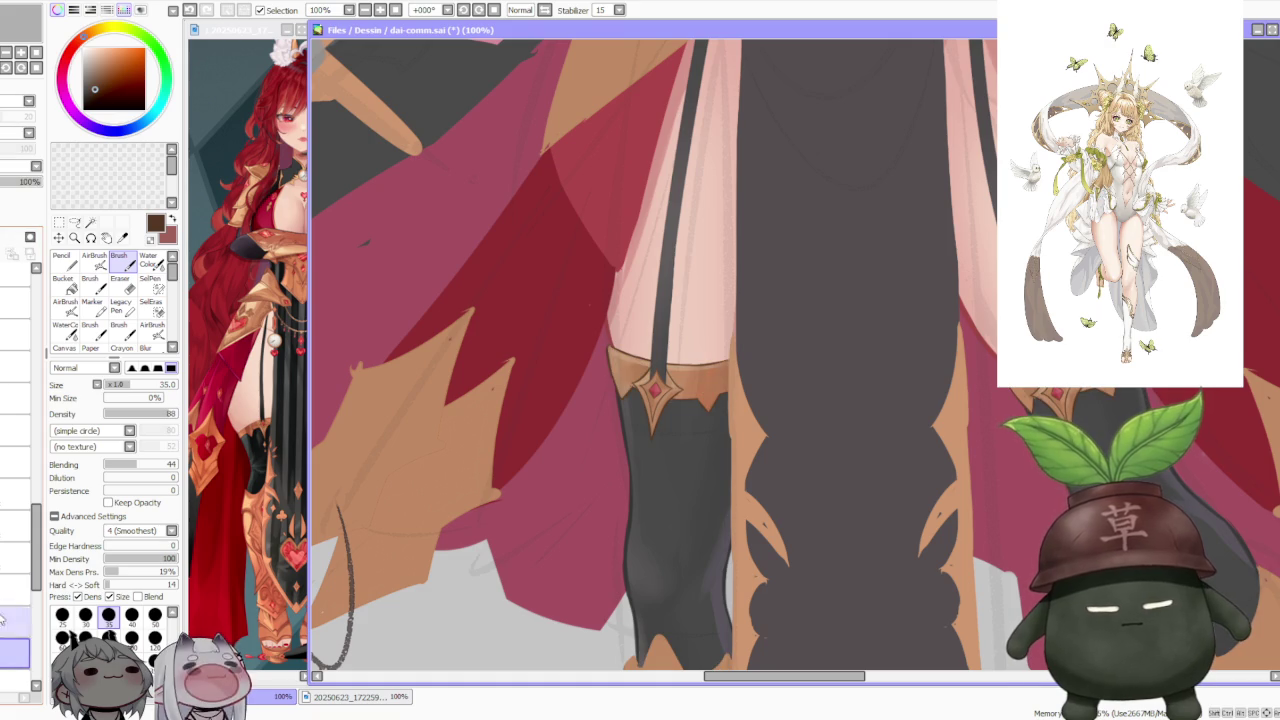
pyautogui.scroll(2, 629, 376)
pyautogui.scroll(2, 630, 399)
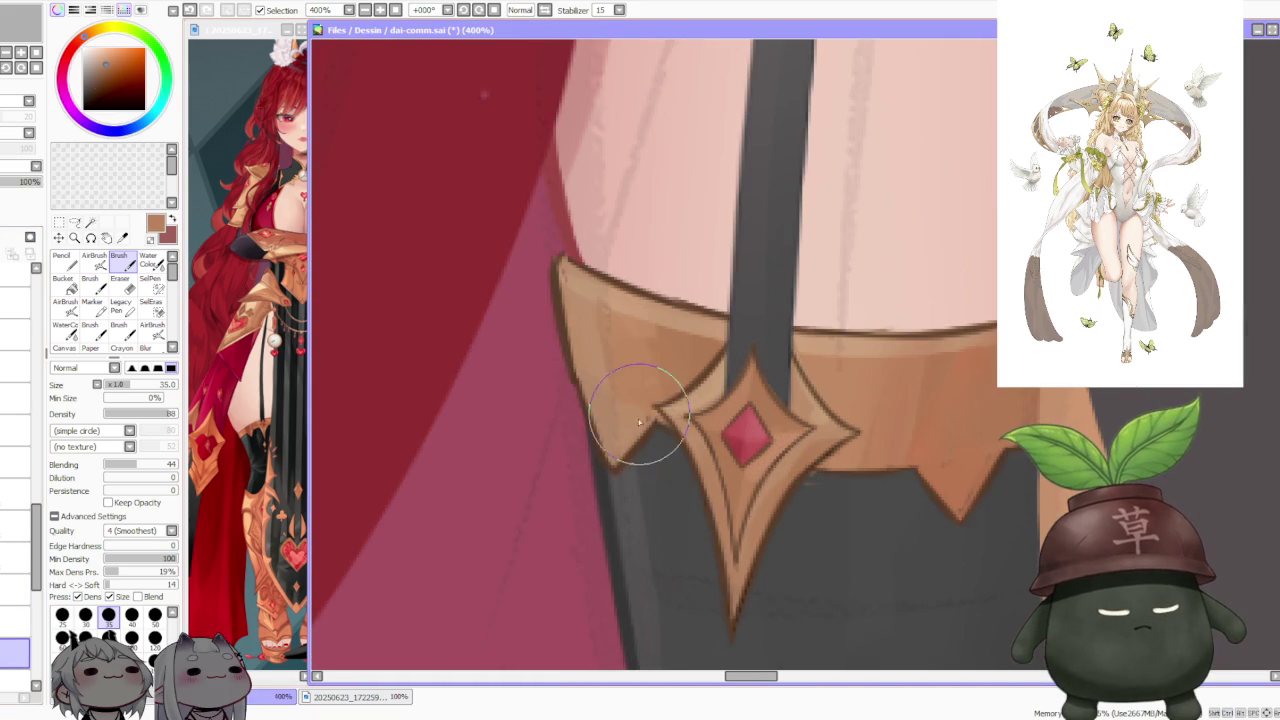
pyautogui.scroll(-2, 643, 425)
pyautogui.scroll(-1, 640, 418)
pyautogui.scroll(-1, 638, 412)
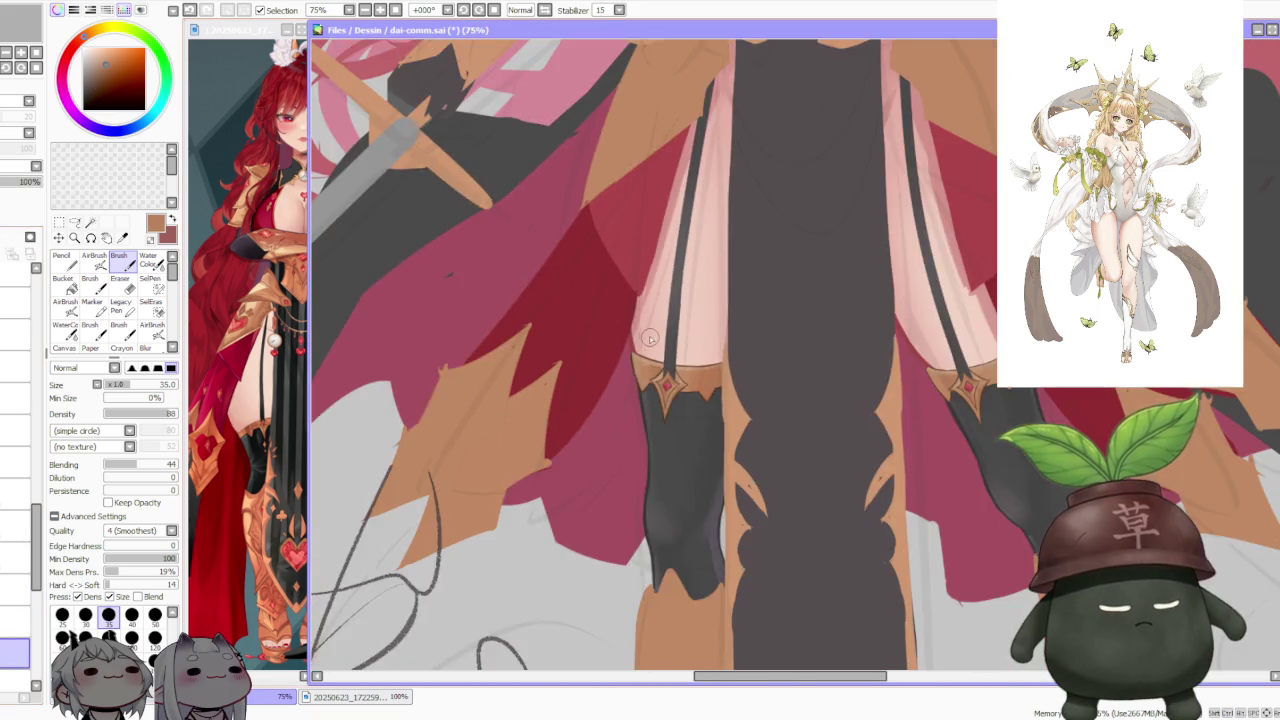
pyautogui.scroll(3, 633, 403)
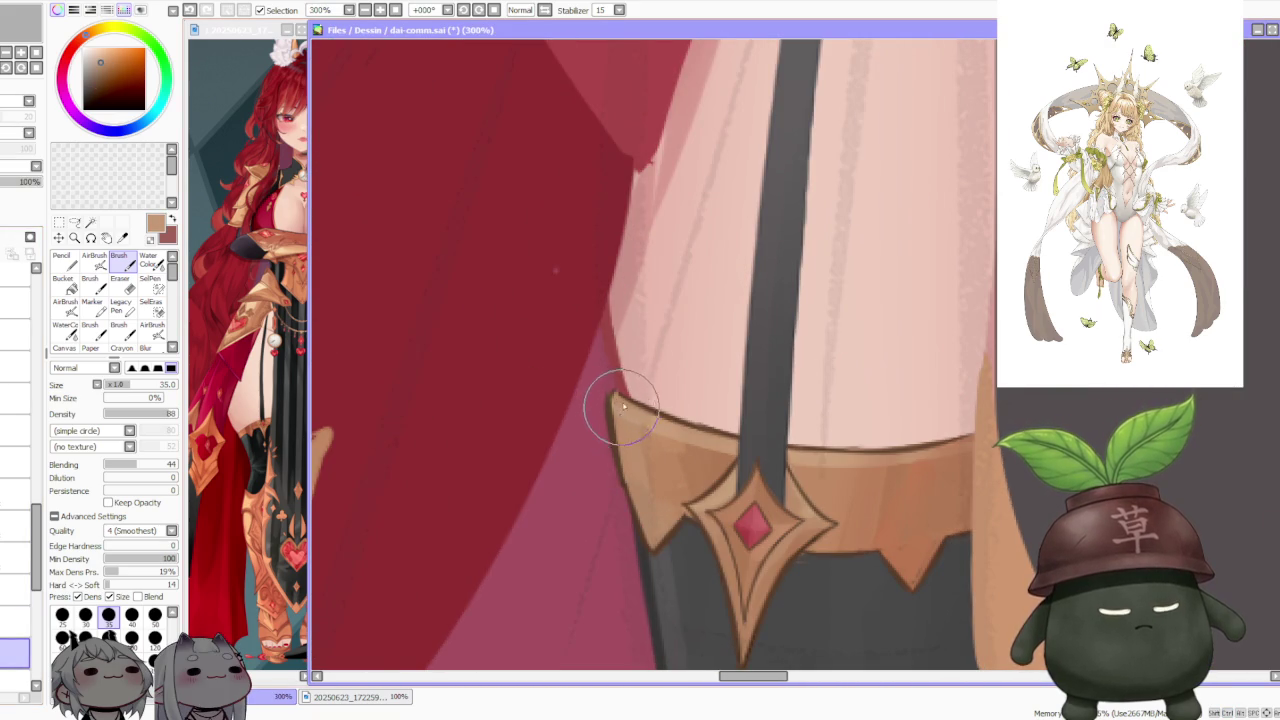
pyautogui.scroll(-2, 625, 405)
pyautogui.scroll(1, 700, 400)
pyautogui.scroll(1, 657, 440)
pyautogui.scroll(1, 620, 480)
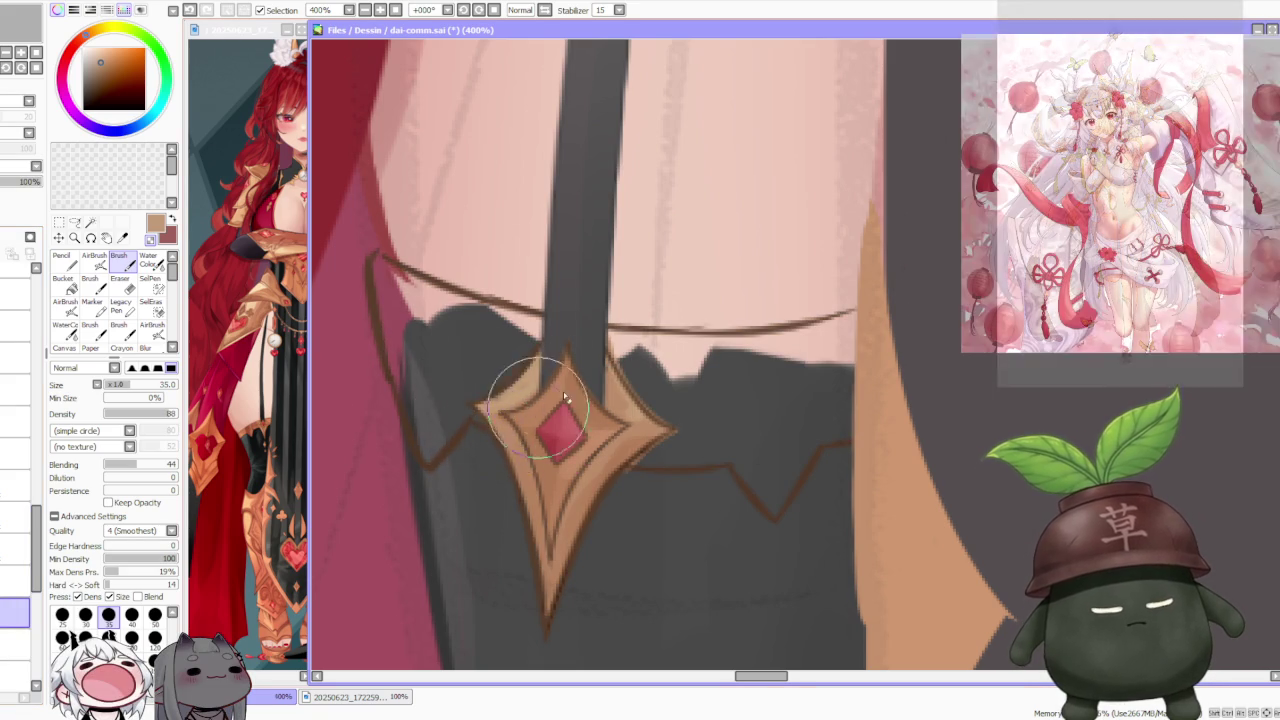
# Step: Work lighter gold shading around the red gem, then zoom out to 50% to check both legs
pyautogui.scroll(1, 565, 398)
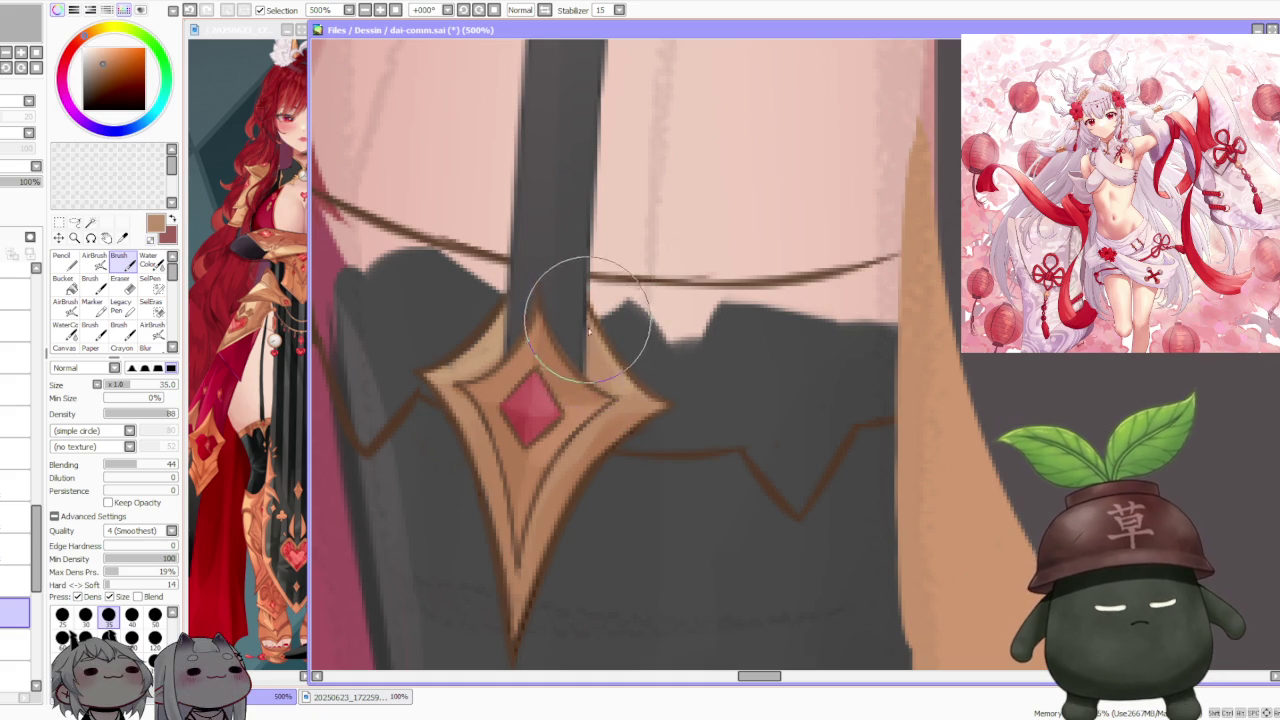
pyautogui.scroll(-5, 587, 300)
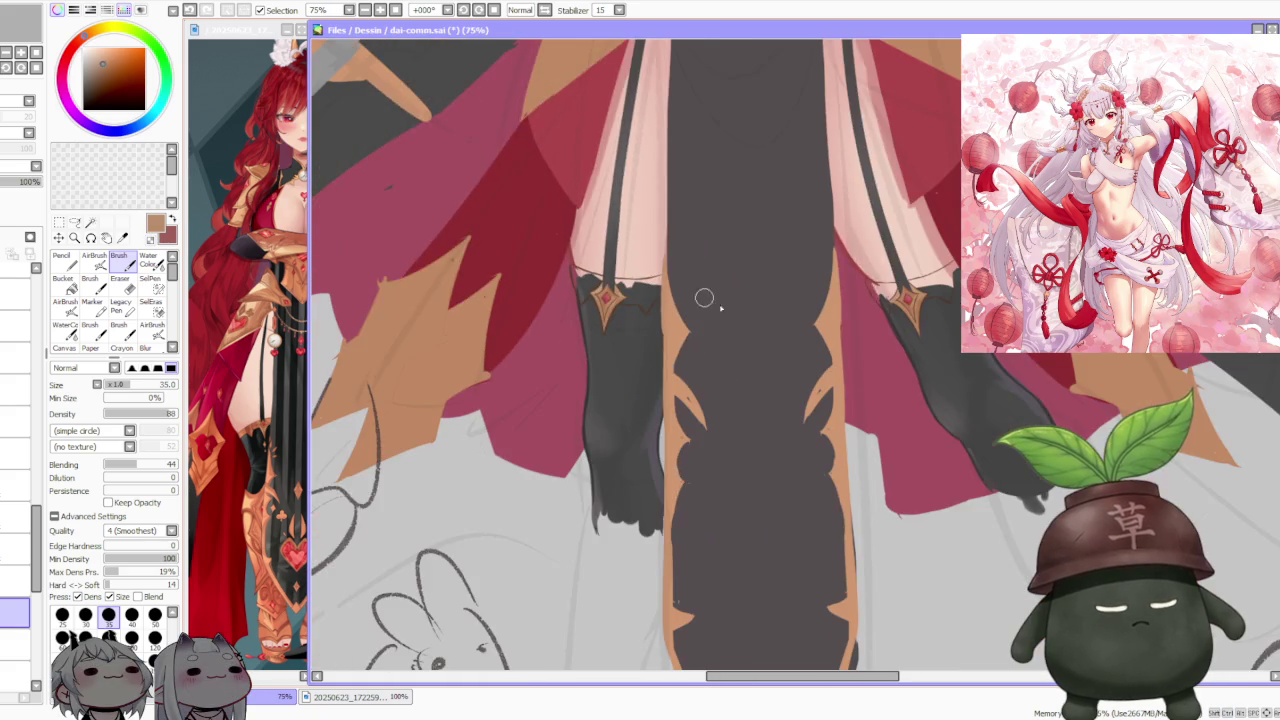
pyautogui.scroll(2, 924, 237)
pyautogui.scroll(3, 924, 237)
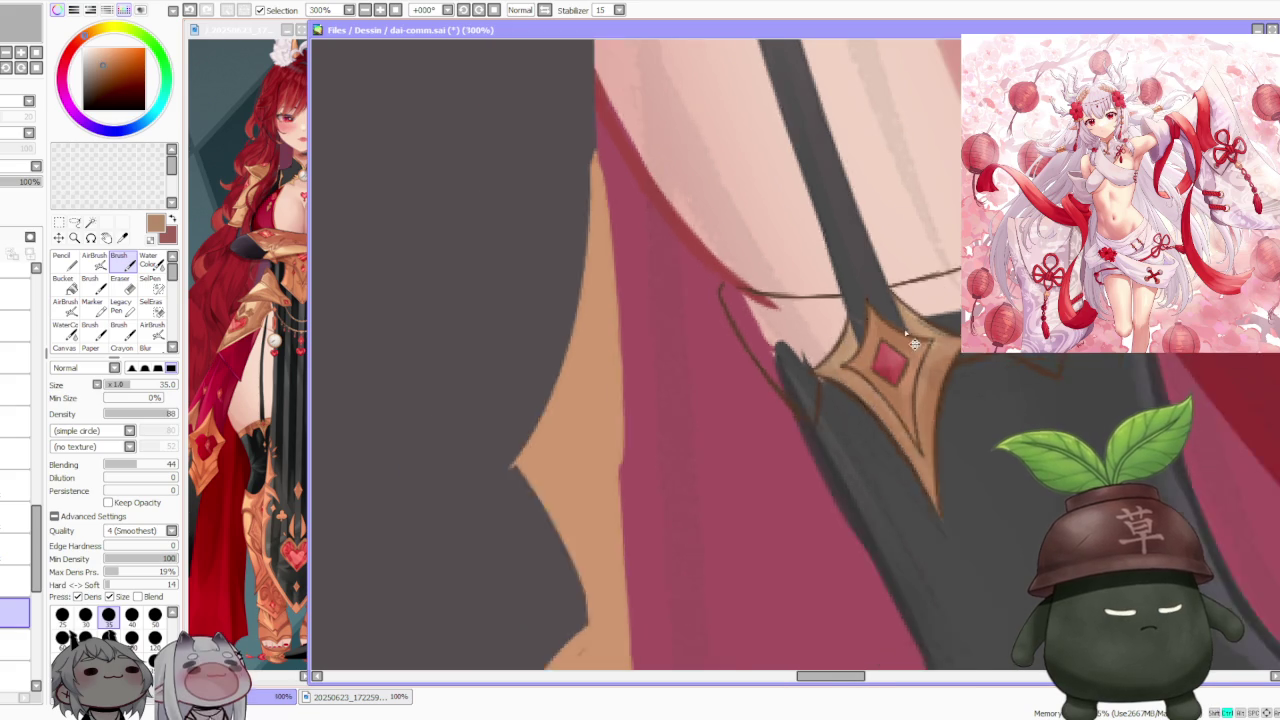
pyautogui.scroll(1, 855, 363)
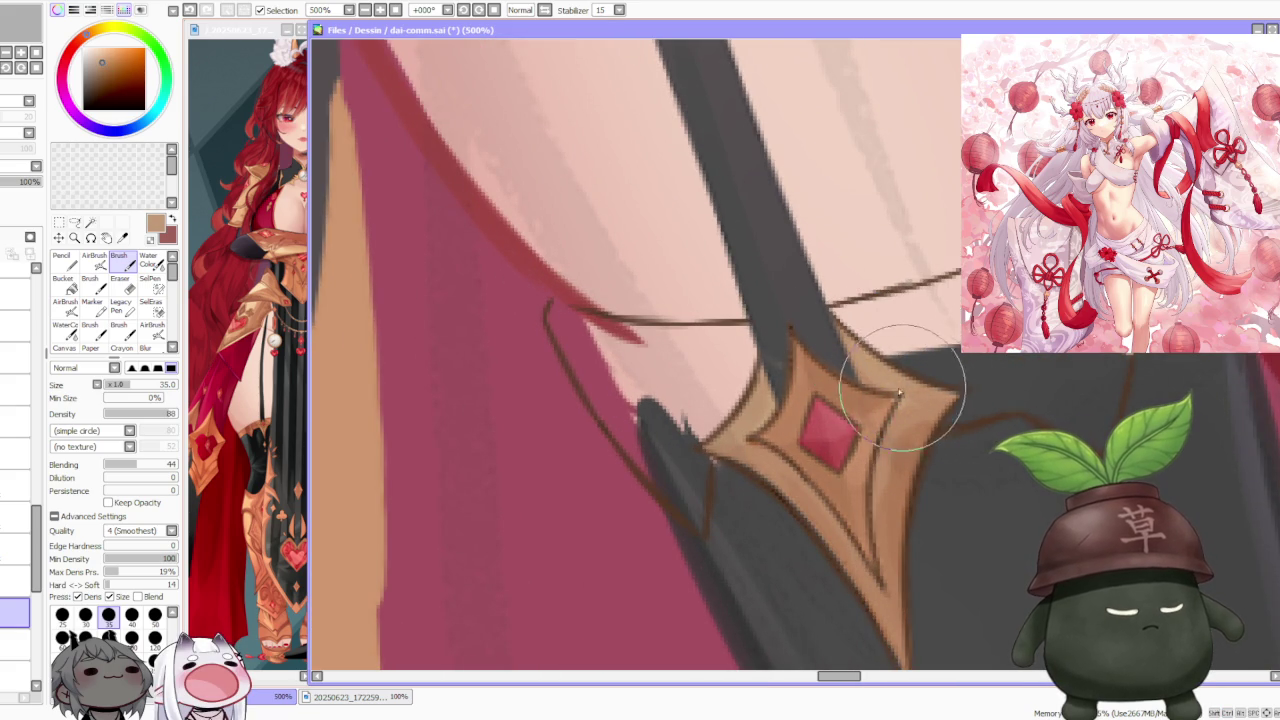
pyautogui.scroll(-3, 922, 381)
pyautogui.scroll(-2, 922, 381)
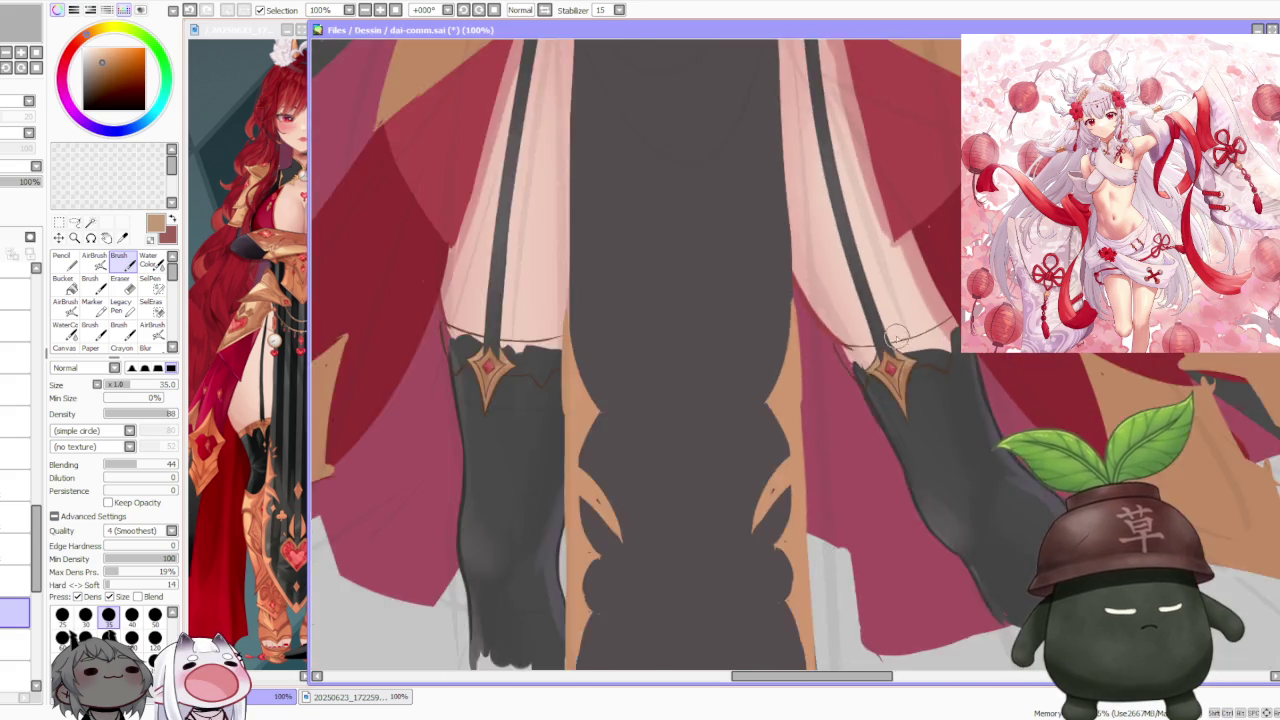
pyautogui.scroll(-2, 915, 280)
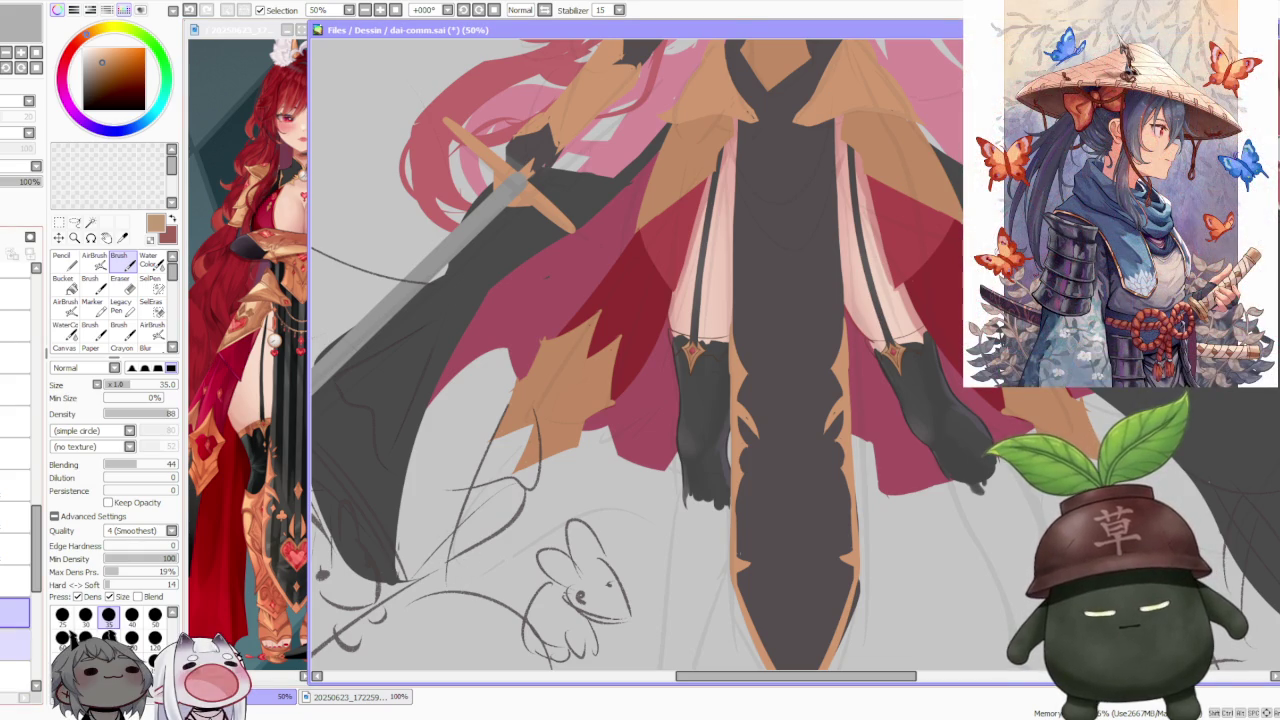
# Step: Zoom in and out to review the whole armored figure
pyautogui.scroll(-1, 706, 378)
pyautogui.scroll(-1, 706, 378)
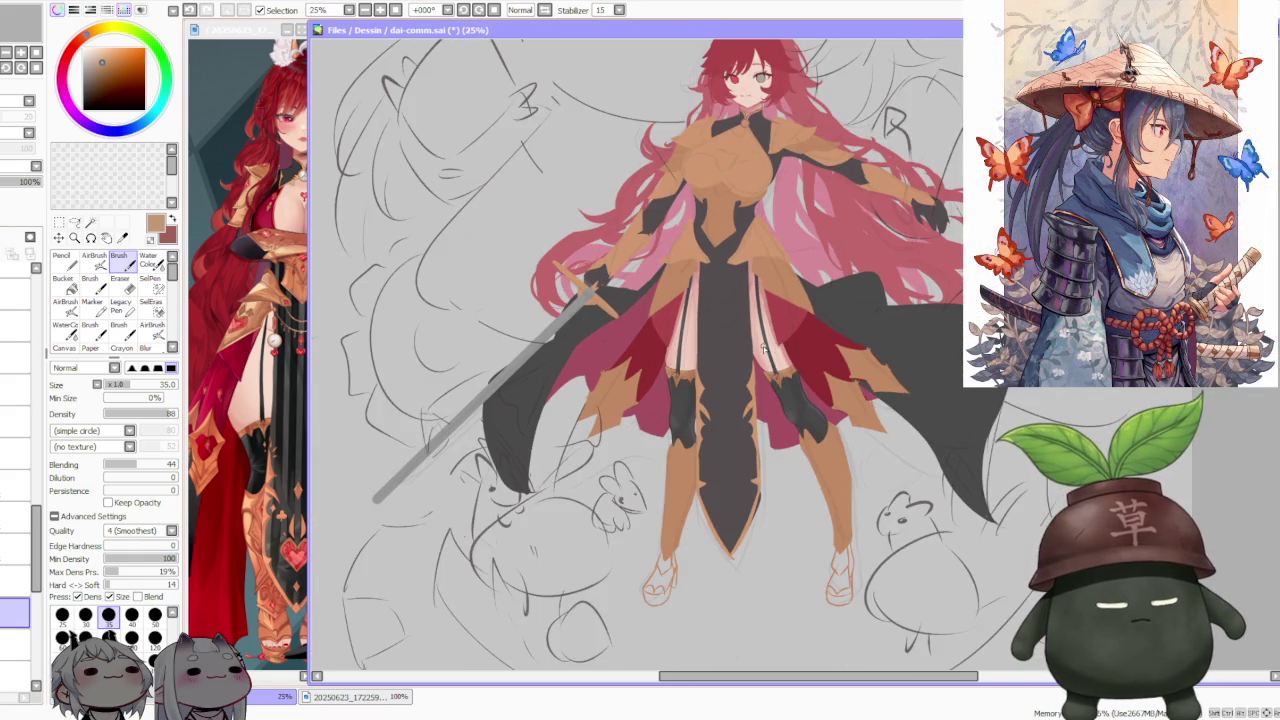
pyautogui.scroll(3, 764, 347)
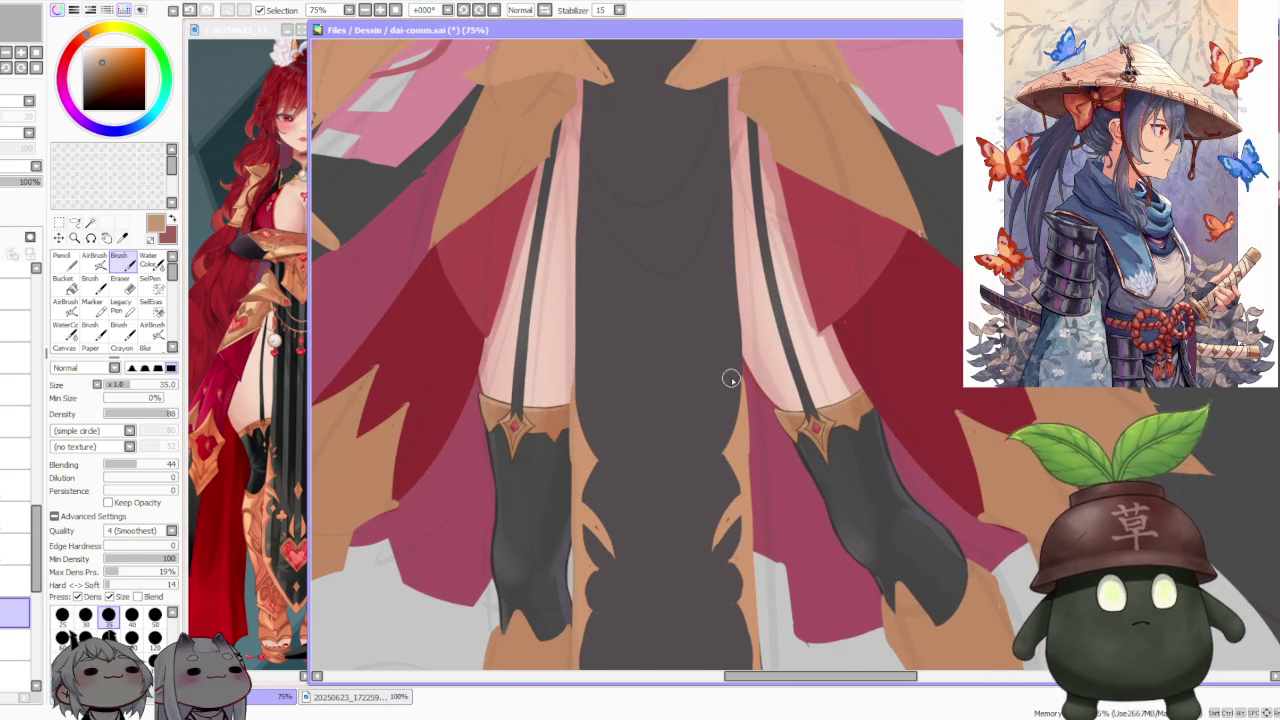
pyautogui.scroll(-1, 731, 379)
pyautogui.scroll(2, 629, 389)
pyautogui.scroll(1, 601, 412)
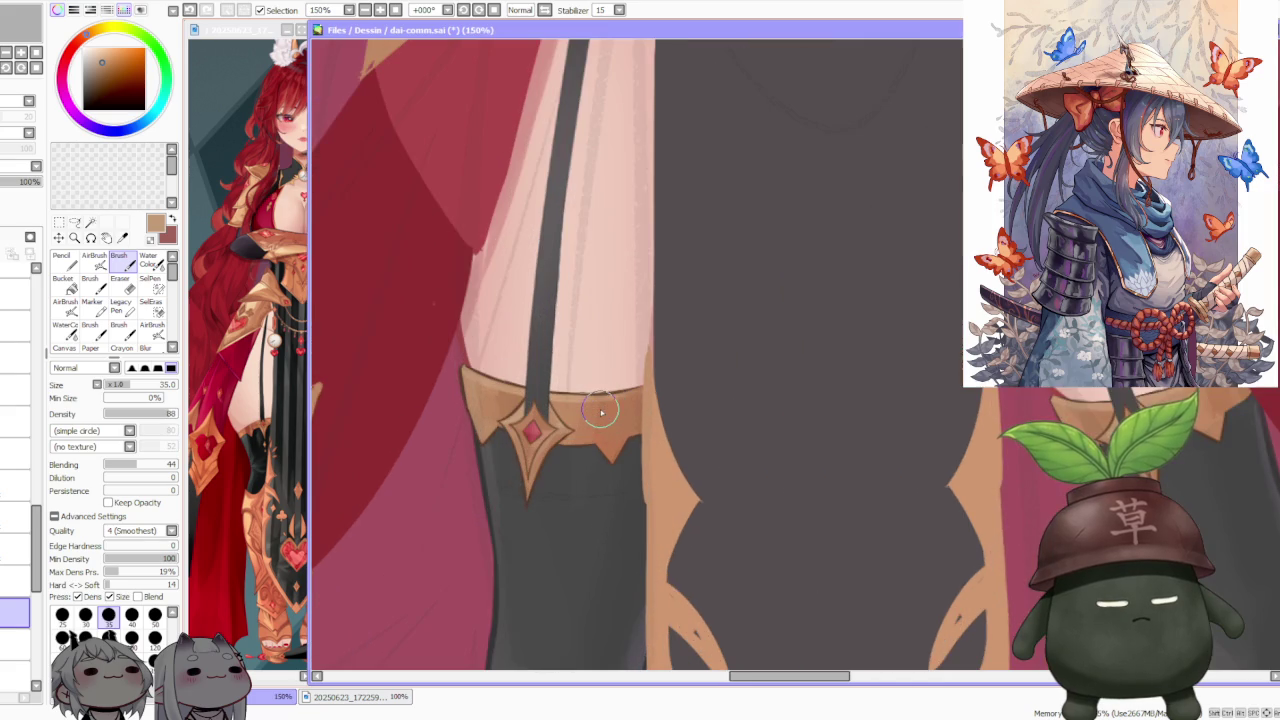
pyautogui.scroll(-1, 601, 412)
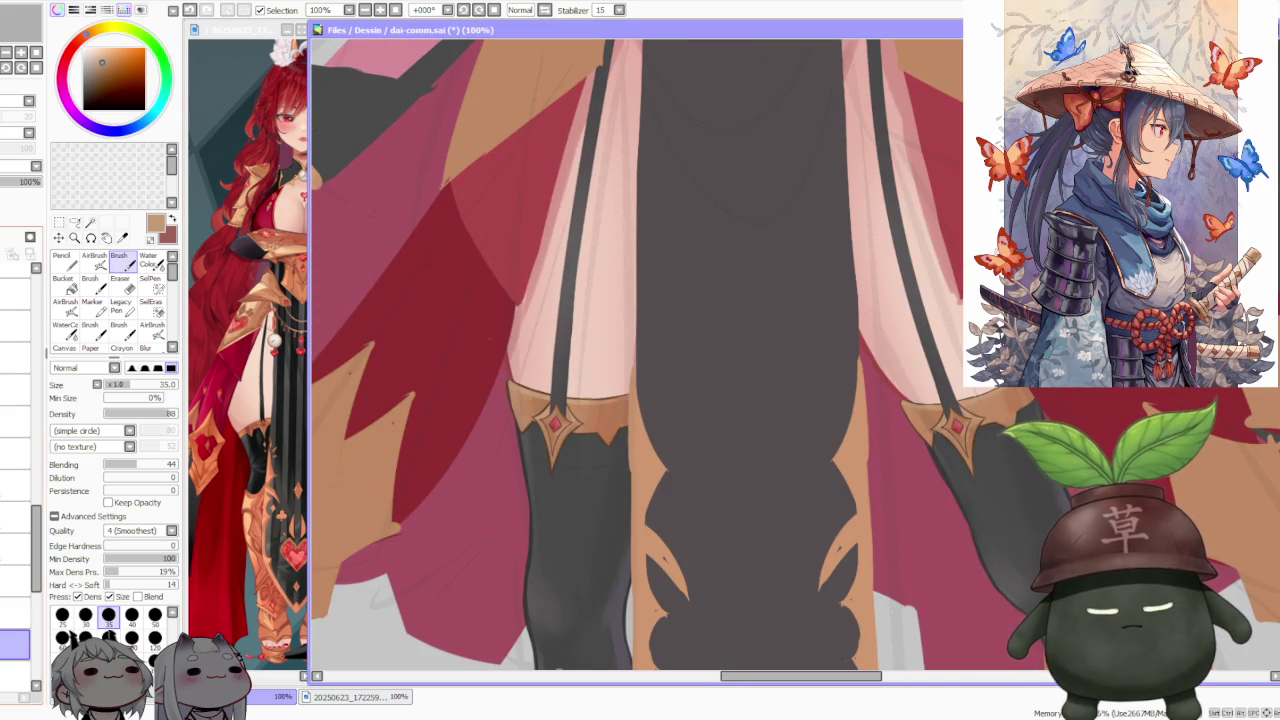
pyautogui.scroll(2, 513, 392)
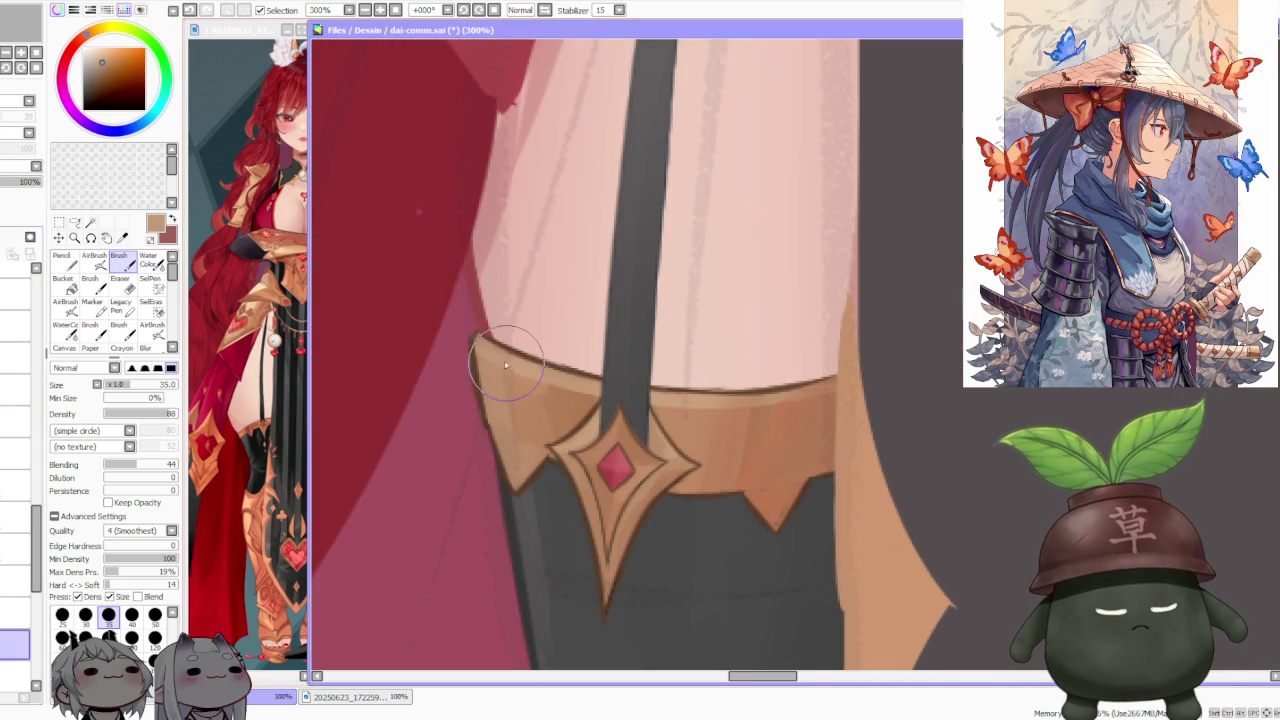
pyautogui.scroll(-1, 500, 355)
pyautogui.scroll(-1, 600, 360)
pyautogui.scroll(-1, 750, 360)
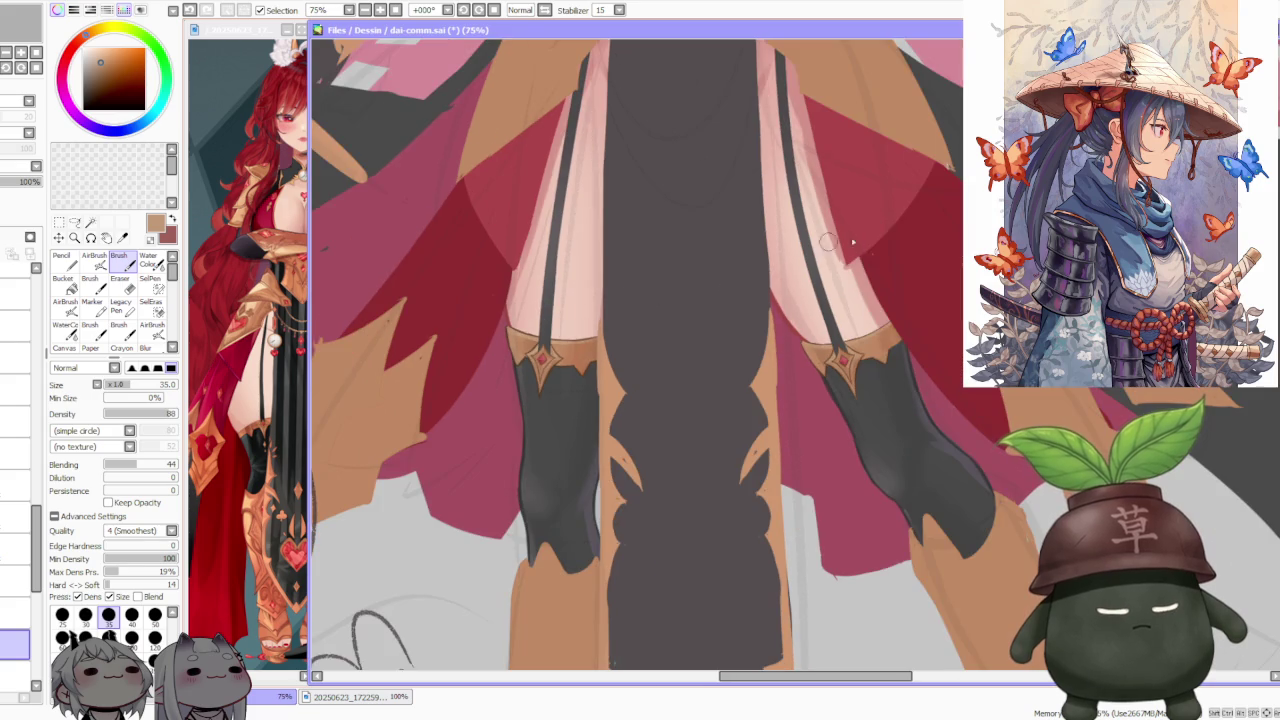
pyautogui.scroll(-1, 888, 364)
pyautogui.scroll(1, 885, 365)
pyautogui.scroll(1, 727, 395)
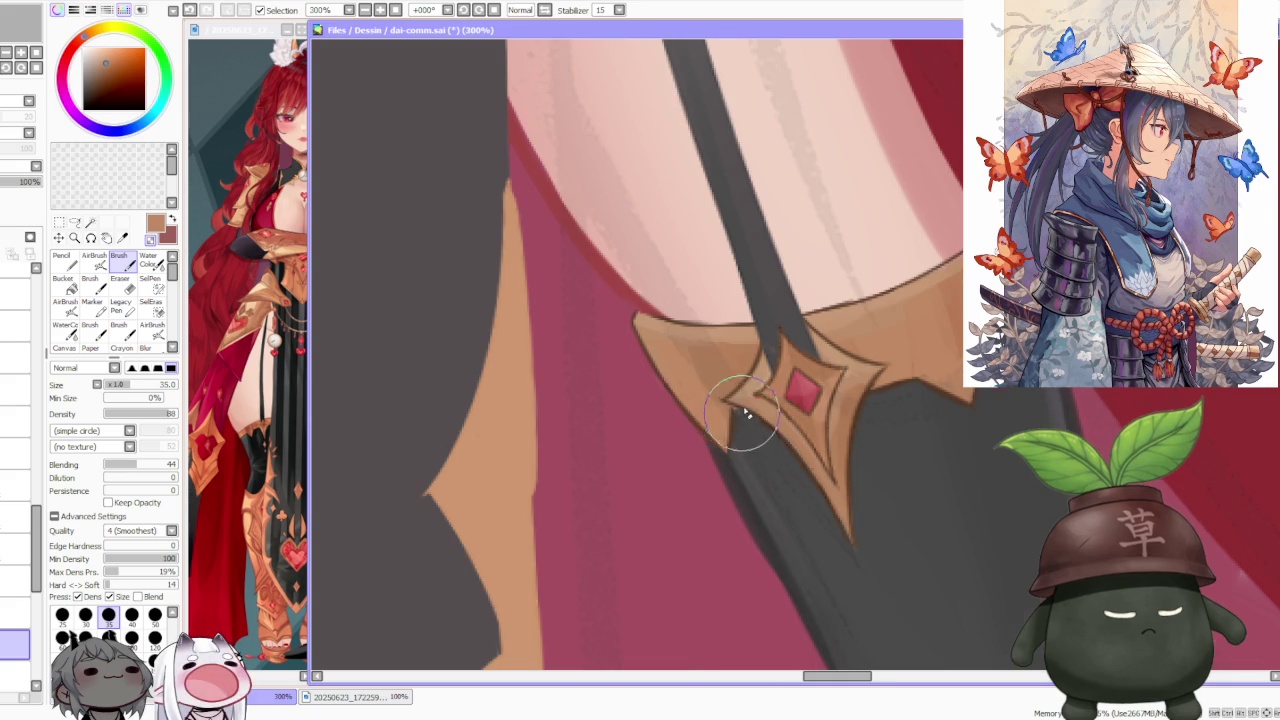
pyautogui.scroll(-1, 738, 420)
pyautogui.scroll(1, 765, 385)
pyautogui.scroll(-1, 835, 329)
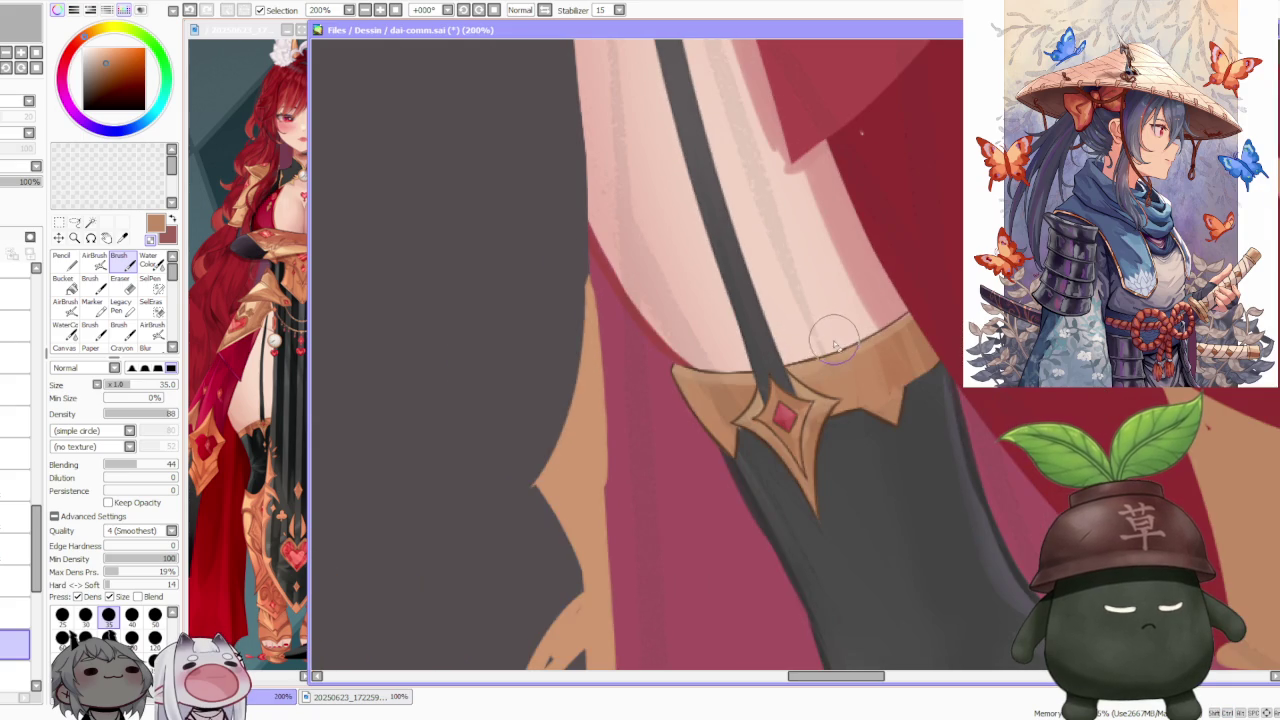
pyautogui.scroll(-1, 870, 268)
pyautogui.scroll(2, 871, 316)
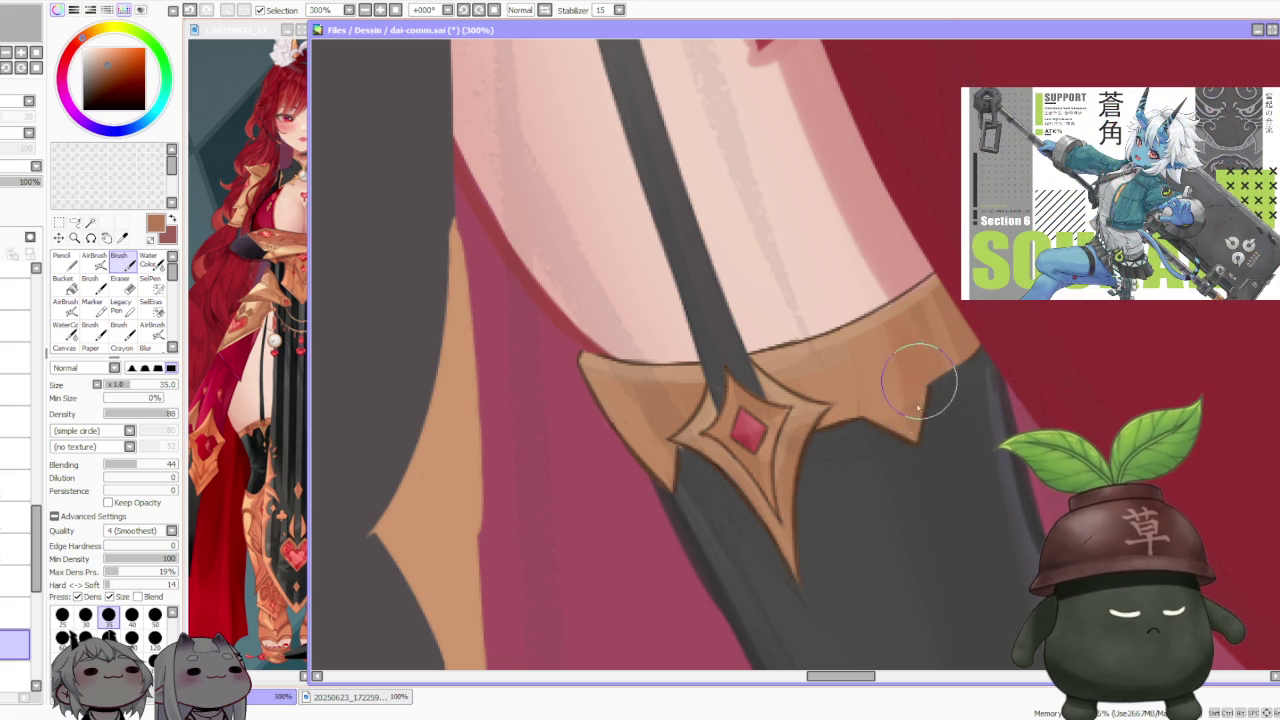
pyautogui.scroll(1, 933, 289)
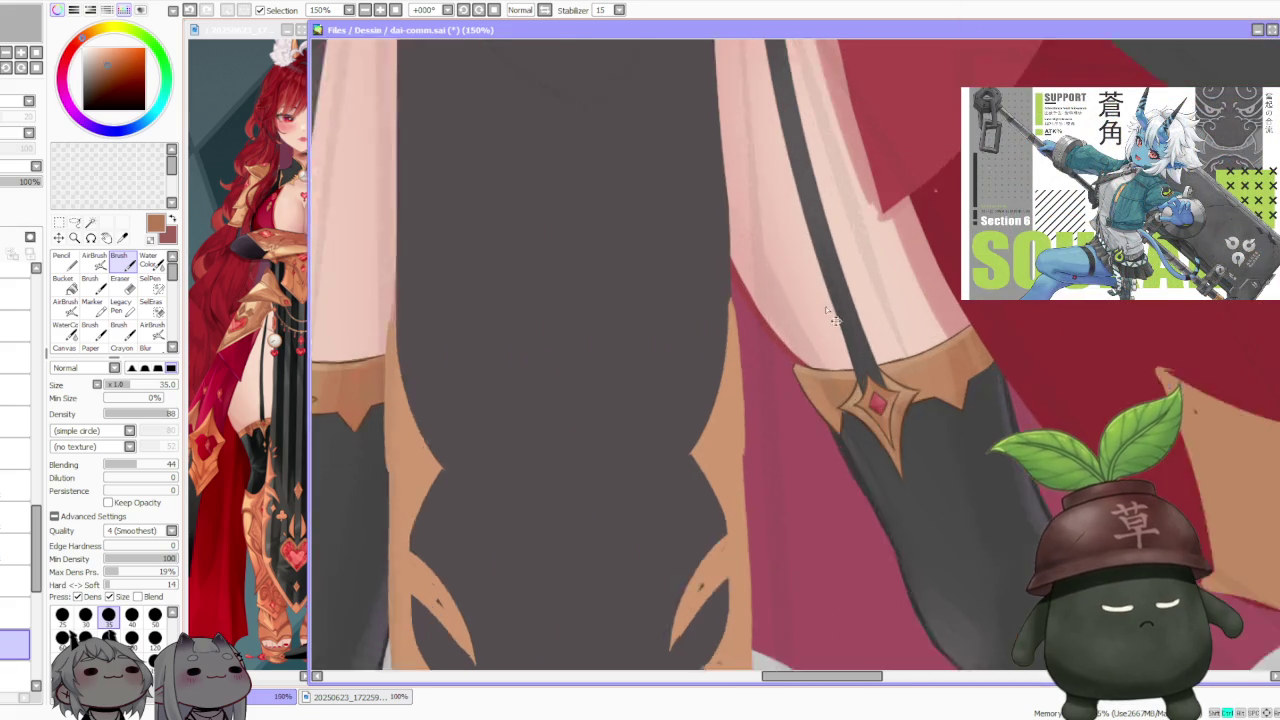
pyautogui.scroll(1, 870, 400)
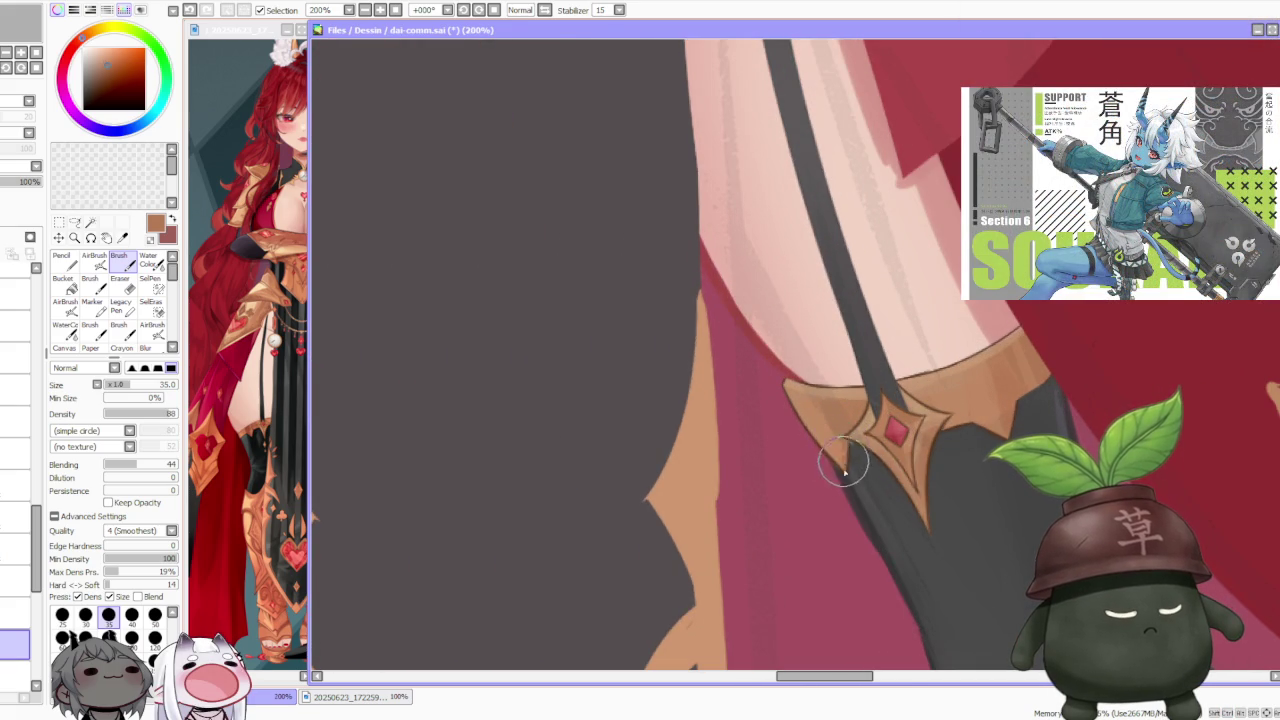
pyautogui.scroll(-1, 865, 357)
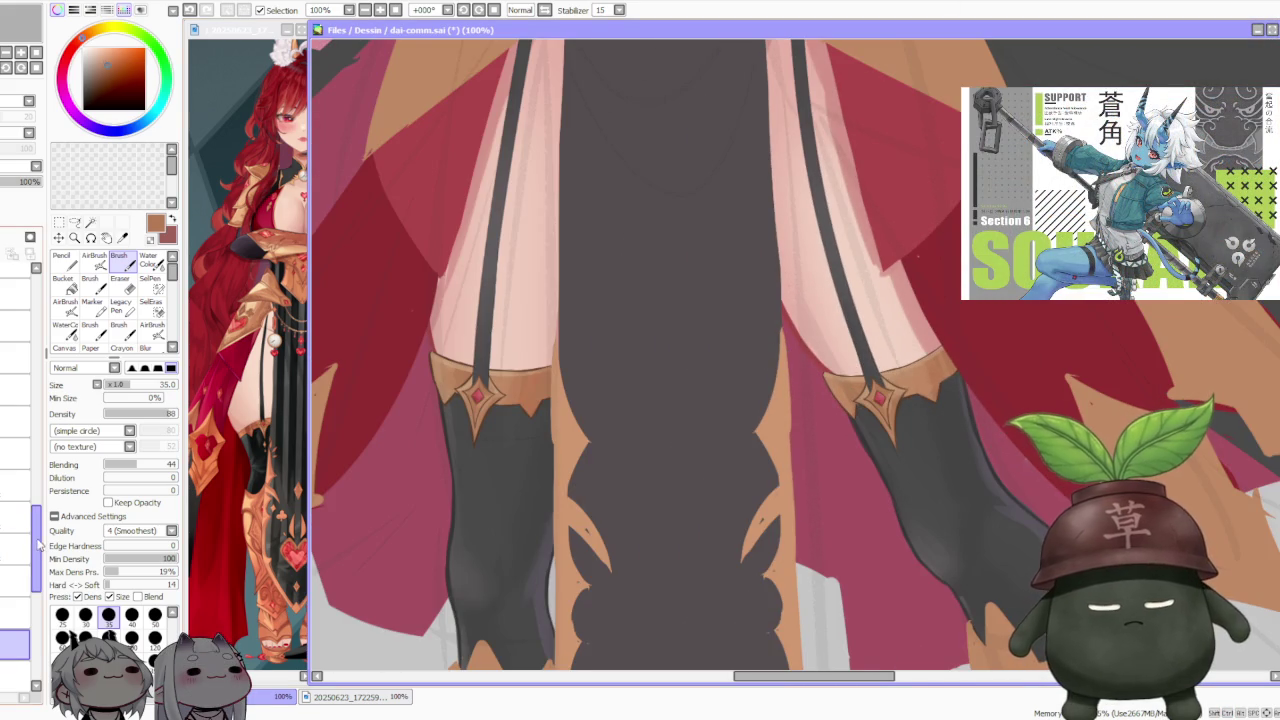
pyautogui.scroll(-2, 30, 570)
# Step: Switch to another layer and pick the dark grey boot colour
pyautogui.click(12, 632)
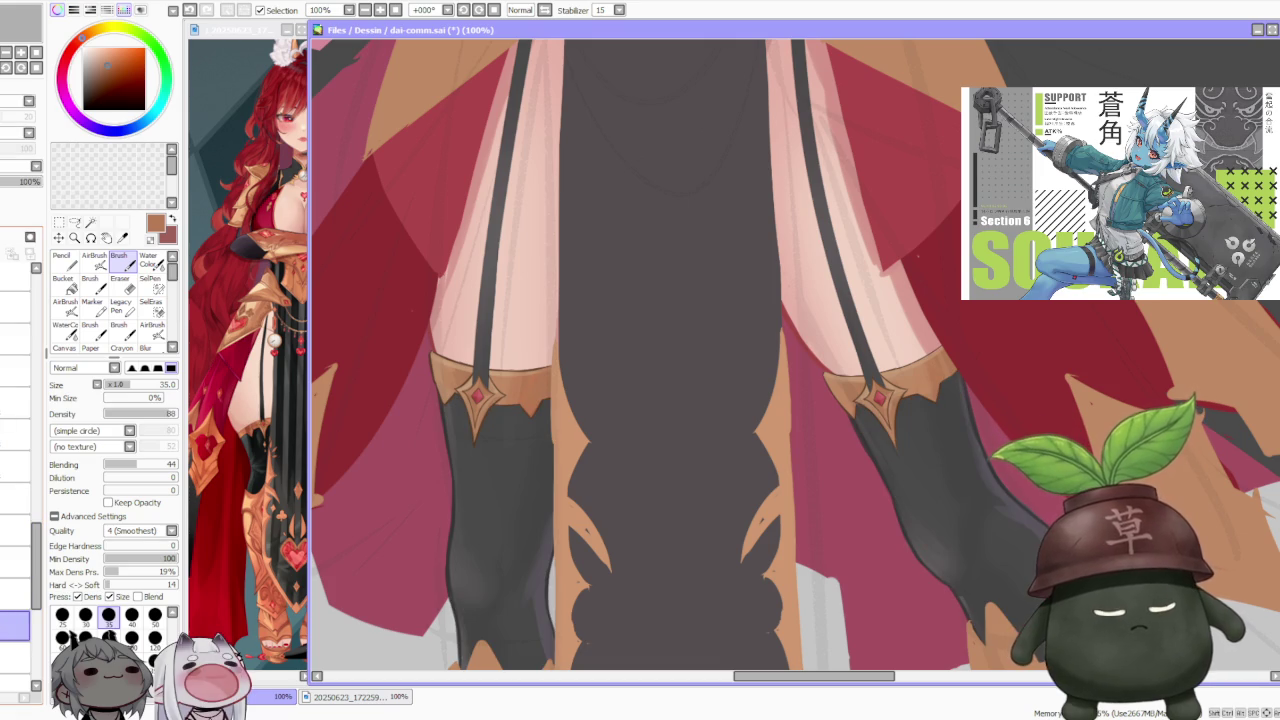
pyautogui.scroll(1, 864, 408)
pyautogui.scroll(-1, 864, 408)
pyautogui.keyDown('alt'); pyautogui.click(857, 405); pyautogui.keyUp('alt')
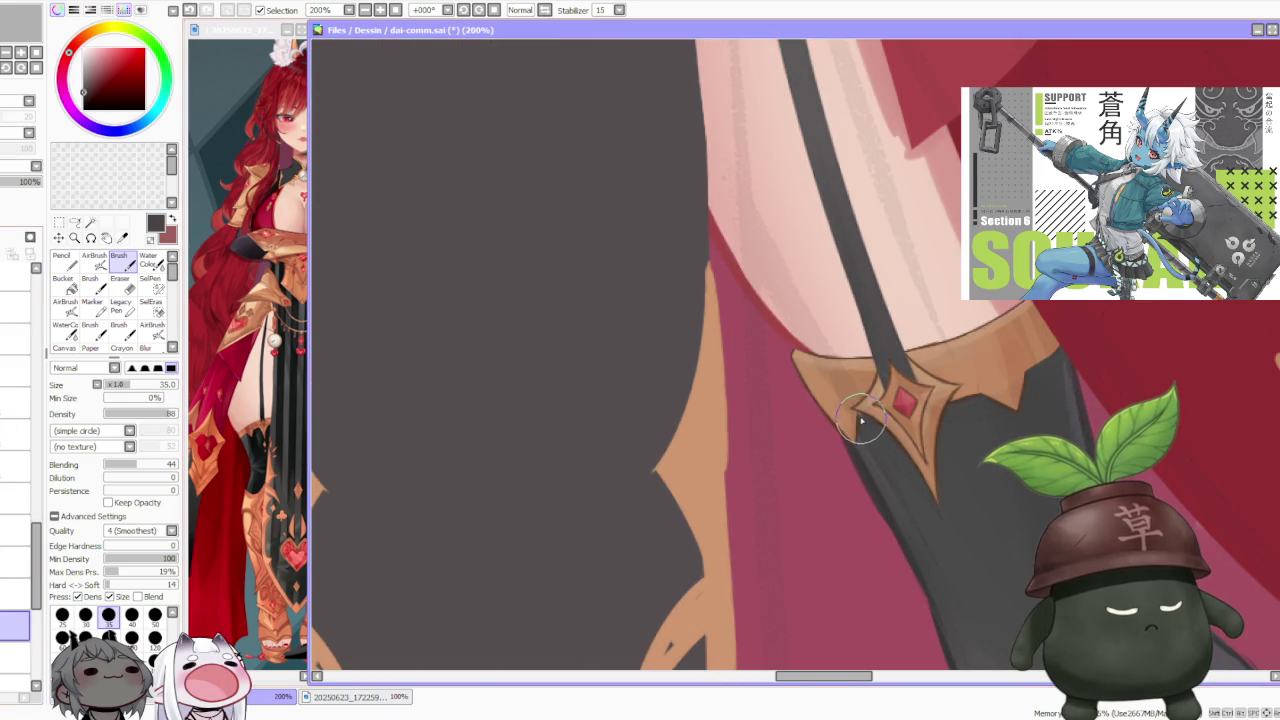
pyautogui.scroll(-1, 822, 380)
pyautogui.scroll(3, 608, 382)
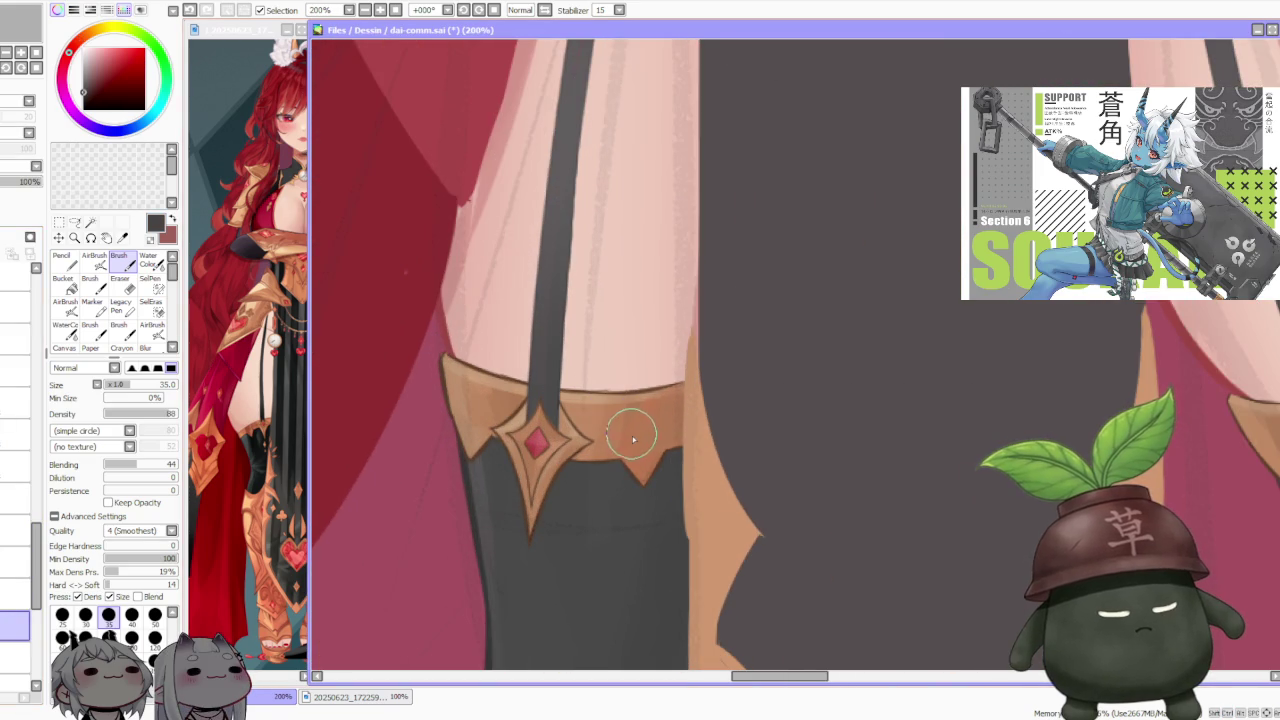
pyautogui.scroll(-2, 630, 438)
pyautogui.scroll(-2, 629, 377)
pyautogui.scroll(-2, 640, 355)
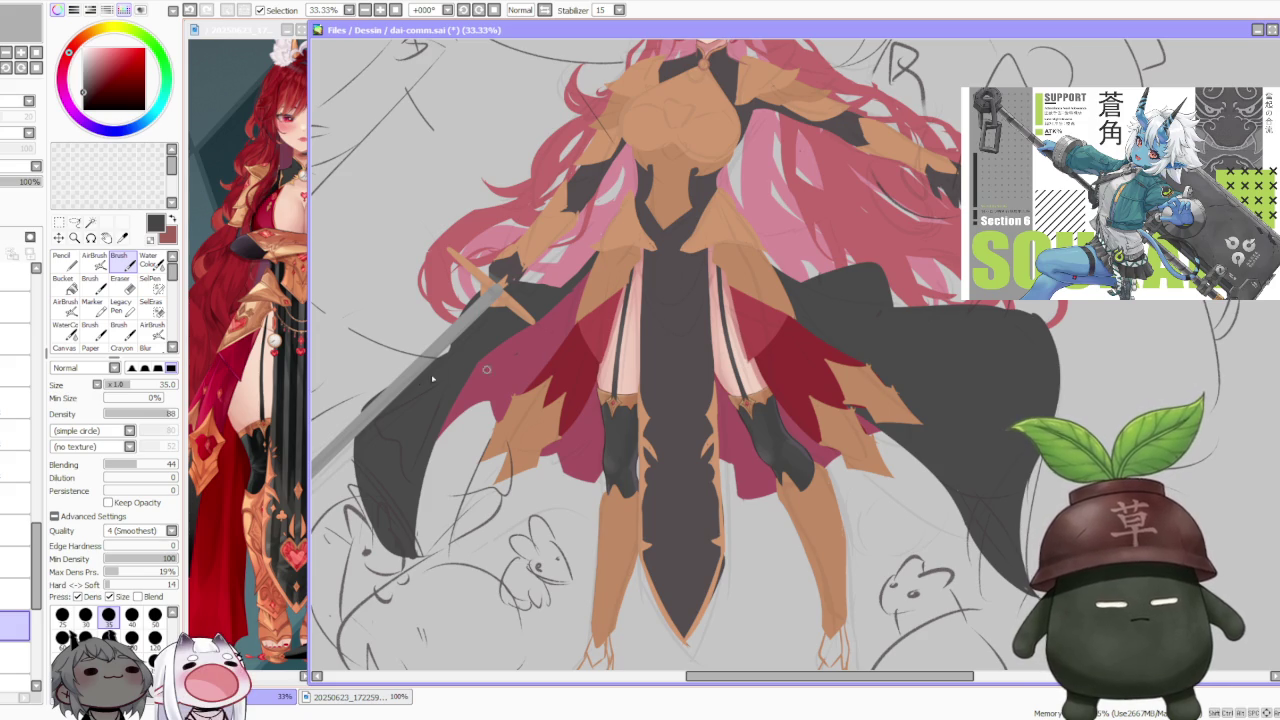
pyautogui.scroll(-3, 33, 605)
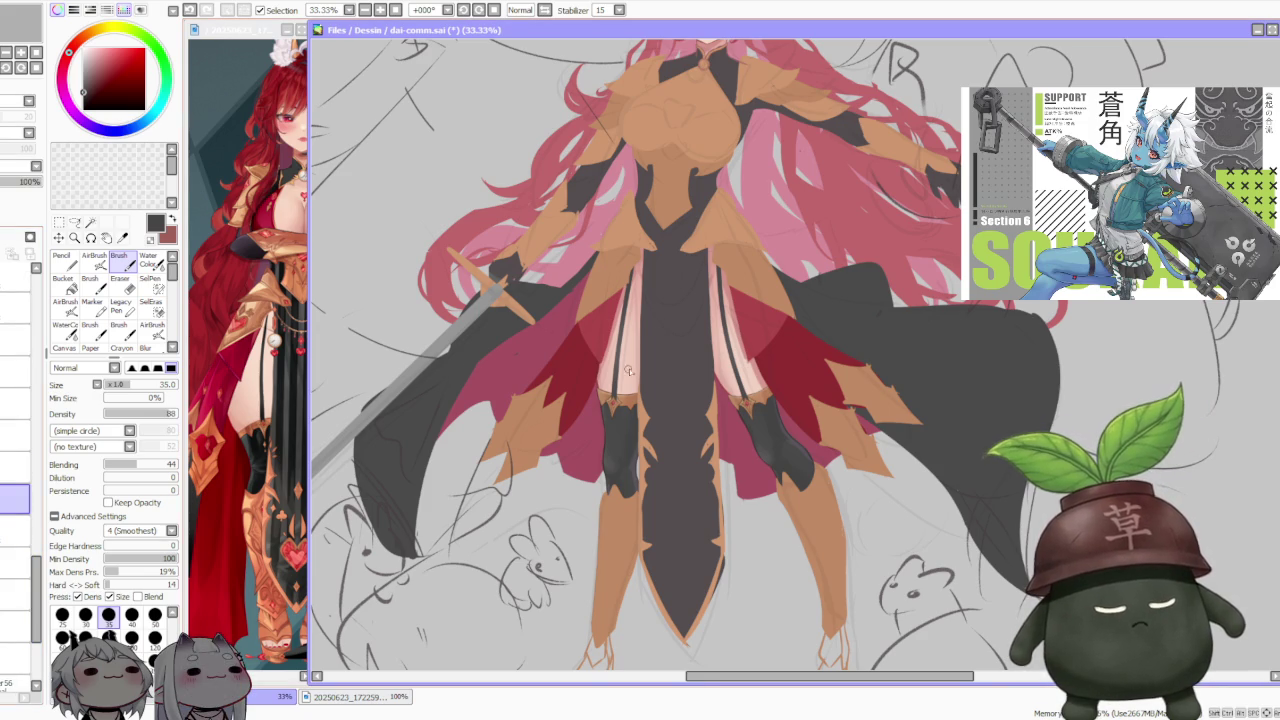
pyautogui.scroll(4, 628, 370)
pyautogui.scroll(2, 600, 380)
# Step: Airbrush dark brown shading on the boot, then select the layer just above for the knee garter
pyautogui.keyDown('alt'); pyautogui.click(578, 497); pyautogui.keyUp('alt')
pyautogui.scroll(-3, 560, 460)
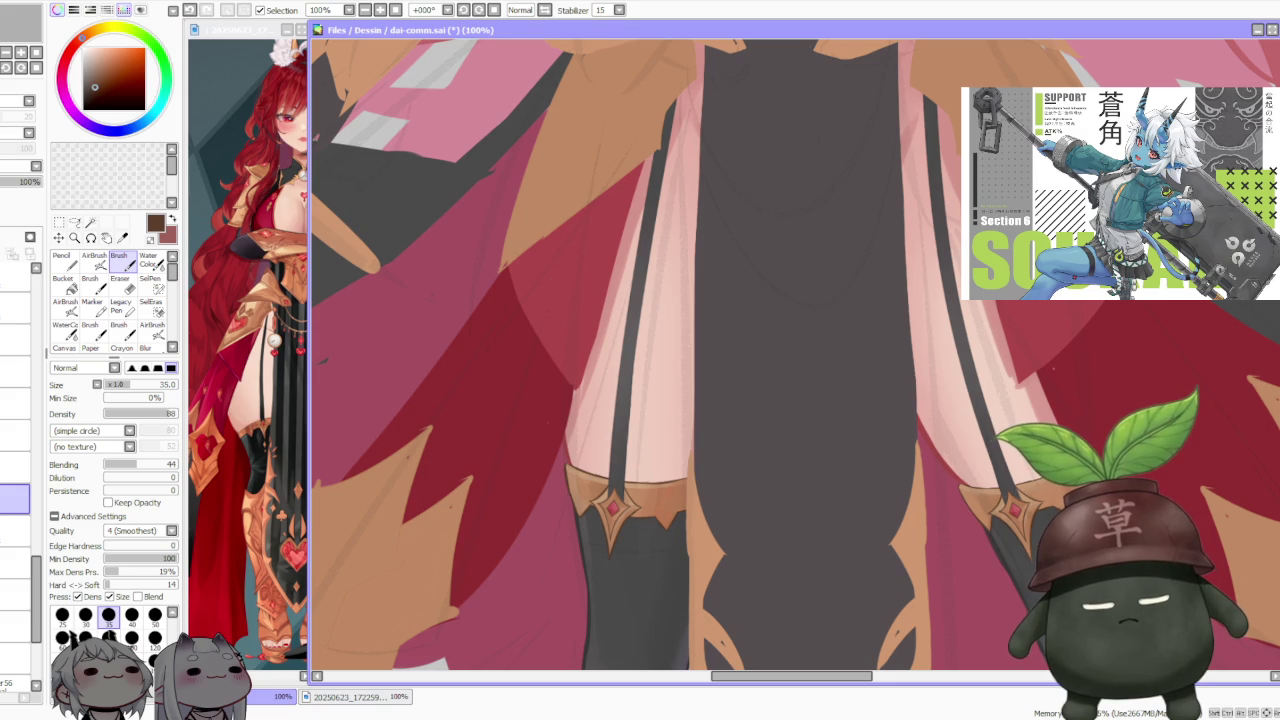
pyautogui.click(93, 260)
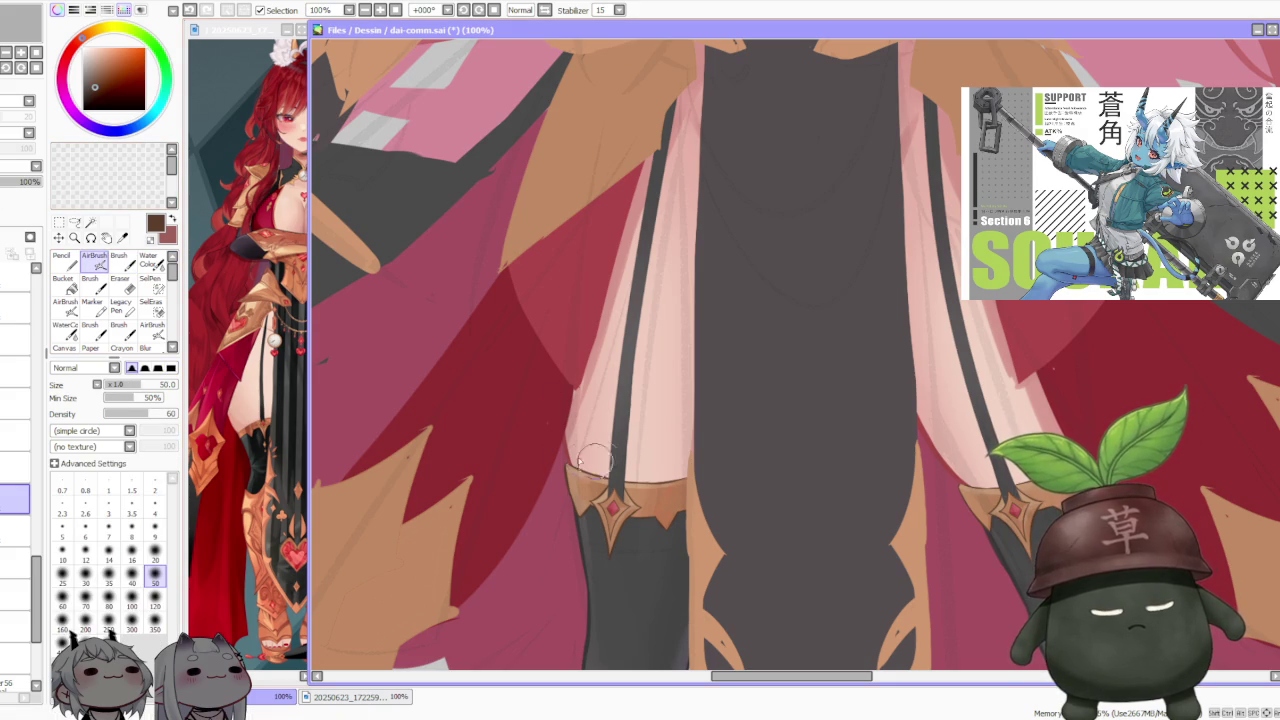
pyautogui.scroll(-2, 877, 346)
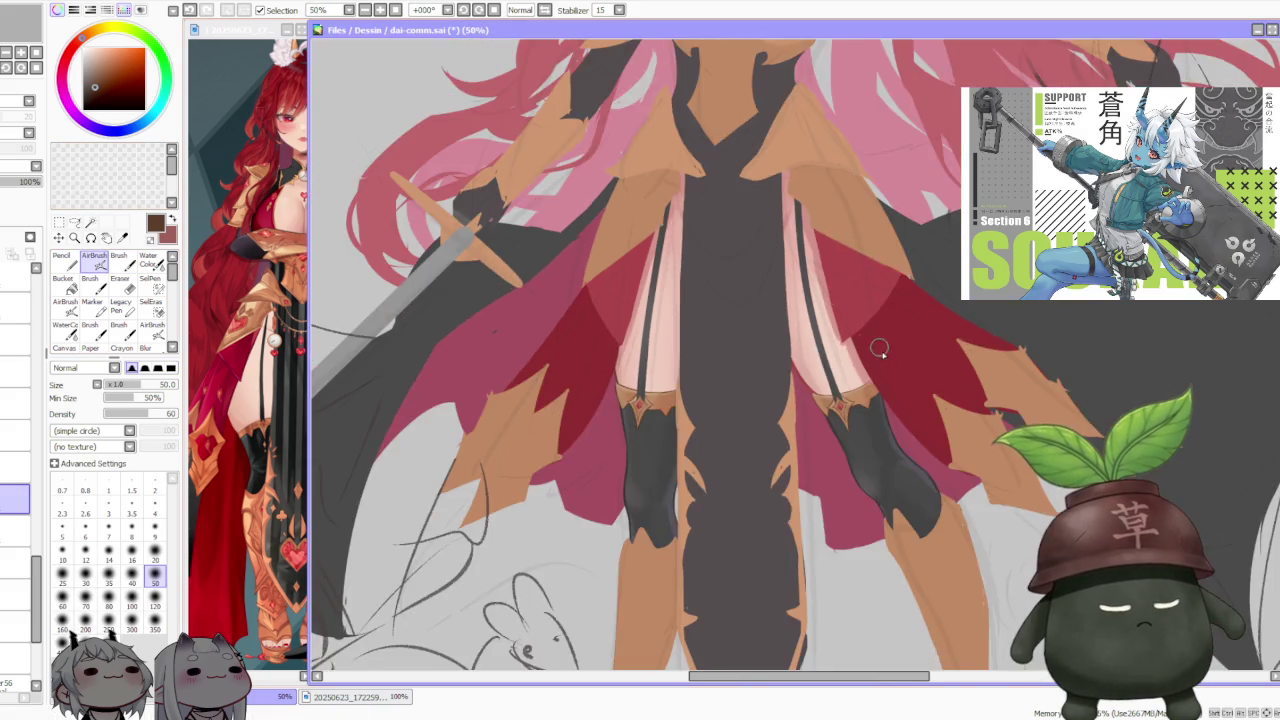
pyautogui.scroll(2, 846, 366)
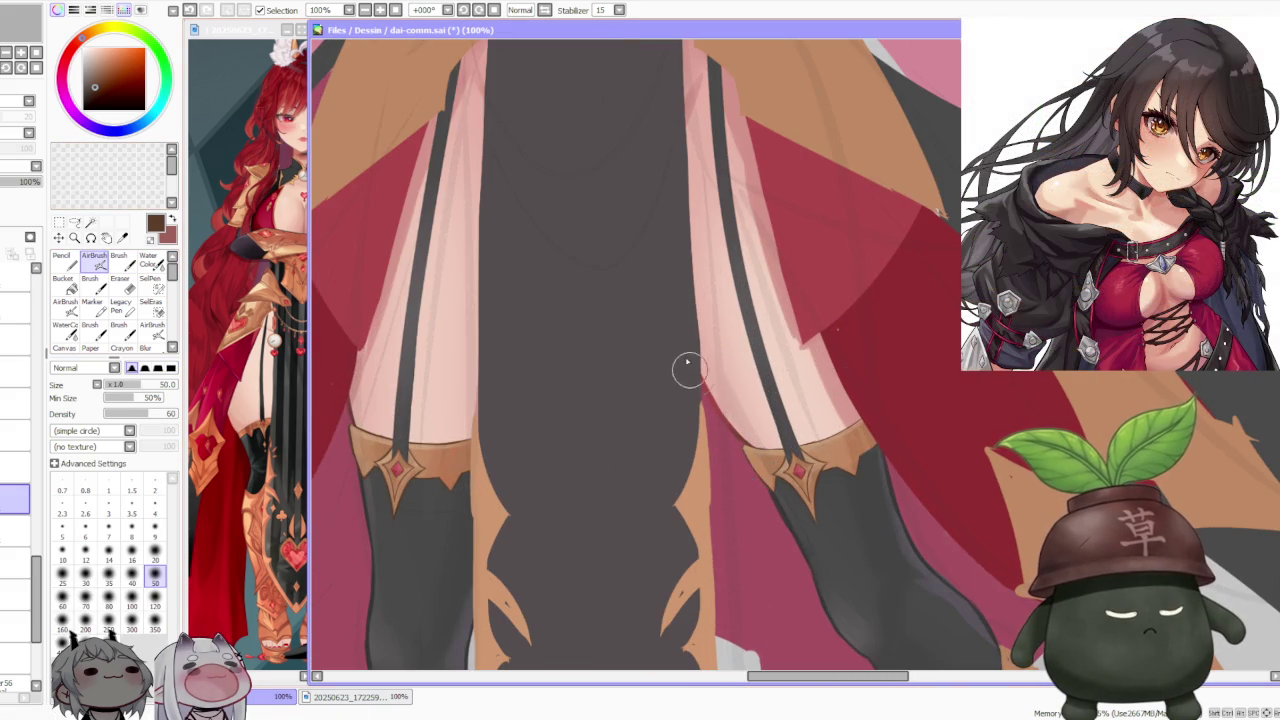
pyautogui.scroll(-3, 801, 512)
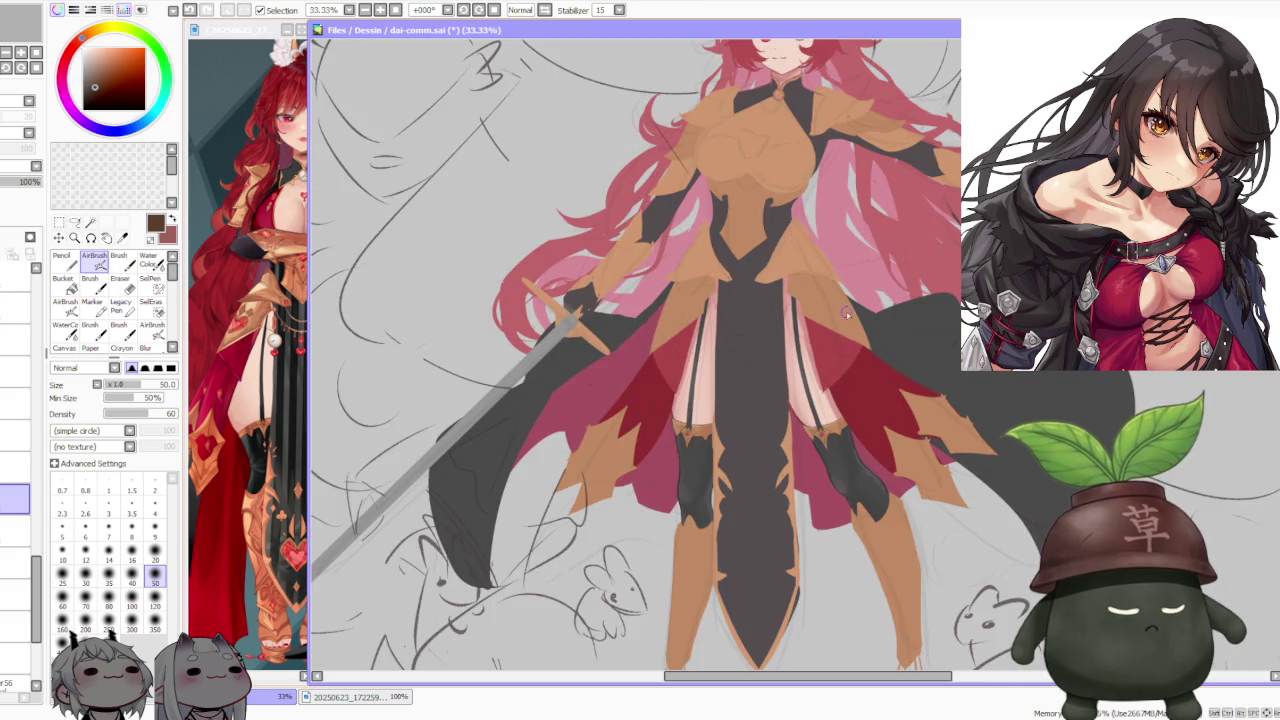
pyautogui.scroll(3, 846, 340)
pyautogui.scroll(-4, 848, 367)
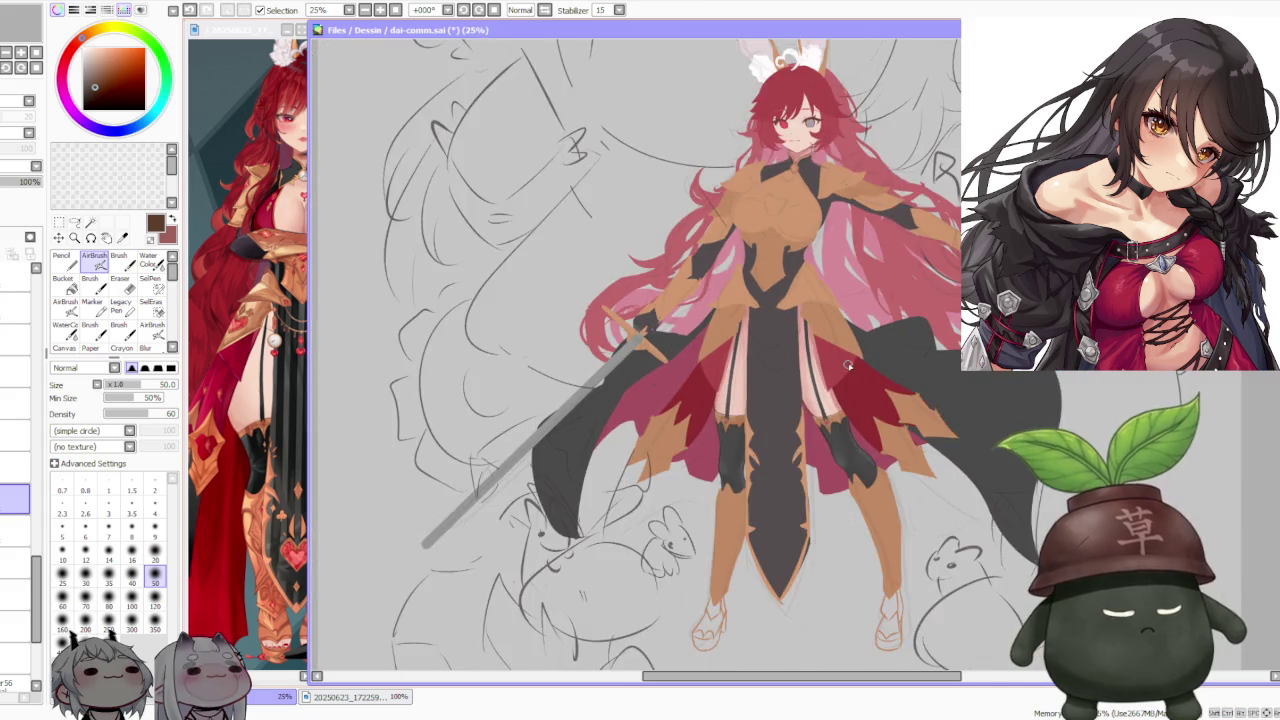
pyautogui.scroll(-1, 848, 366)
pyautogui.scroll(2, 850, 364)
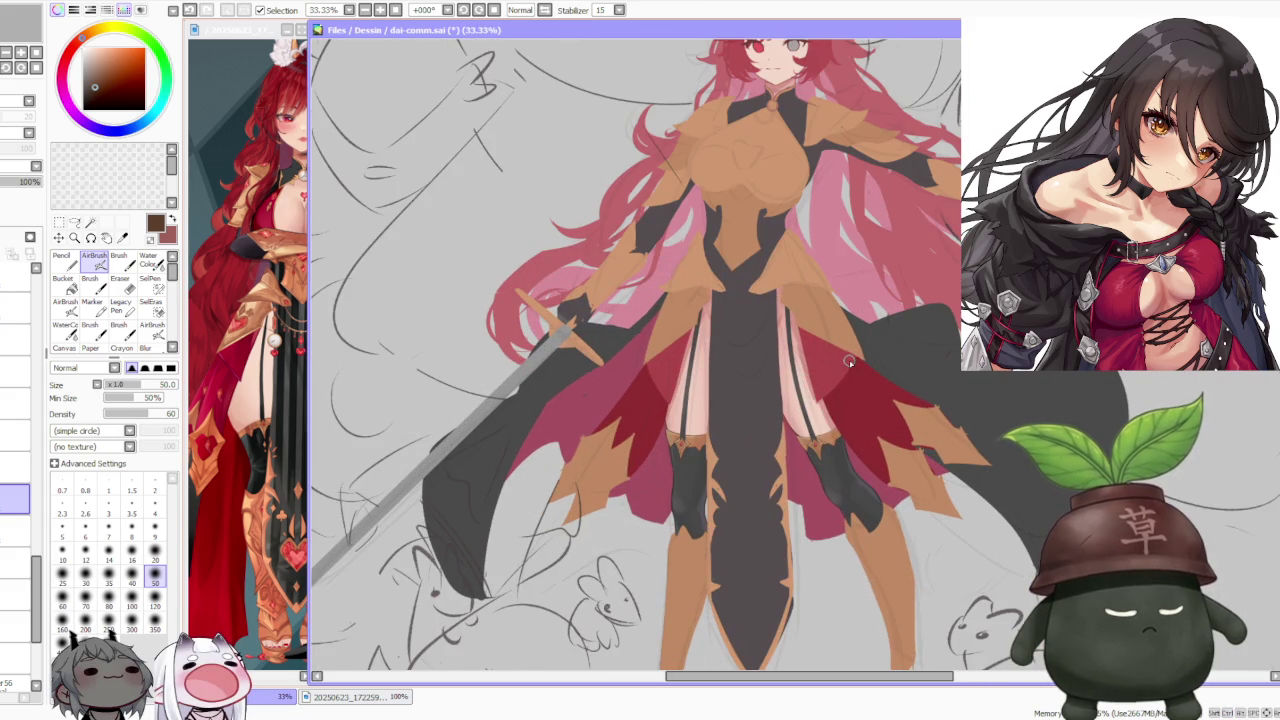
pyautogui.scroll(2, 849, 364)
pyautogui.scroll(-2, 849, 367)
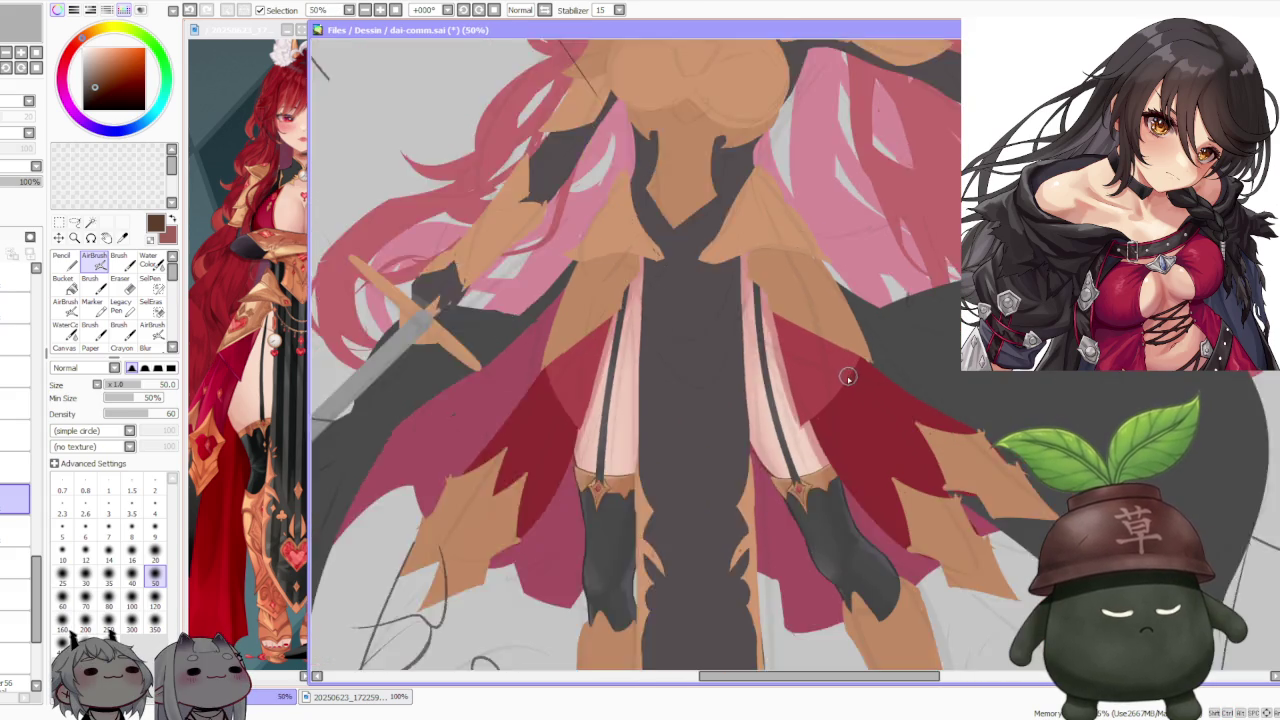
pyautogui.scroll(-2, 847, 375)
pyautogui.scroll(1, 845, 385)
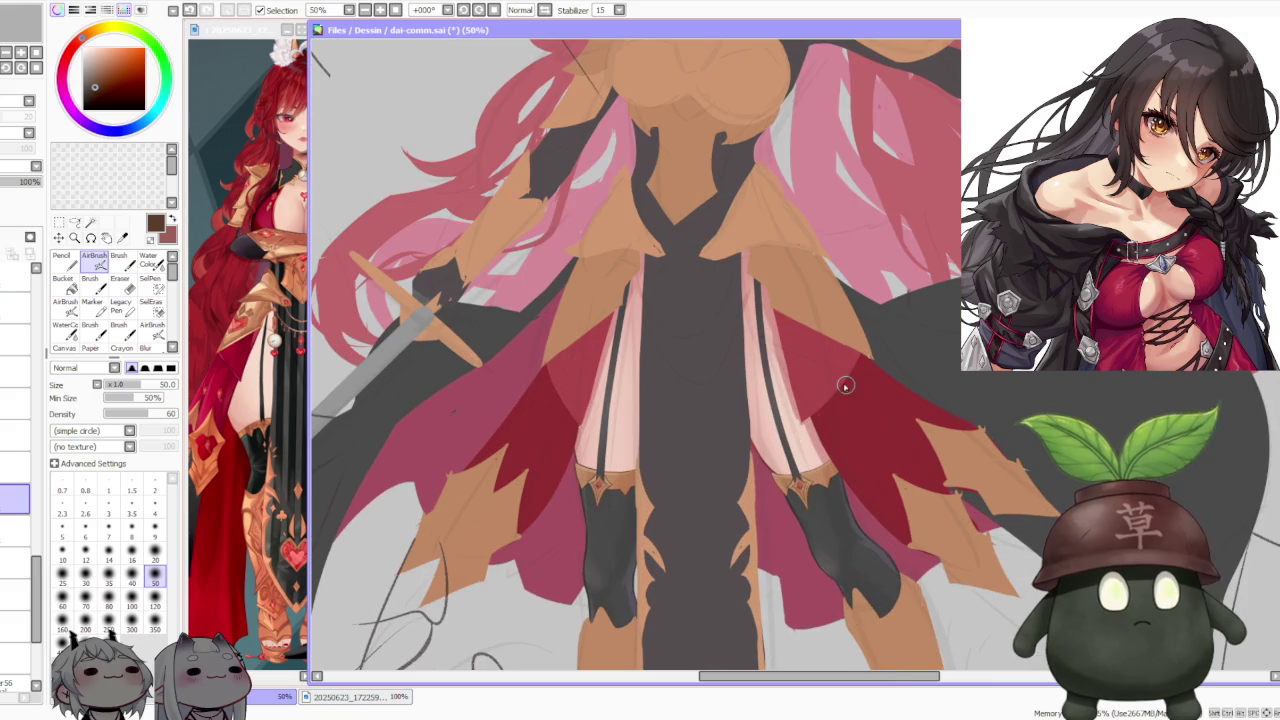
pyautogui.scroll(-2, 844, 405)
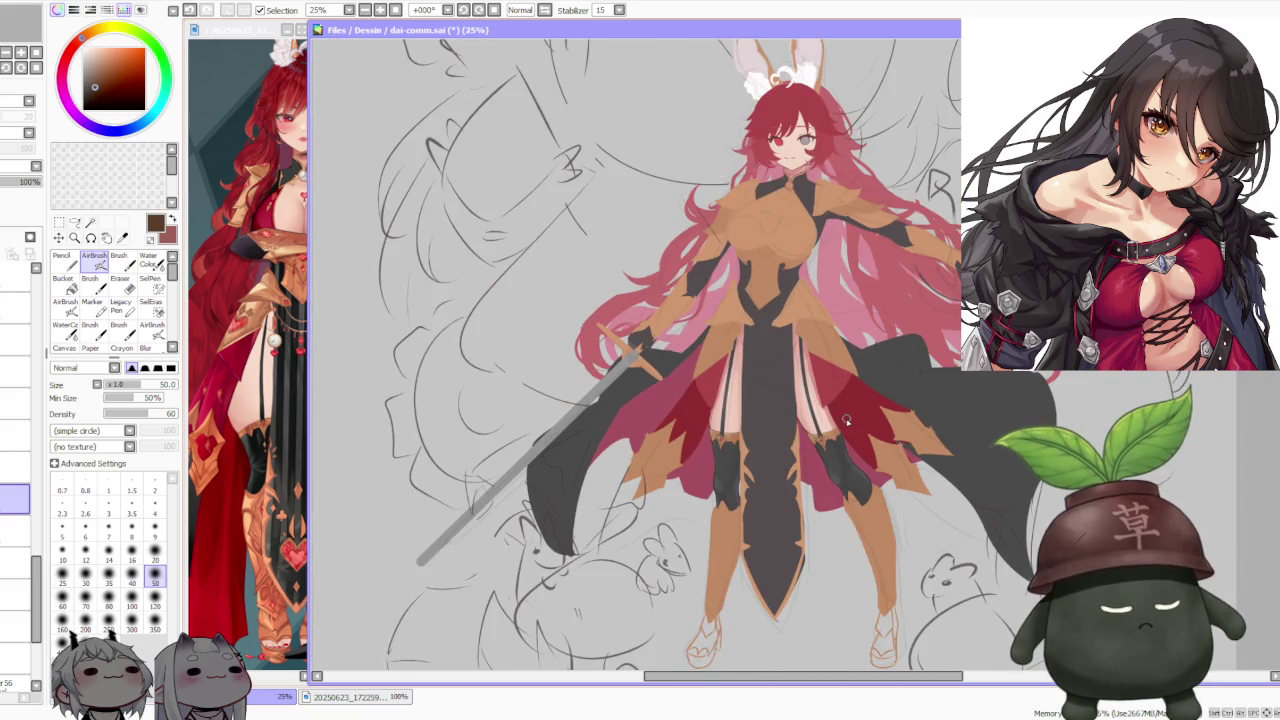
pyautogui.scroll(1, 845, 425)
pyautogui.scroll(-1, 843, 423)
pyautogui.scroll(1, 843, 423)
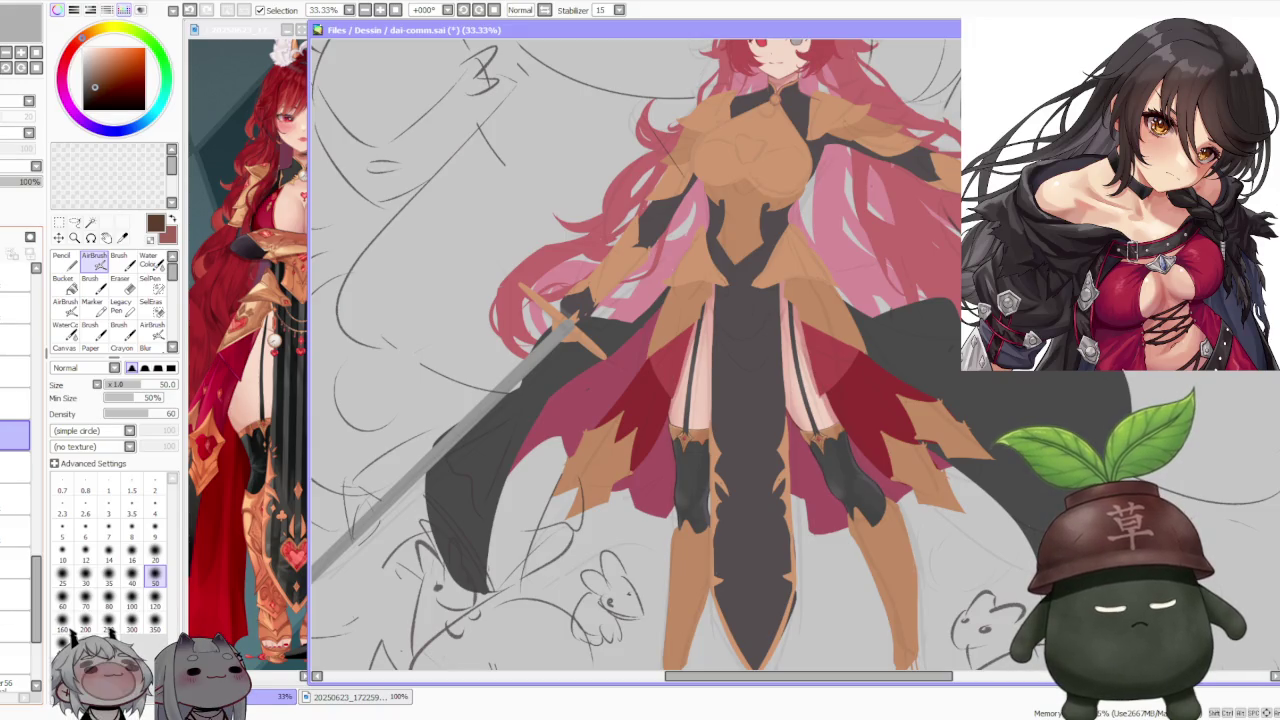
pyautogui.click(15, 402)
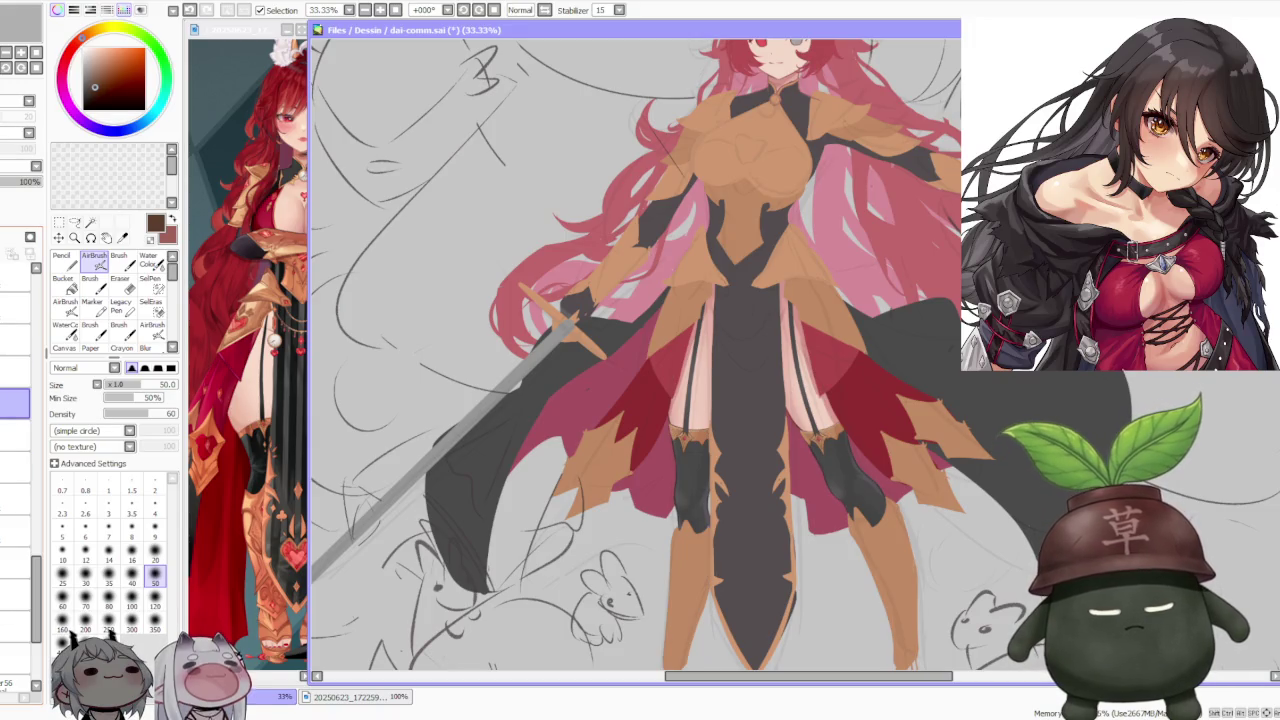
pyautogui.scroll(5, 700, 418)
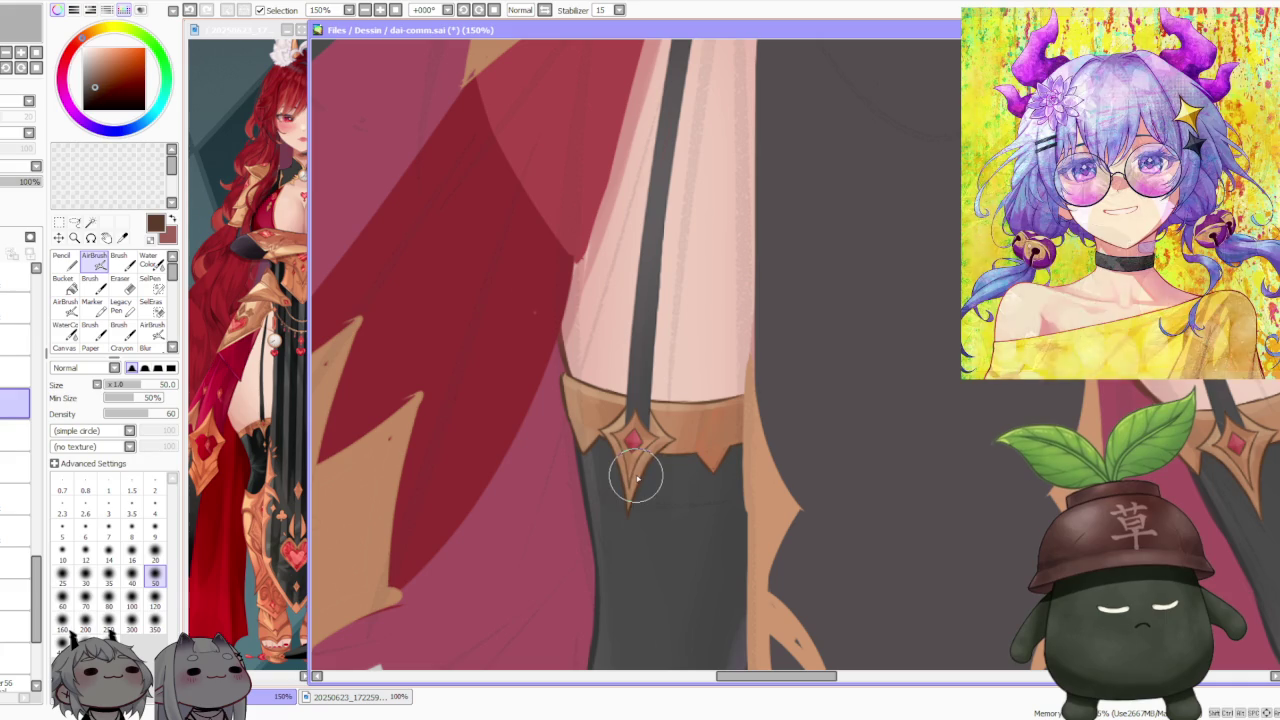
# Step: Set a solid brush to density 100 and start a gold diamond under the garter jewel
pyautogui.press('b')
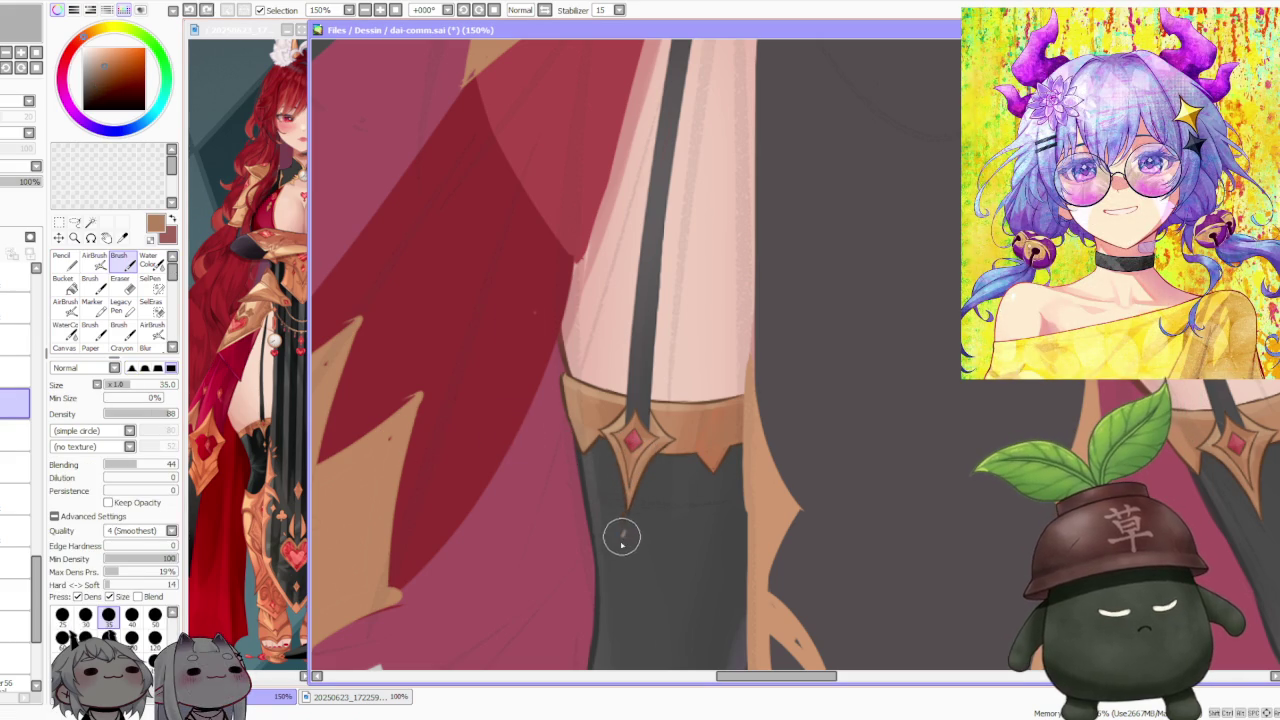
pyautogui.moveTo(165, 412); pyautogui.dragTo(180, 413)
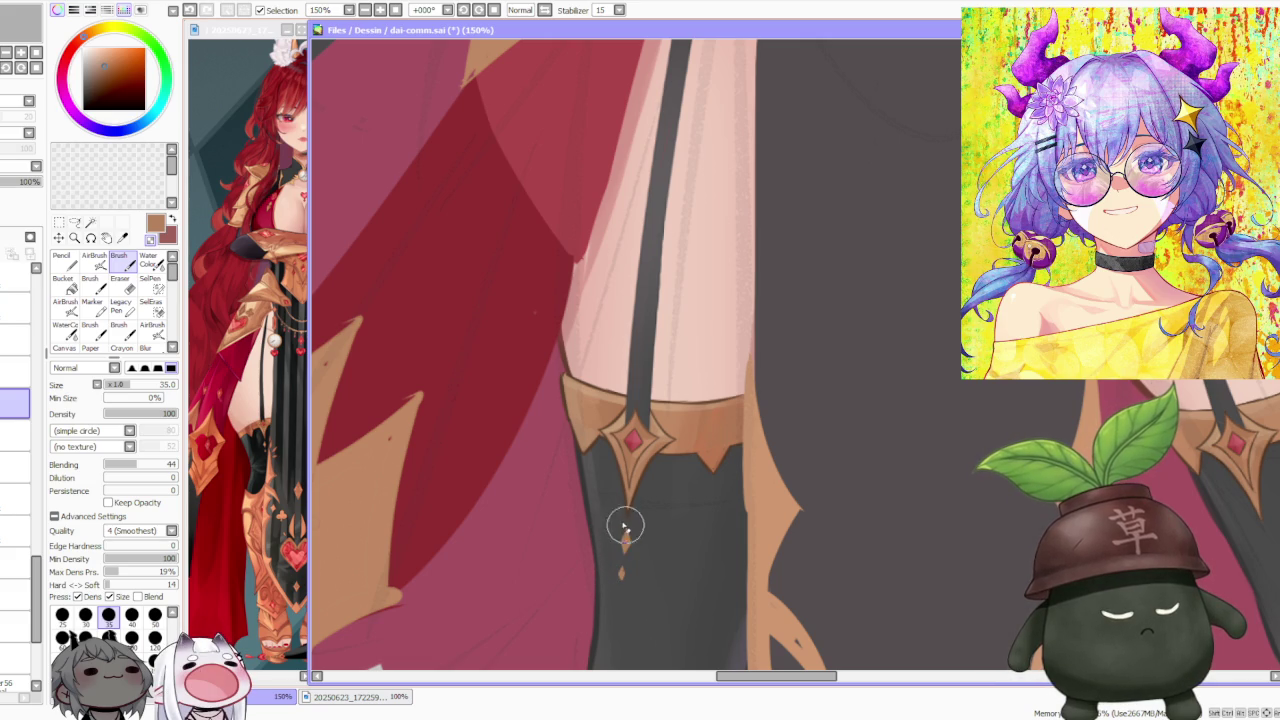
pyautogui.scroll(-3, 625, 541)
pyautogui.scroll(-1, 625, 541)
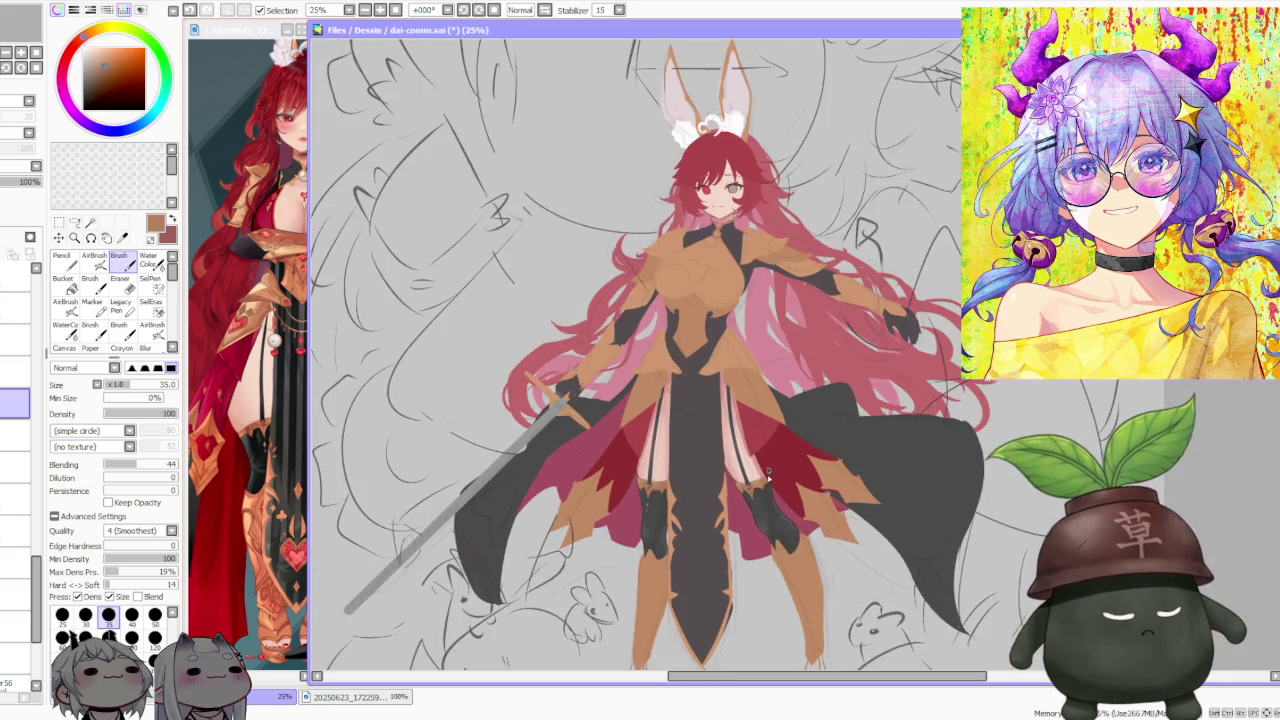
pyautogui.scroll(3, 740, 549)
pyautogui.scroll(1, 740, 549)
pyautogui.scroll(1, 738, 544)
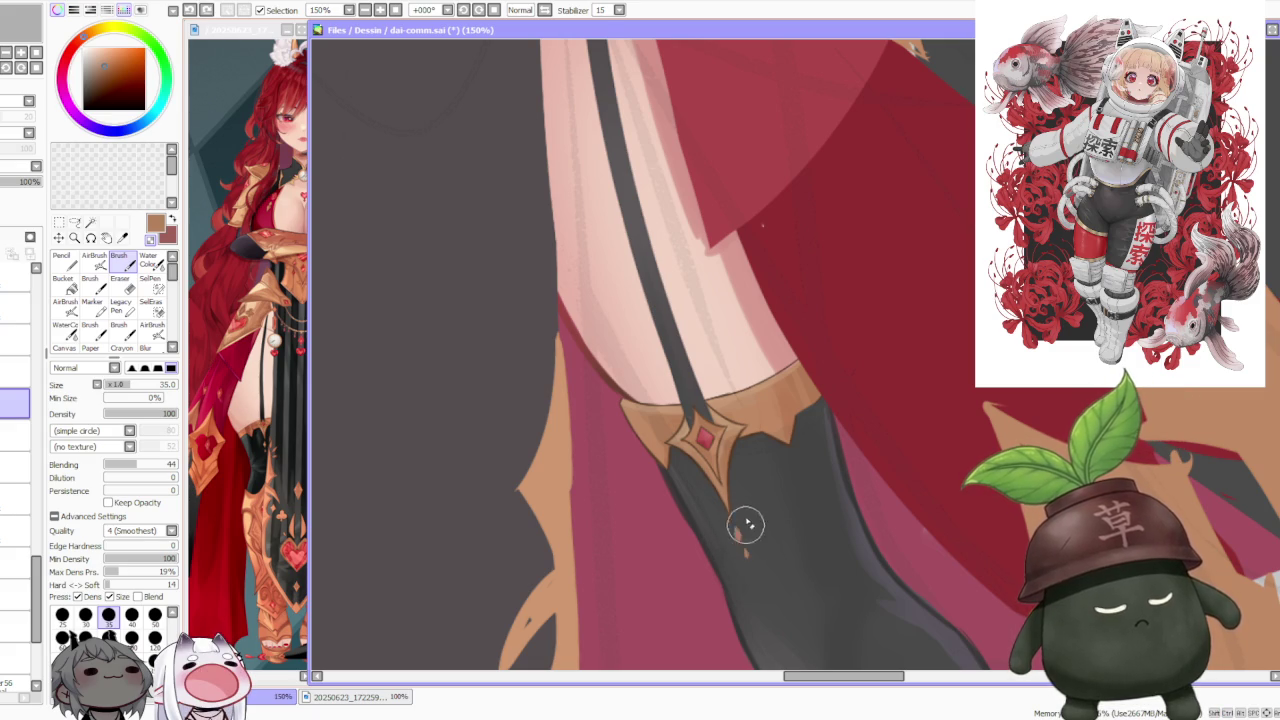
# Step: Finish the pair of small gold diamond drops beneath the garter's jeweled point
pyautogui.scroll(-2, 745, 524)
pyautogui.scroll(-2, 740, 500)
pyautogui.scroll(-1, 735, 470)
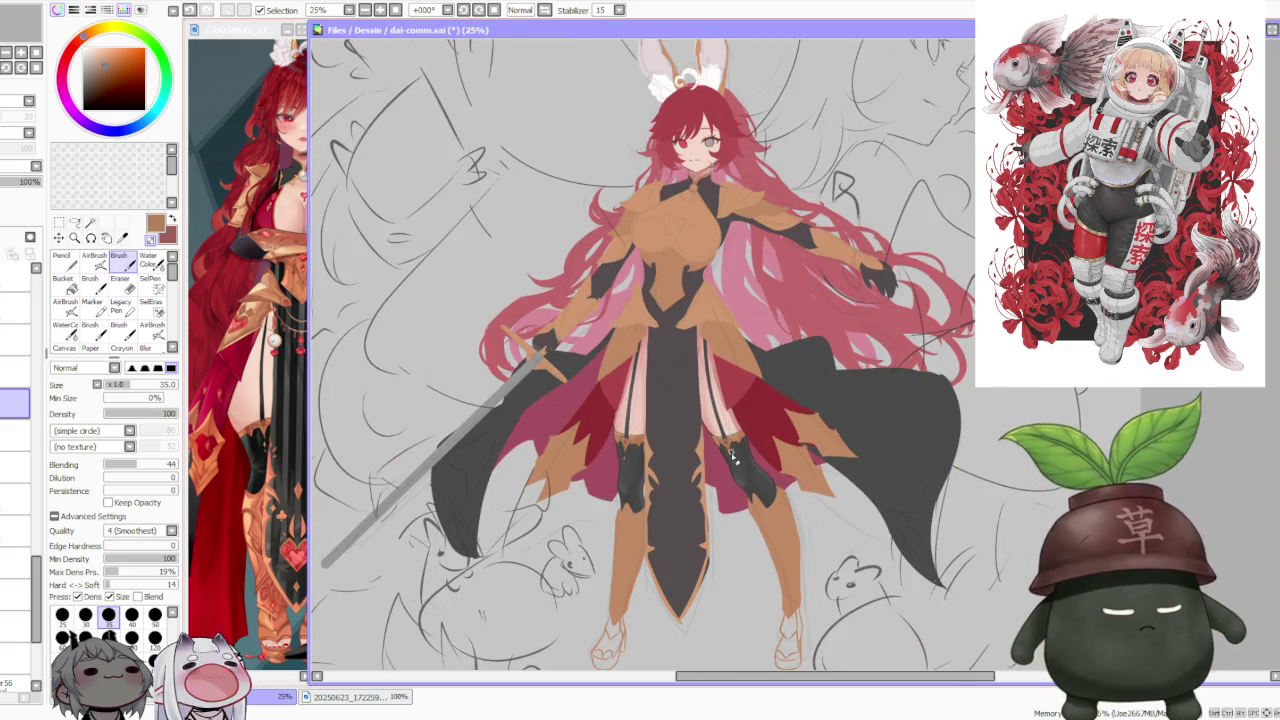
pyautogui.scroll(5, 733, 457)
pyautogui.scroll(1, 745, 515)
pyautogui.scroll(1, 742, 500)
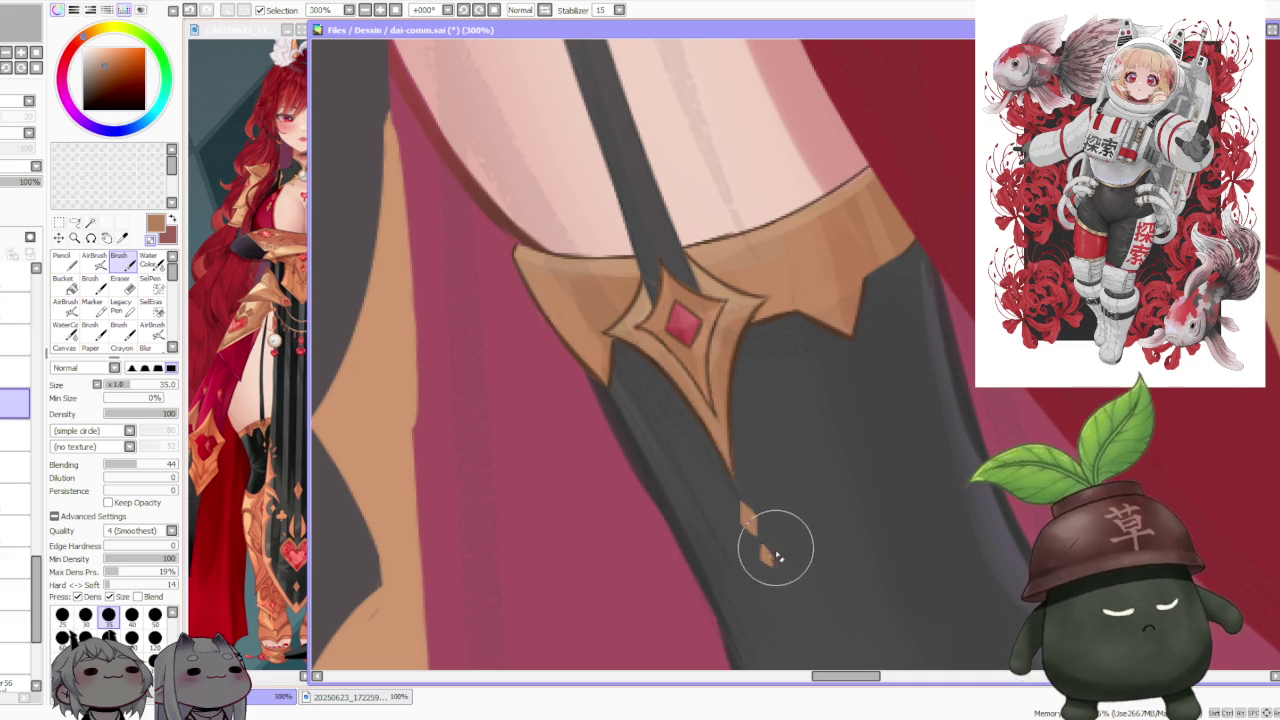
pyautogui.scroll(-4, 785, 450)
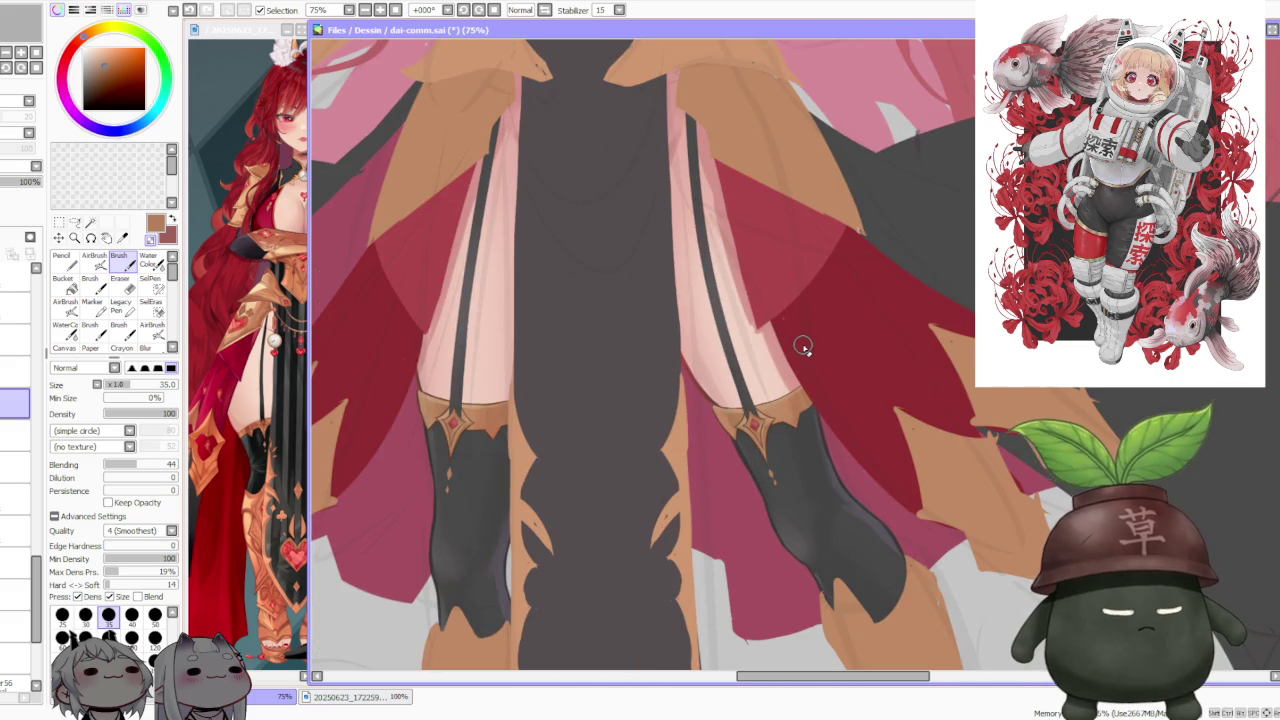
pyautogui.click(72, 223)
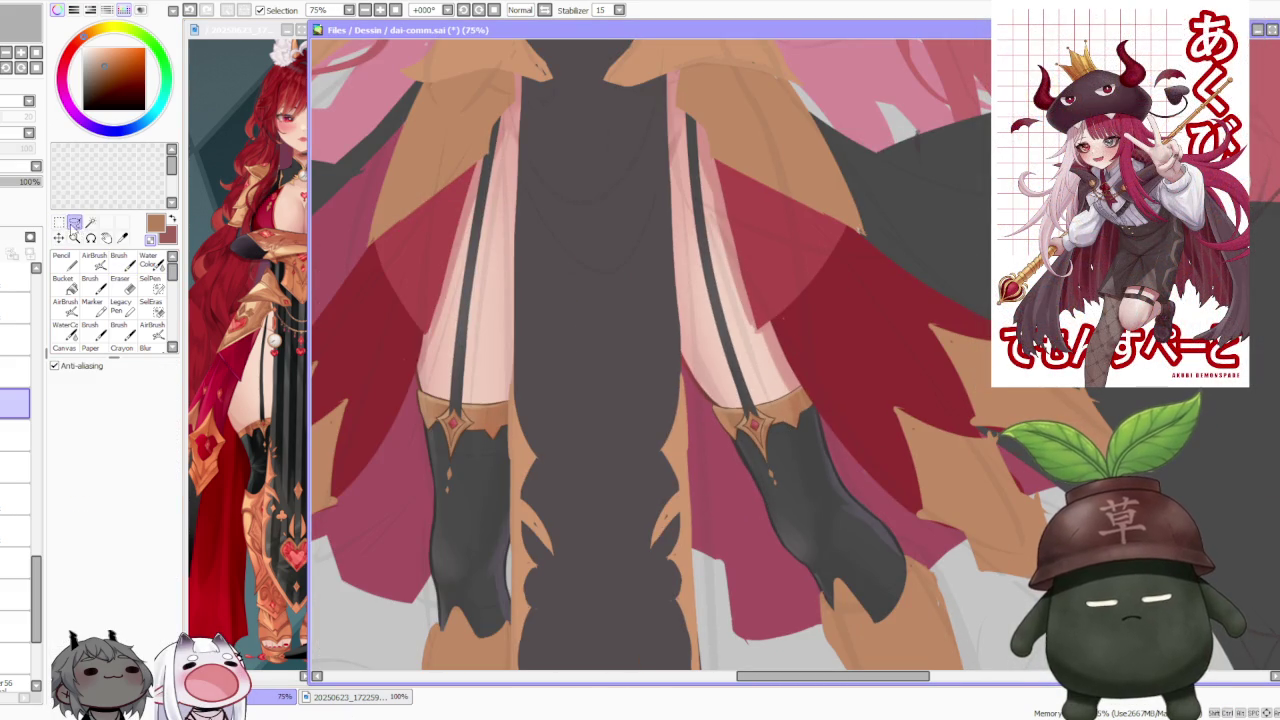
# Step: Return to the solid brush and reshape the upper gold diamond drop slimmer
pyautogui.scroll(4, 774, 487)
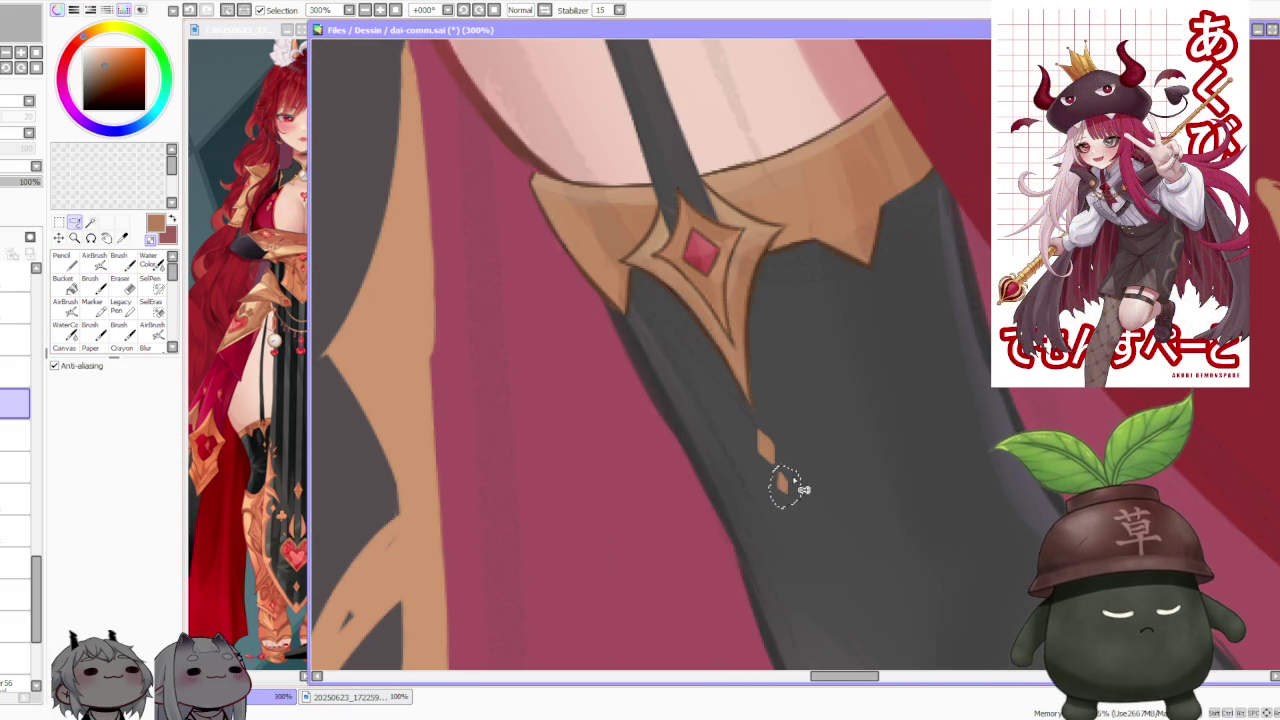
pyautogui.scroll(-2, 786, 493)
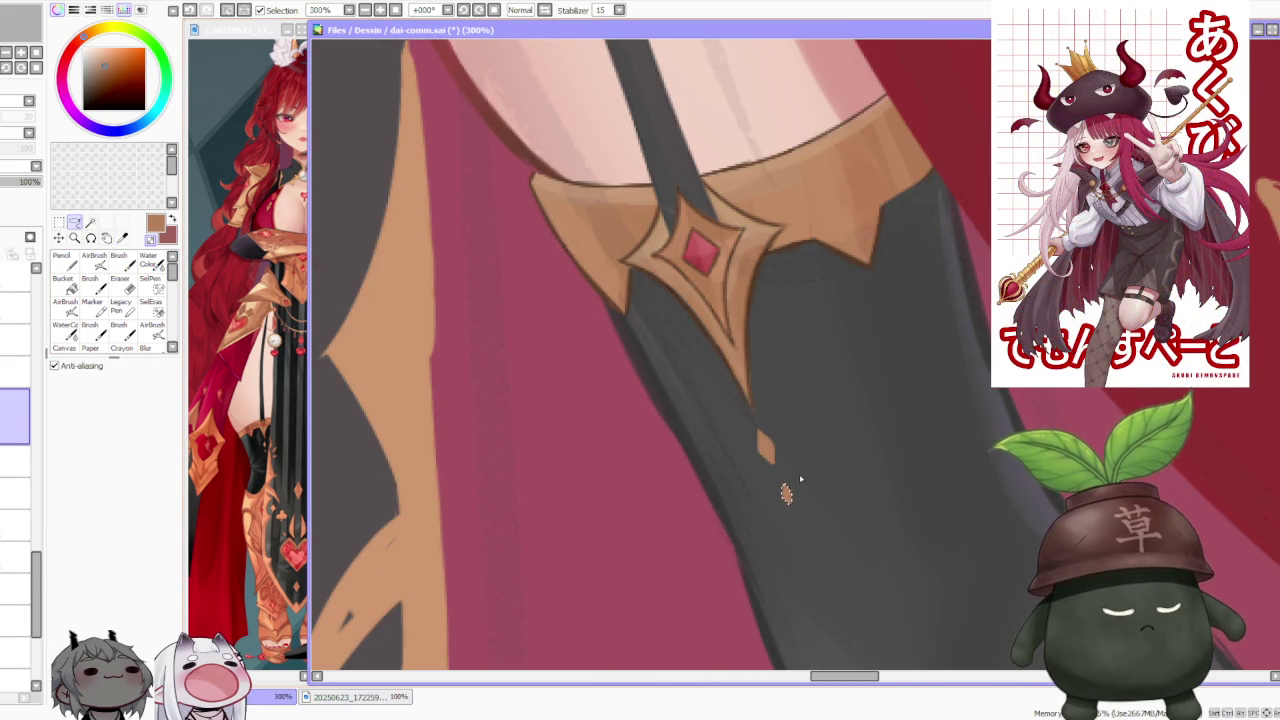
pyautogui.scroll(-2, 800, 486)
pyautogui.scroll(-1, 805, 440)
pyautogui.scroll(-1, 815, 369)
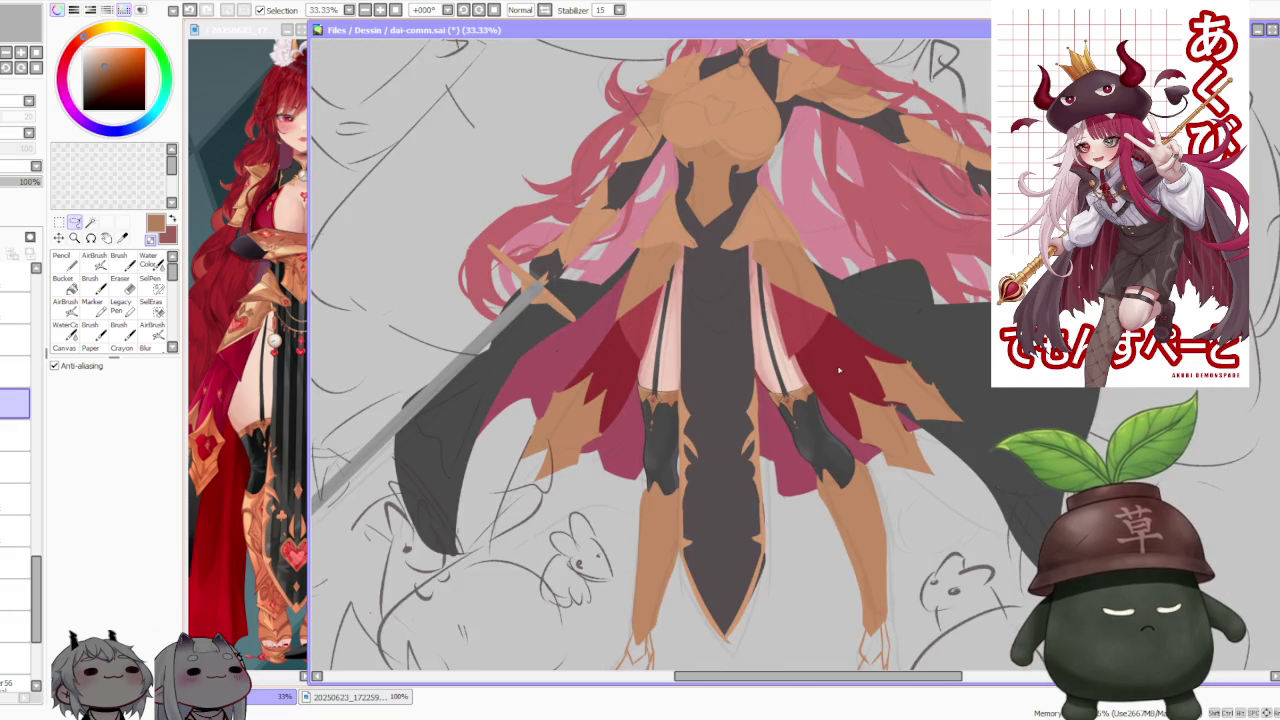
pyautogui.click(119, 257)
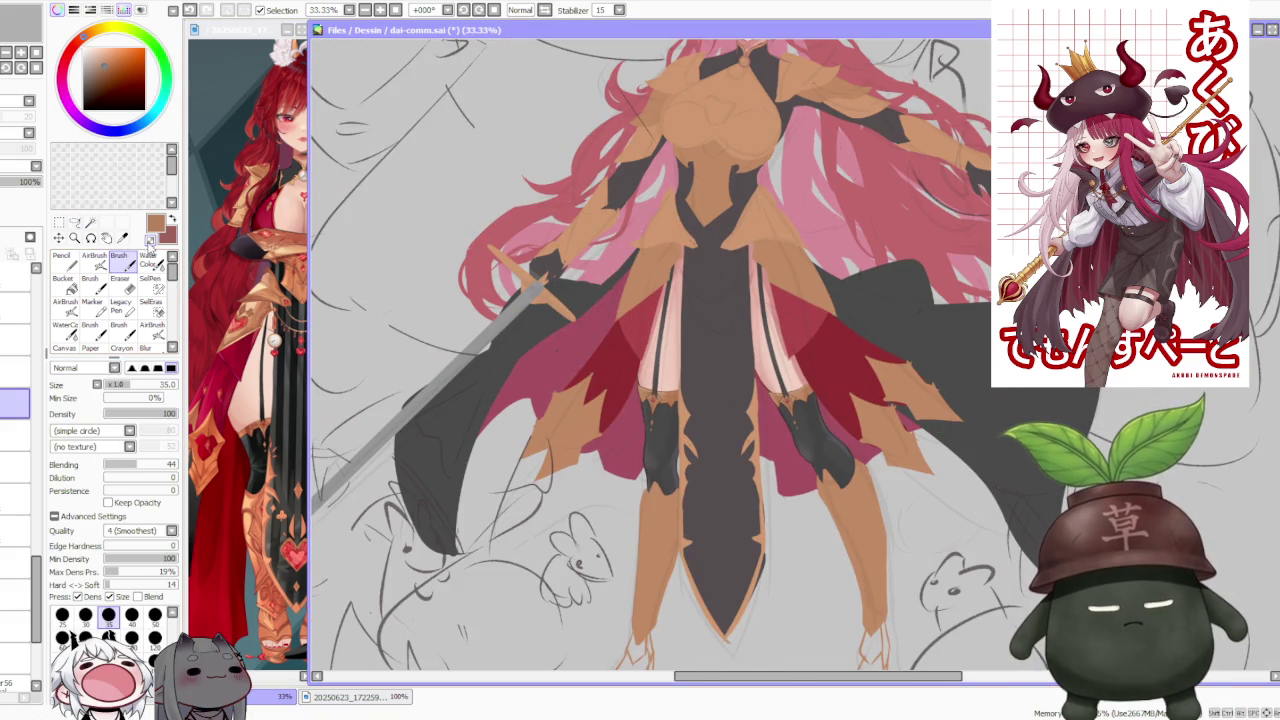
pyautogui.scroll(2, 805, 395)
pyautogui.scroll(2, 785, 428)
pyautogui.scroll(2, 760, 448)
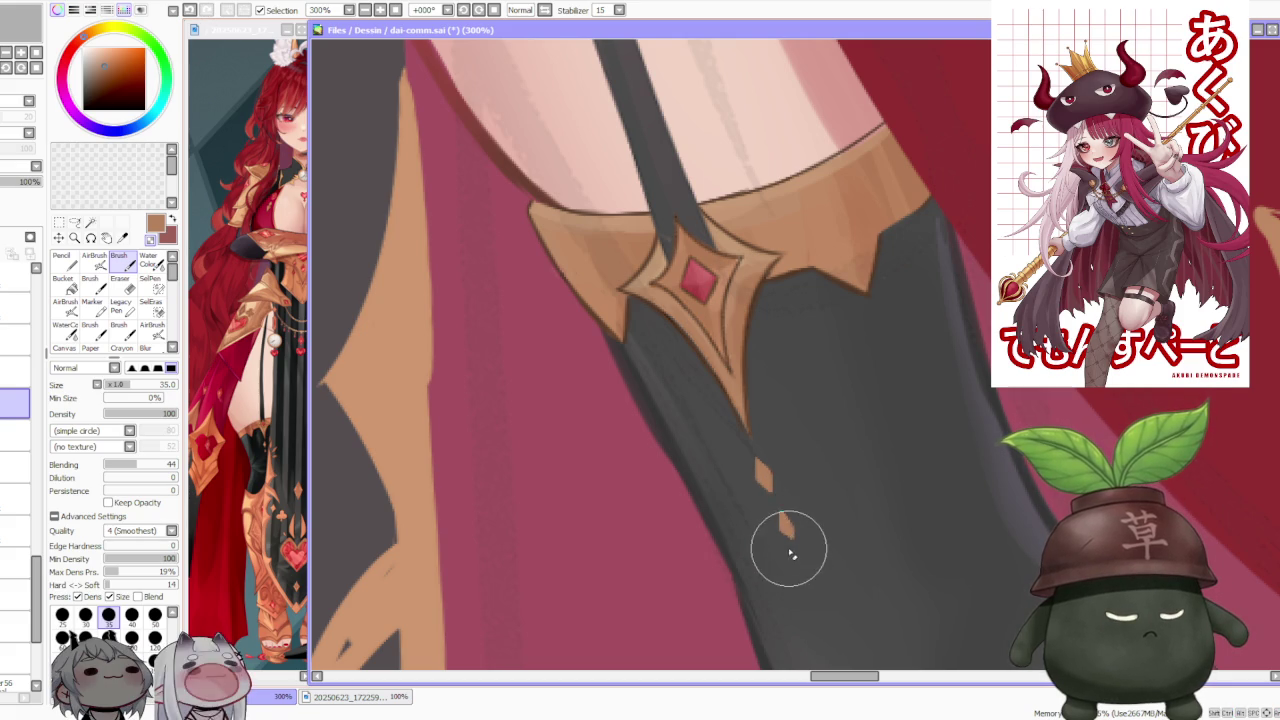
# Step: Undo the stroke joining the gold marks so both diamonds stay separate, then zoom out
pyautogui.scroll(-2, 797, 545)
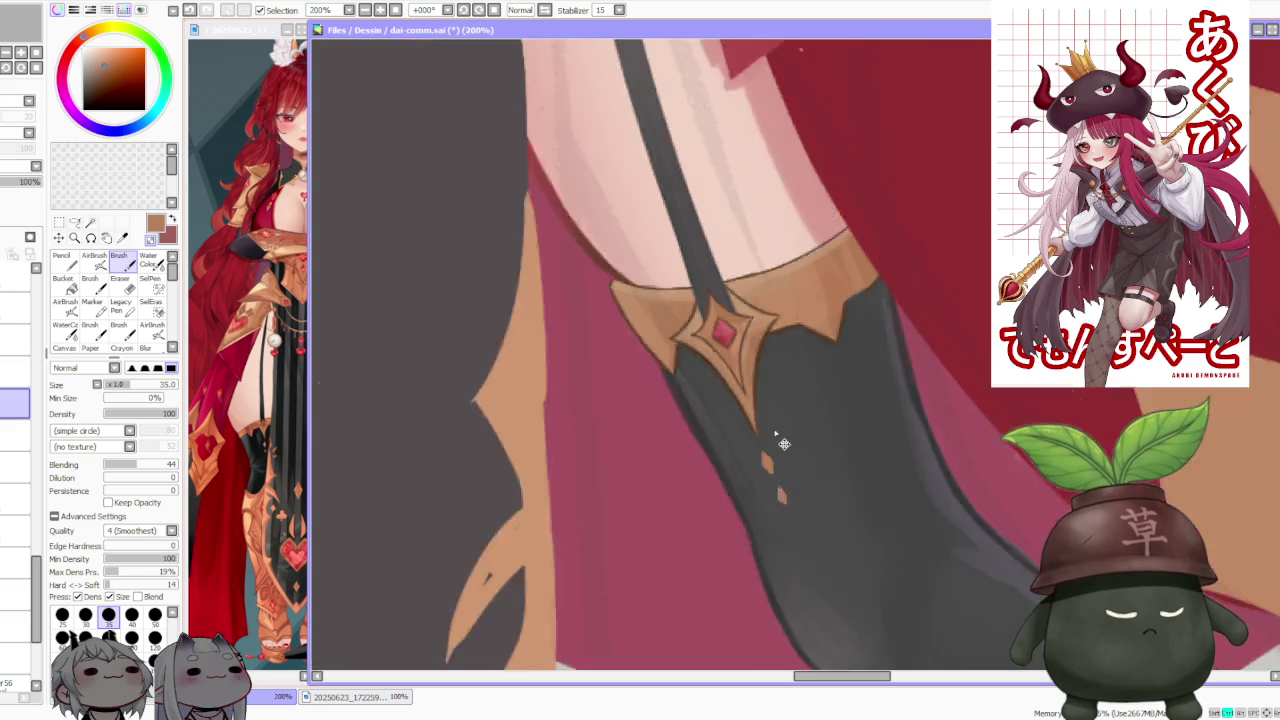
pyautogui.scroll(-2, 797, 545)
pyautogui.scroll(-2, 790, 365)
pyautogui.scroll(4, 788, 386)
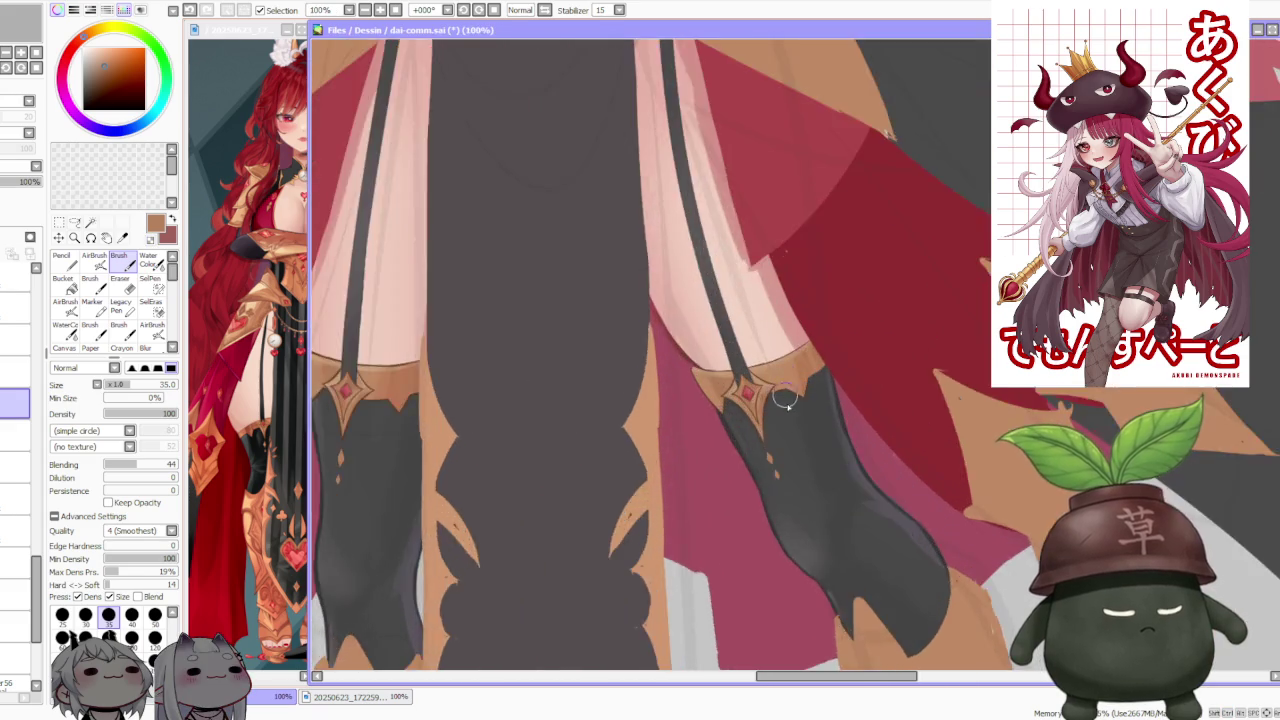
pyautogui.scroll(2, 750, 487)
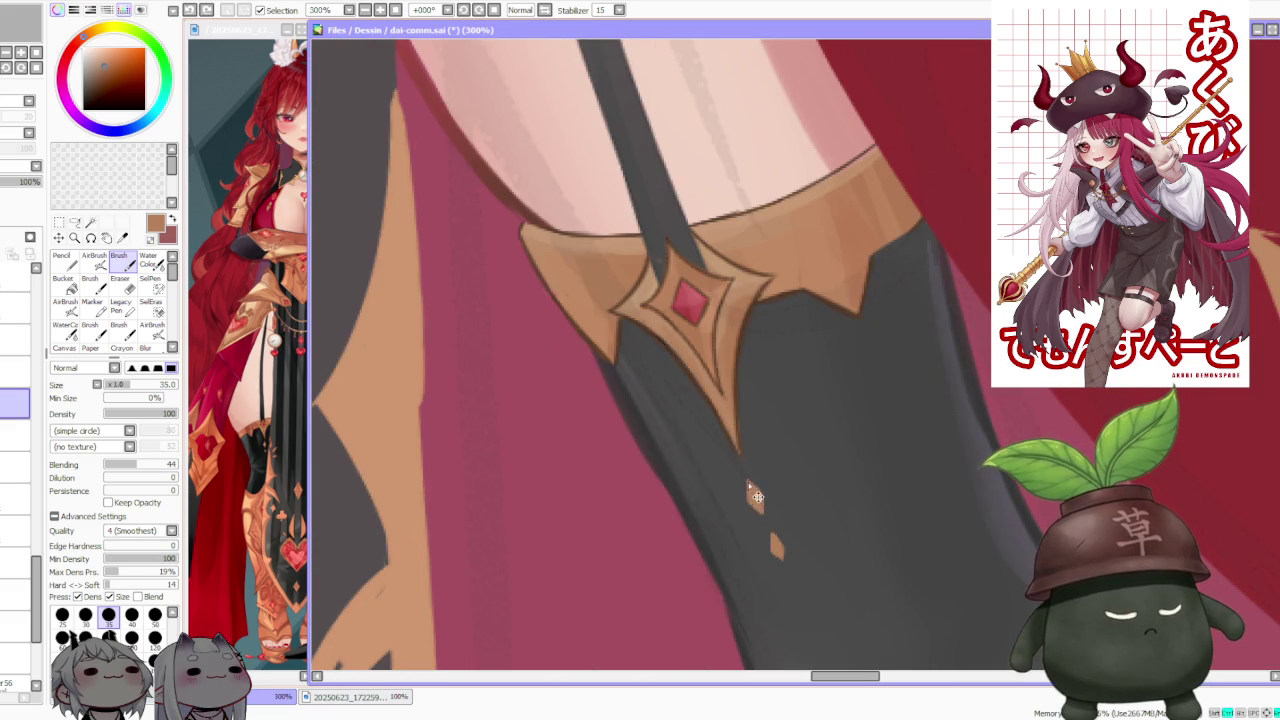
pyautogui.moveTo(749, 500); pyautogui.dragTo(766, 520)
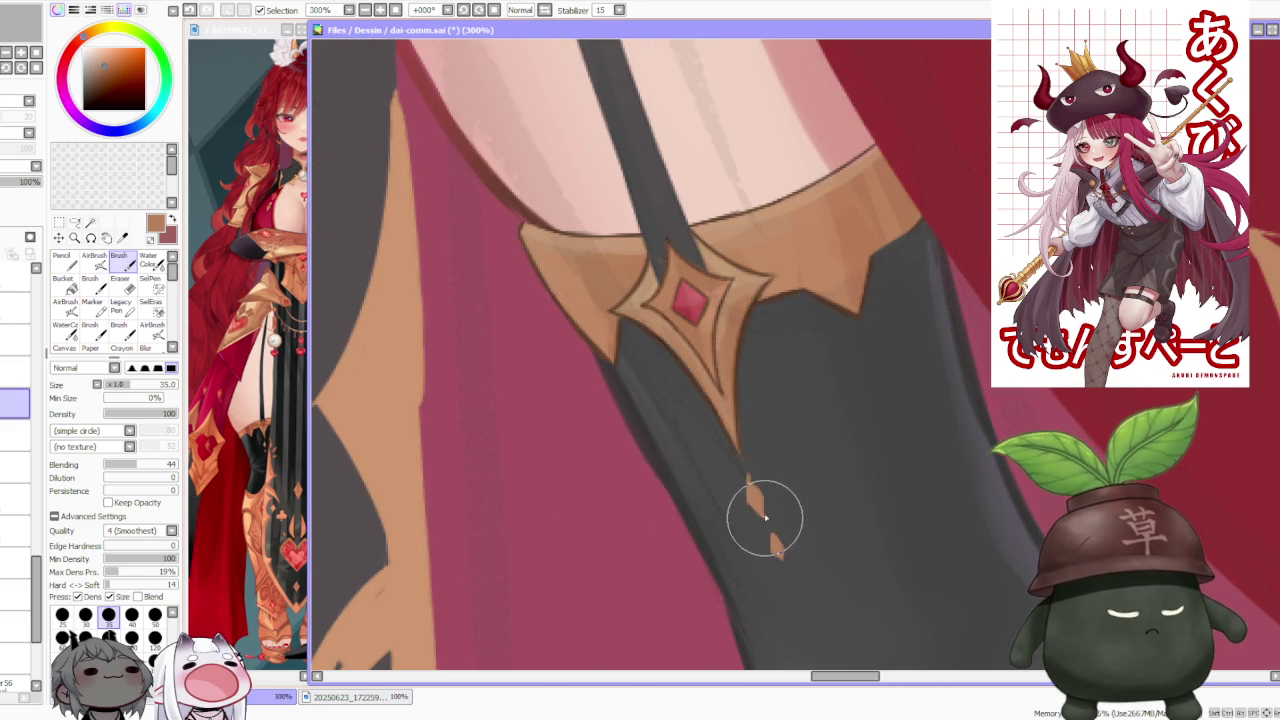
pyautogui.hotkey('ctrl', 'z')
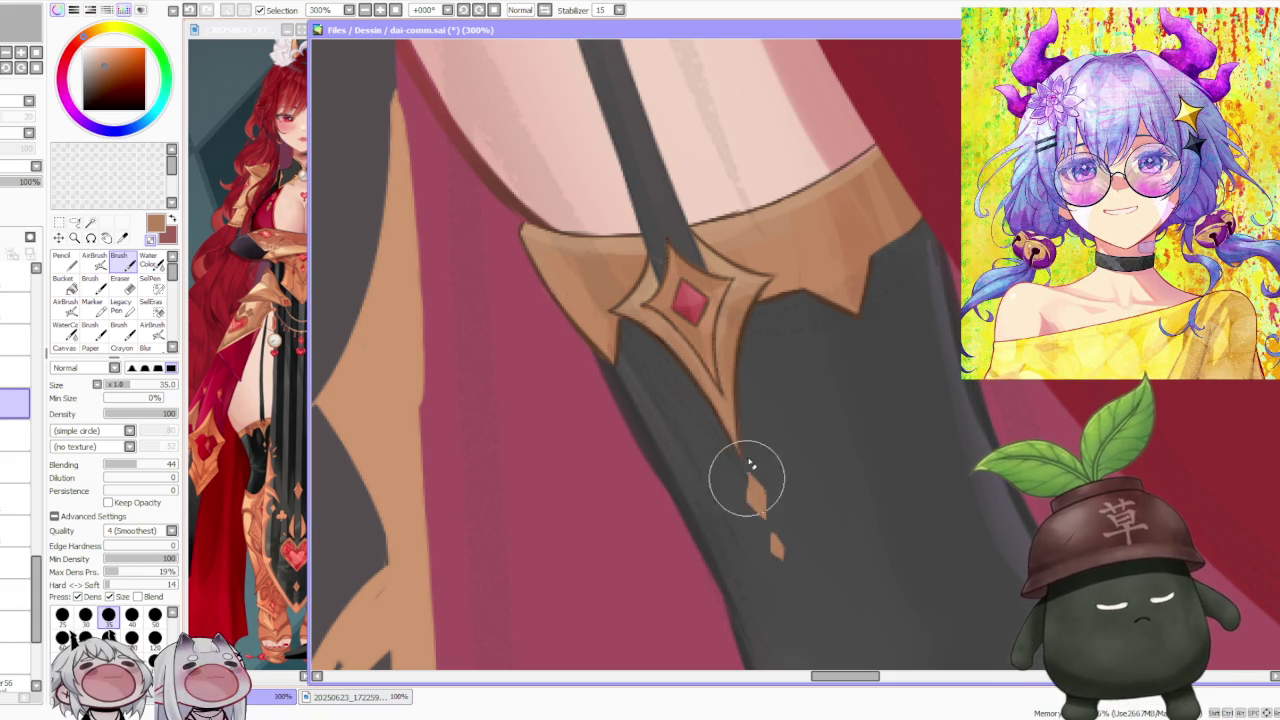
pyautogui.scroll(-4, 760, 480)
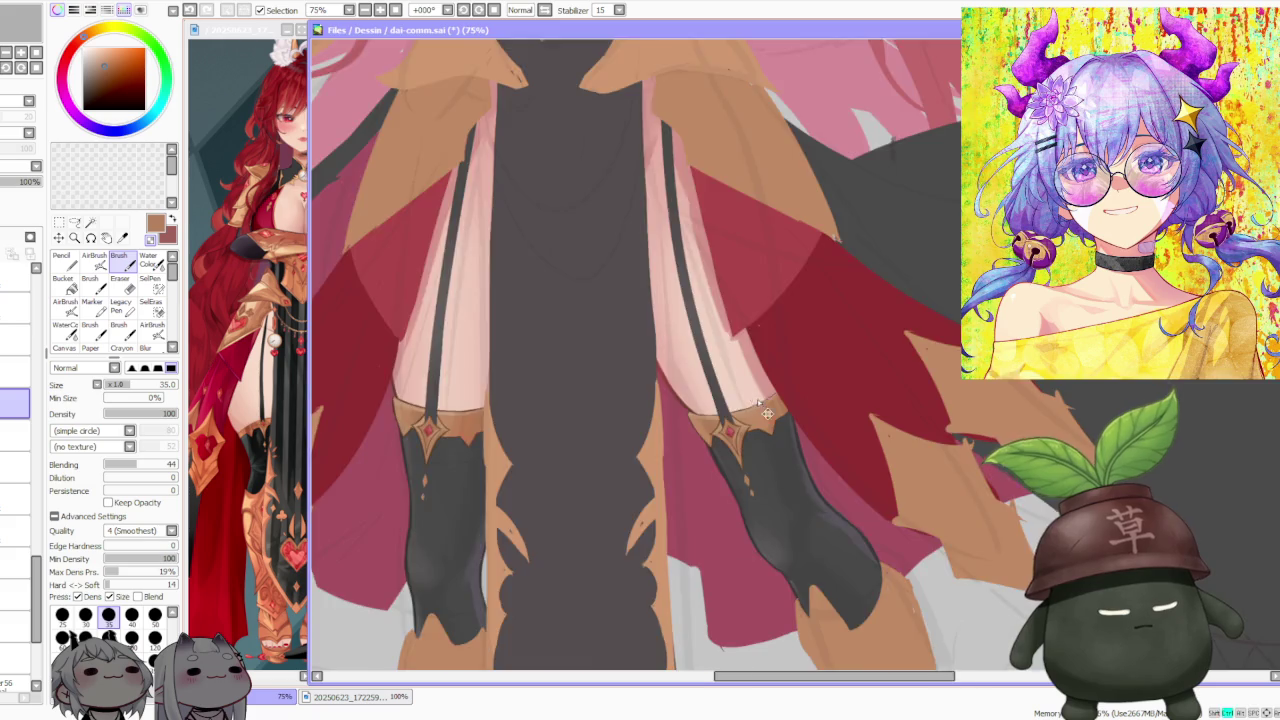
pyautogui.scroll(-3, 770, 400)
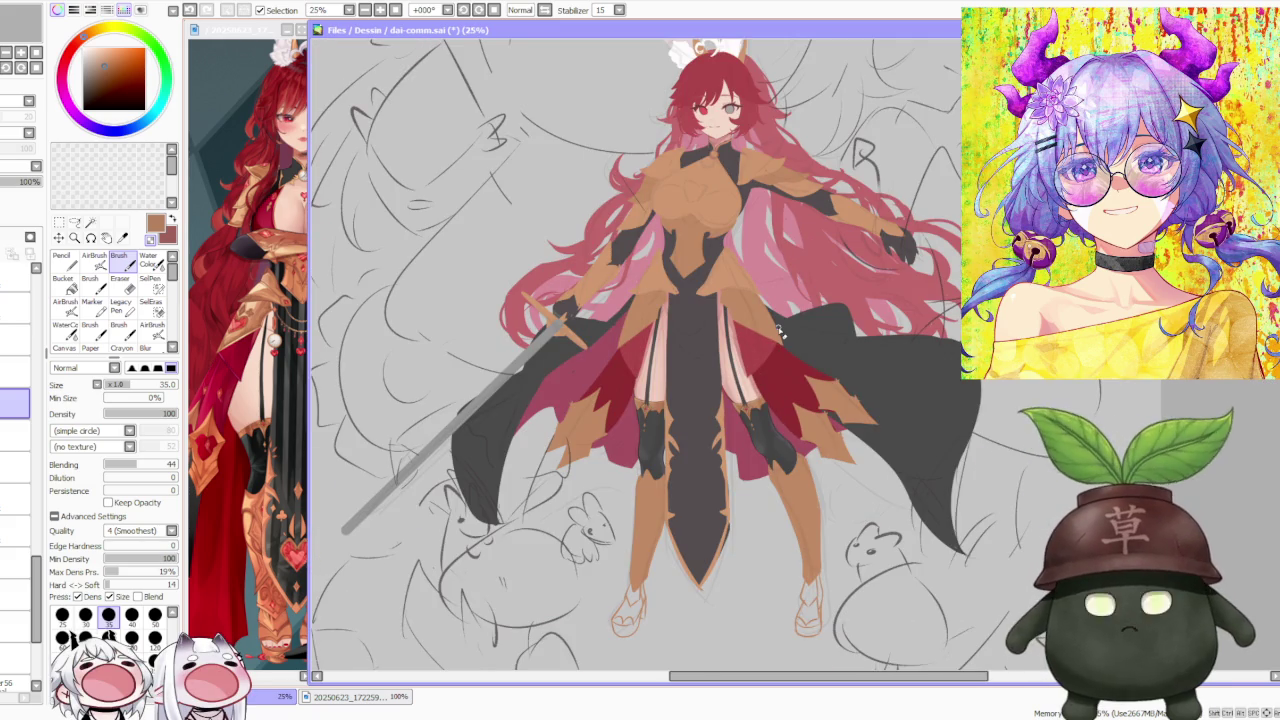
pyautogui.scroll(-2, 635, 350)
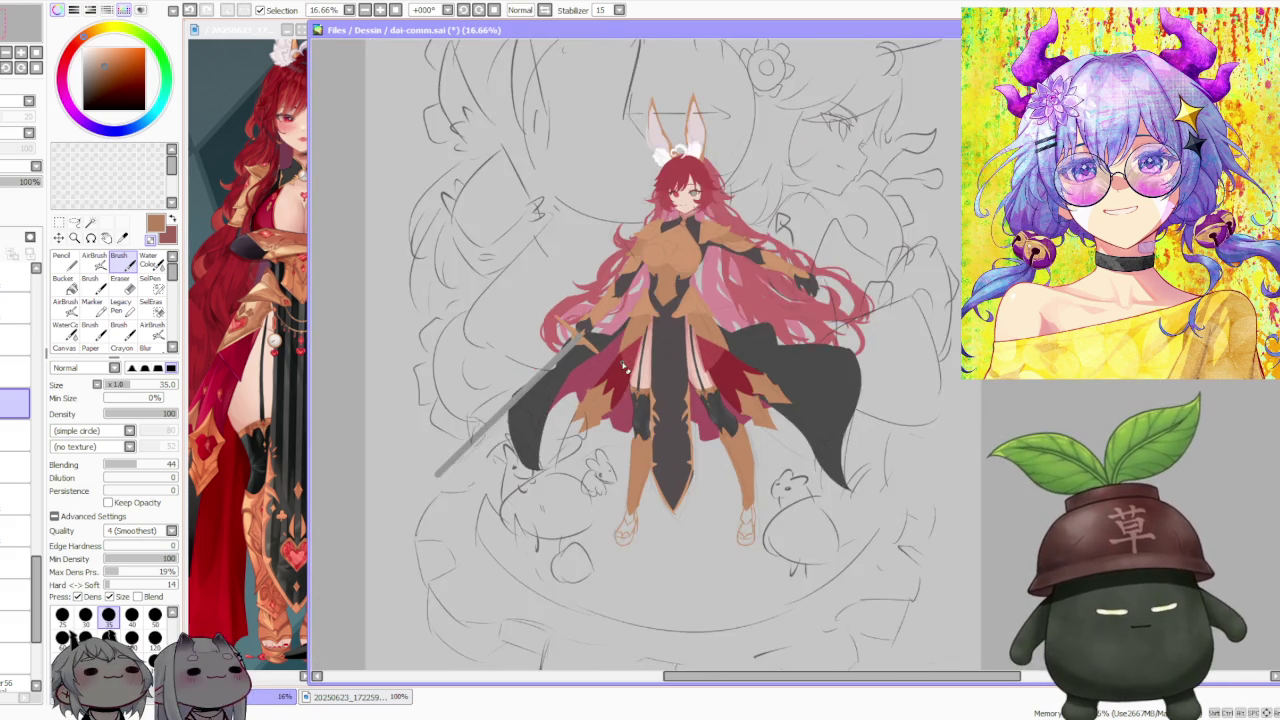
pyautogui.scroll(-1, 650, 320)
pyautogui.scroll(2, 670, 290)
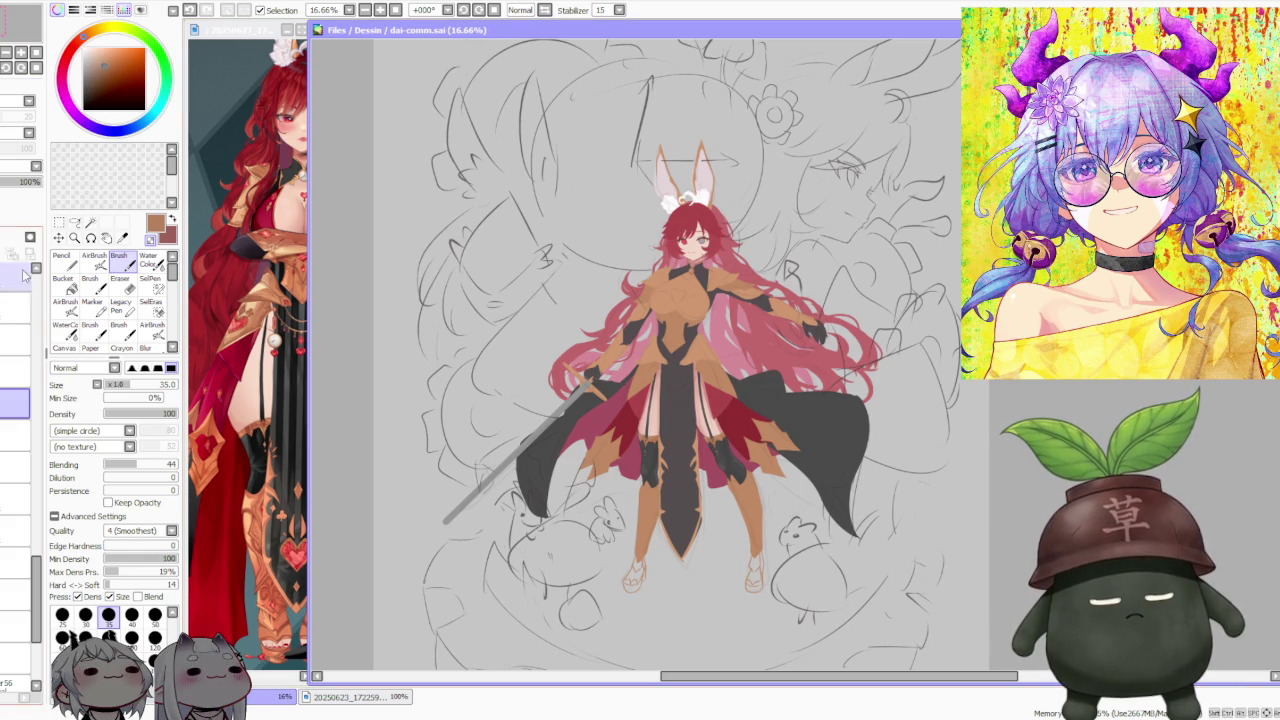
pyautogui.scroll(-2, 233, 444)
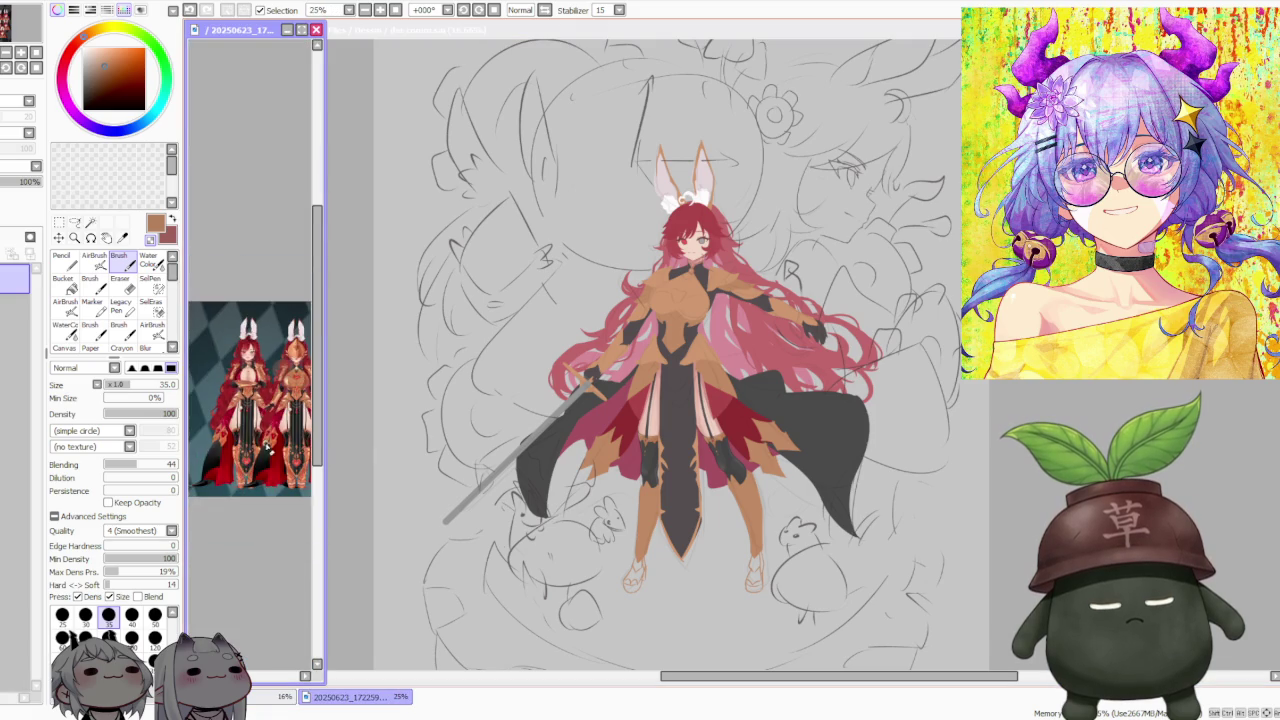
pyautogui.scroll(1, 268, 446)
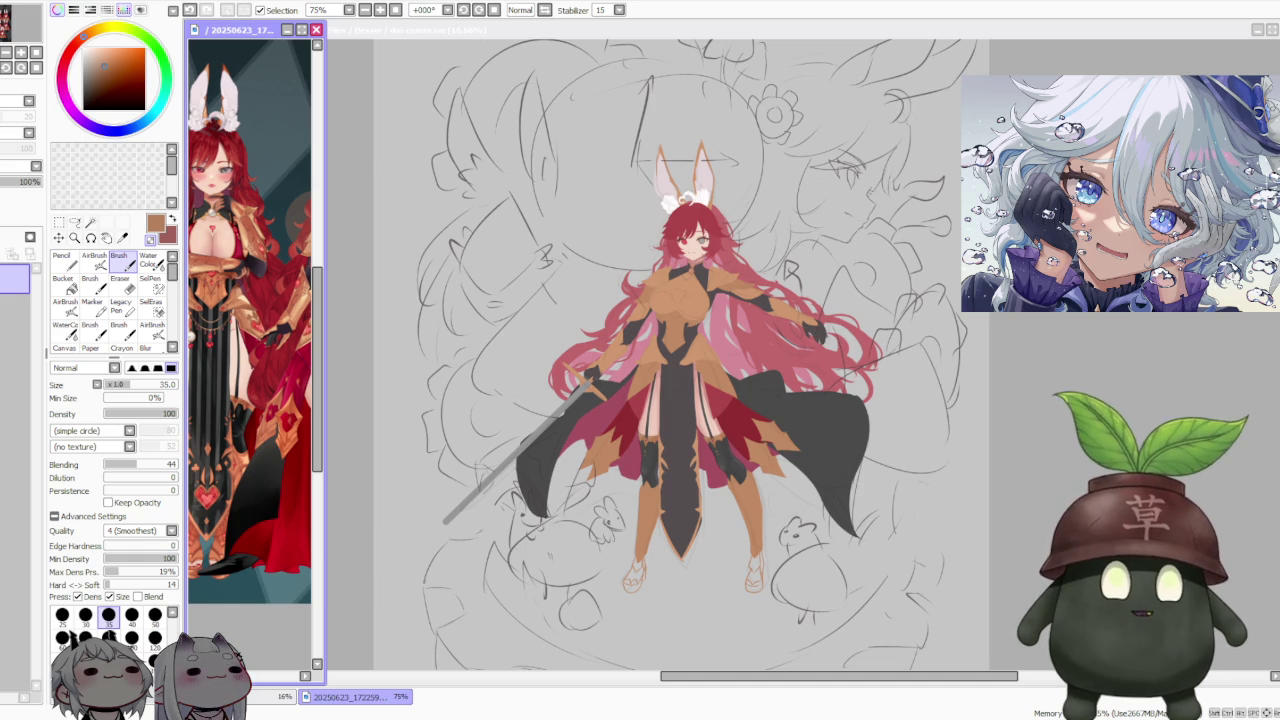
pyautogui.click(712, 458)
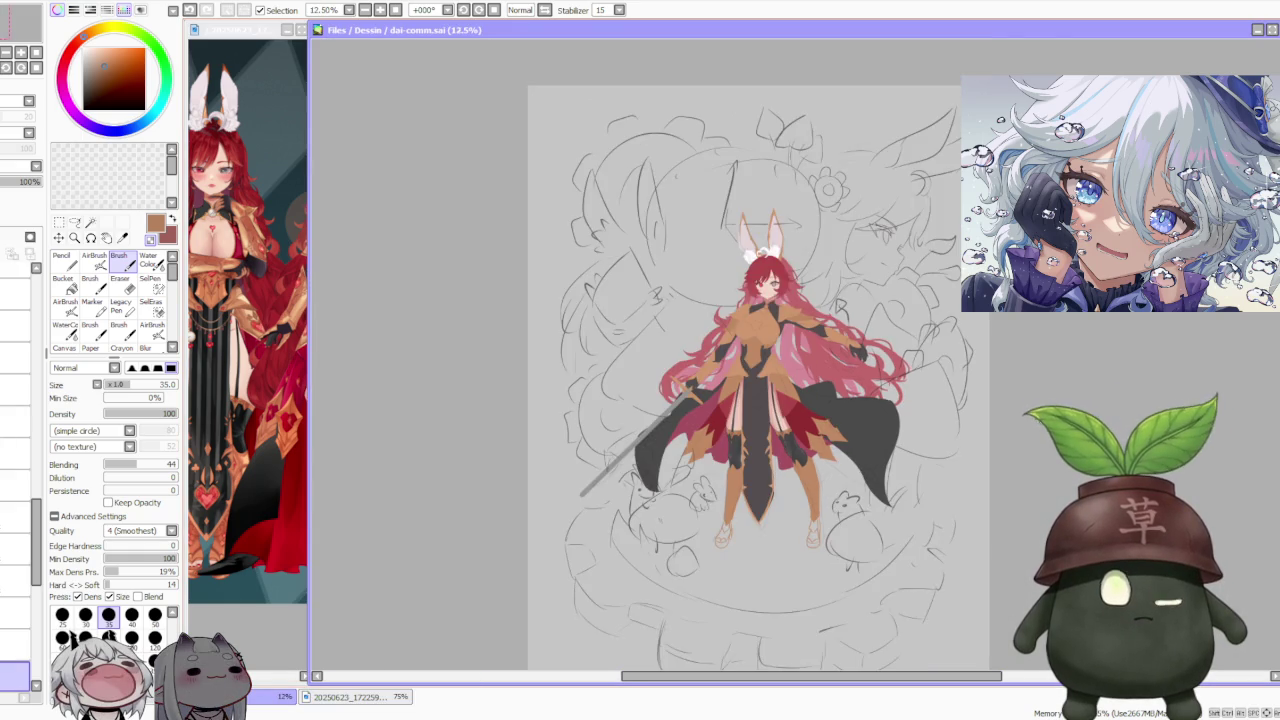
pyautogui.scroll(2, 757, 400)
pyautogui.scroll(2, 740, 410)
pyautogui.scroll(-3, 710, 420)
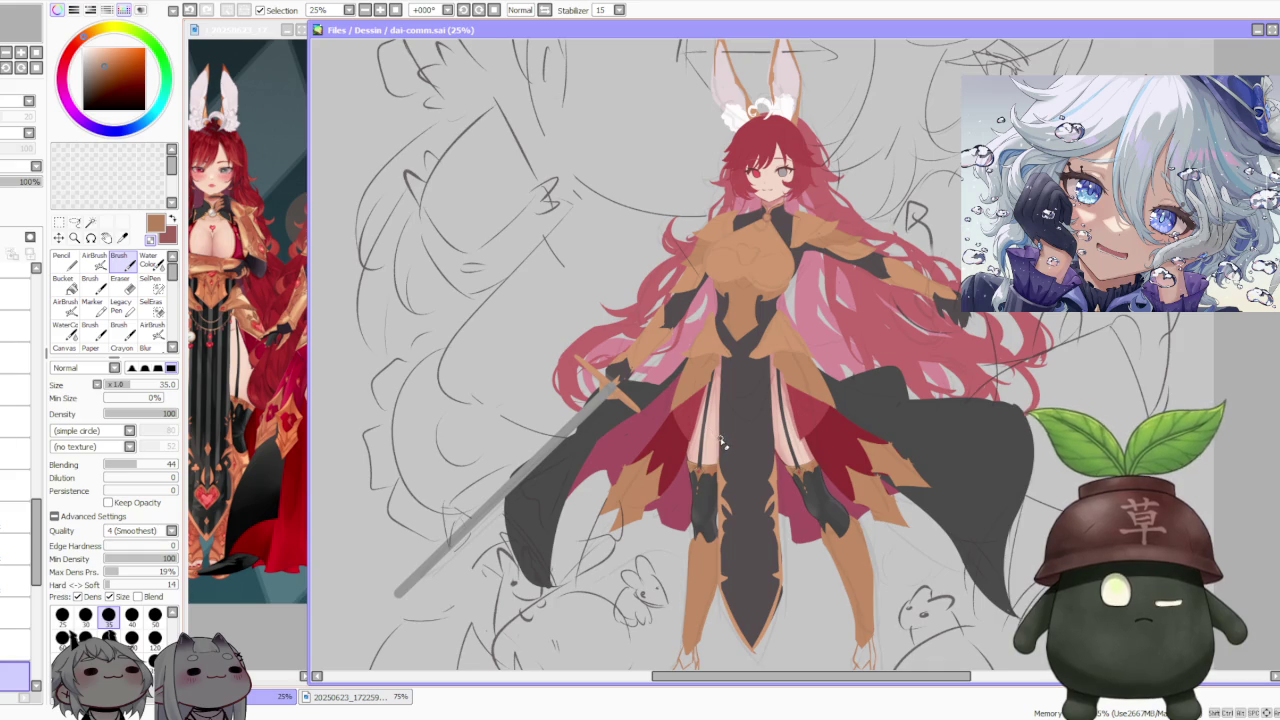
pyautogui.scroll(1, 725, 452)
pyautogui.scroll(1, 725, 452)
pyautogui.scroll(-2, 723, 457)
pyautogui.scroll(-1, 723, 457)
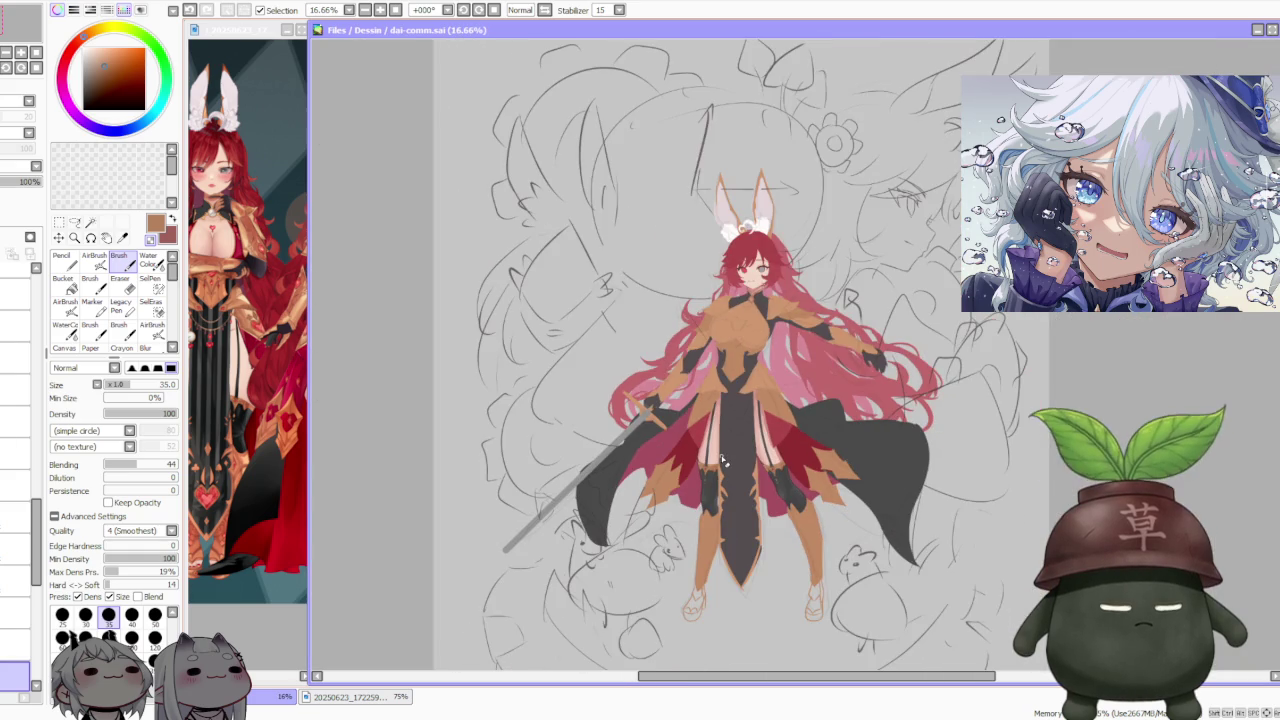
pyautogui.scroll(1, 723, 460)
pyautogui.scroll(-1, 723, 460)
pyautogui.scroll(1, 723, 460)
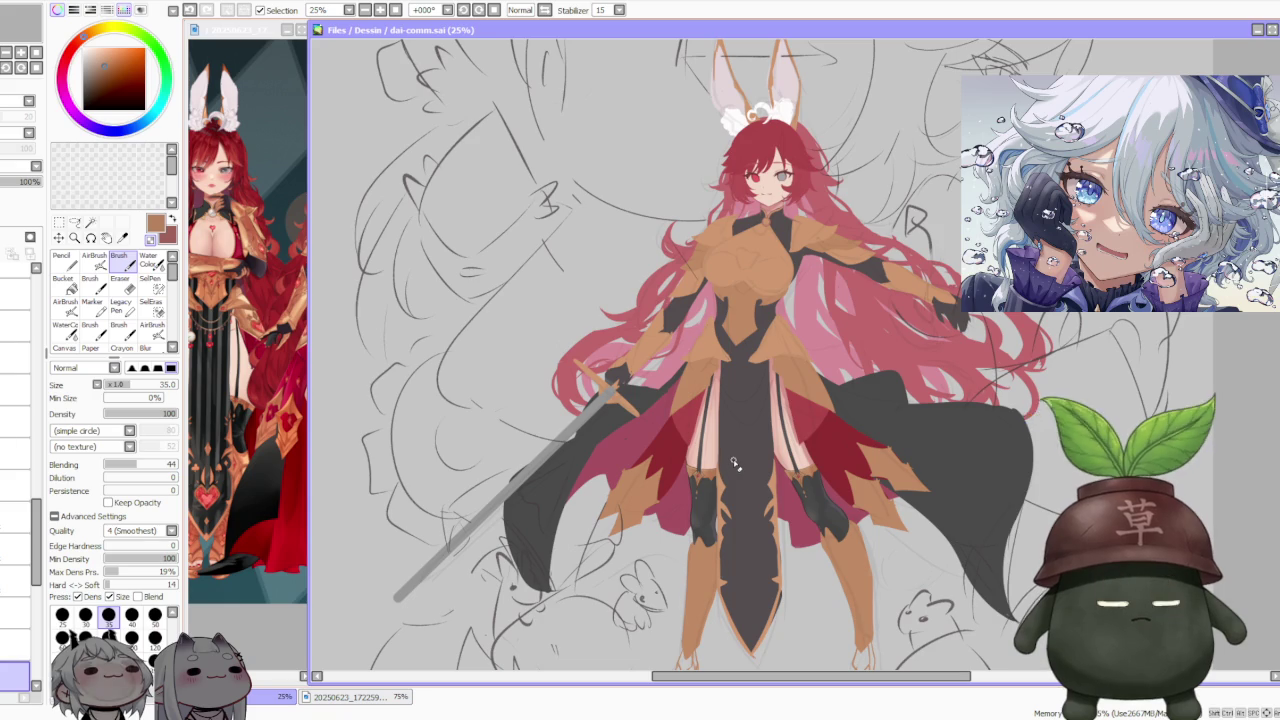
pyautogui.scroll(-1, 730, 462)
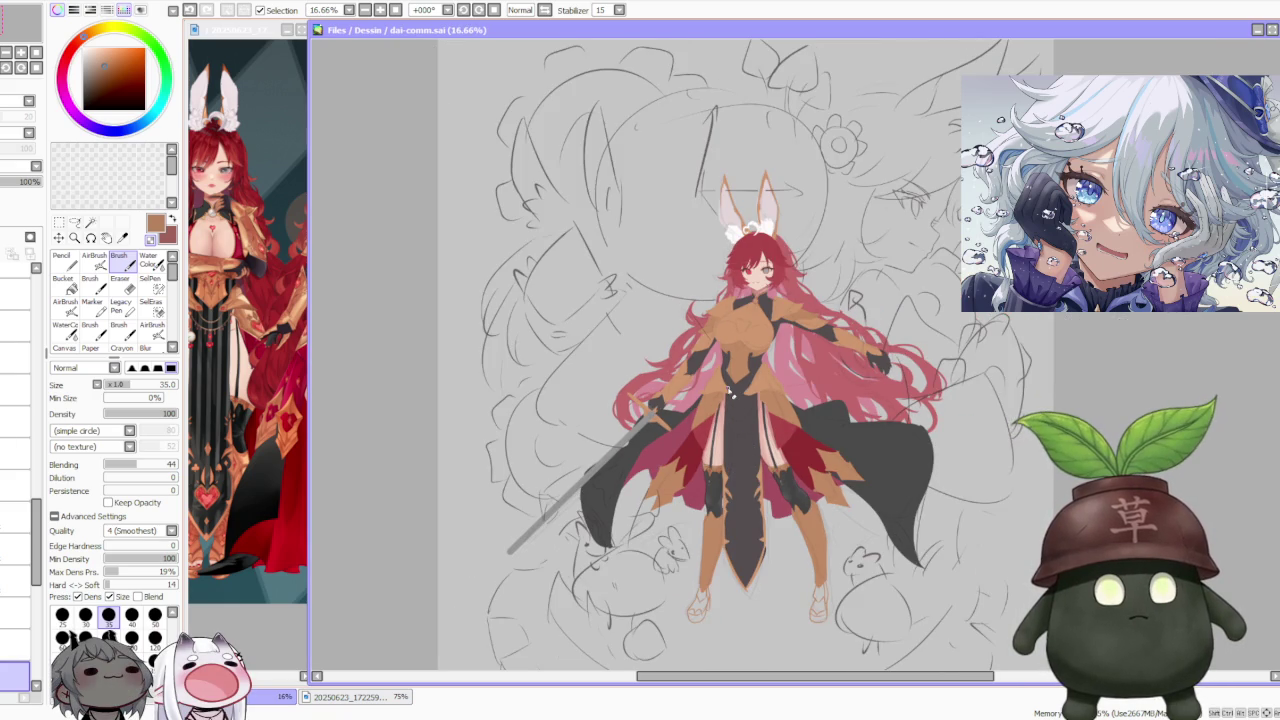
pyautogui.scroll(-1, 731, 395)
pyautogui.scroll(1, 710, 450)
pyautogui.scroll(-1, 690, 500)
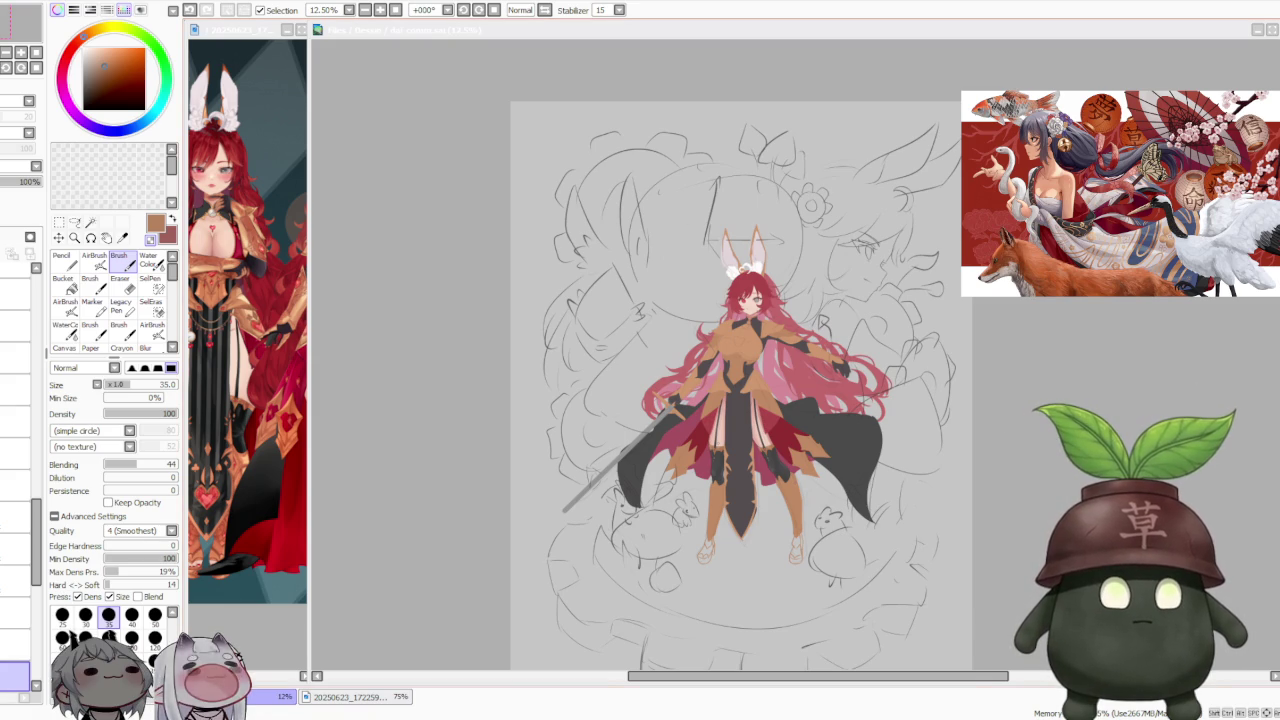
pyautogui.scroll(1, 738, 410)
pyautogui.scroll(2, 738, 410)
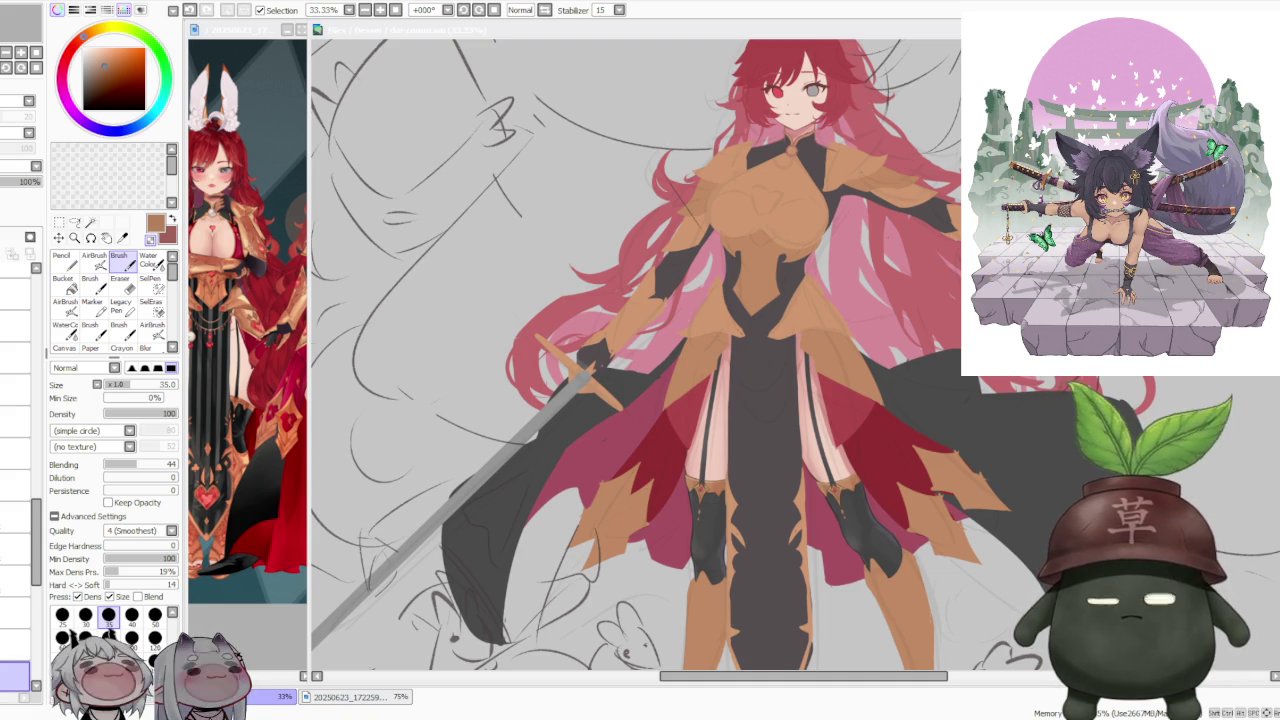
pyautogui.scroll(-1, 773, 377)
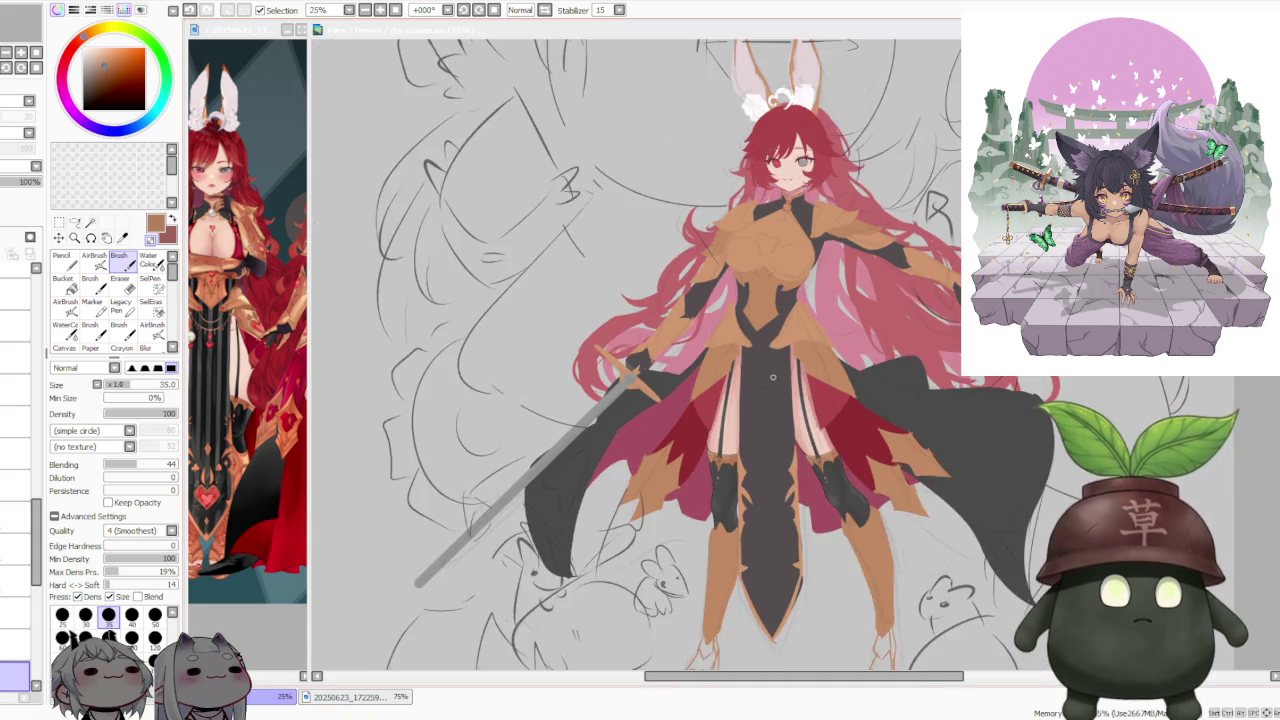
pyautogui.scroll(4, 730, 385)
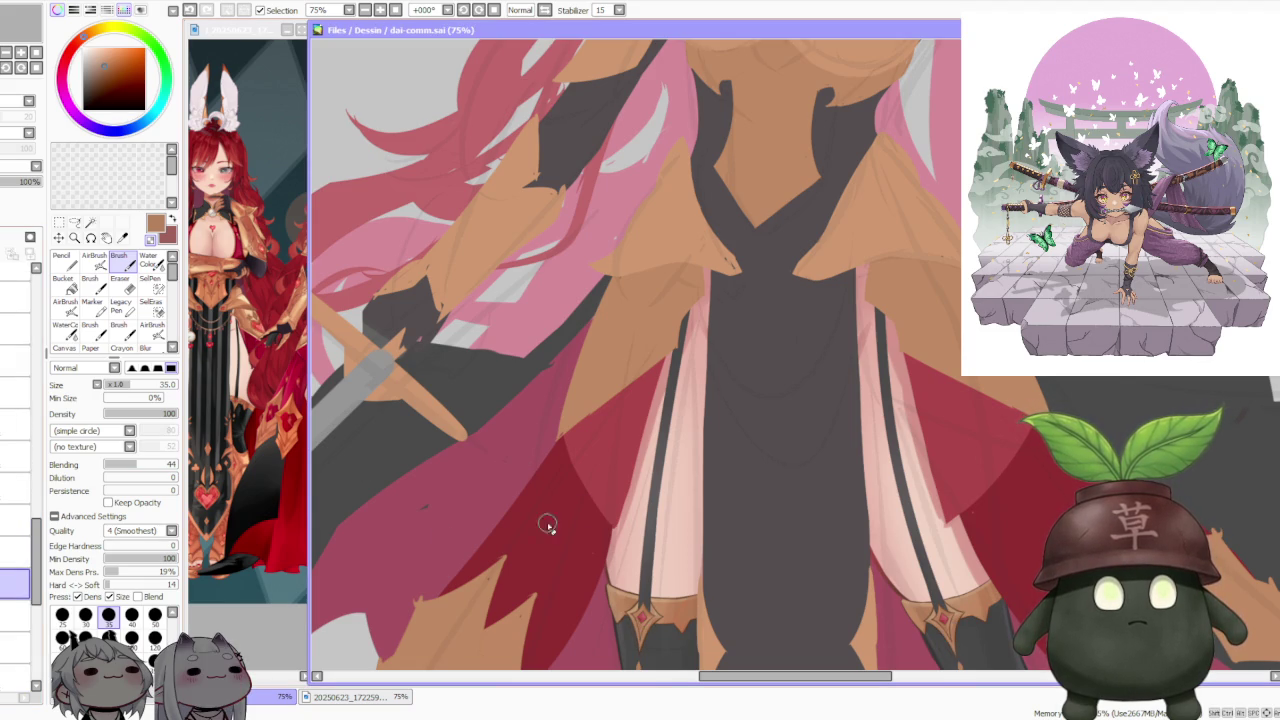
pyautogui.scroll(-3, 805, 400)
pyautogui.scroll(-1, 801, 403)
pyautogui.scroll(-1, 801, 403)
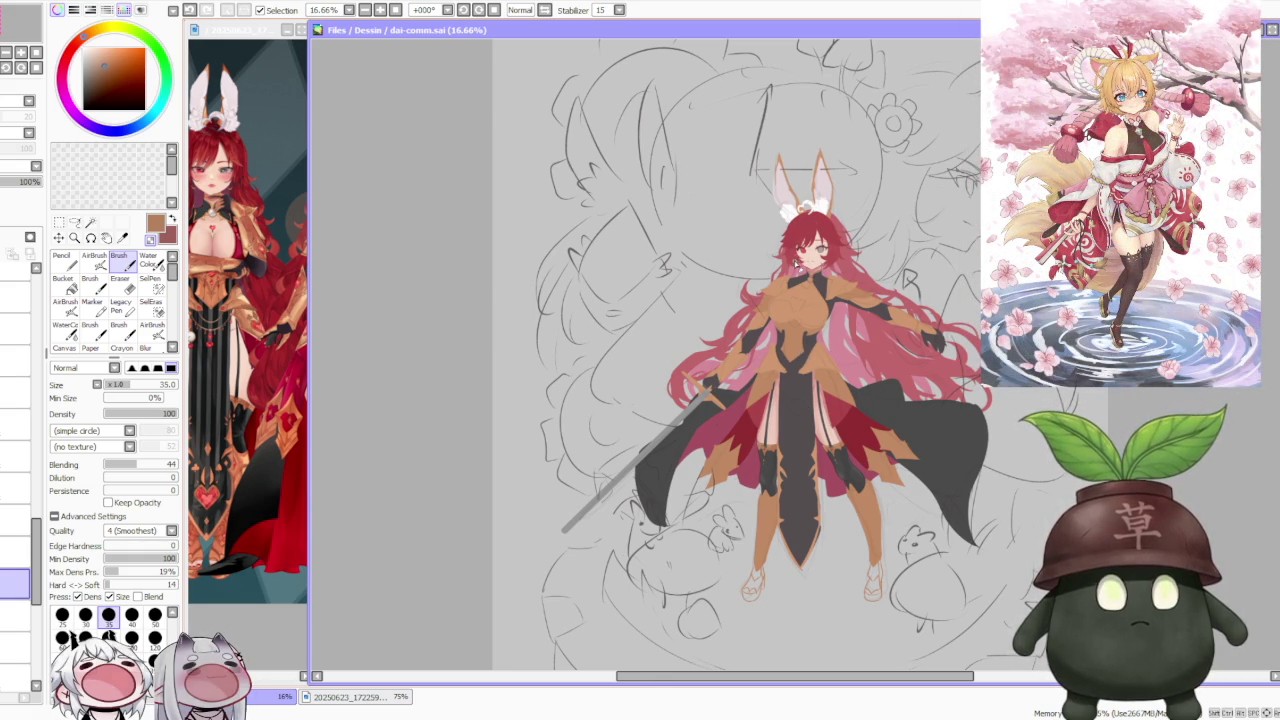
pyautogui.scroll(3, 800, 265)
pyautogui.scroll(2, 800, 265)
pyautogui.scroll(2, 820, 300)
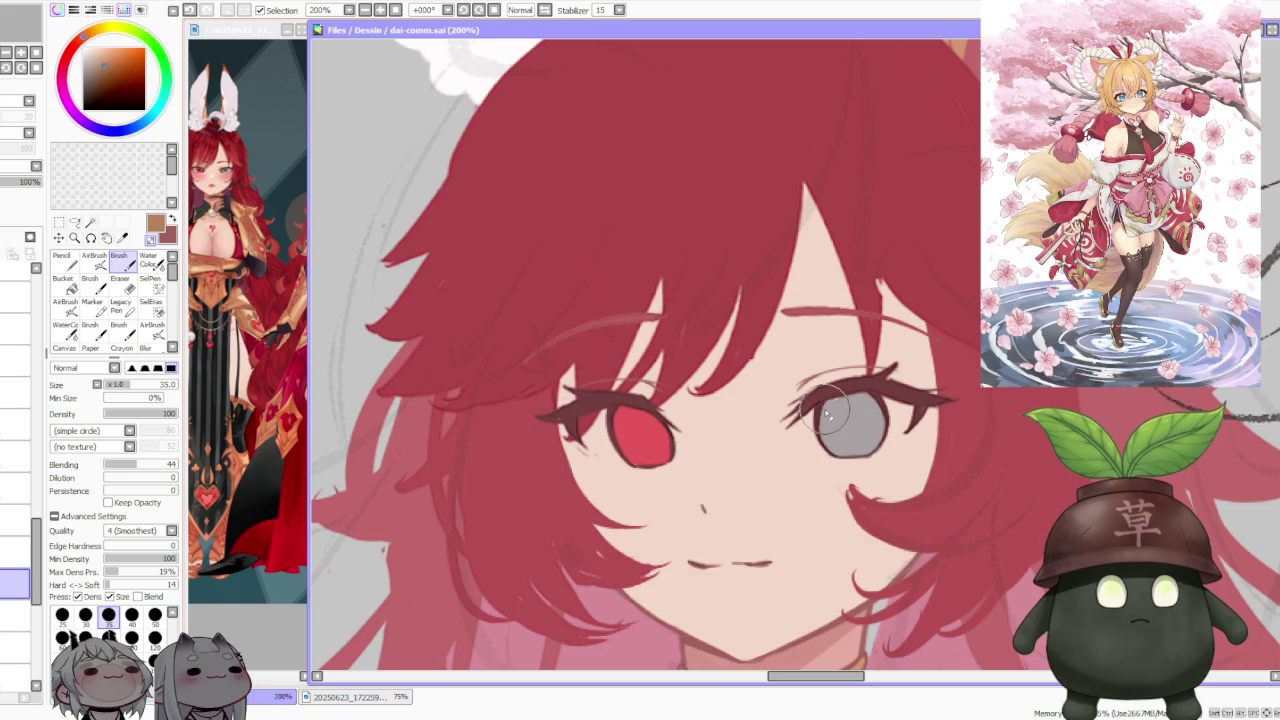
pyautogui.scroll(-2, 828, 414)
pyautogui.scroll(-1, 826, 413)
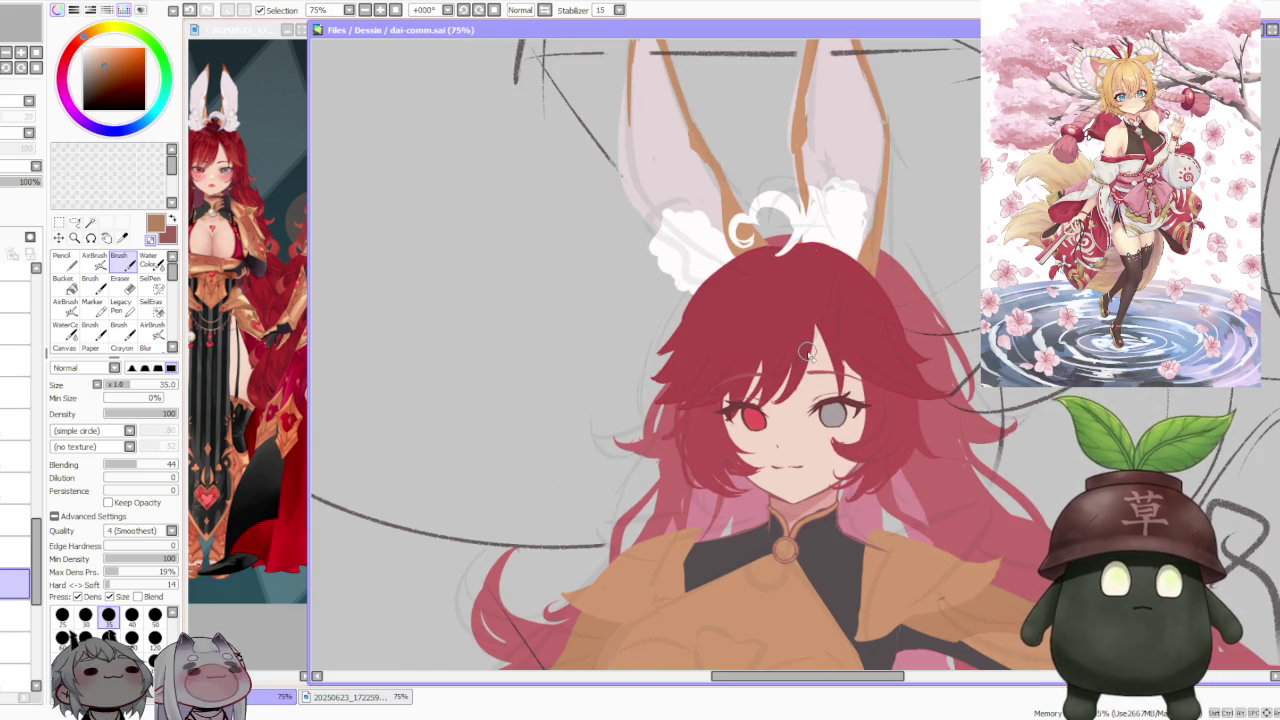
pyautogui.scroll(-2, 810, 358)
pyautogui.scroll(-2, 810, 358)
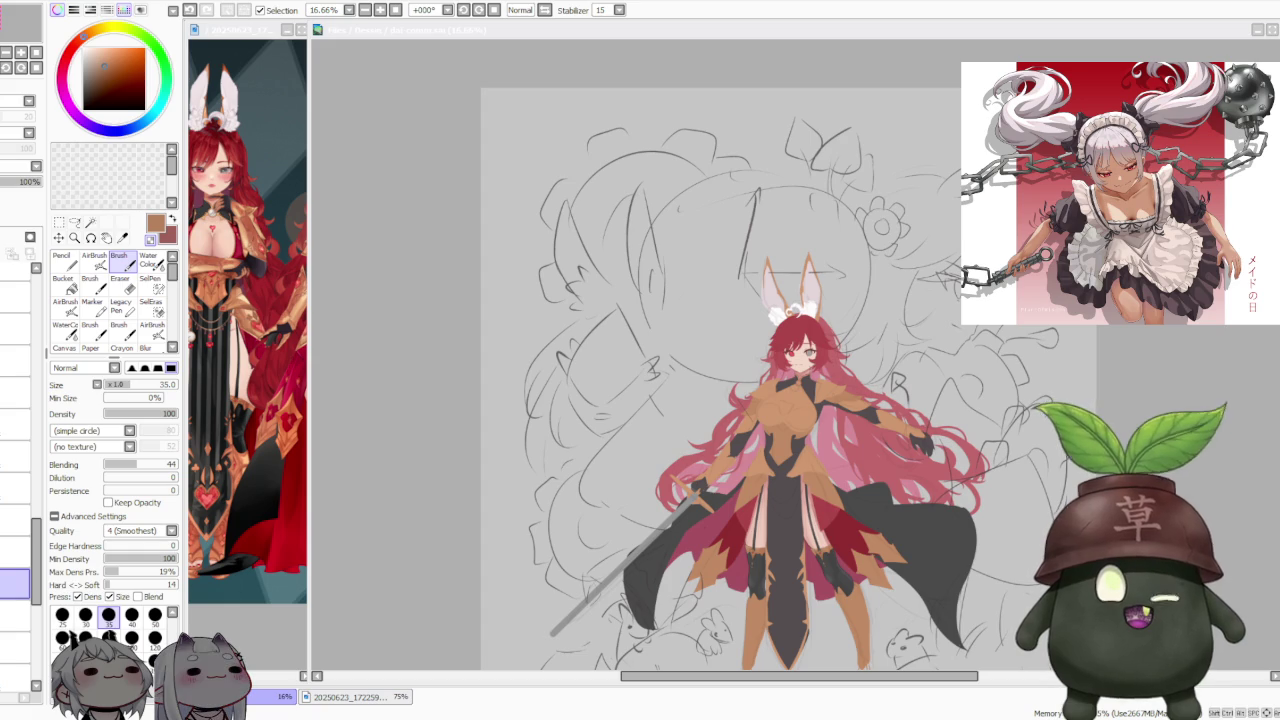
pyautogui.scroll(-2, 800, 360)
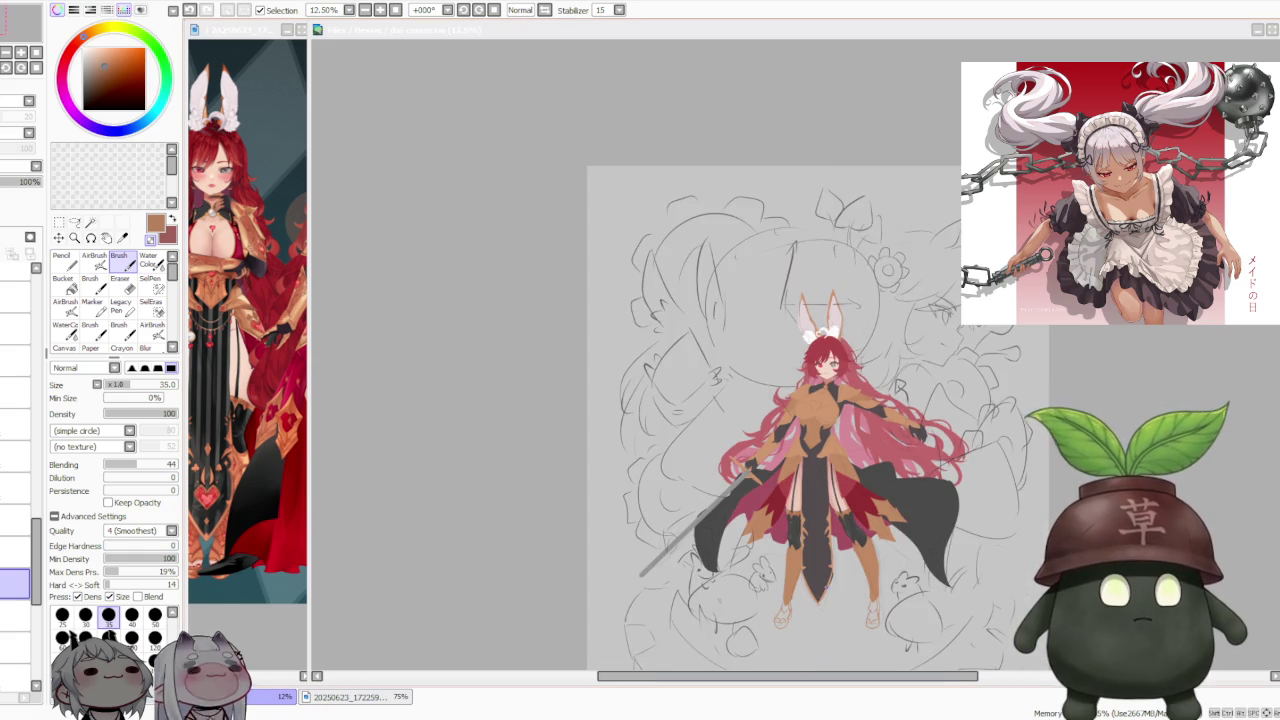
pyautogui.scroll(2, 800, 360)
pyautogui.scroll(3, 840, 505)
pyautogui.scroll(2, 840, 505)
pyautogui.scroll(2, 840, 505)
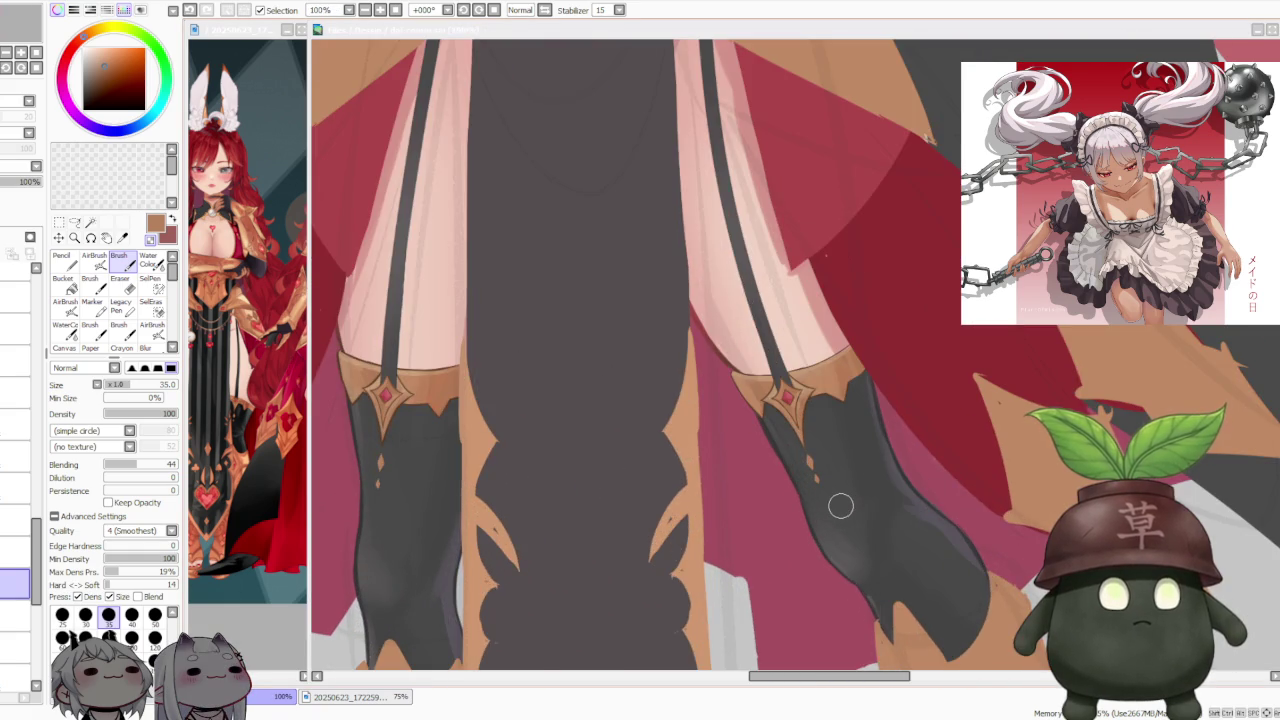
pyautogui.scroll(-5, 840, 505)
pyautogui.scroll(-2, 840, 505)
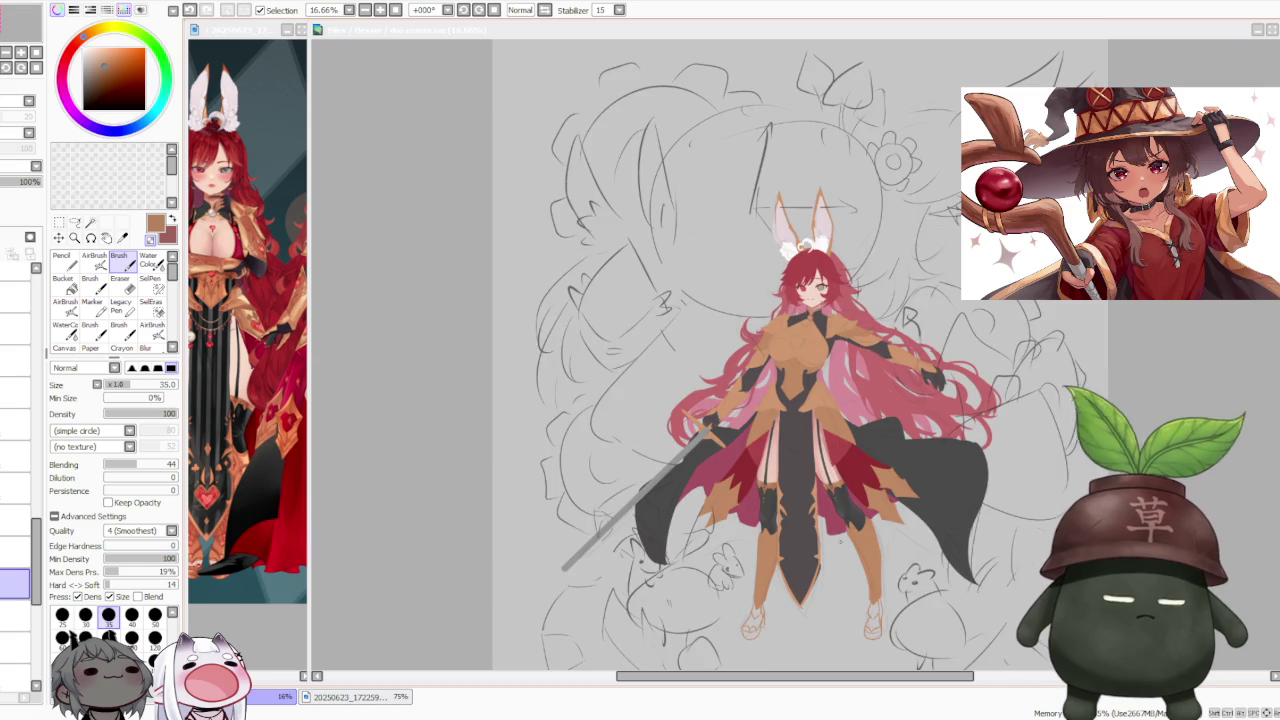
pyautogui.scroll(-2, 750, 360)
pyautogui.scroll(1, 750, 360)
pyautogui.scroll(1, 750, 360)
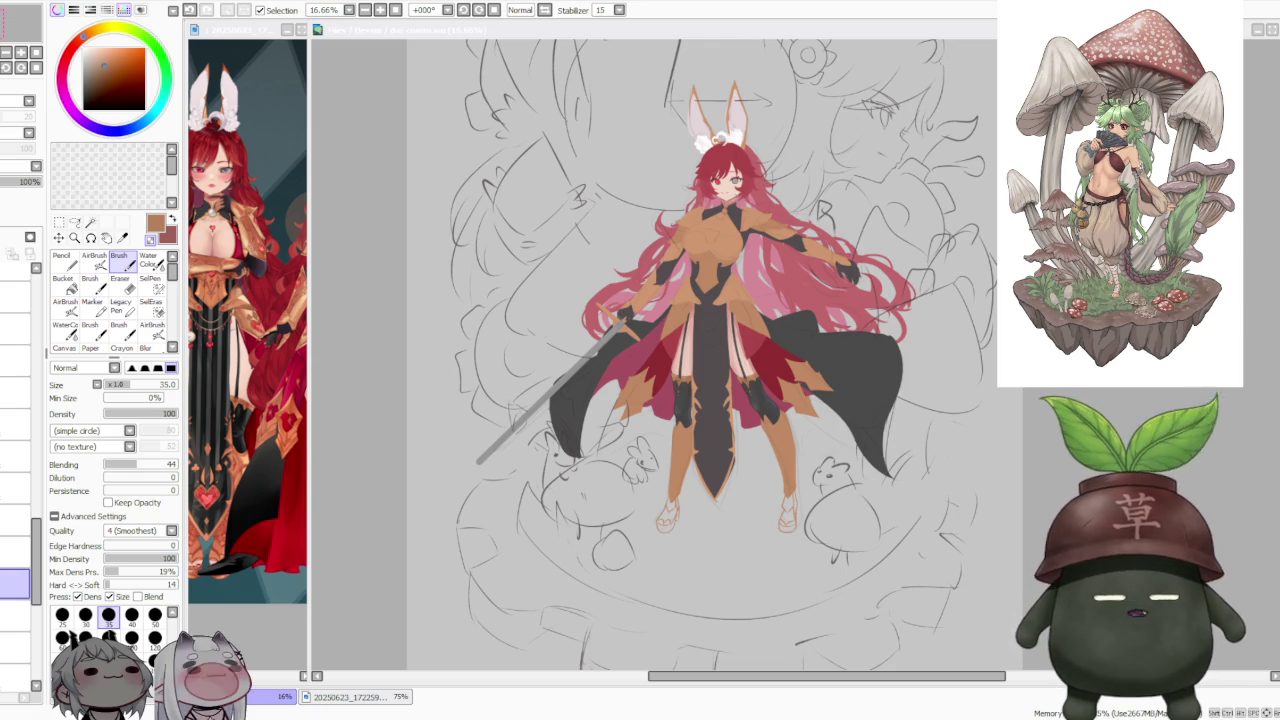
pyautogui.scroll(-2, 750, 360)
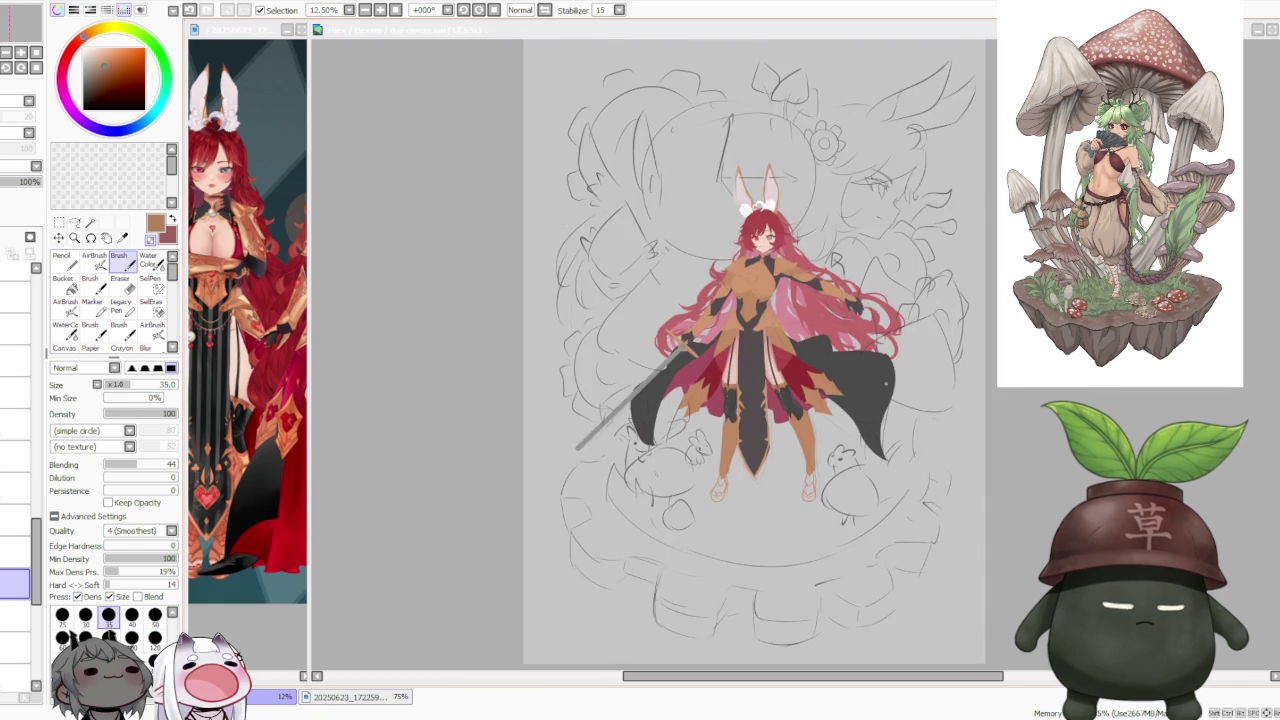
pyautogui.scroll(-1, 750, 360)
pyautogui.scroll(1, 750, 360)
pyautogui.scroll(1, 750, 360)
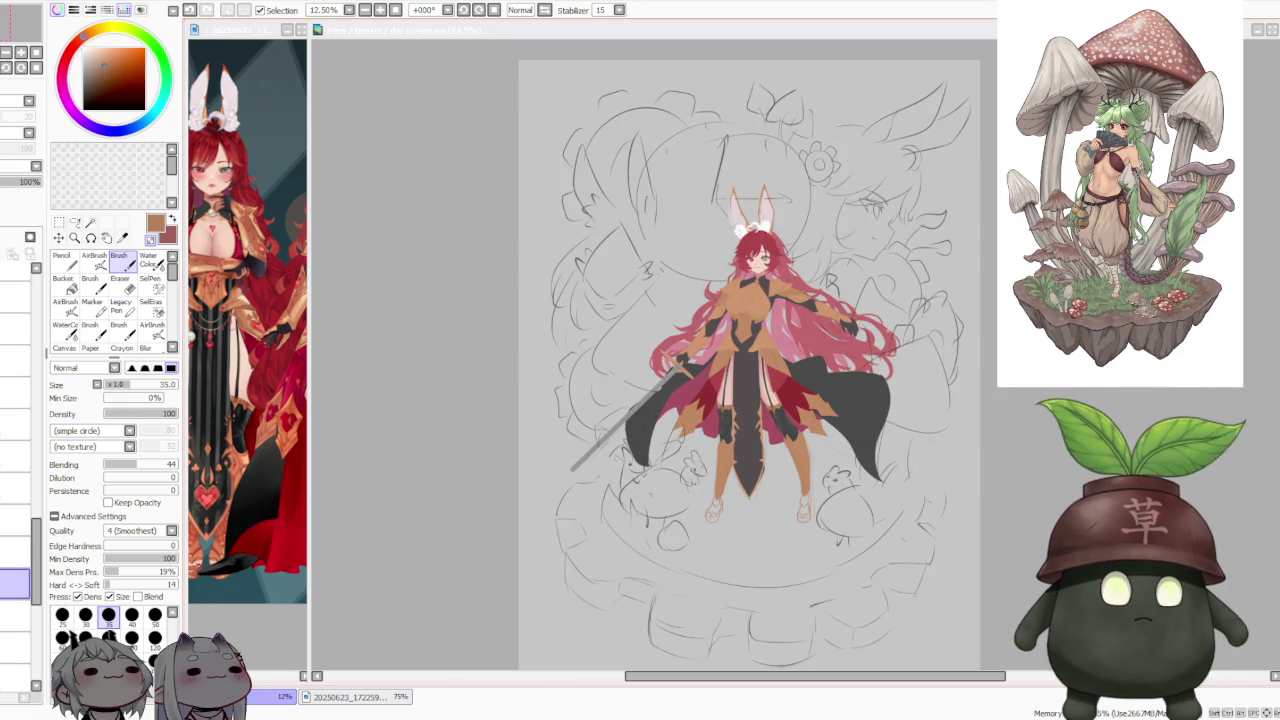
pyautogui.scroll(1, 713, 157)
pyautogui.scroll(1, 713, 157)
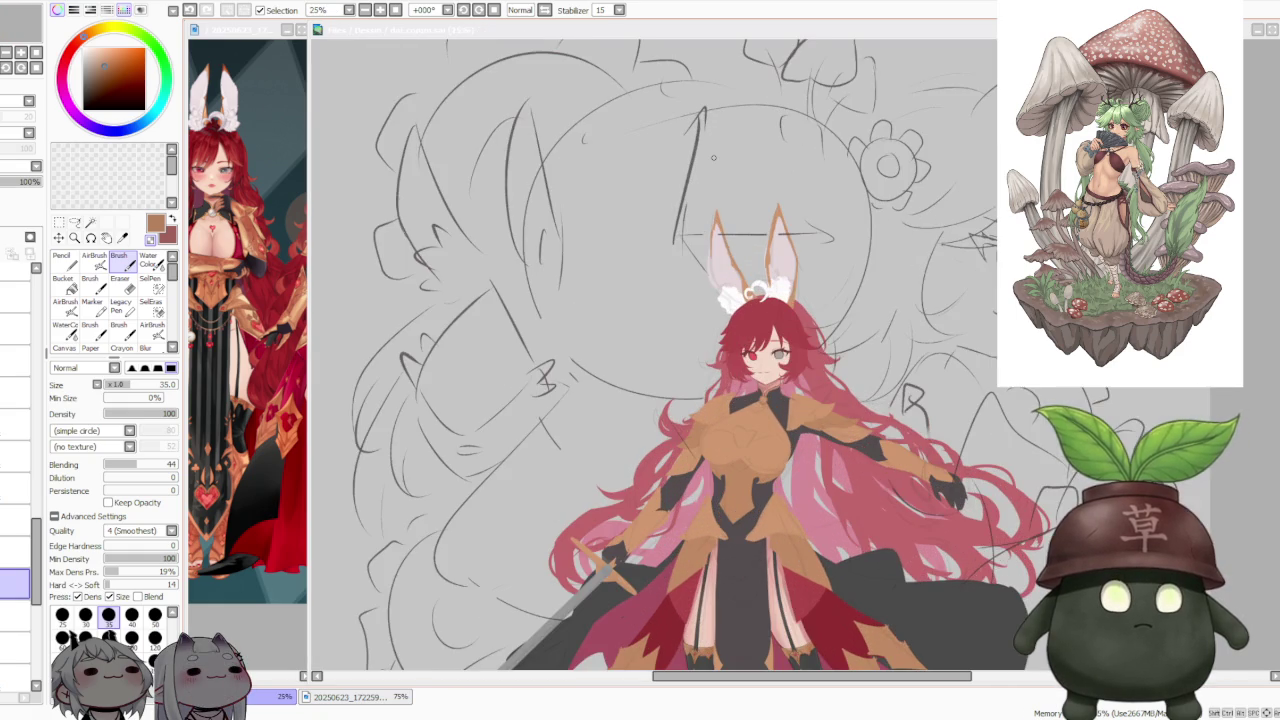
pyautogui.scroll(-1, 713, 157)
pyautogui.scroll(2, 713, 157)
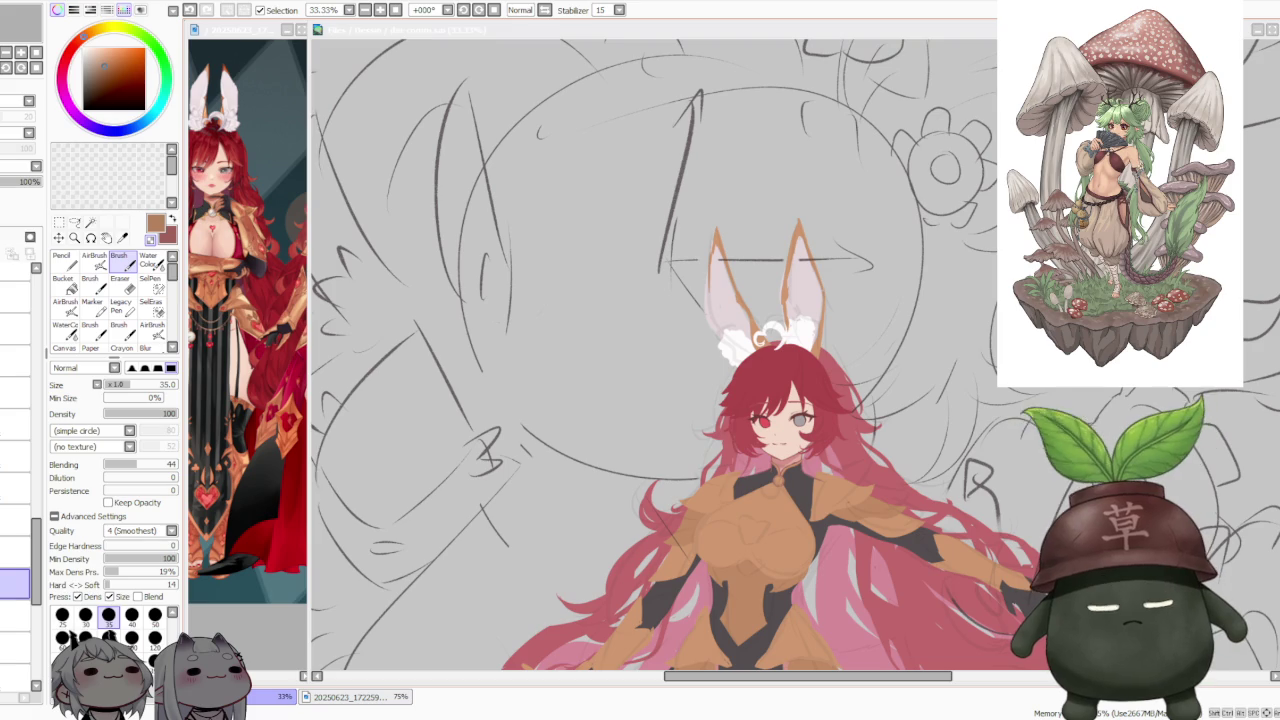
pyautogui.click(211, 355)
pyautogui.scroll(-3, 211, 355)
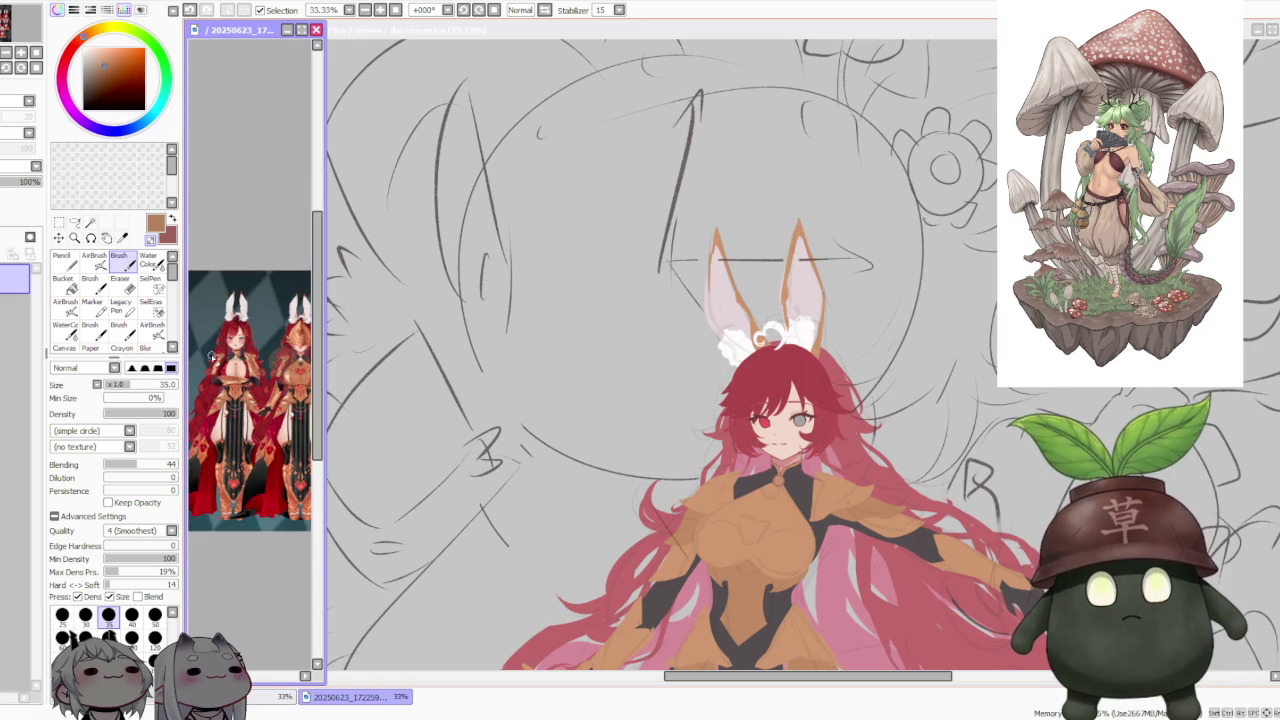
pyautogui.scroll(4, 211, 354)
pyautogui.scroll(2, 248, 383)
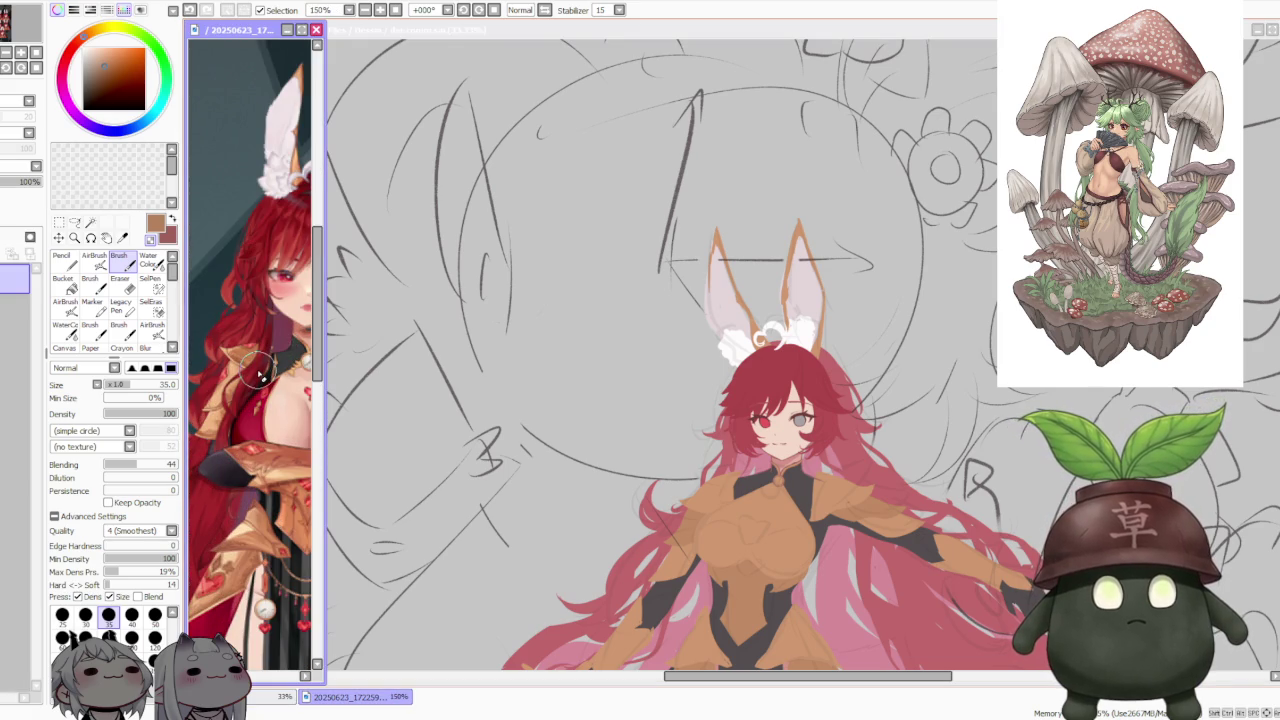
pyautogui.scroll(-2, 260, 375)
pyautogui.scroll(-1, 260, 375)
pyautogui.scroll(-1, 262, 372)
pyautogui.scroll(2, 262, 372)
pyautogui.scroll(2, 262, 372)
pyautogui.scroll(-1, 260, 360)
pyautogui.scroll(-2, 258, 340)
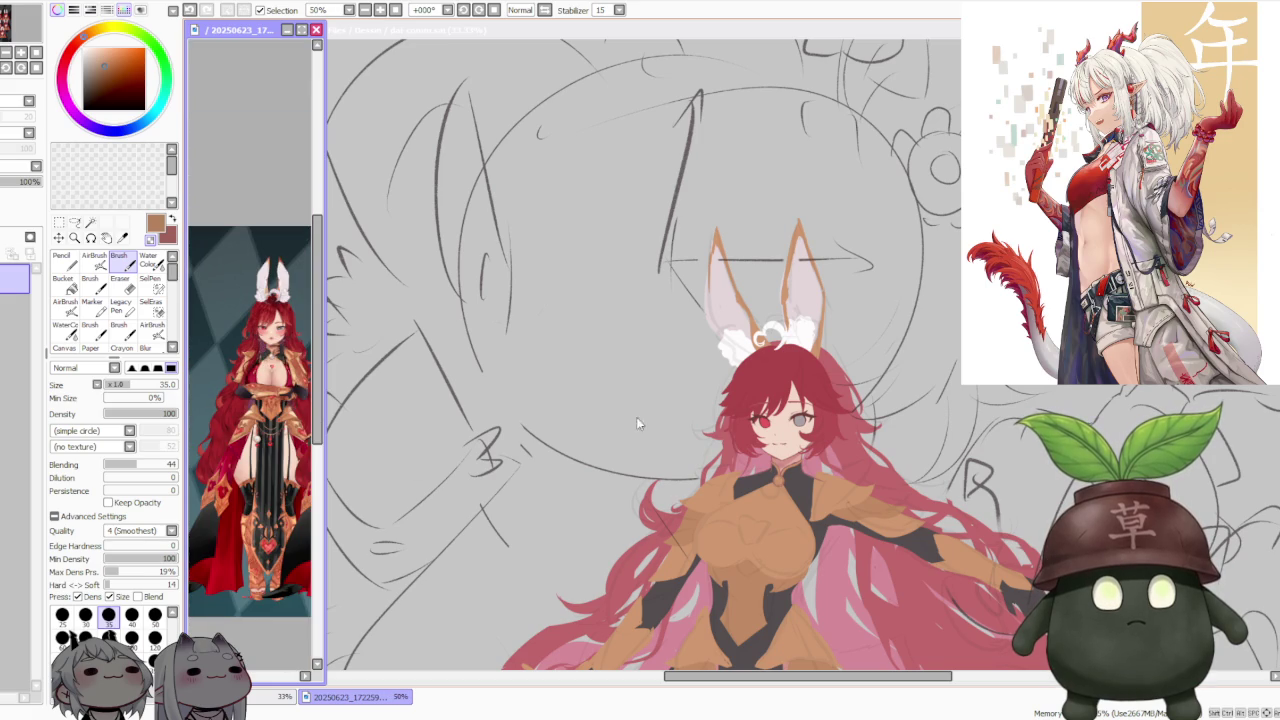
pyautogui.scroll(-2, 620, 405)
pyautogui.scroll(1, 710, 438)
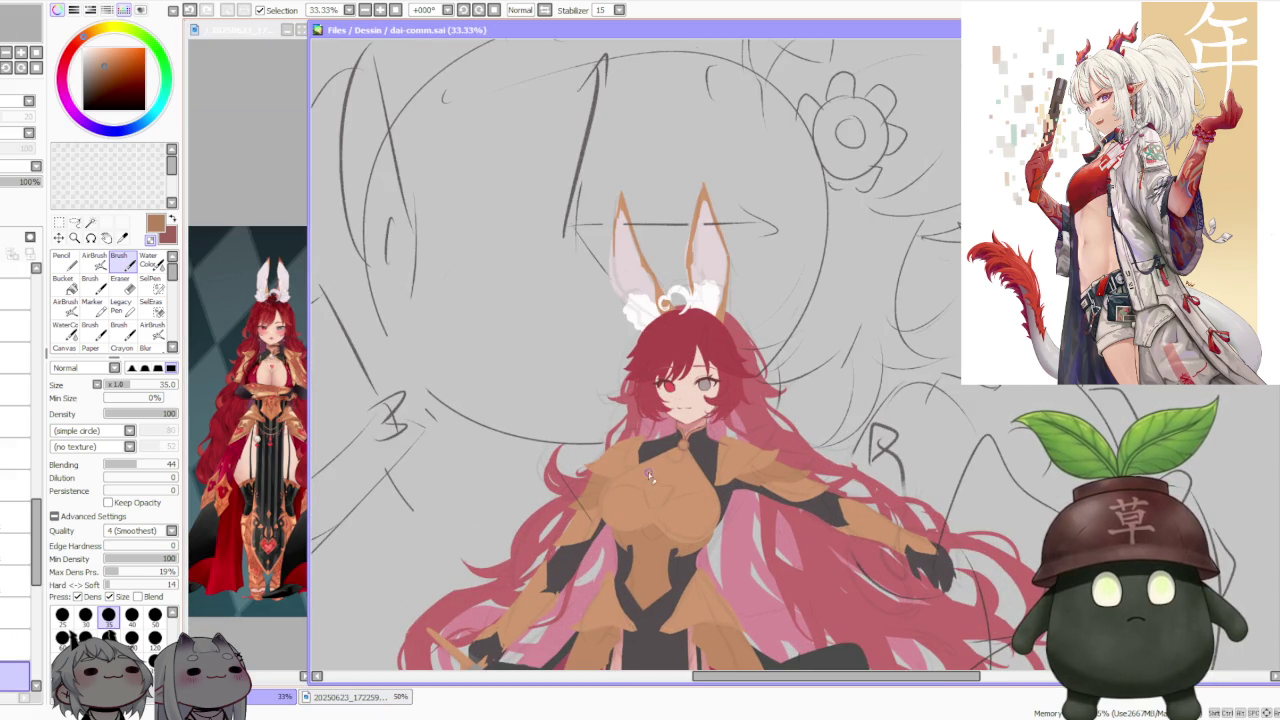
pyautogui.scroll(-2, 604, 466)
pyautogui.scroll(-1, 640, 440)
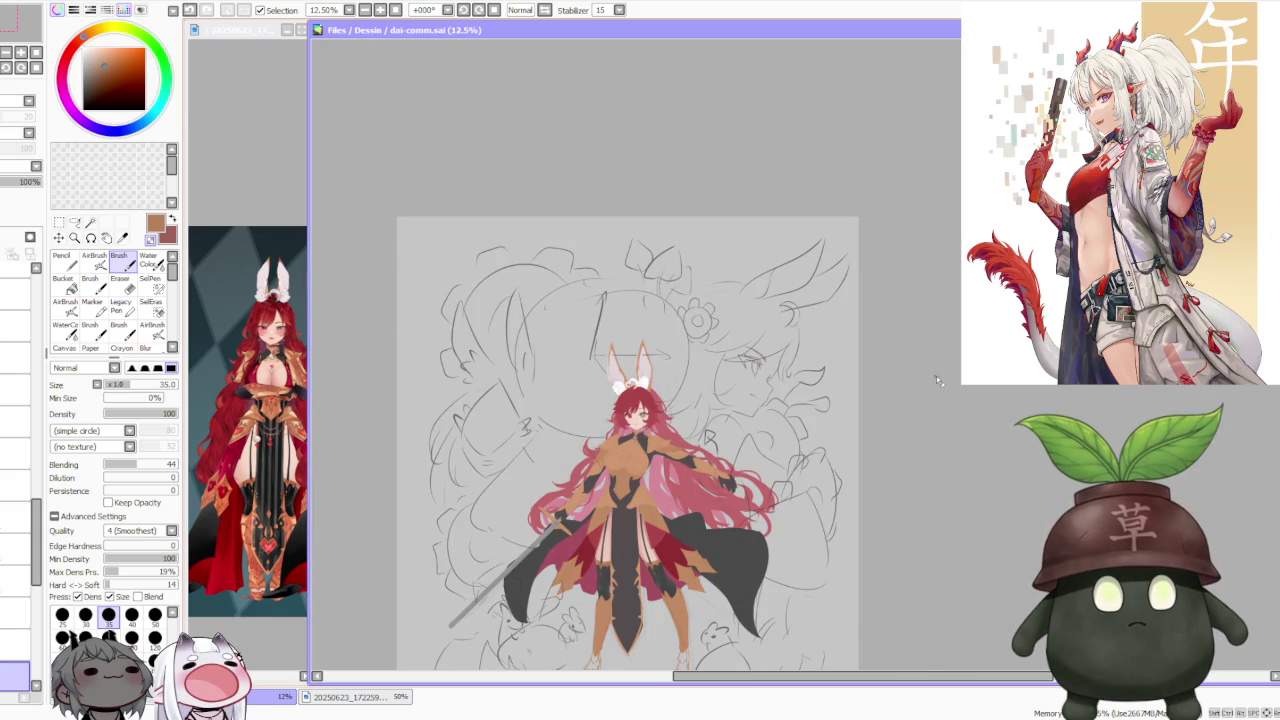
pyautogui.scroll(-1, 860, 385)
pyautogui.scroll(1, 810, 460)
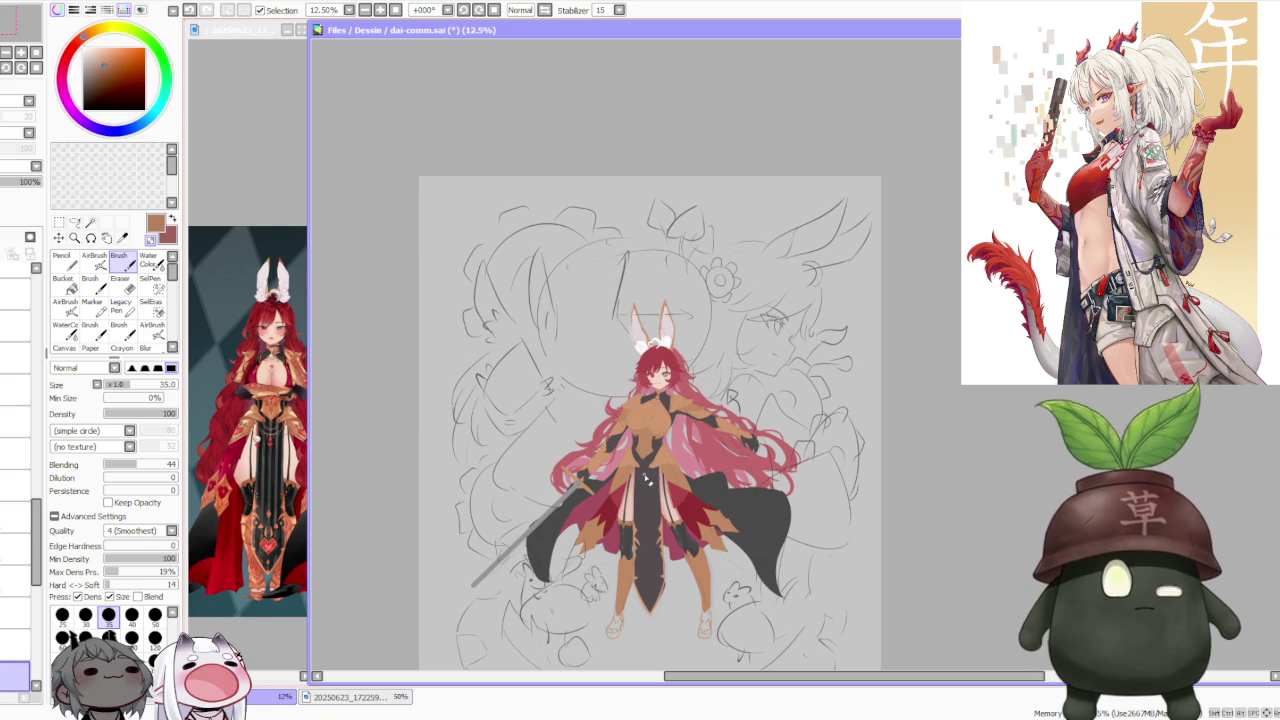
pyautogui.scroll(1, 648, 486)
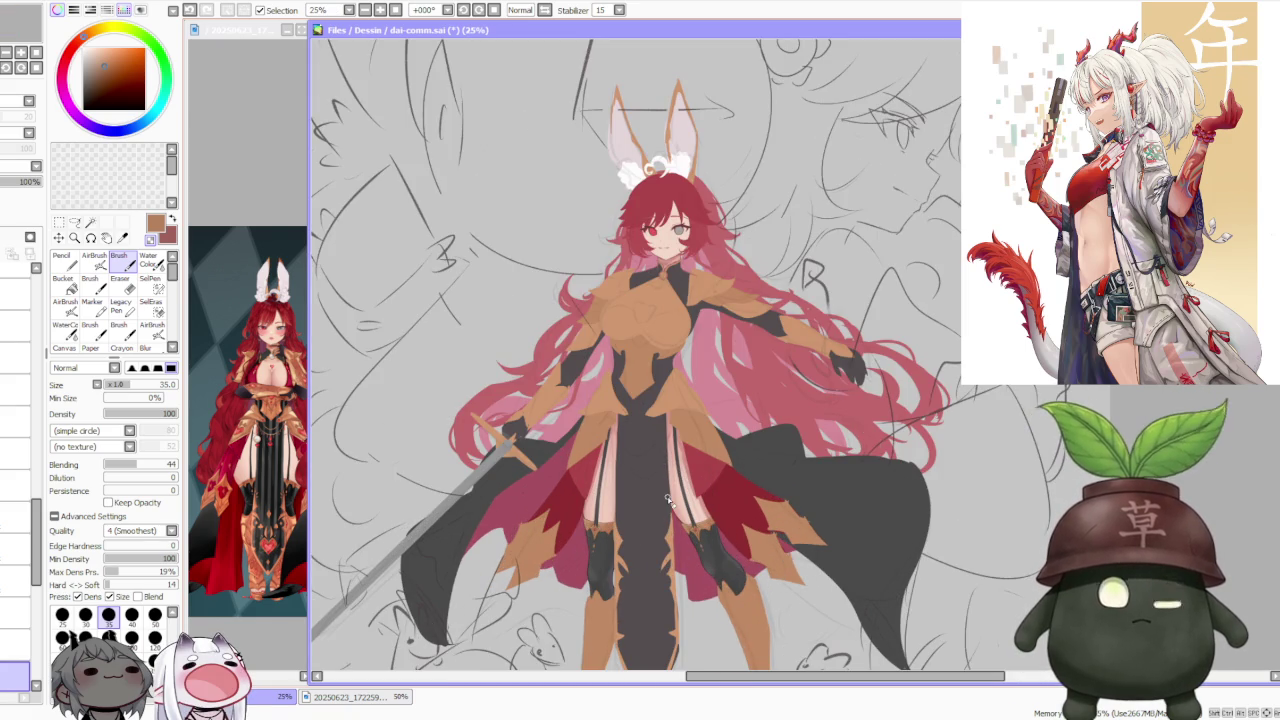
pyautogui.click(277, 624)
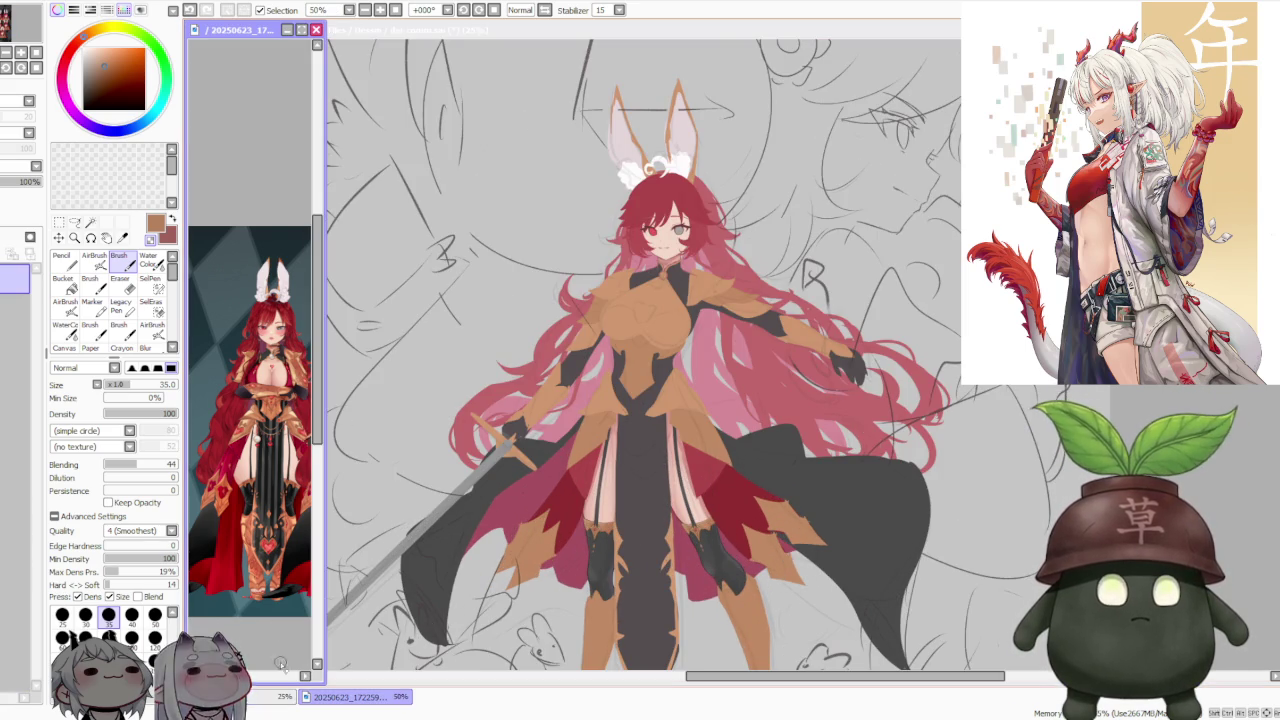
pyautogui.scroll(2, 281, 663)
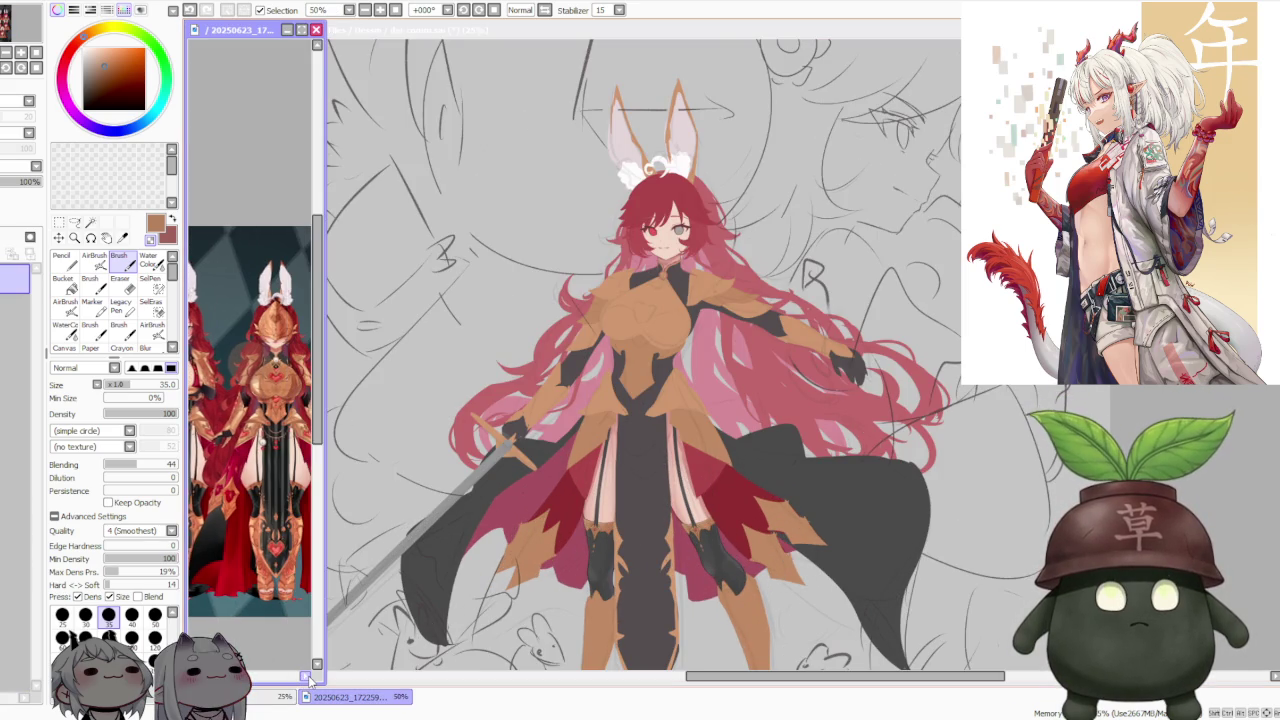
pyautogui.scroll(-1, 300, 660)
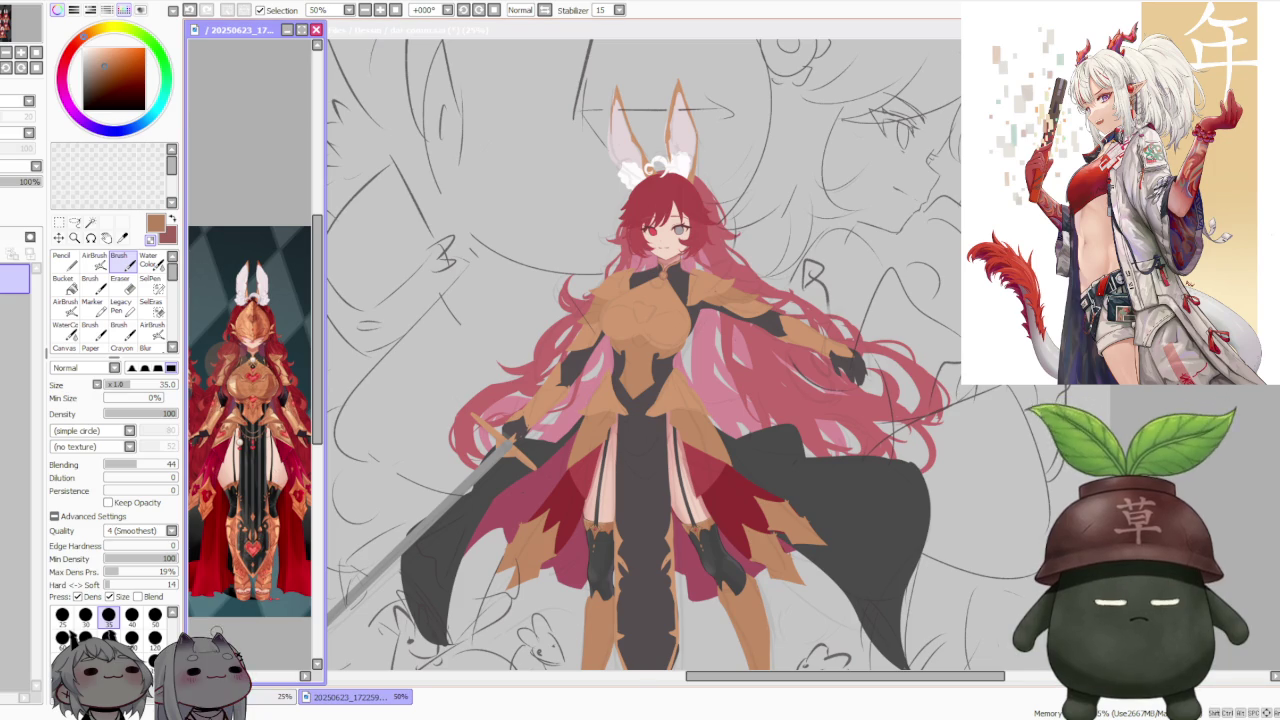
pyautogui.scroll(1, 240, 400)
pyautogui.scroll(1, 263, 441)
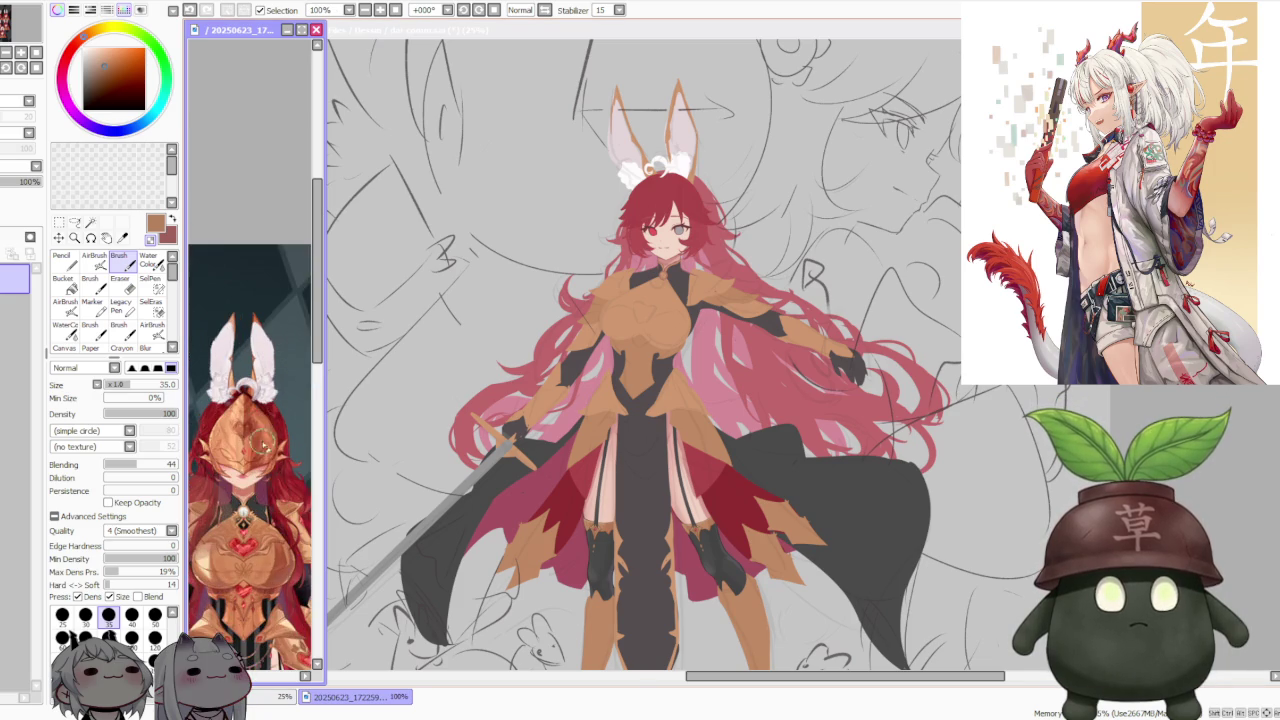
pyautogui.scroll(1, 285, 575)
pyautogui.scroll(-2, 285, 575)
pyautogui.scroll(-1, 285, 575)
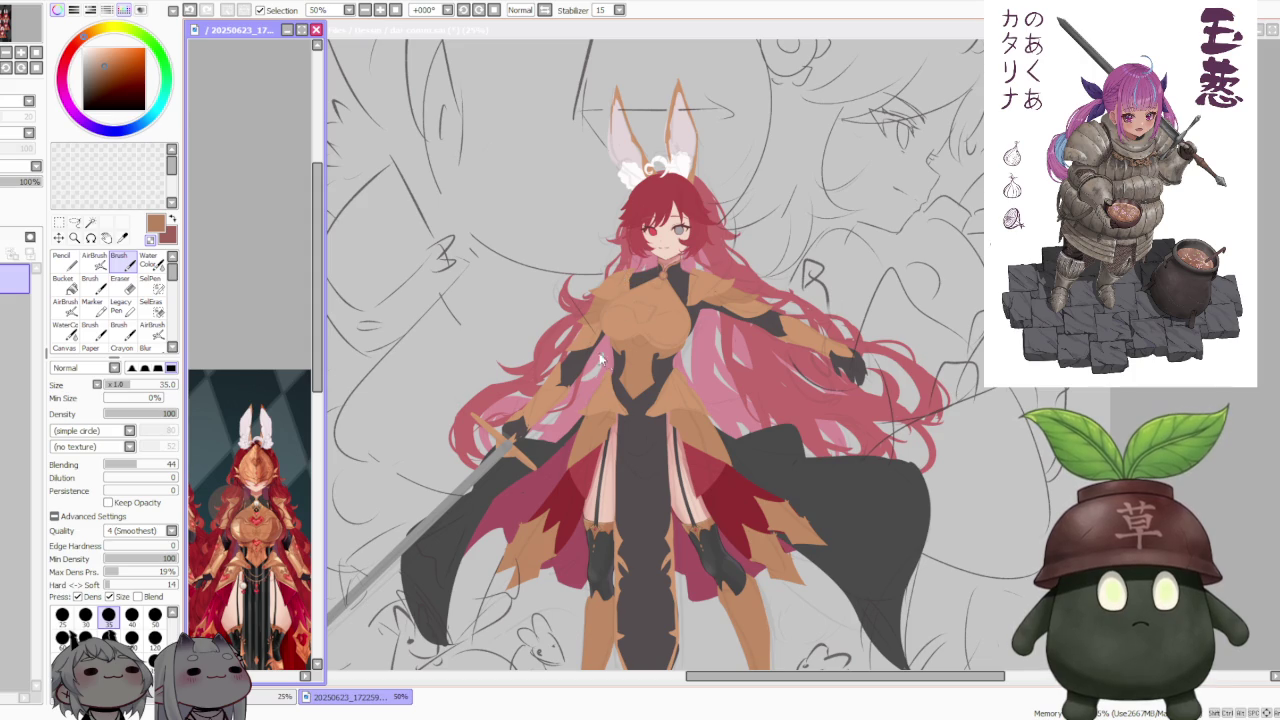
pyautogui.scroll(-1, 667, 253)
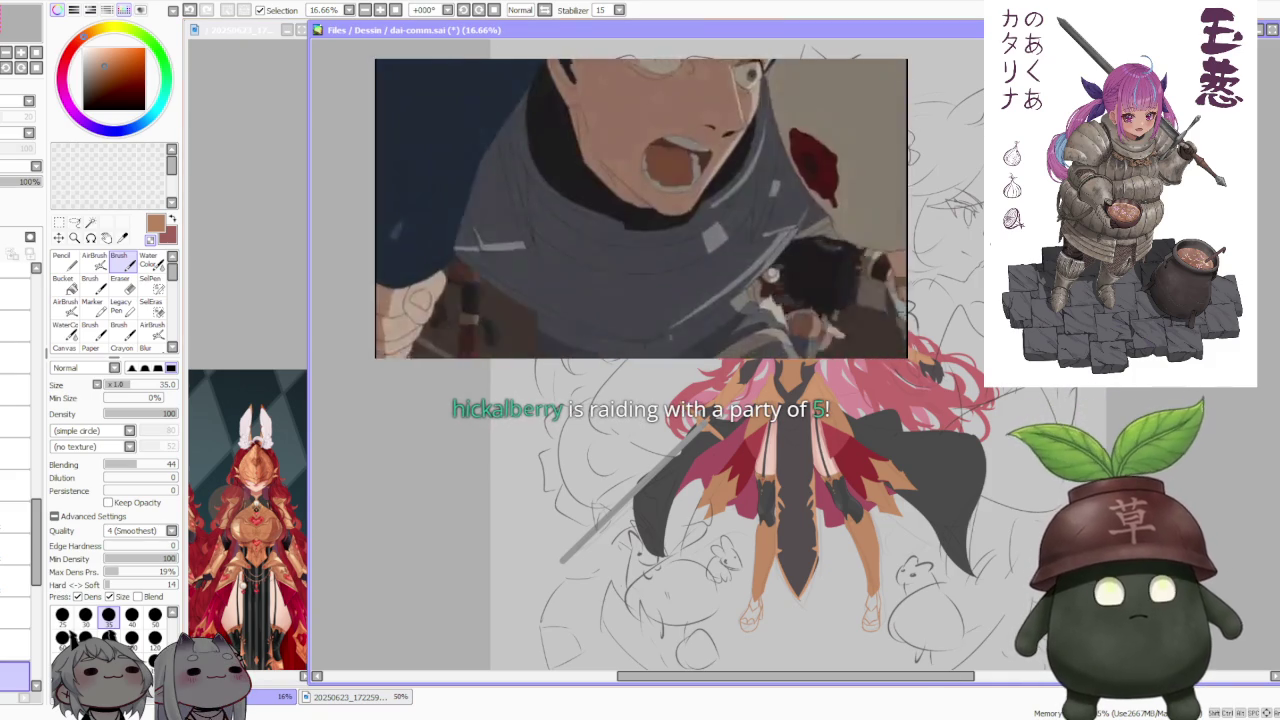
pyautogui.scroll(1, 870, 490)
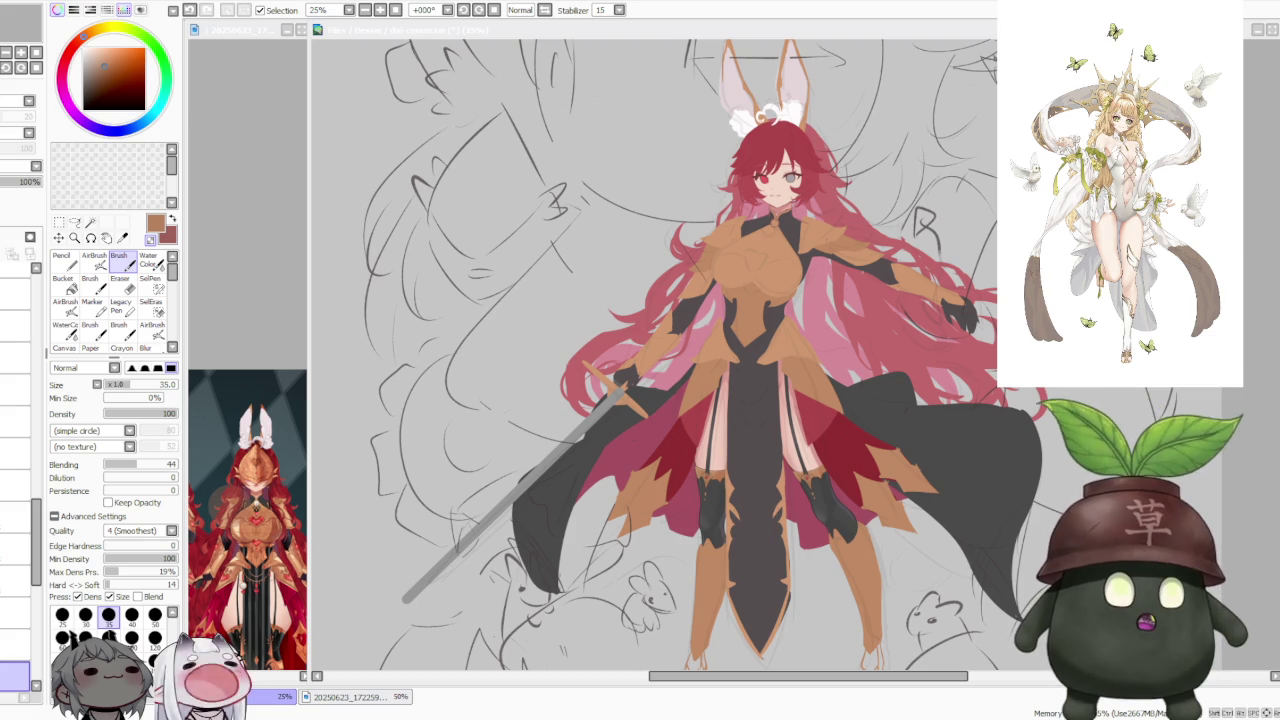
pyautogui.press('-')
pyautogui.press('-')
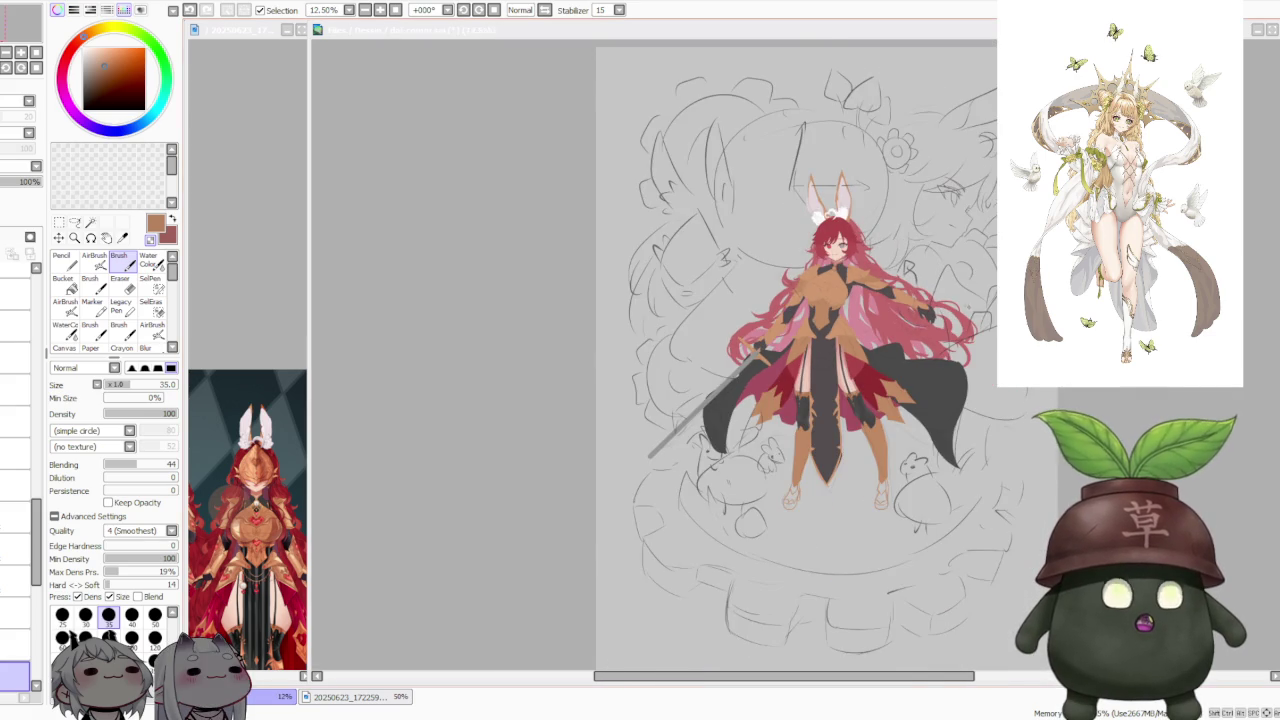
pyautogui.press('+')
pyautogui.moveTo(756, 676); pyautogui.dragTo(828, 680)
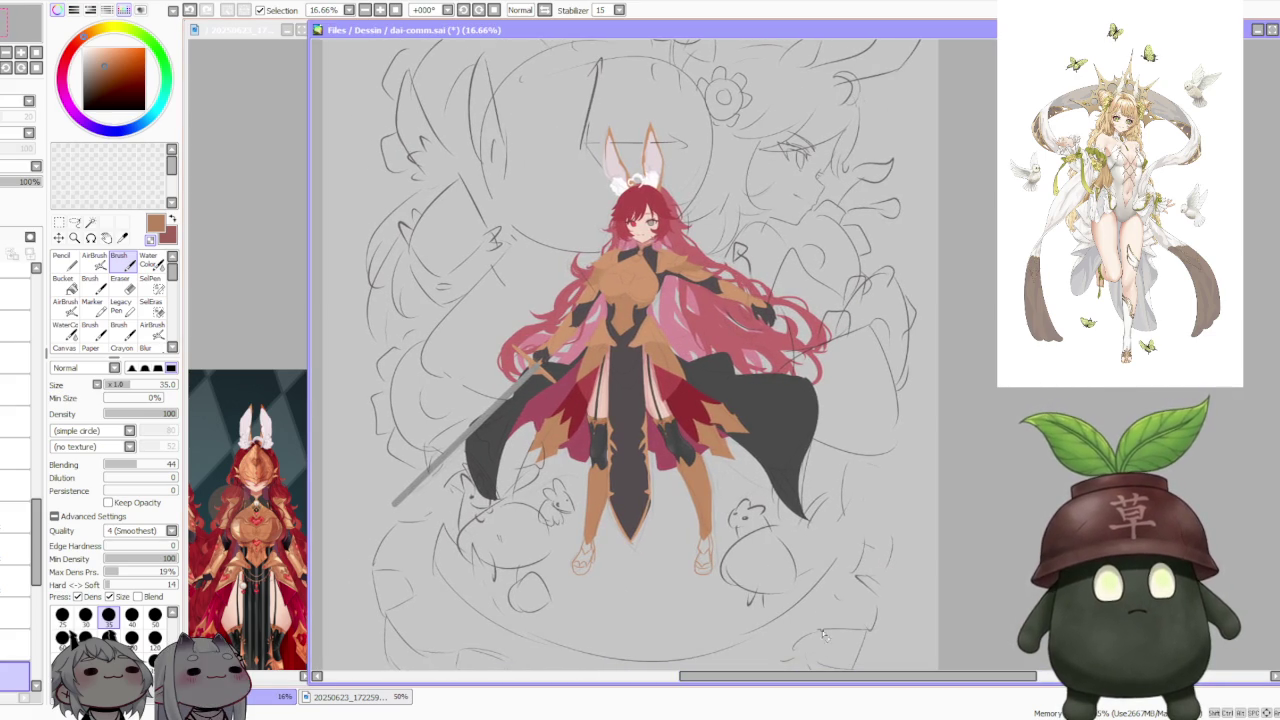
pyautogui.scroll(-1, 815, 243)
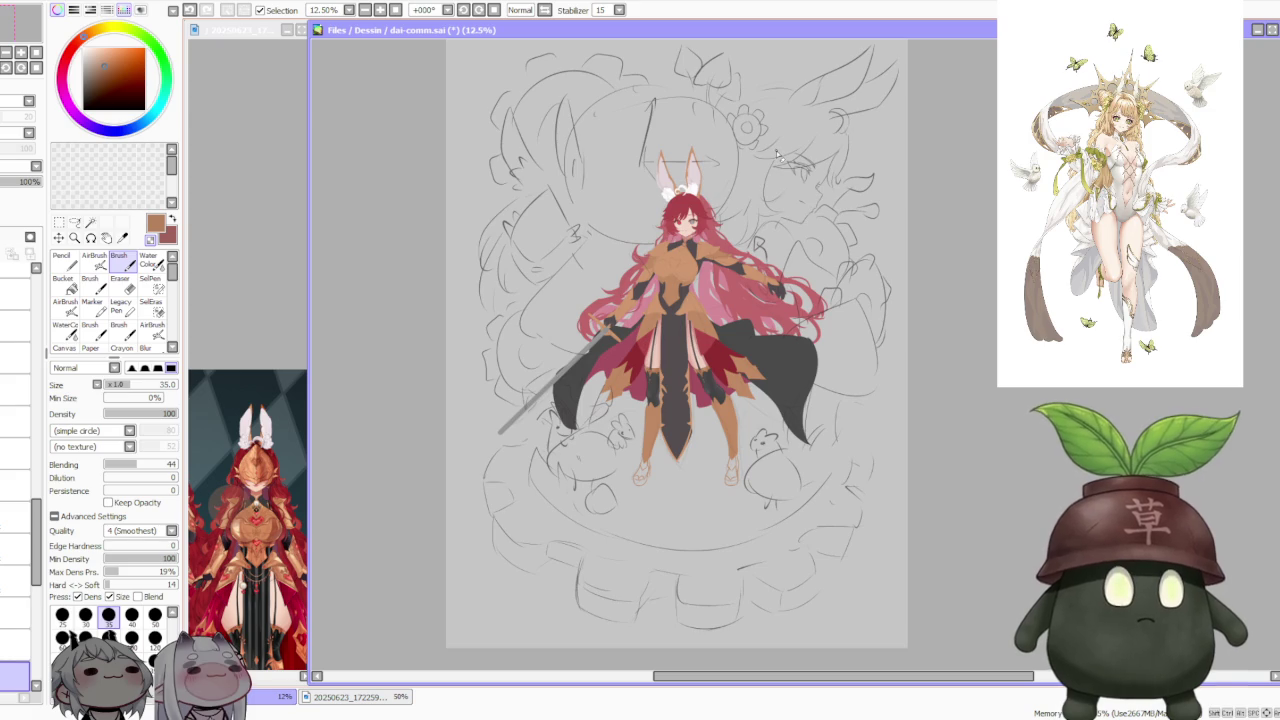
pyautogui.moveTo(35, 534); pyautogui.dragTo(35, 302)
pyautogui.click(18, 280)
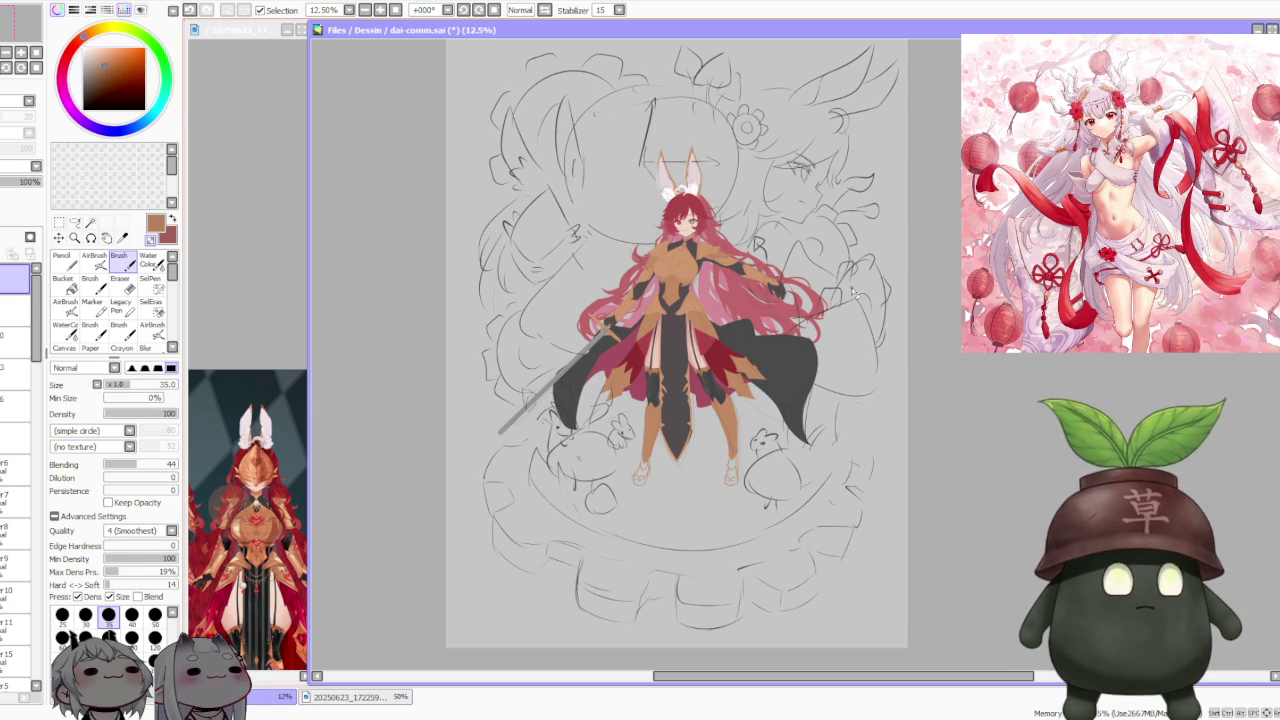
pyautogui.scroll(5, 853, 293)
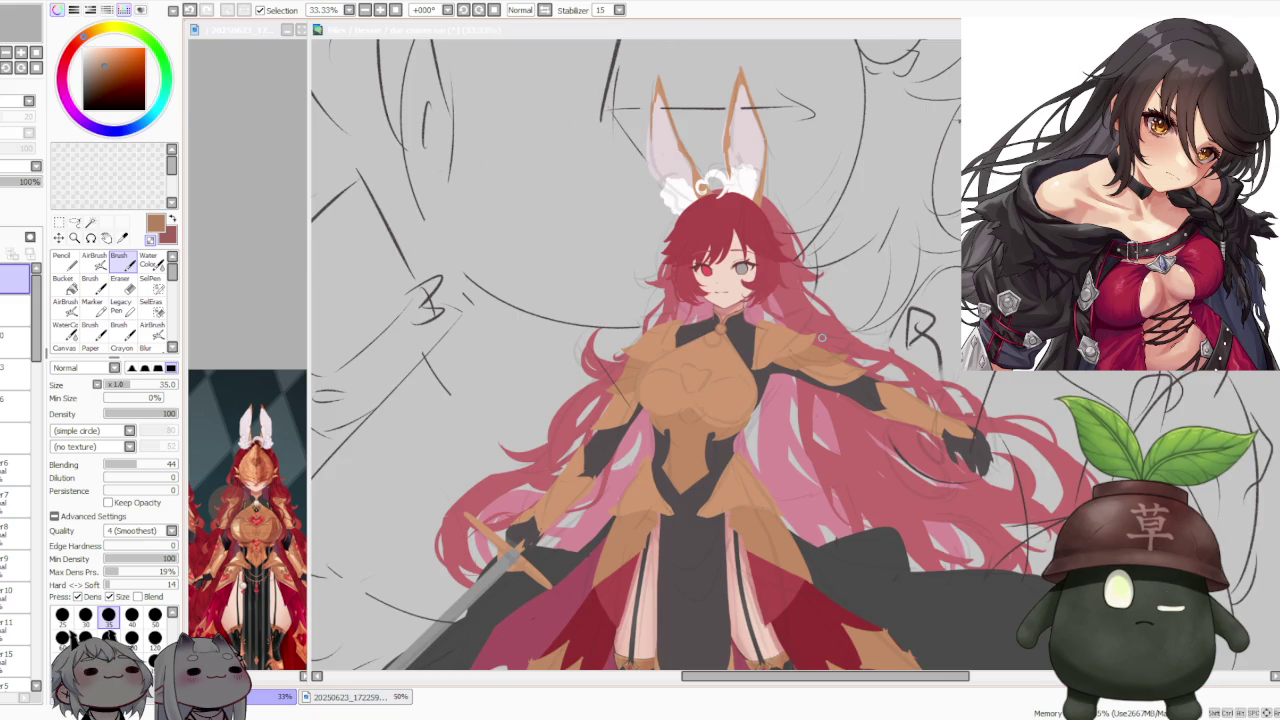
pyautogui.scroll(-2, 795, 350)
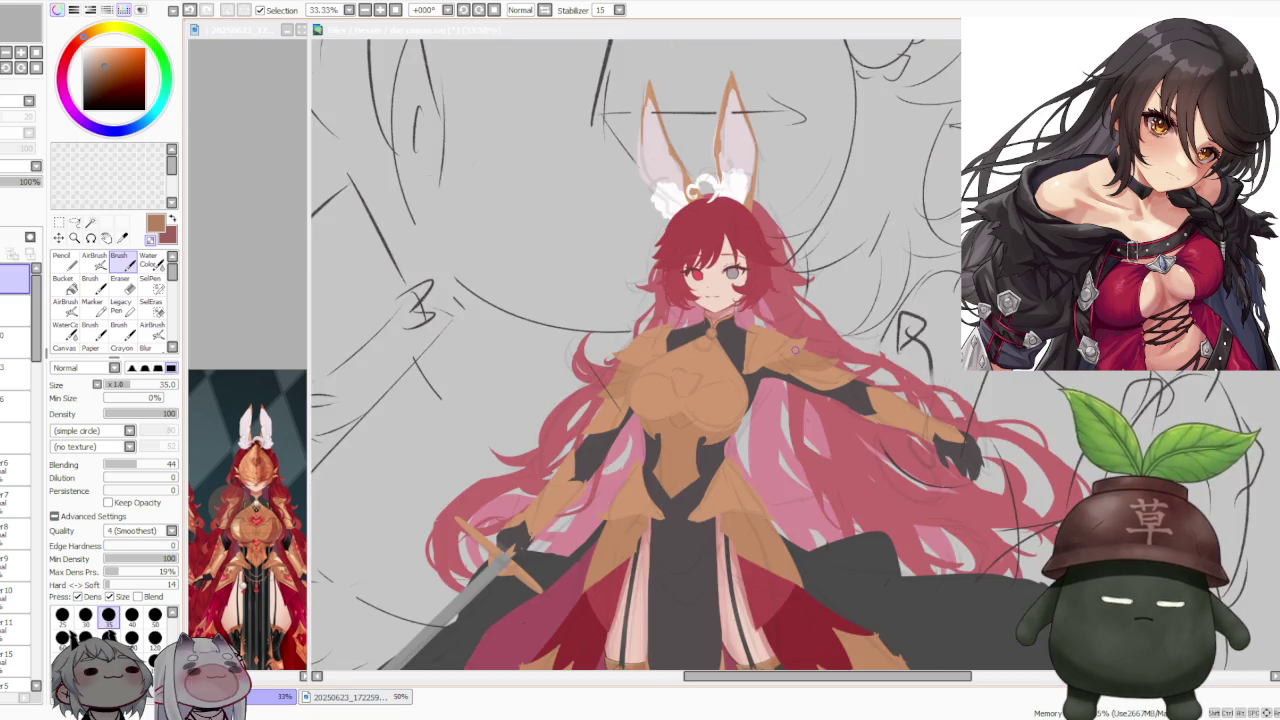
pyautogui.scroll(-1, 795, 350)
pyautogui.scroll(2, 741, 535)
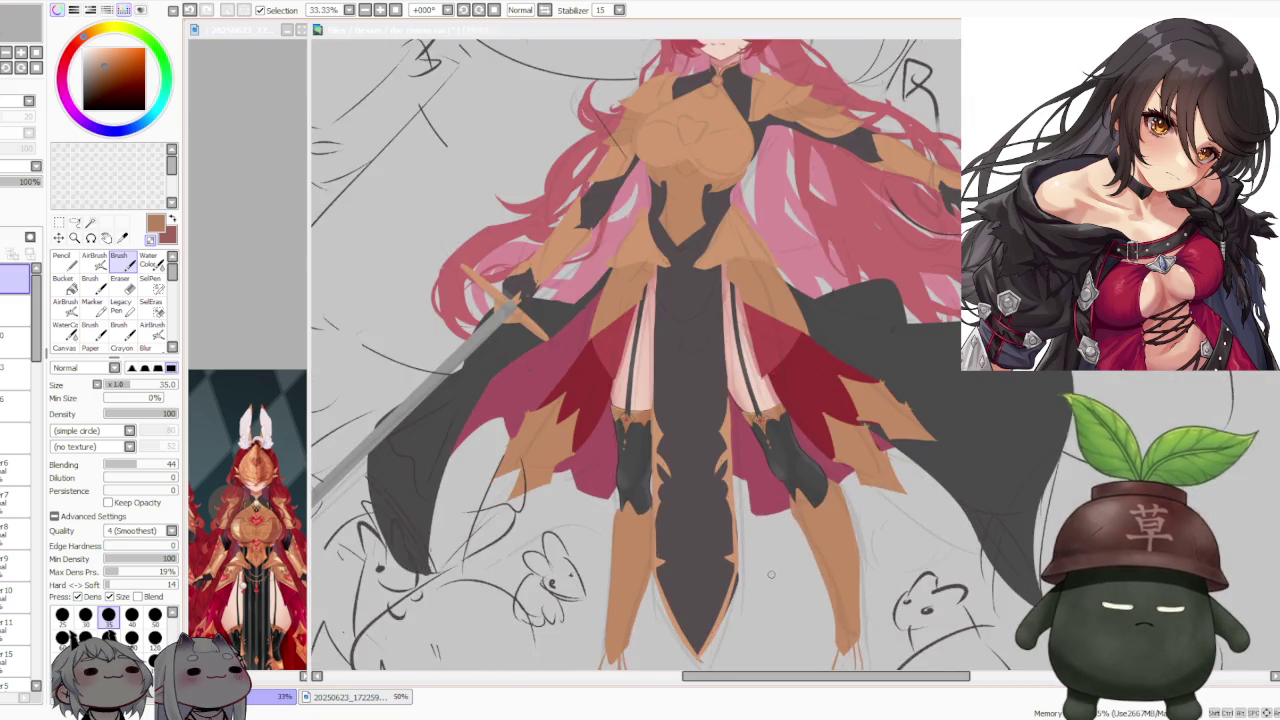
pyautogui.scroll(1, 725, 510)
pyautogui.scroll(1, 708, 483)
pyautogui.scroll(-3, 708, 483)
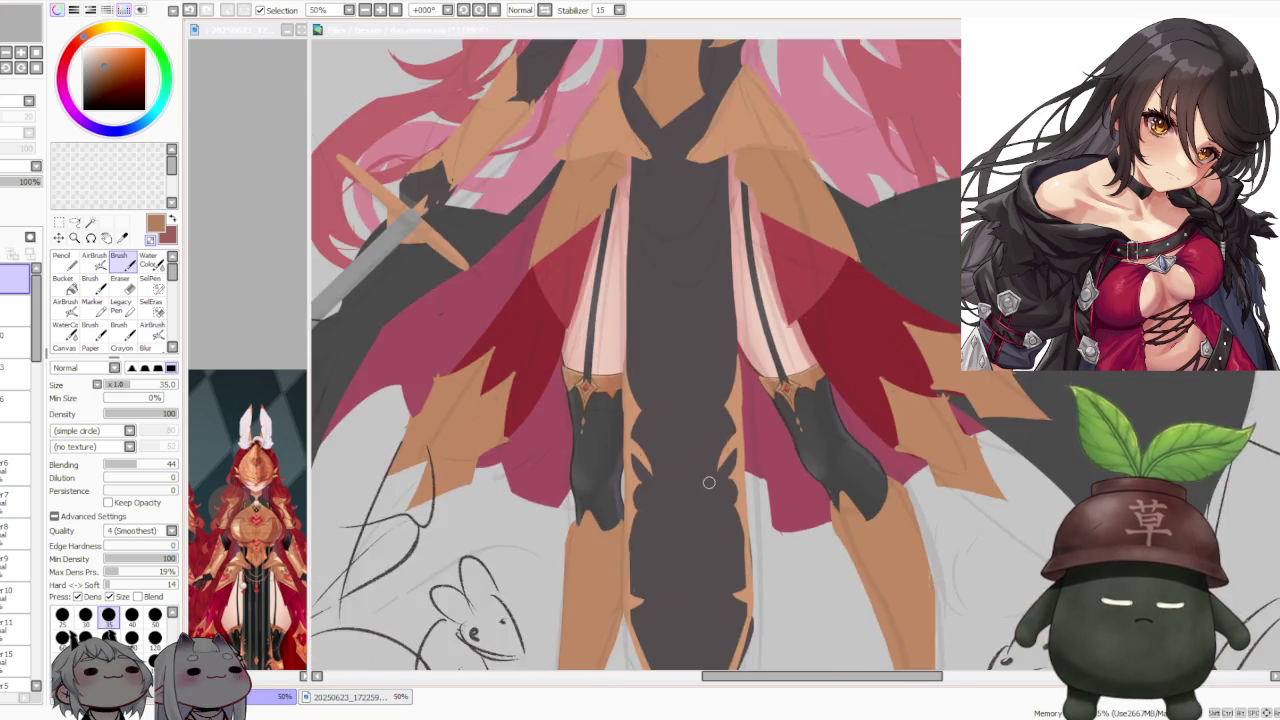
pyautogui.scroll(-1, 708, 483)
pyautogui.scroll(-2, 708, 483)
pyautogui.scroll(2, 725, 396)
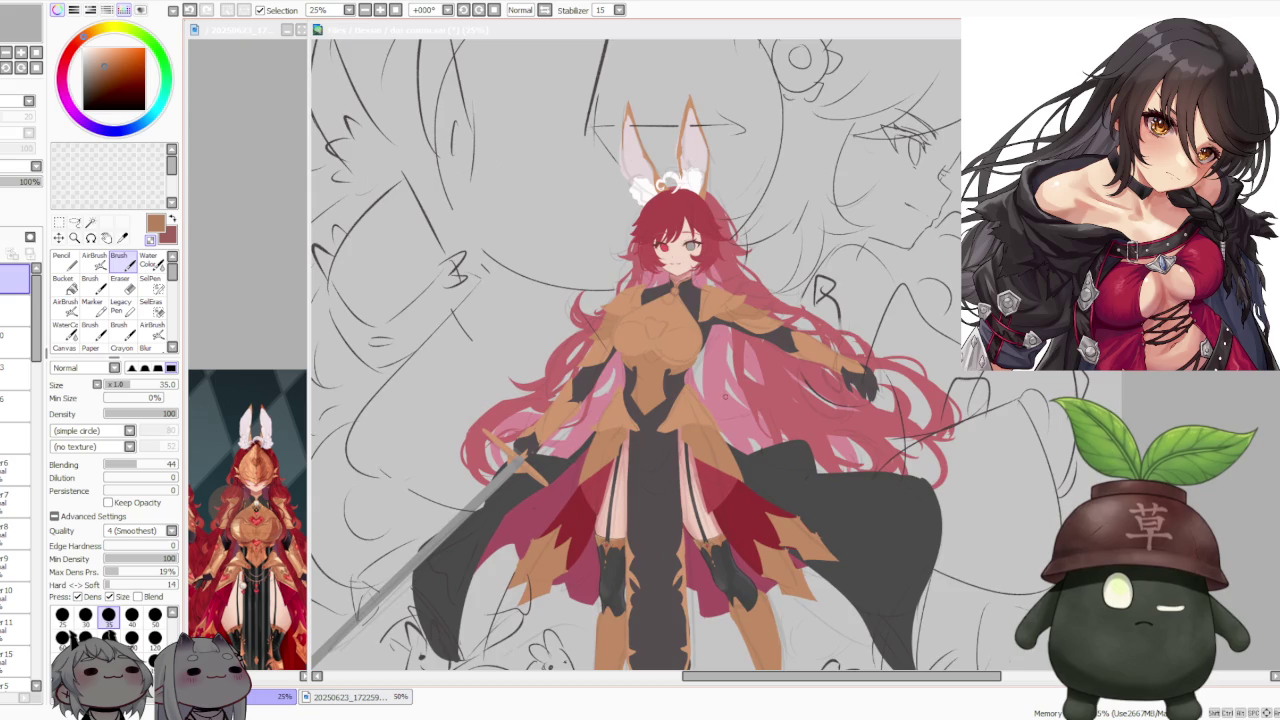
pyautogui.scroll(-1, 648, 540)
pyautogui.scroll(-1, 625, 568)
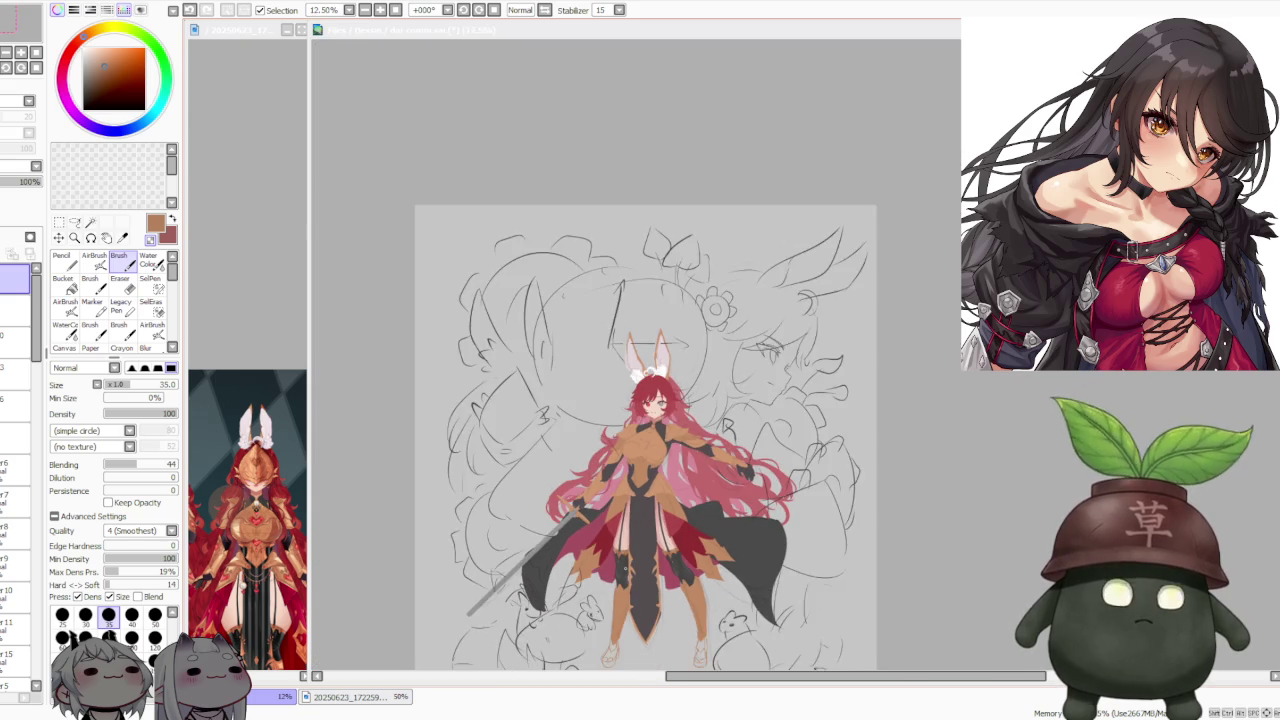
pyautogui.scroll(1, 625, 568)
pyautogui.scroll(1, 625, 568)
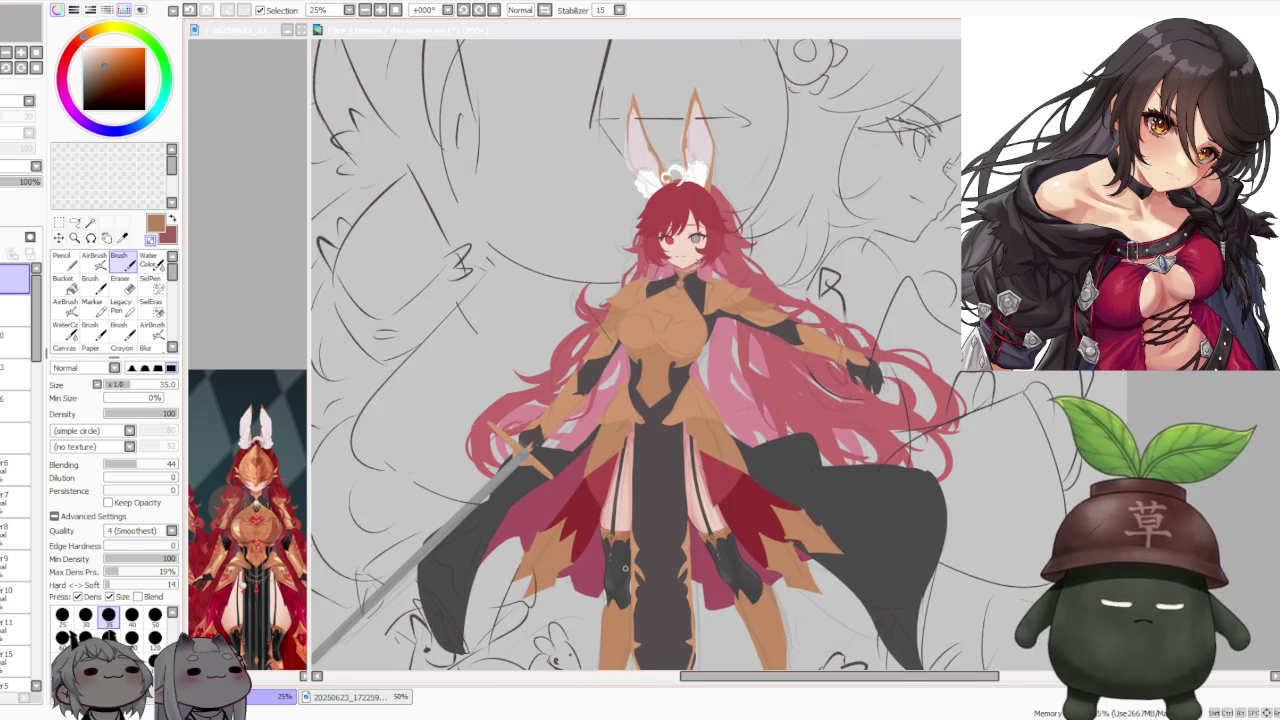
pyautogui.scroll(1, 625, 568)
pyautogui.scroll(3, 625, 568)
pyautogui.scroll(1, 625, 568)
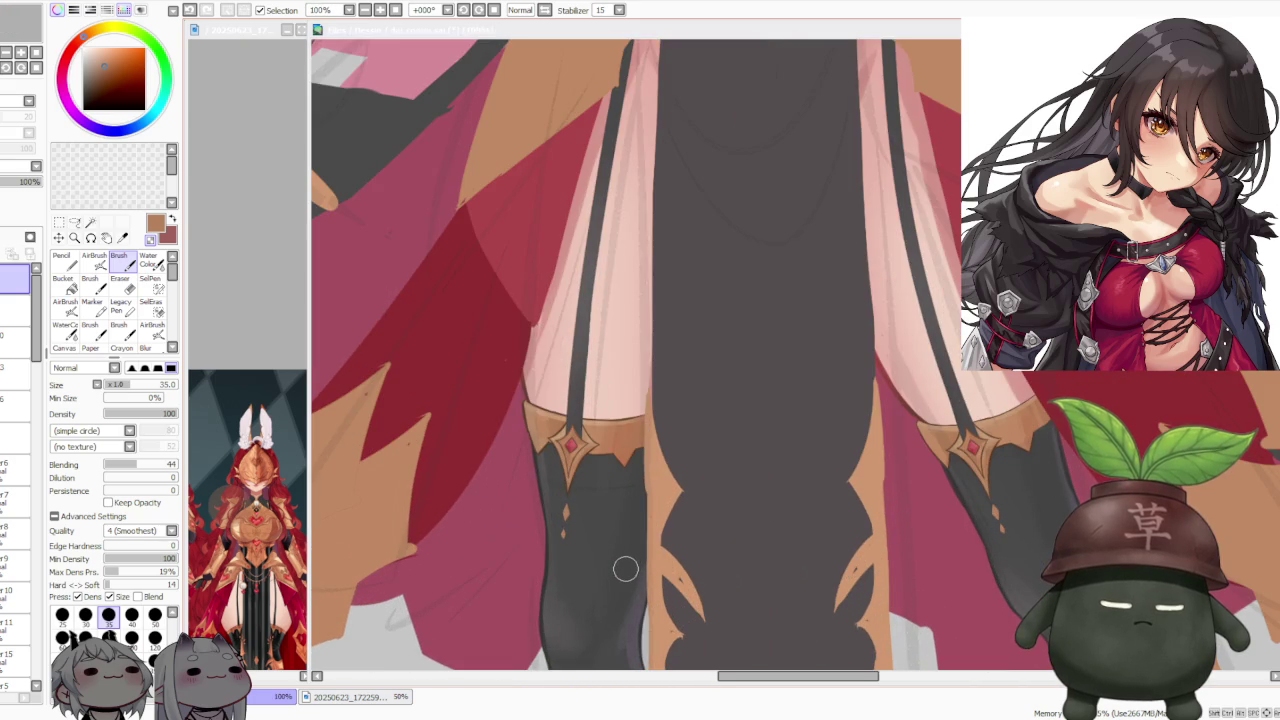
pyautogui.scroll(2, 527, 348)
pyautogui.scroll(-4, 541, 378)
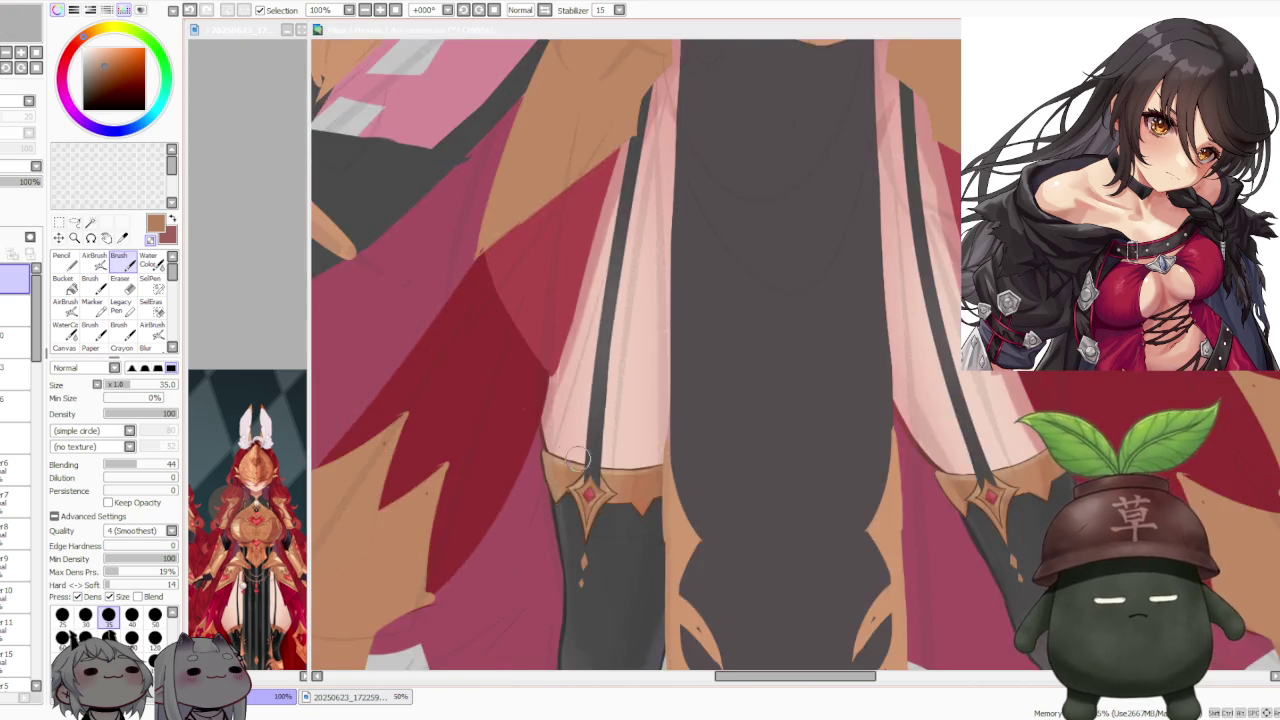
pyautogui.scroll(-3, 541, 378)
pyautogui.scroll(-1, 541, 378)
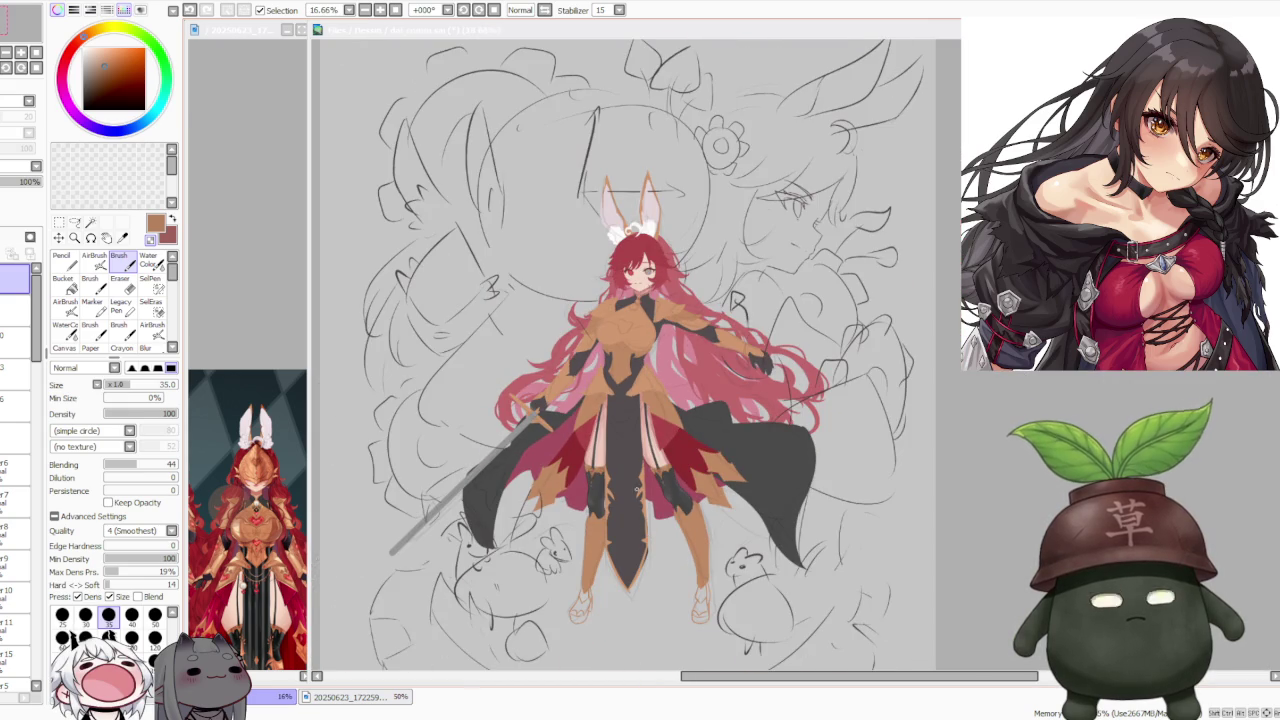
pyautogui.scroll(1, 659, 404)
pyautogui.scroll(-1, 659, 404)
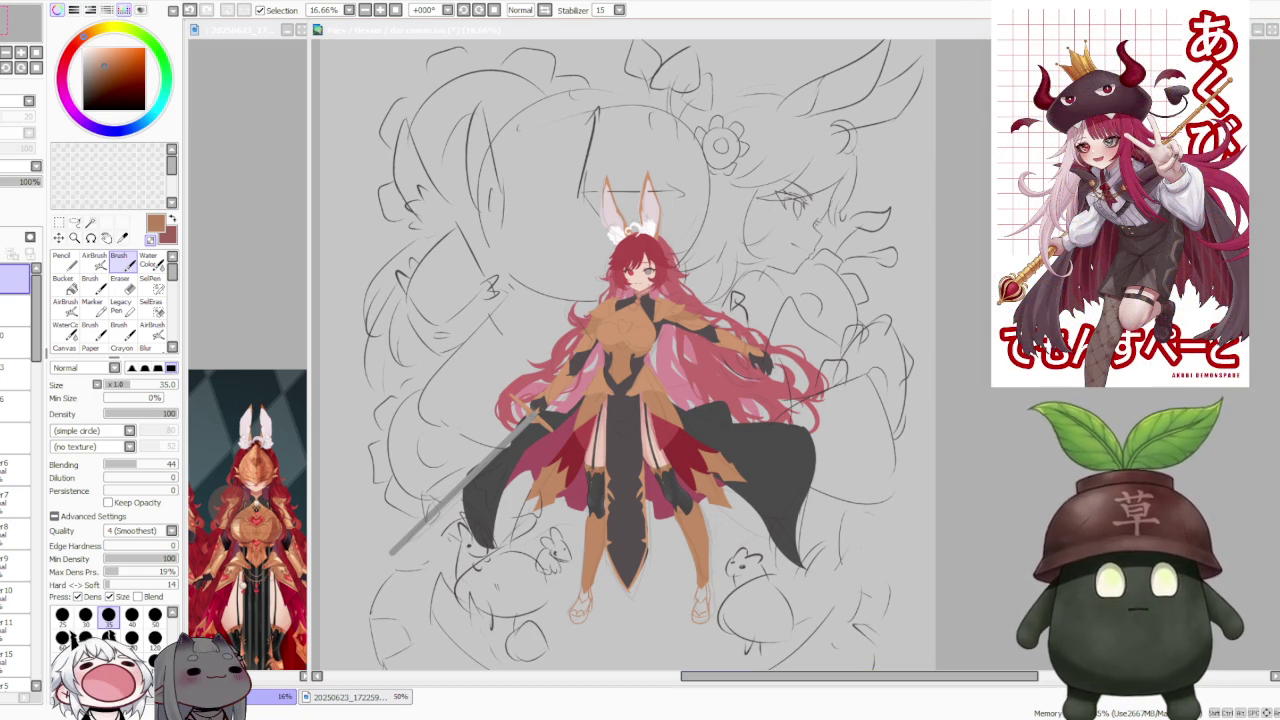
# Step: Zoom in and out on the bunny-eared character drawing on the main canvas
pyautogui.scroll(1, 520, 360)
pyautogui.scroll(1, 520, 360)
pyautogui.scroll(1, 520, 360)
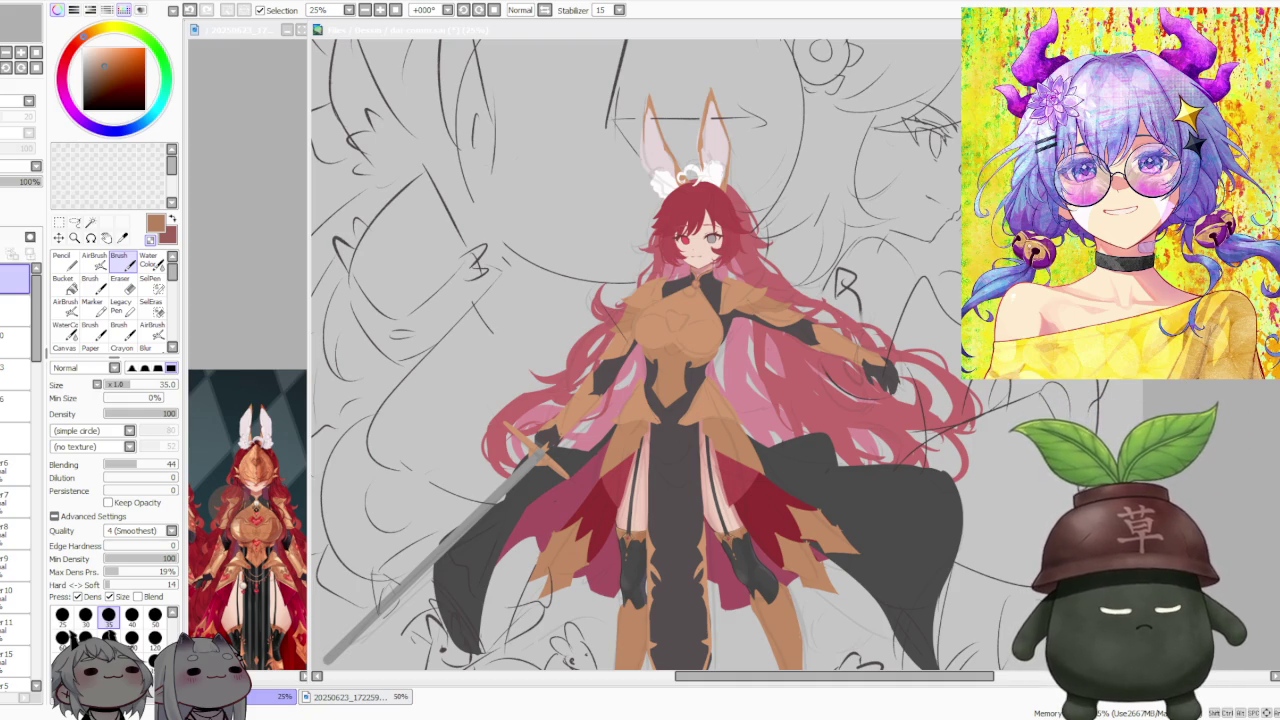
pyautogui.scroll(-1, 742, 454)
pyautogui.scroll(1, 742, 454)
pyautogui.scroll(1, 700, 470)
pyautogui.scroll(-2, 700, 470)
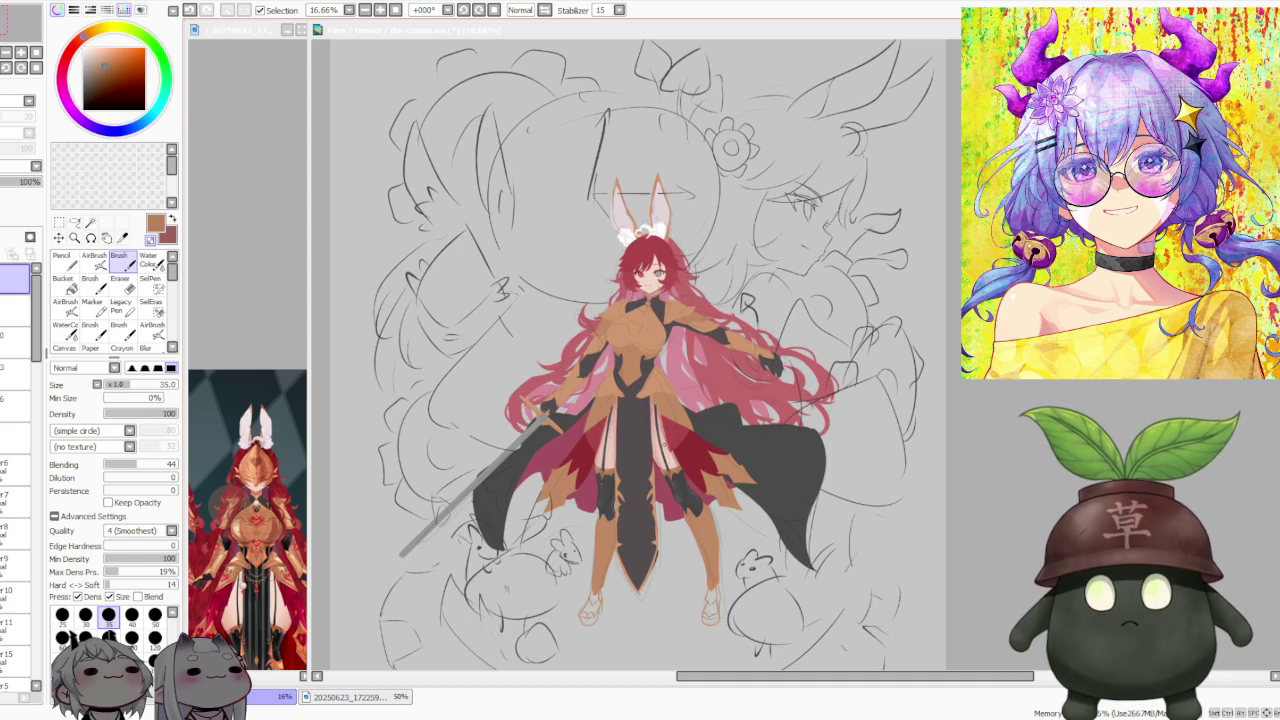
pyautogui.scroll(1, 678, 538)
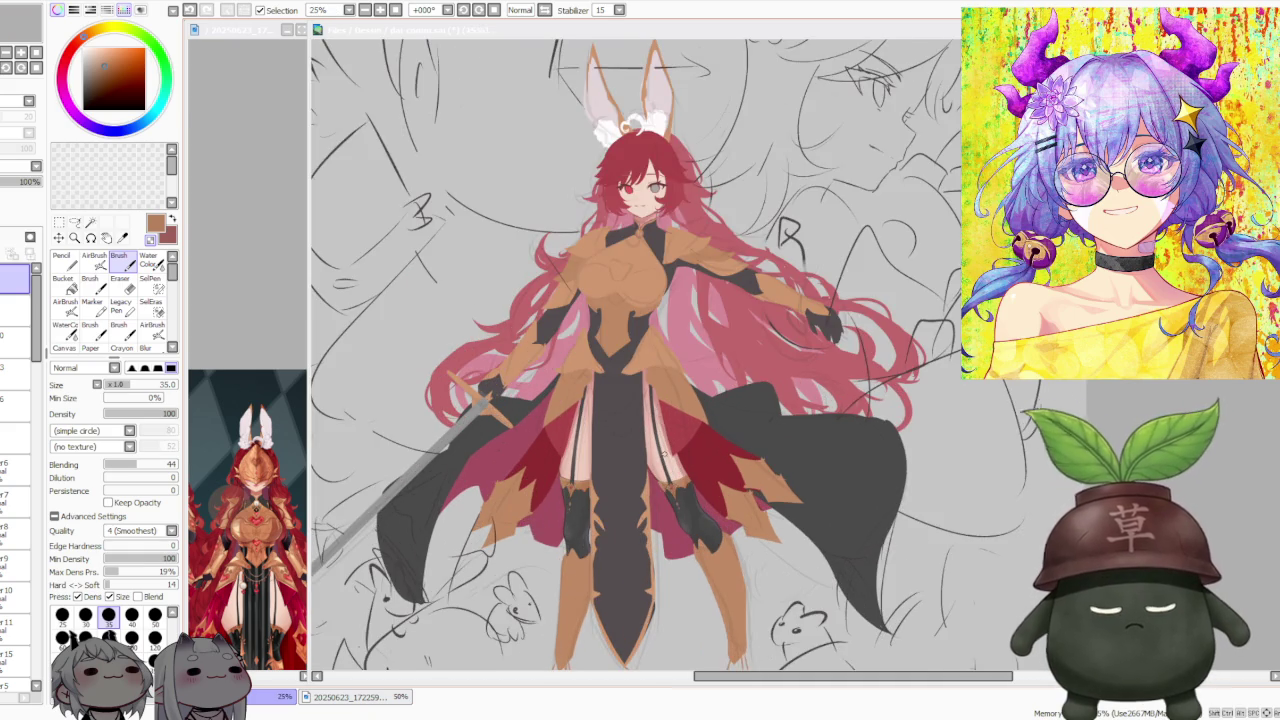
pyautogui.scroll(-1, 678, 538)
pyautogui.scroll(1, 678, 538)
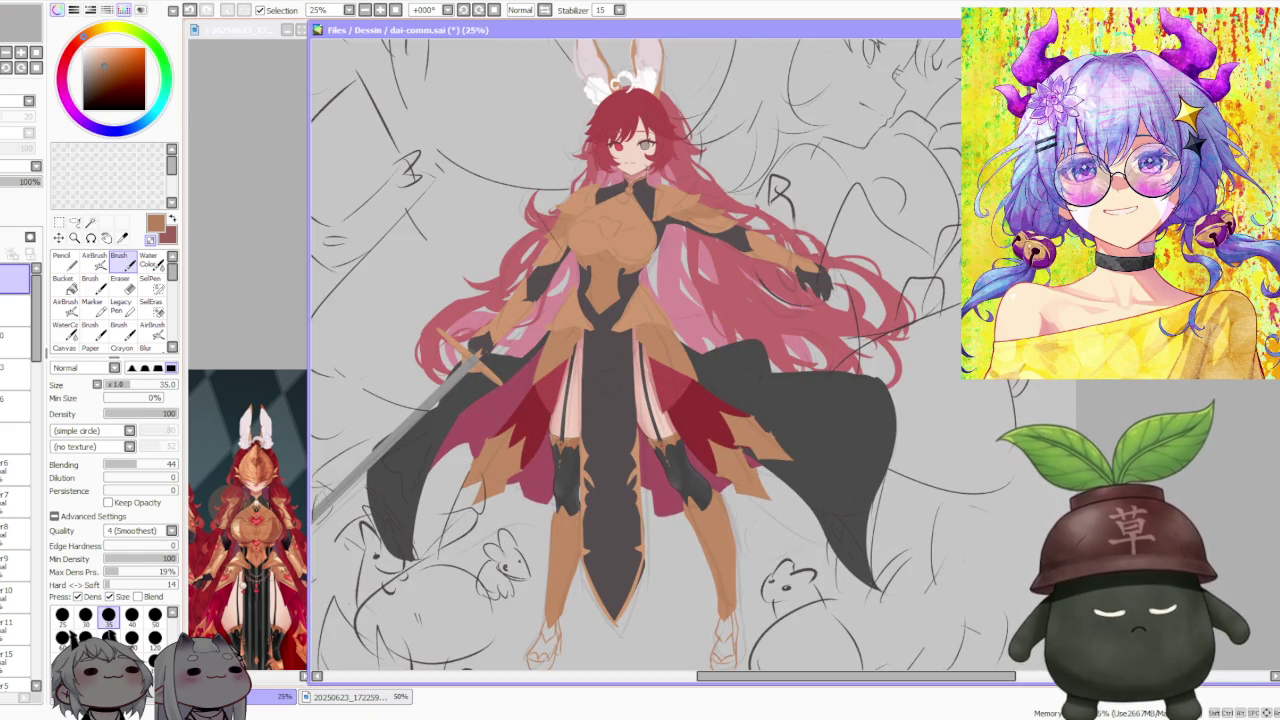
# Step: Bring the armoured reference design forward and zoom it onto the jeweled leg armour
pyautogui.click(278, 294)
pyautogui.scroll(-3, 278, 294)
pyautogui.scroll(3, 297, 445)
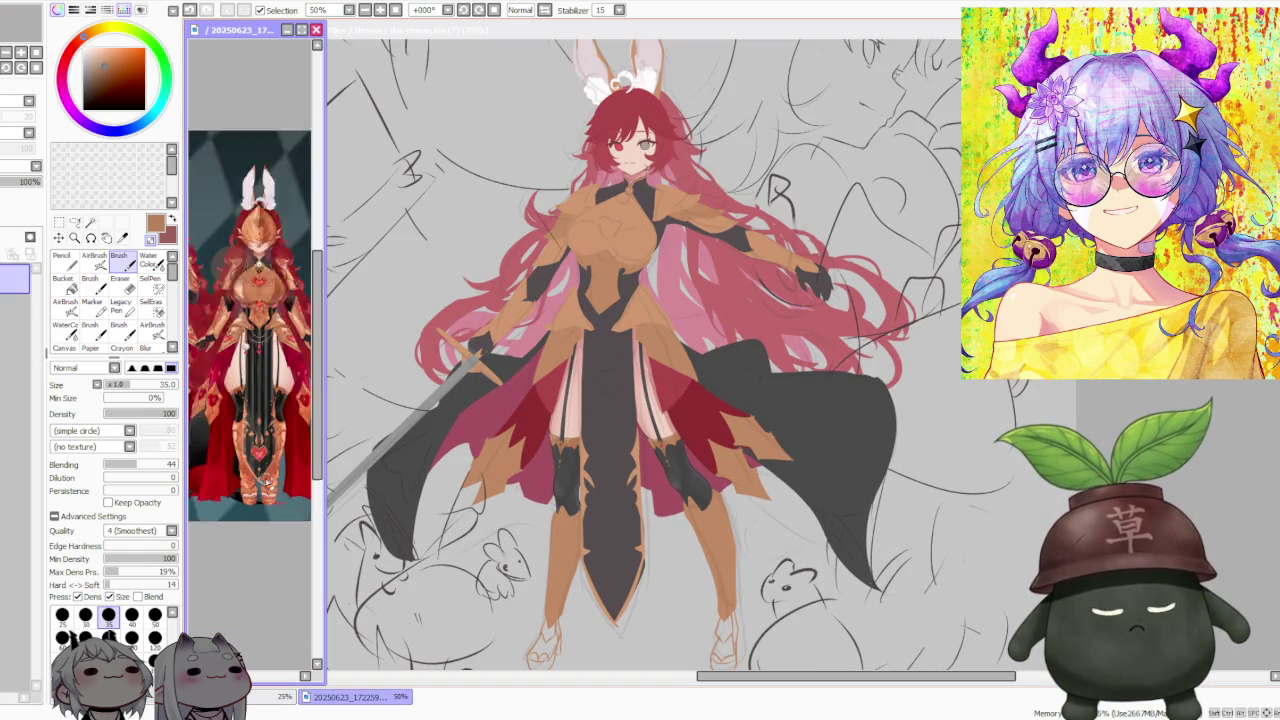
pyautogui.scroll(2, 297, 440)
pyautogui.scroll(1, 296, 430)
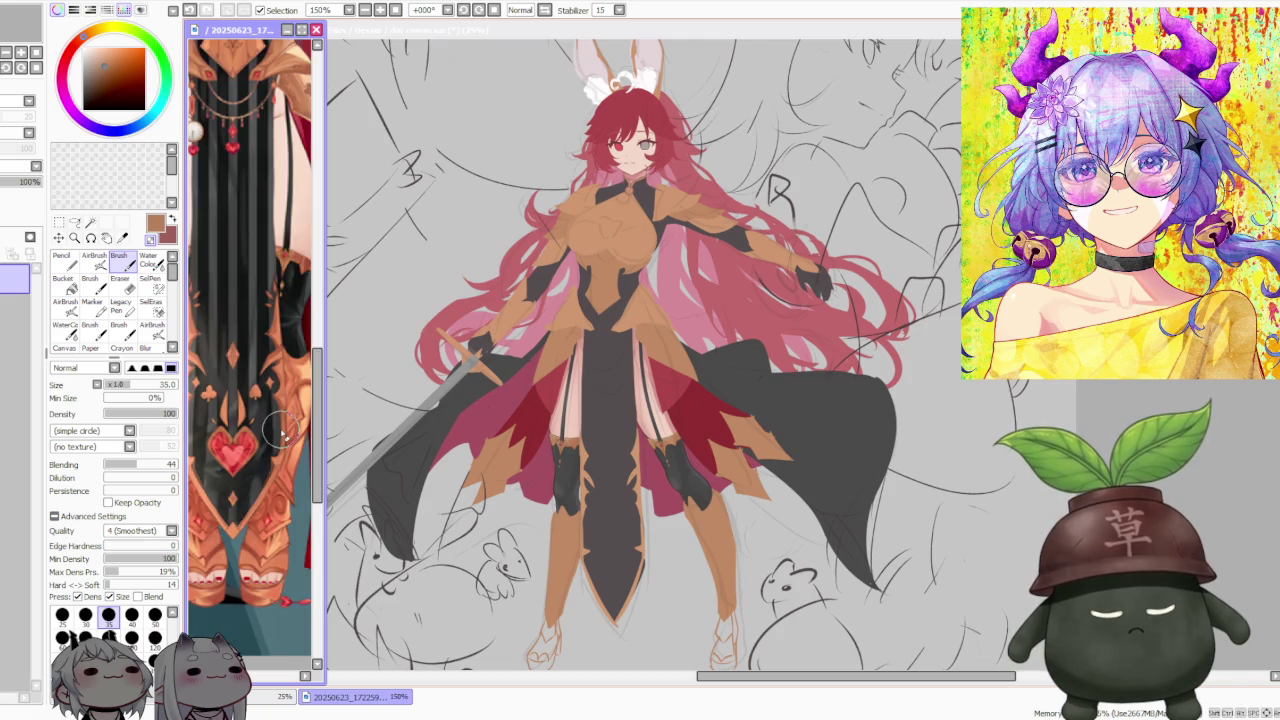
pyautogui.scroll(-1, 296, 430)
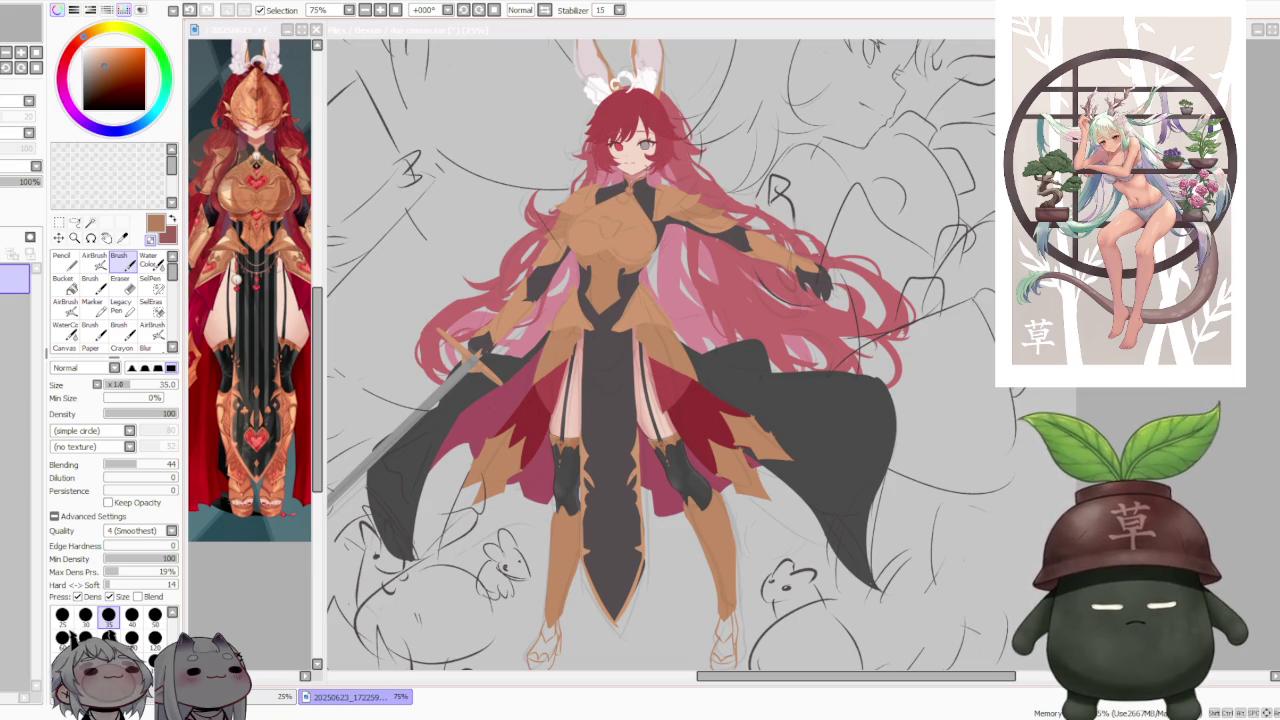
# Step: Return to the character drawing, reveal the hidden line art layer and select a paint layer
pyautogui.scroll(3, 260, 462)
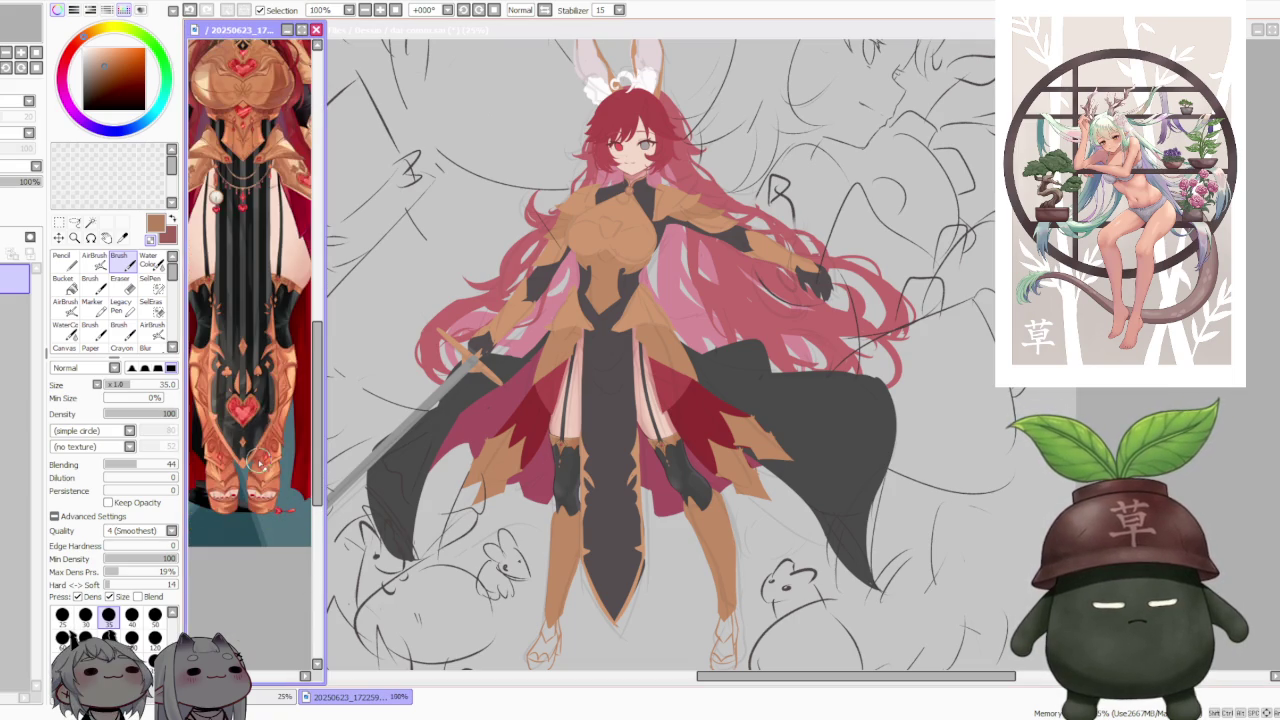
pyautogui.scroll(1, 280, 386)
pyautogui.scroll(1, 283, 390)
pyautogui.scroll(-1, 283, 390)
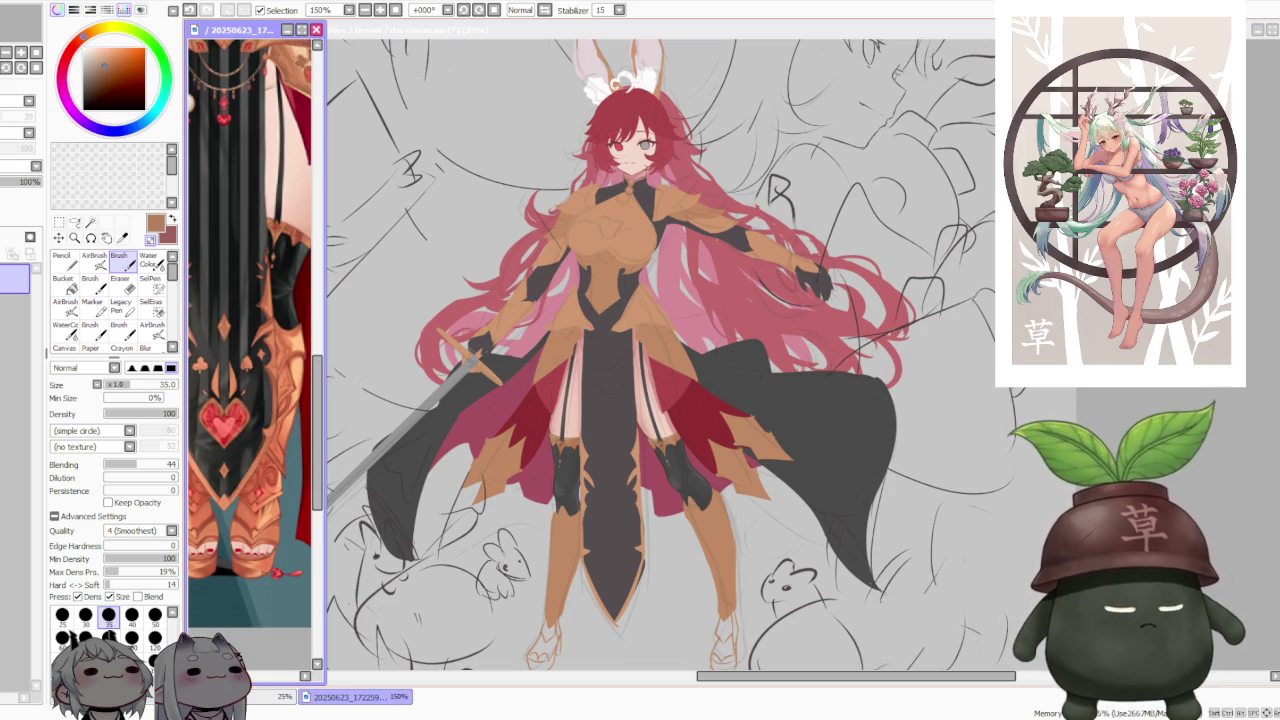
pyautogui.click(840, 403)
pyautogui.moveTo(40, 345); pyautogui.dragTo(30, 597)
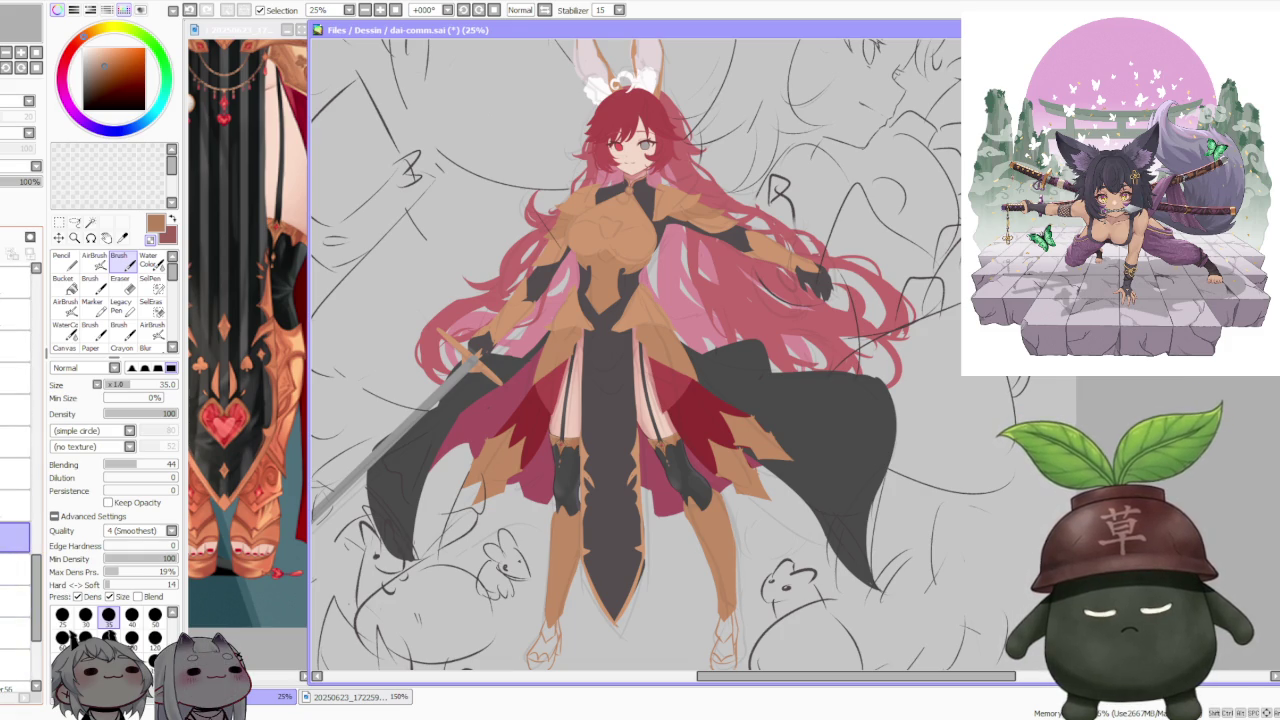
pyautogui.click(8, 537)
pyautogui.click(10, 505)
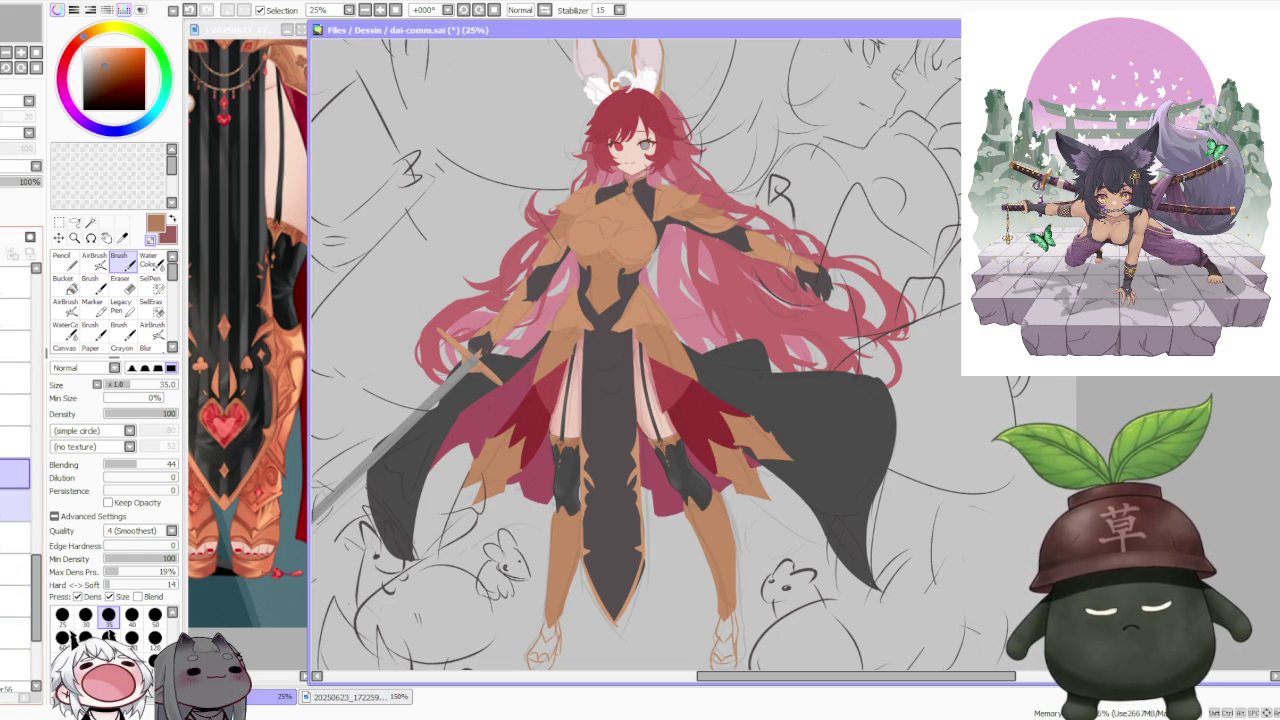
pyautogui.click(14, 627)
pyautogui.click(14, 562)
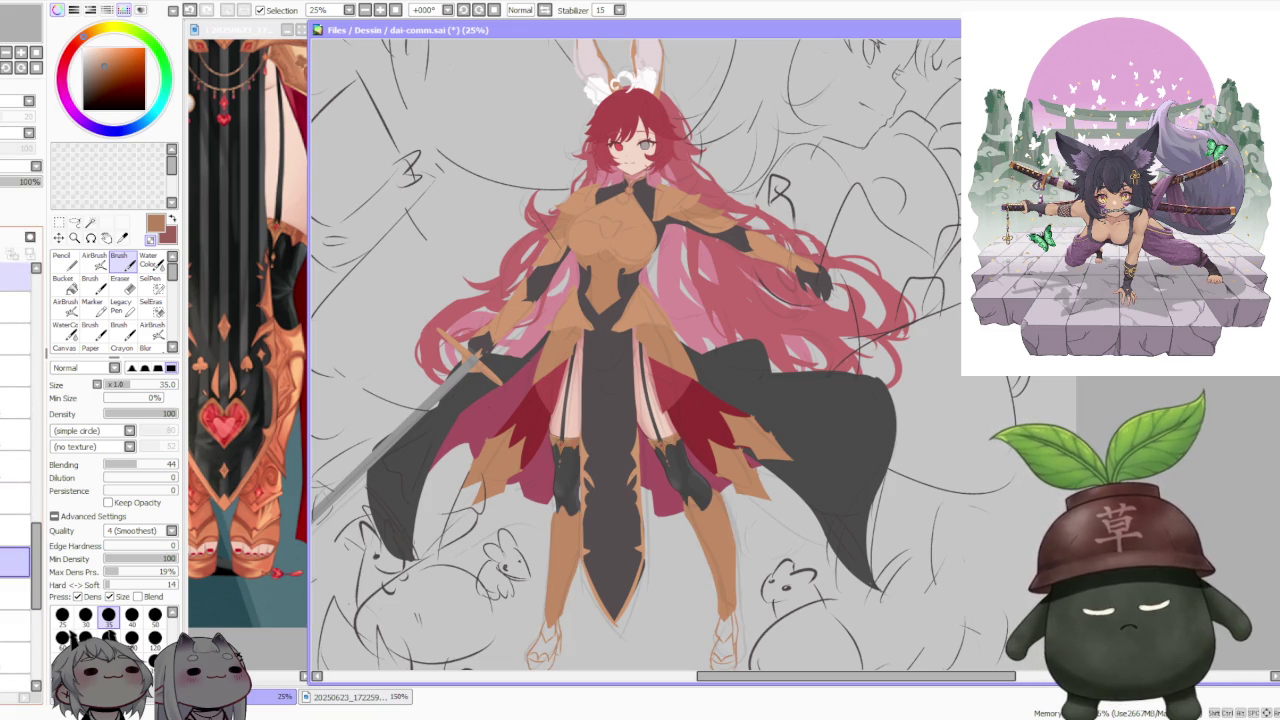
# Step: Zoom onto the garter gem and eyedrop the dark brown from the band's outline
pyautogui.scroll(2, 795, 360)
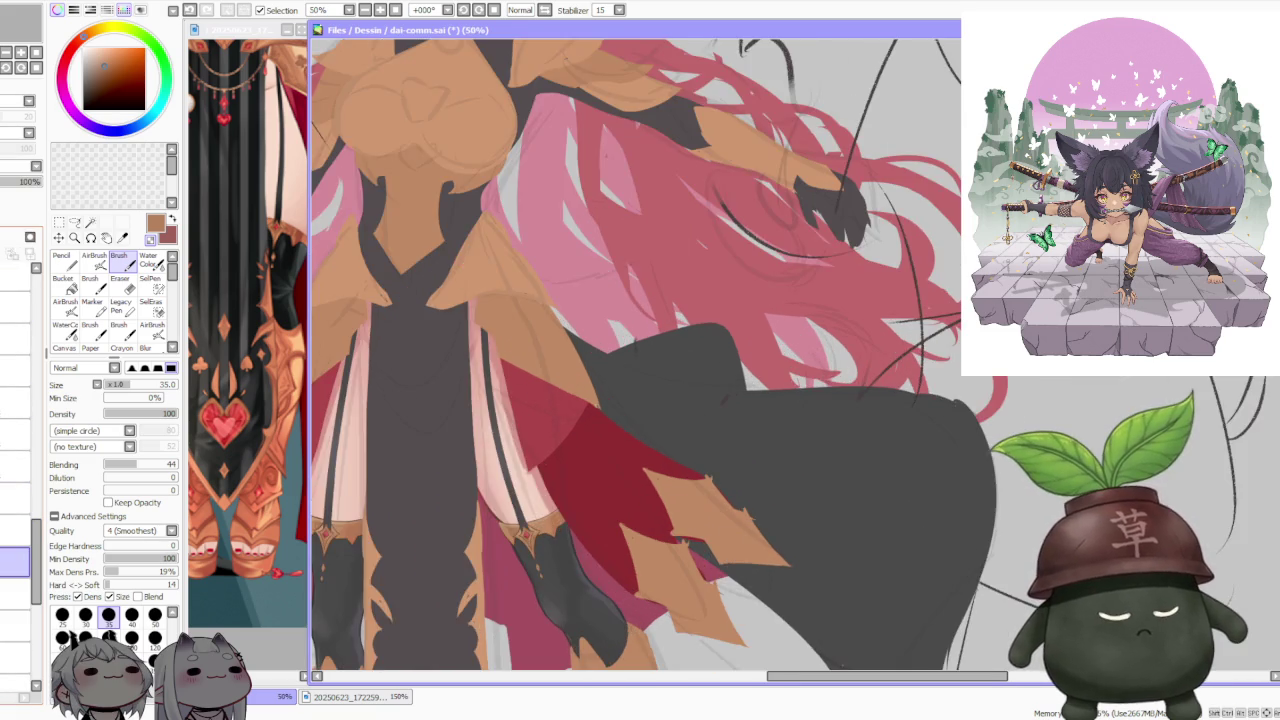
pyautogui.scroll(-3, 517, 537)
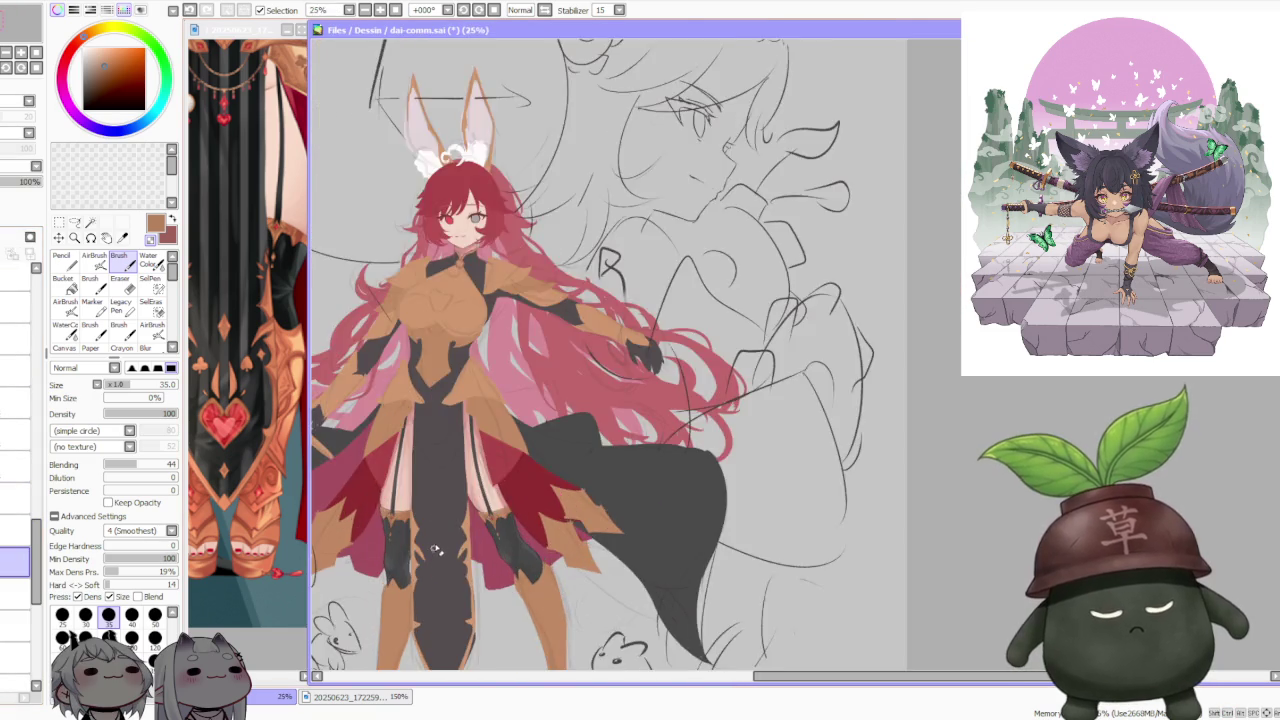
pyautogui.scroll(4, 436, 550)
pyautogui.scroll(2, 440, 530)
pyautogui.scroll(1, 448, 510)
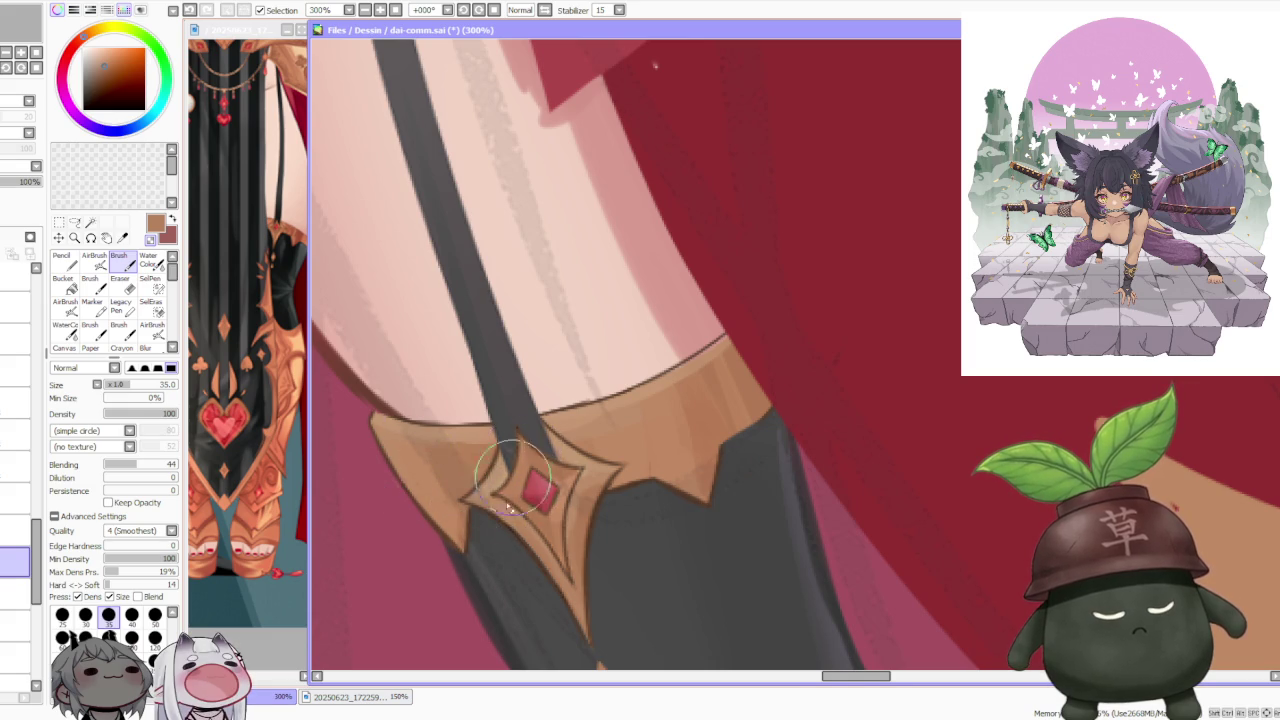
pyautogui.scroll(1, 507, 509)
pyautogui.keyDown('alt'); pyautogui.click(509, 540); pyautogui.keyUp('alt')
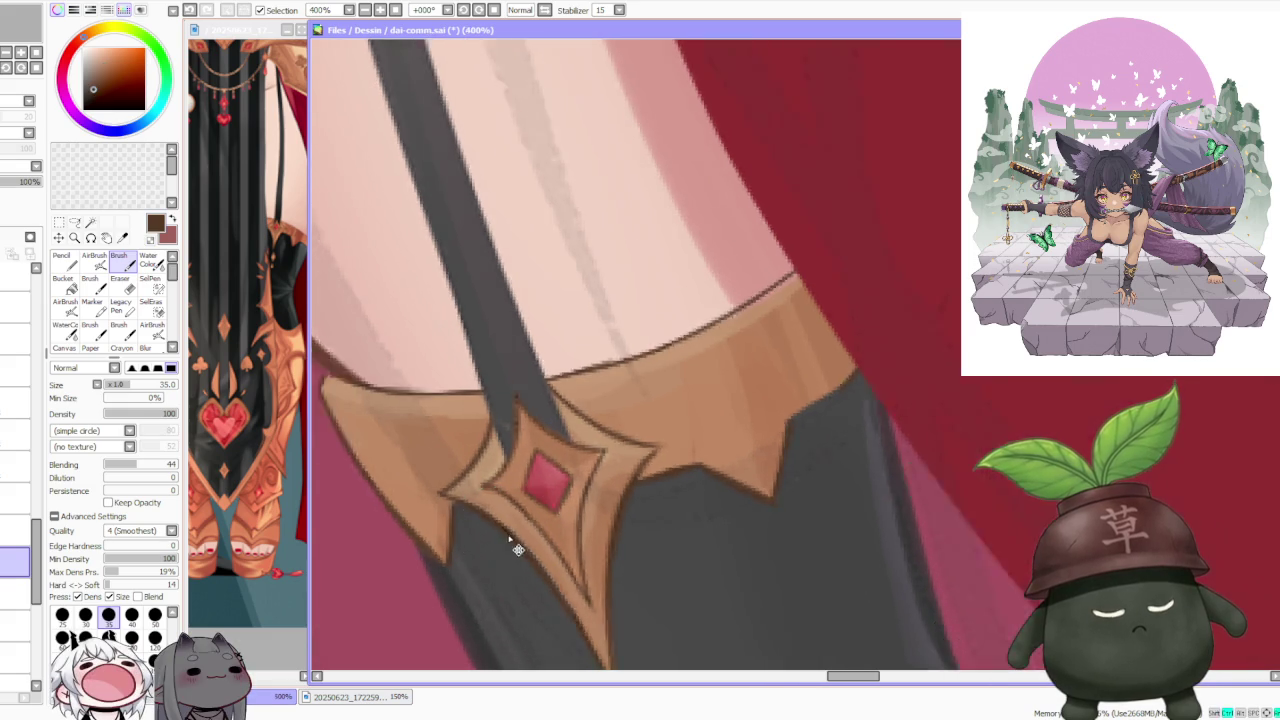
pyautogui.scroll(-2, 540, 545)
pyautogui.scroll(-3, 580, 540)
pyautogui.scroll(-1, 610, 530)
pyautogui.scroll(2, 642, 524)
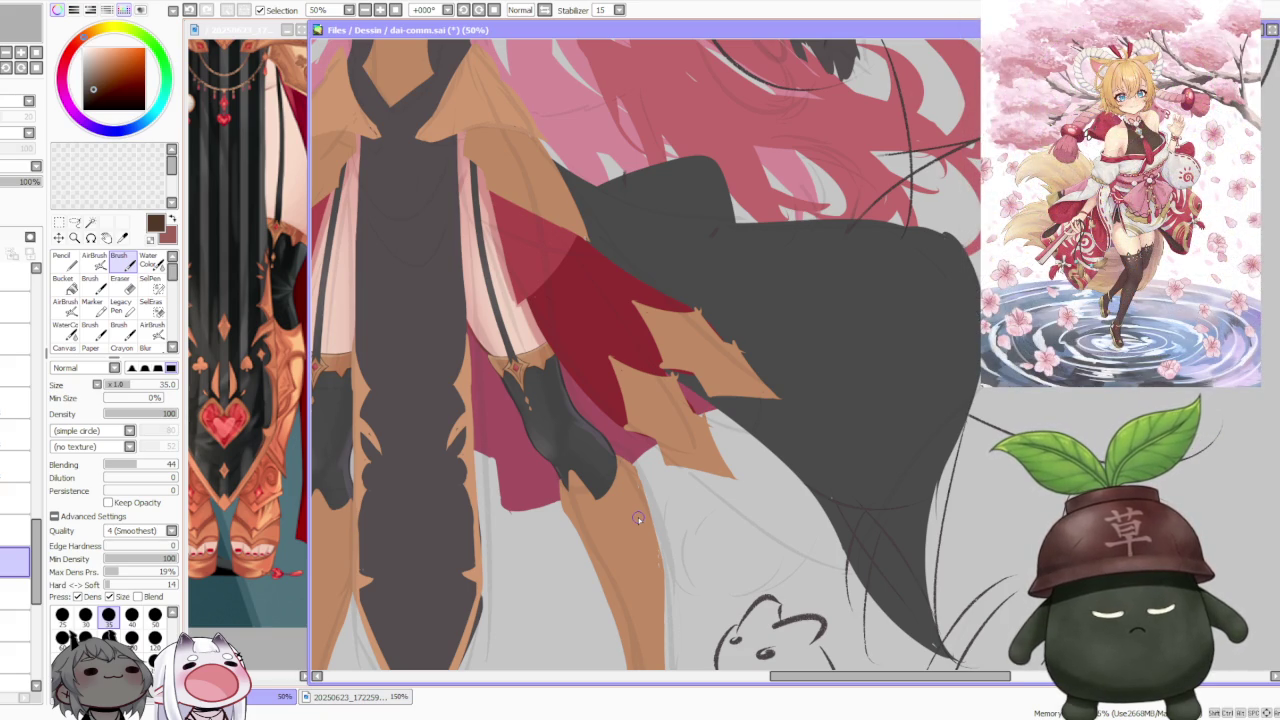
# Step: Set the Brush to size 50 and undo a trial stroke on the right stocking tip
pyautogui.scroll(-2, 637, 514)
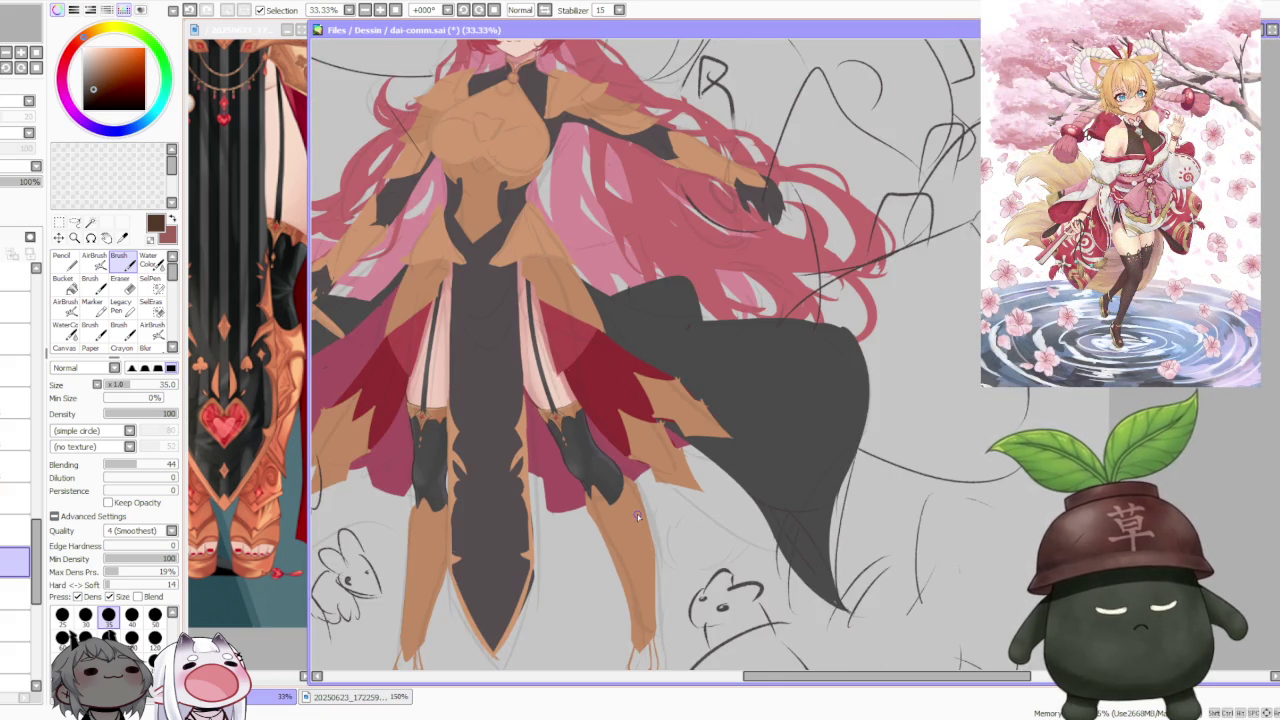
pyautogui.scroll(2, 634, 495)
pyautogui.moveTo(632, 485); pyautogui.dragTo(620, 505)
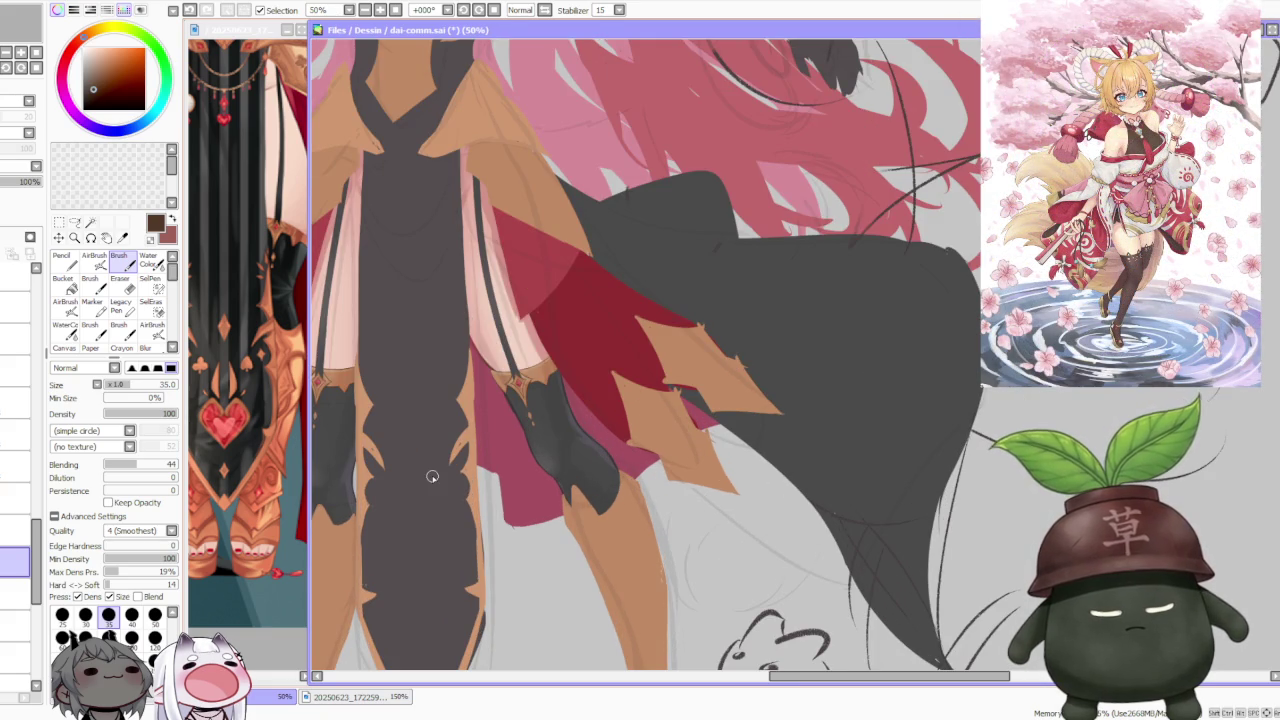
pyautogui.click(131, 637)
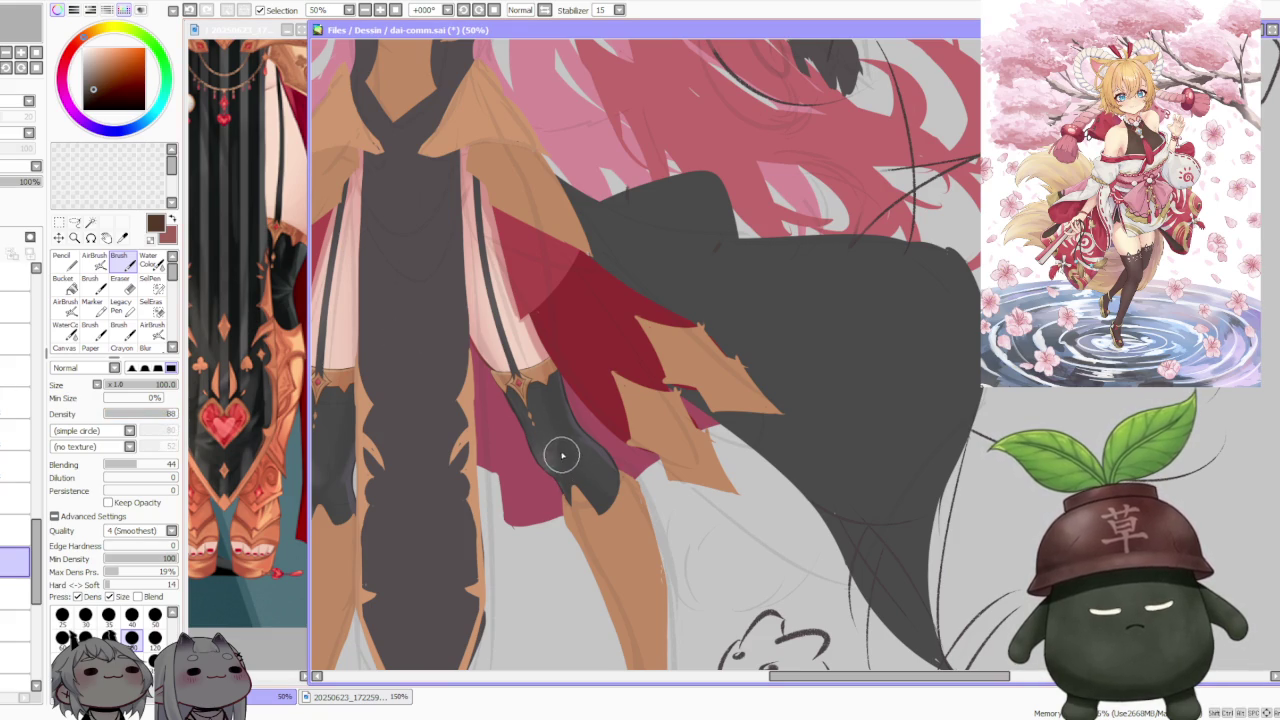
pyautogui.press('[')
pyautogui.press('[')
pyautogui.press('[')
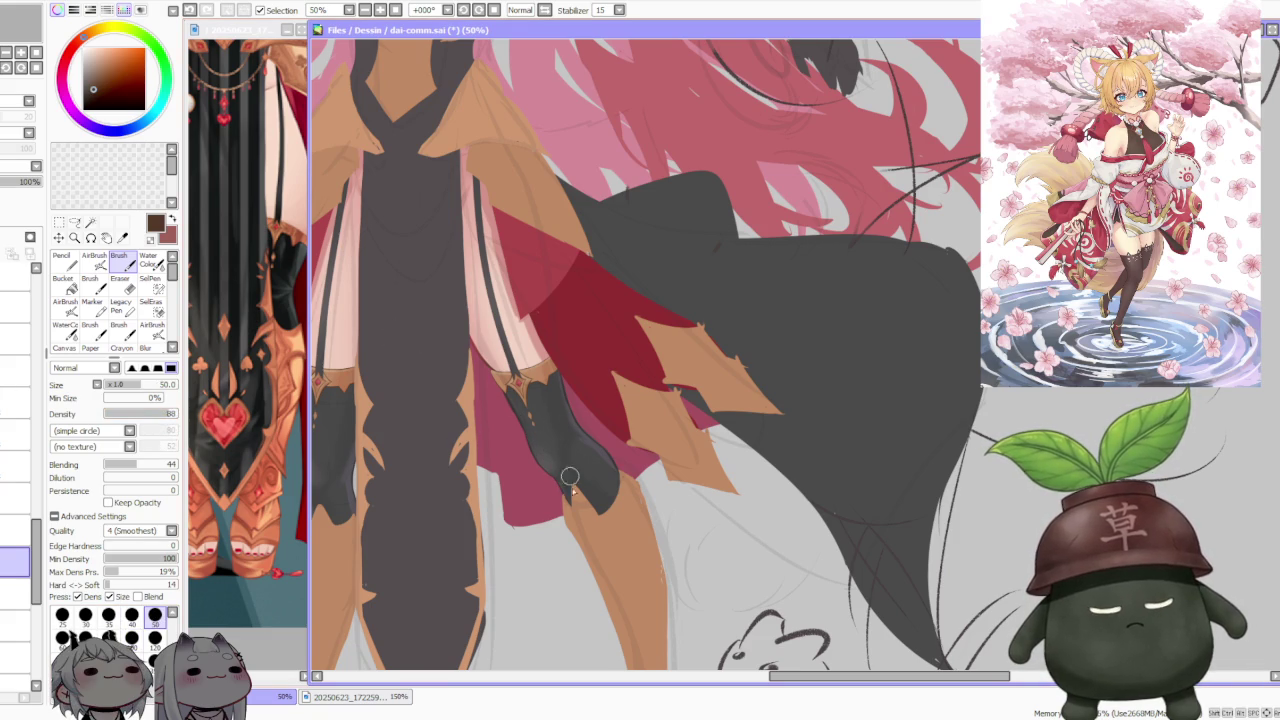
pyautogui.scroll(1, 578, 498)
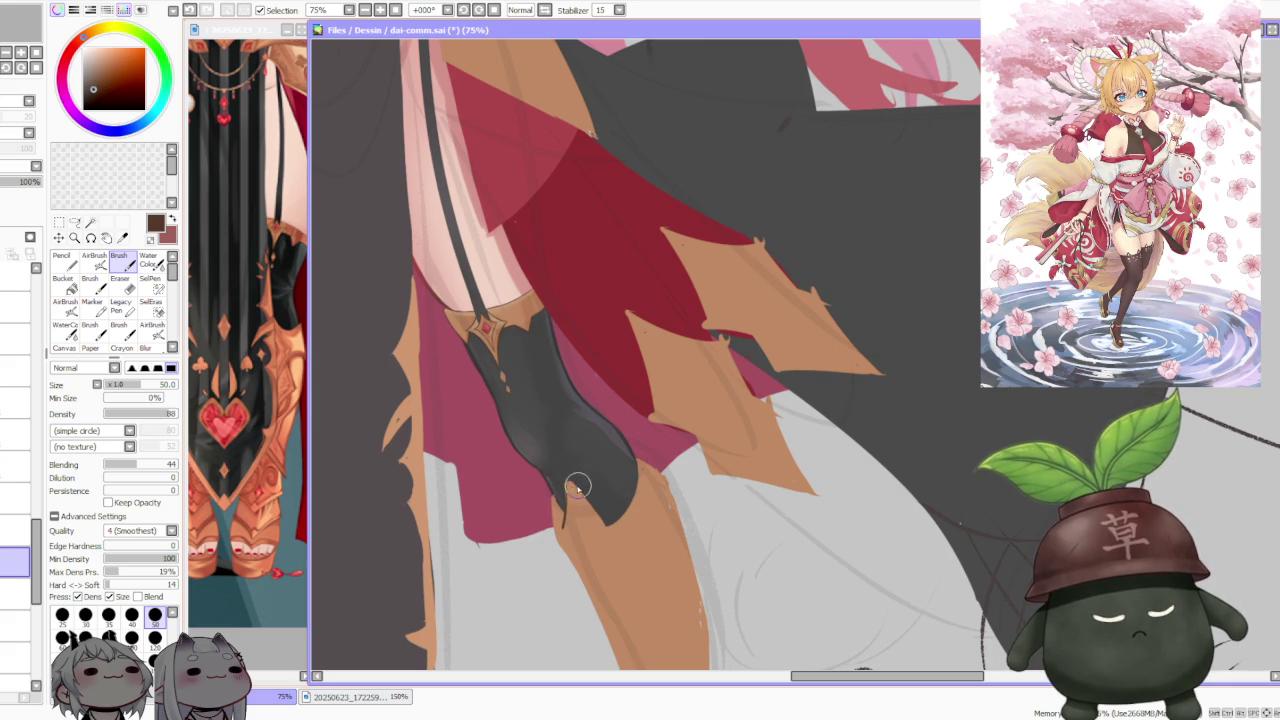
pyautogui.hotkey('ctrl', 'z')
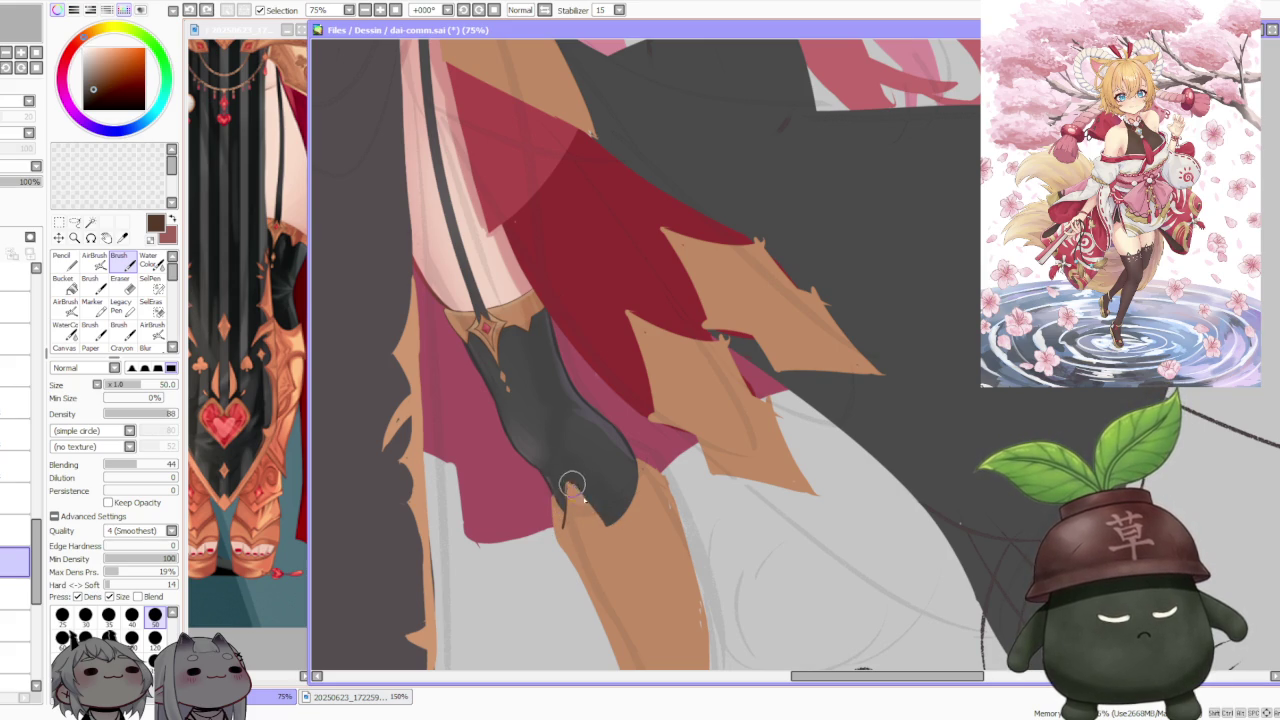
# Step: Reshape the right dark stocking's tip with short dark strokes
pyautogui.moveTo(588, 478)
pyautogui.mouseDown()
pyautogui.moveTo(562, 512)
pyautogui.moveTo(640, 482)
pyautogui.moveTo(629, 463)
pyautogui.moveTo(634, 490)
pyautogui.mouseUp()
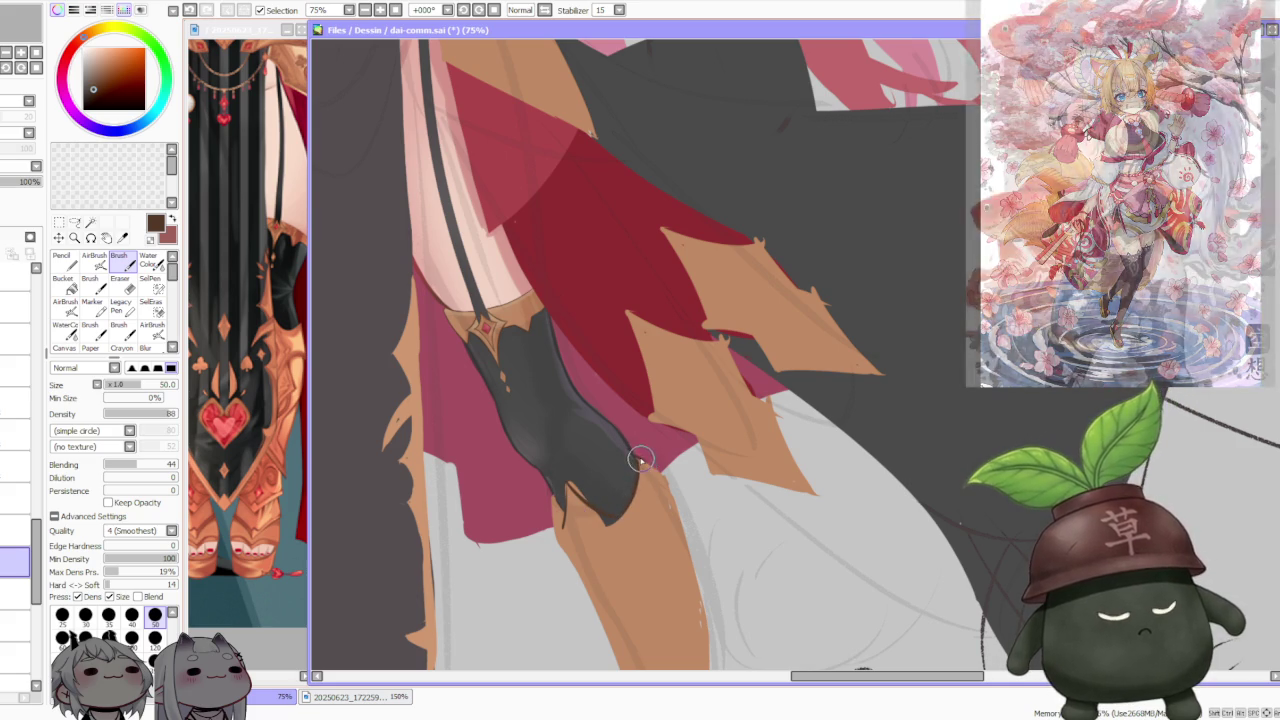
pyautogui.moveTo(646, 455); pyautogui.dragTo(668, 493)
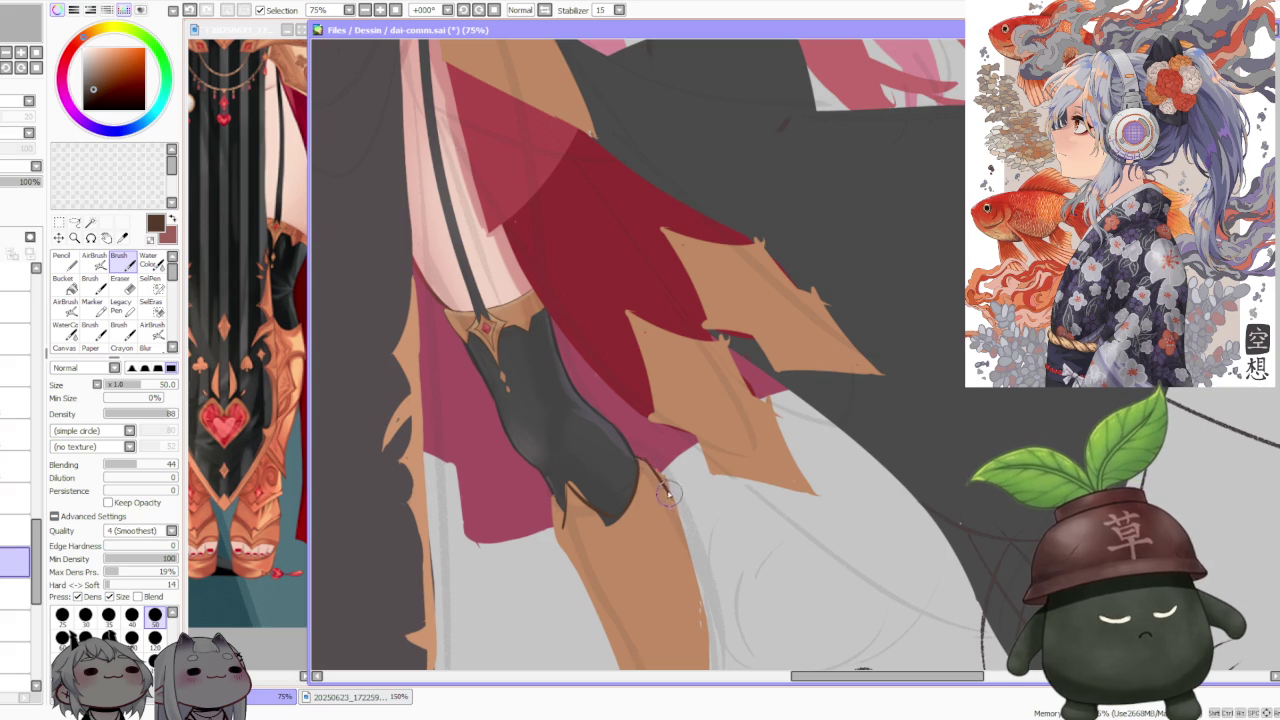
pyautogui.moveTo(557, 496); pyautogui.dragTo(577, 566)
pyautogui.hotkey('ctrl', 'z')
pyautogui.hotkey('ctrl', 'z')
pyautogui.hotkey('ctrl', 'z')
pyautogui.hotkey('ctrl', 'z')
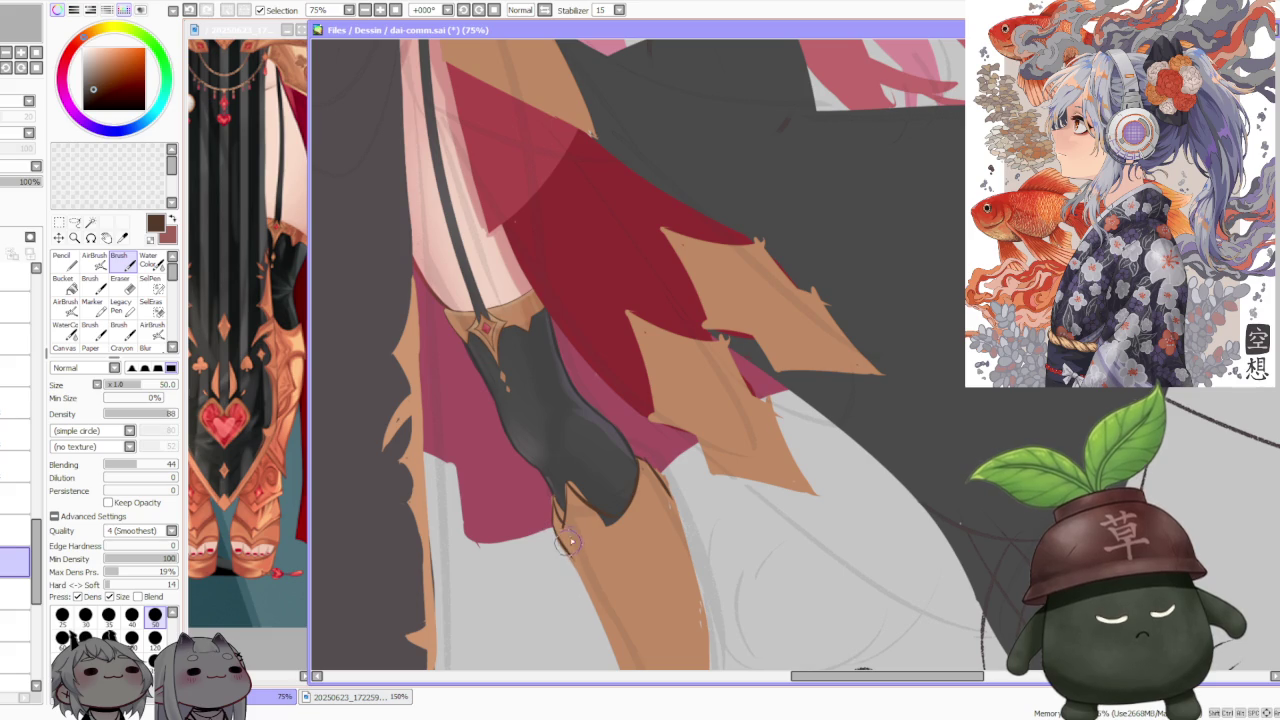
pyautogui.hotkey('ctrl', 'z')
pyautogui.moveTo(554, 496); pyautogui.dragTo(558, 528)
pyautogui.scroll(-3, 563, 532)
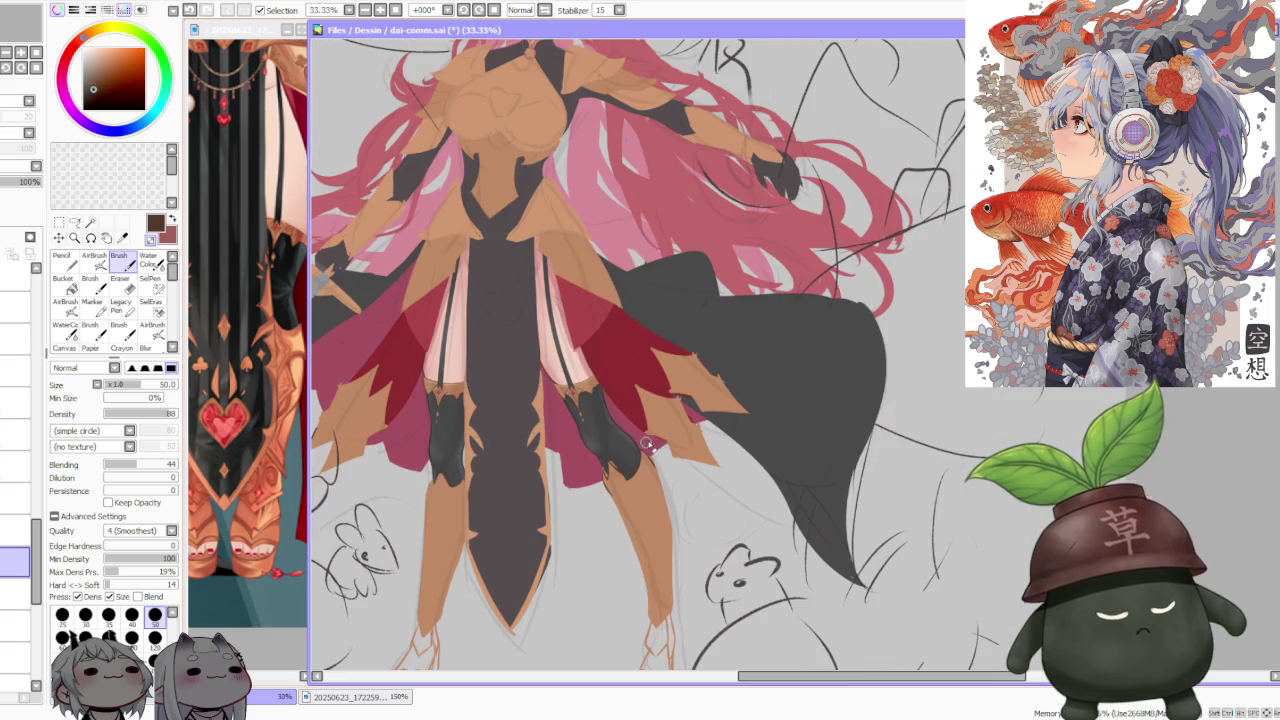
pyautogui.scroll(3, 624, 465)
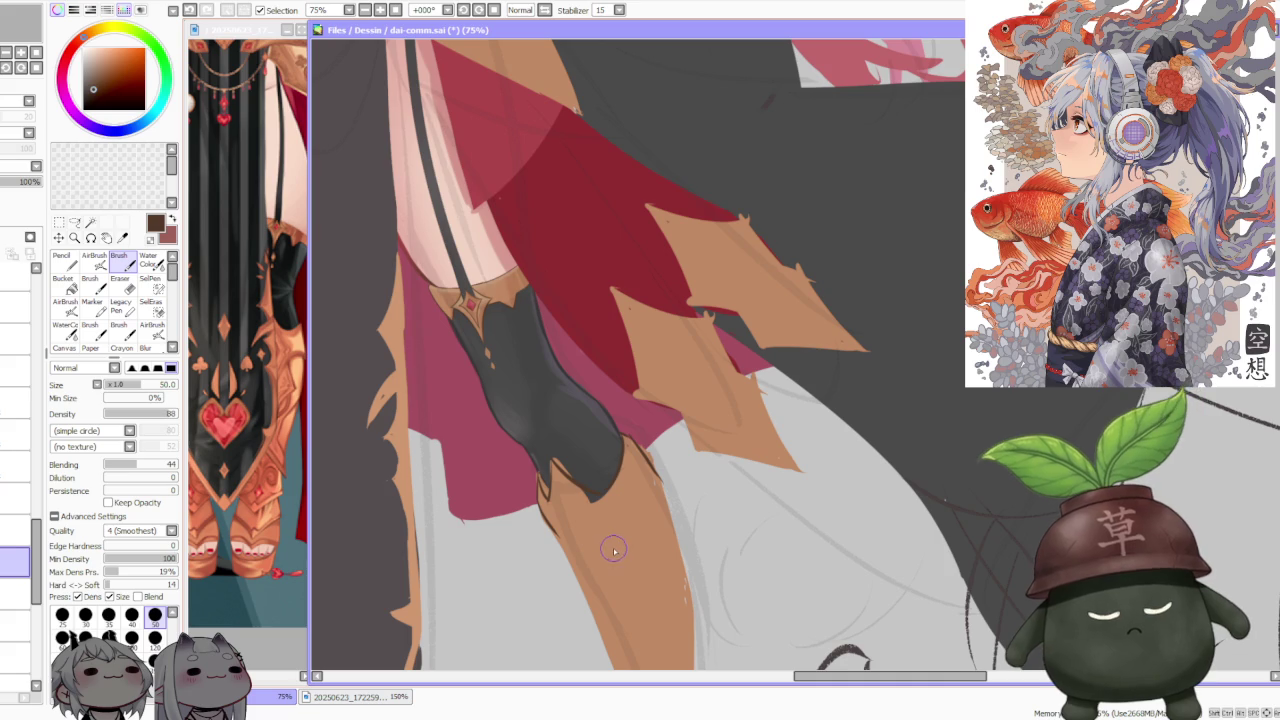
# Step: Draw a thin dark line curving up the gold boot toward the knee
pyautogui.moveTo(608, 584); pyautogui.dragTo(612, 546)
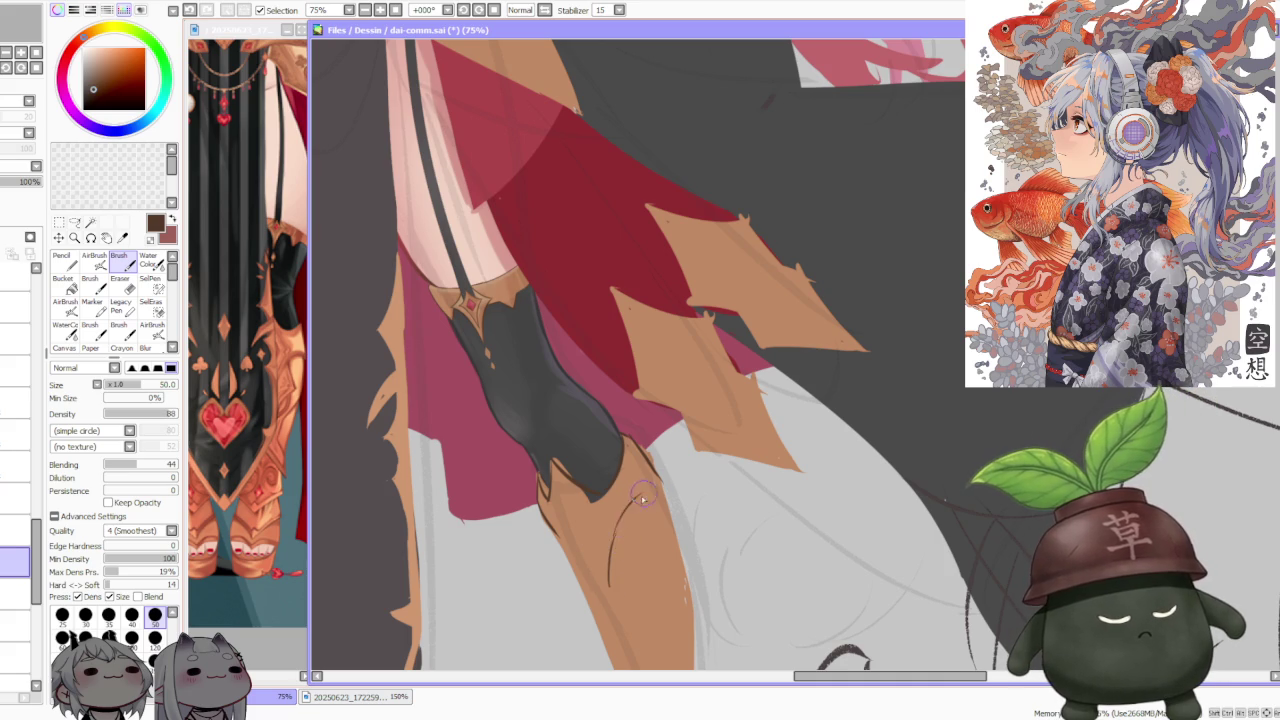
pyautogui.moveTo(608, 560)
pyautogui.mouseDown()
pyautogui.moveTo(641, 490)
pyautogui.moveTo(645, 505)
pyautogui.mouseUp()
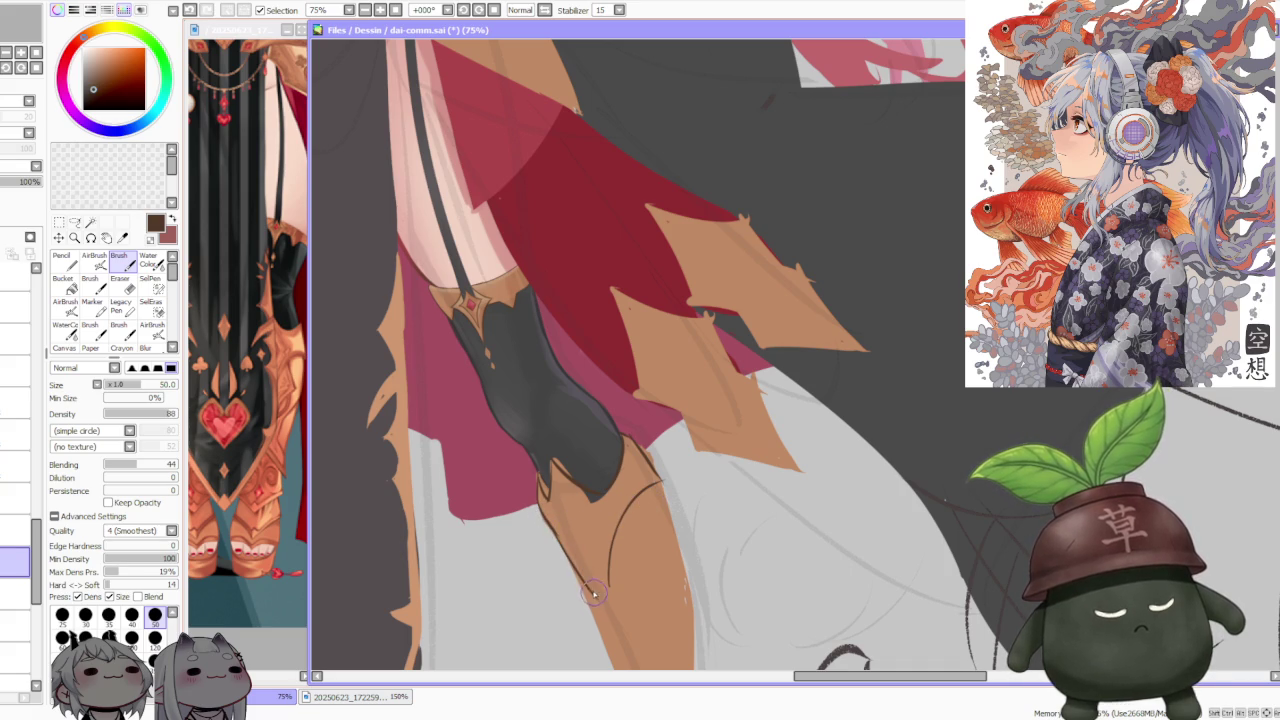
pyautogui.moveTo(540, 508); pyautogui.dragTo(596, 600)
pyautogui.hotkey('ctrl', 'z')
pyautogui.moveTo(542, 508); pyautogui.dragTo(601, 598)
# Step: Redraw the leg-edge line repeatedly until the pointed shin-plate curve sits right
pyautogui.hotkey('ctrl', 'z')
pyautogui.moveTo(542, 522); pyautogui.dragTo(602, 620)
pyautogui.hotkey('ctrl', 'z')
pyautogui.moveTo(540, 520); pyautogui.dragTo(605, 614)
pyautogui.hotkey('ctrl', 'z')
pyautogui.moveTo(540, 522); pyautogui.dragTo(605, 615)
pyautogui.hotkey('ctrl', 'z')
pyautogui.moveTo(544, 526); pyautogui.dragTo(607, 603)
pyautogui.hotkey('ctrl', 'z')
pyautogui.moveTo(606, 556); pyautogui.dragTo(608, 612)
pyautogui.hotkey('ctrl', 'z')
pyautogui.moveTo(622, 520); pyautogui.dragTo(604, 615)
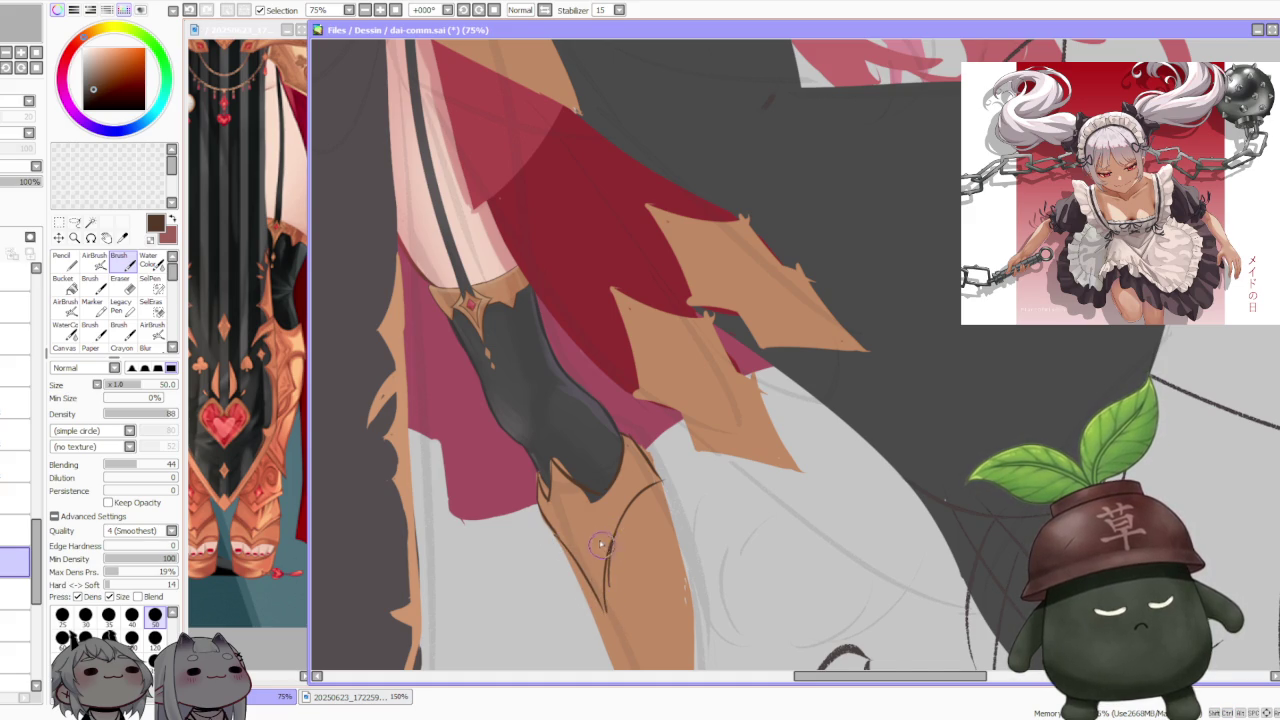
pyautogui.scroll(-3, 600, 545)
# Step: Zoom to 75% and repaint the left dark stocking tip and leg edge
pyautogui.scroll(2, 457, 513)
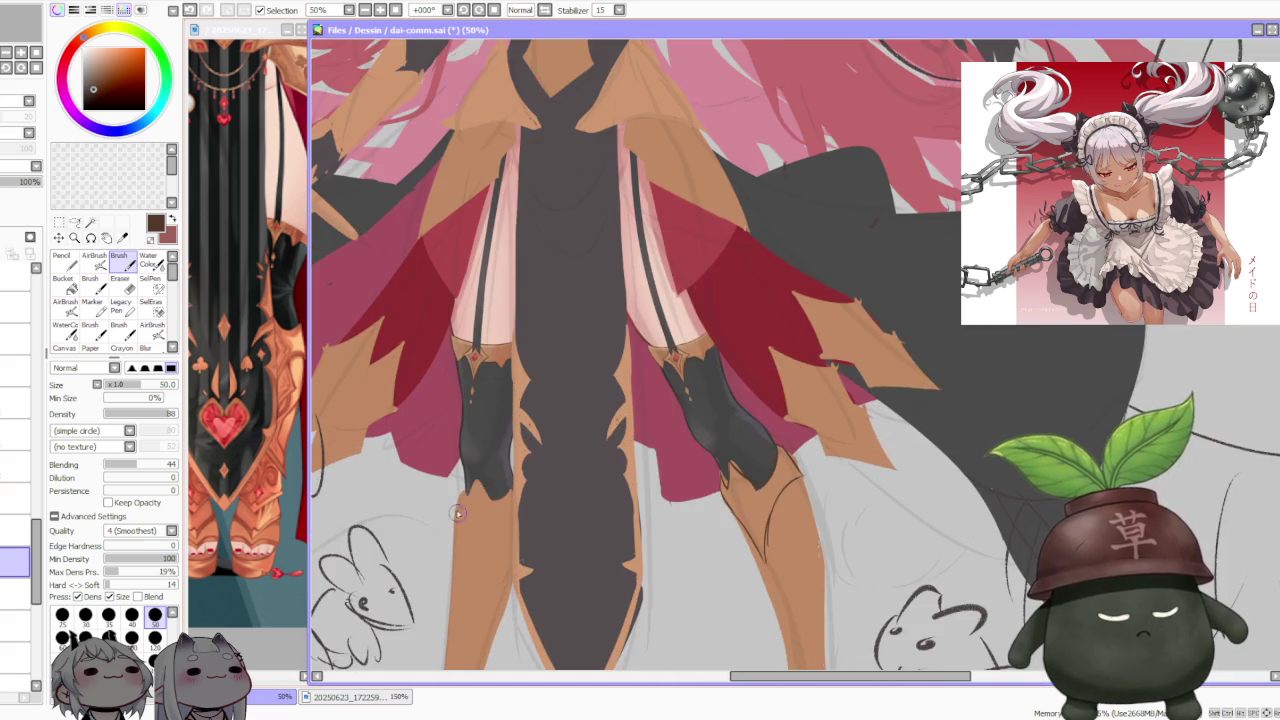
pyautogui.scroll(1, 457, 513)
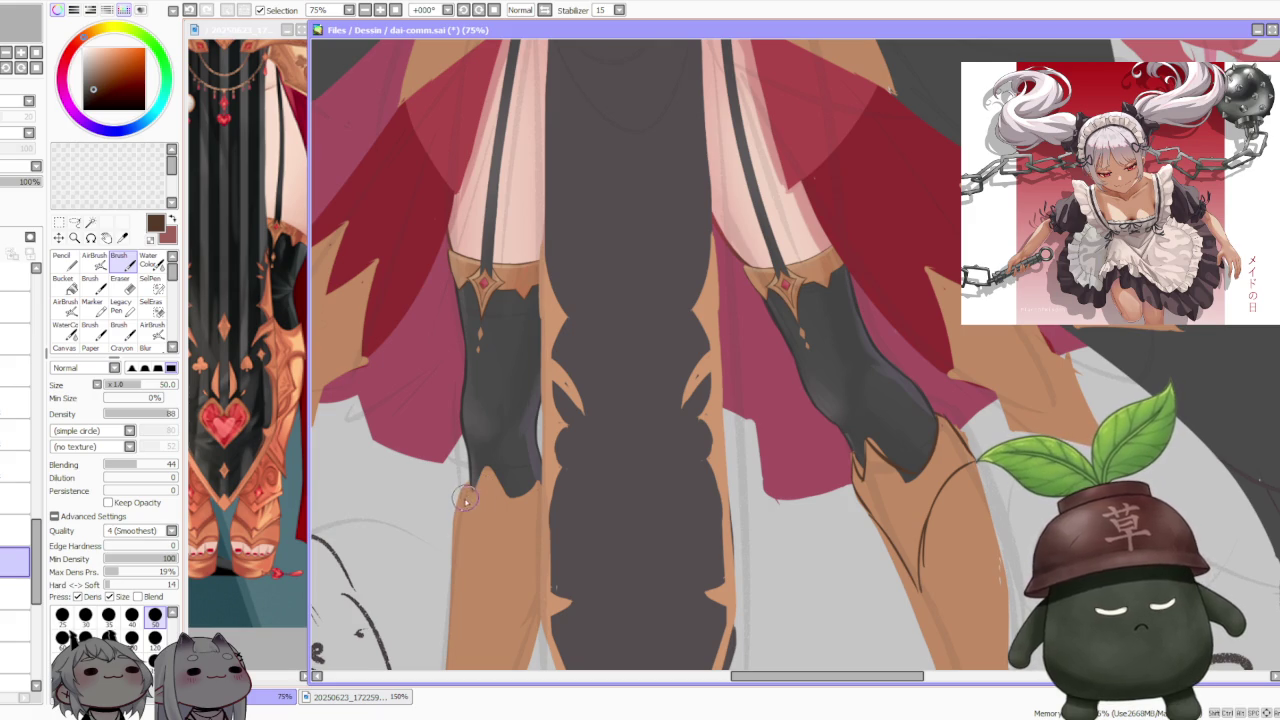
pyautogui.hotkey('ctrl', 'z')
pyautogui.moveTo(468, 493); pyautogui.dragTo(490, 470)
pyautogui.hotkey('ctrl', 'z')
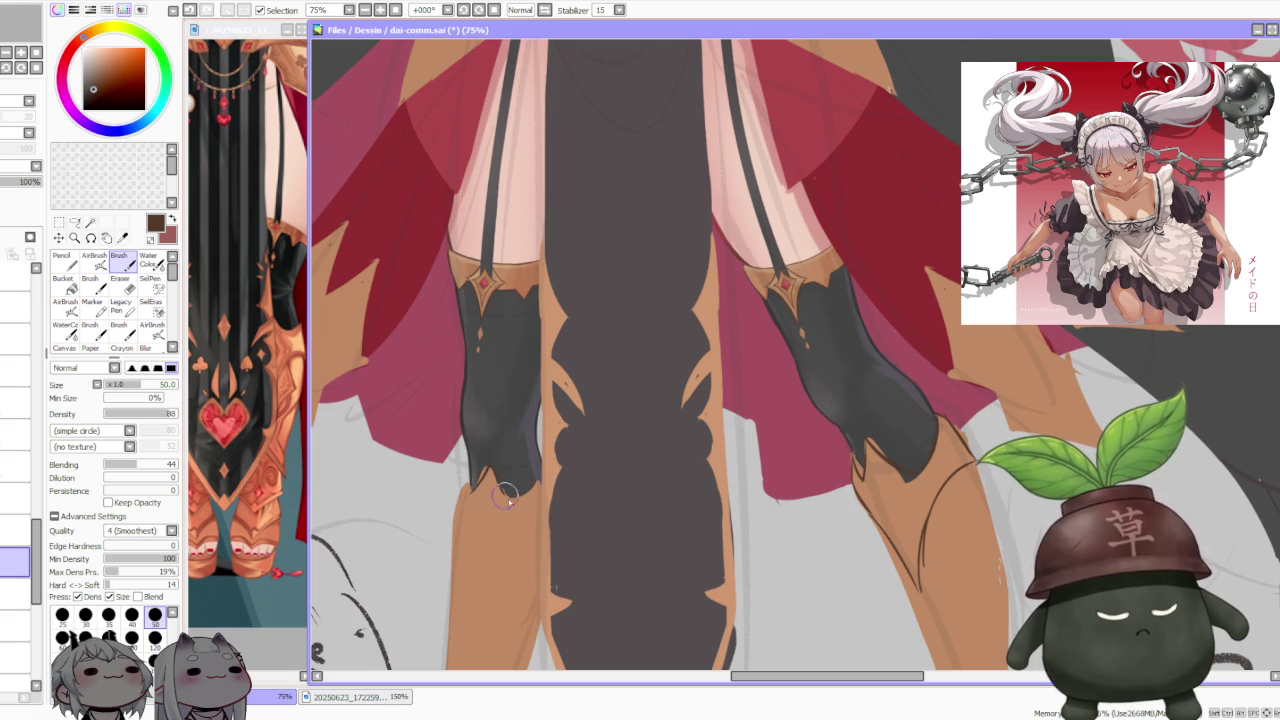
pyautogui.moveTo(495, 462)
pyautogui.mouseDown()
pyautogui.moveTo(466, 498)
pyautogui.moveTo(502, 455)
pyautogui.moveTo(514, 502)
pyautogui.moveTo(478, 456)
pyautogui.mouseUp()
pyautogui.moveTo(524, 500)
pyautogui.mouseDown()
pyautogui.moveTo(490, 468)
pyautogui.moveTo(510, 505)
pyautogui.moveTo(542, 487)
pyautogui.mouseUp()
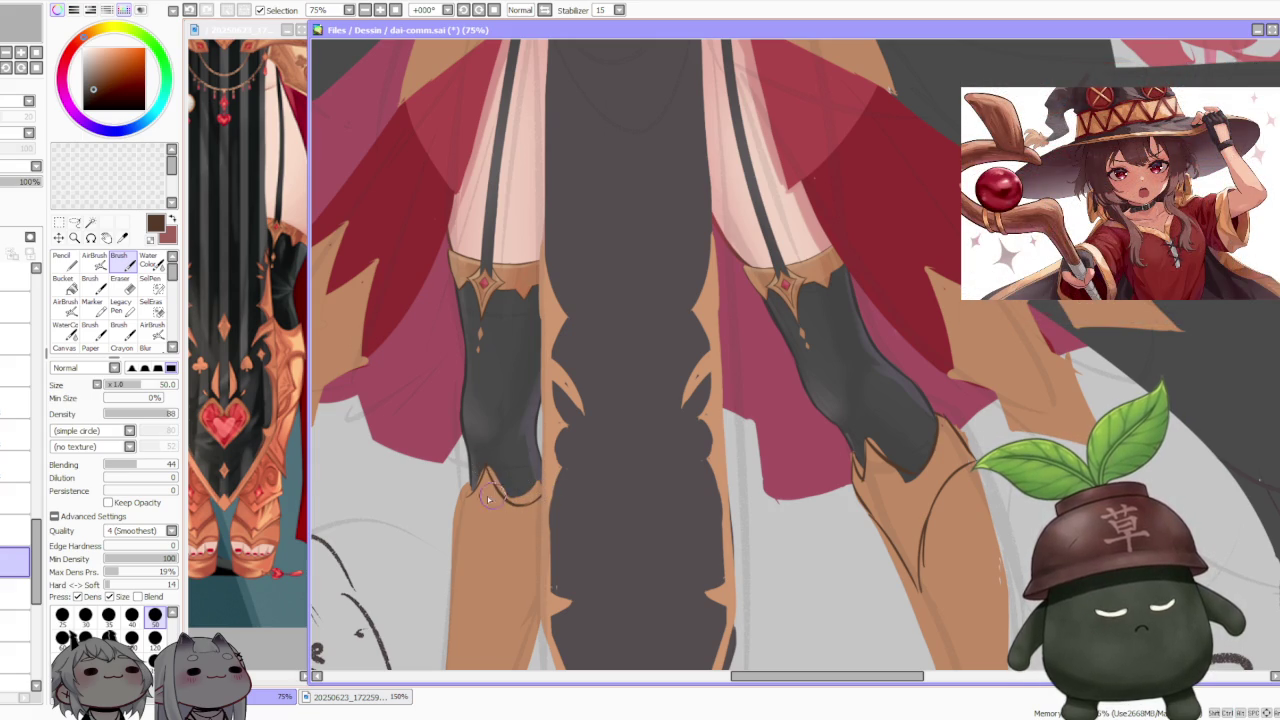
pyautogui.moveTo(463, 490); pyautogui.dragTo(463, 572)
# Step: Draw a diagonal knee-armor line across the left gold boot
pyautogui.moveTo(450, 525)
pyautogui.mouseDown()
pyautogui.moveTo(478, 602)
pyautogui.moveTo(510, 550)
pyautogui.moveTo(500, 558)
pyautogui.mouseUp()
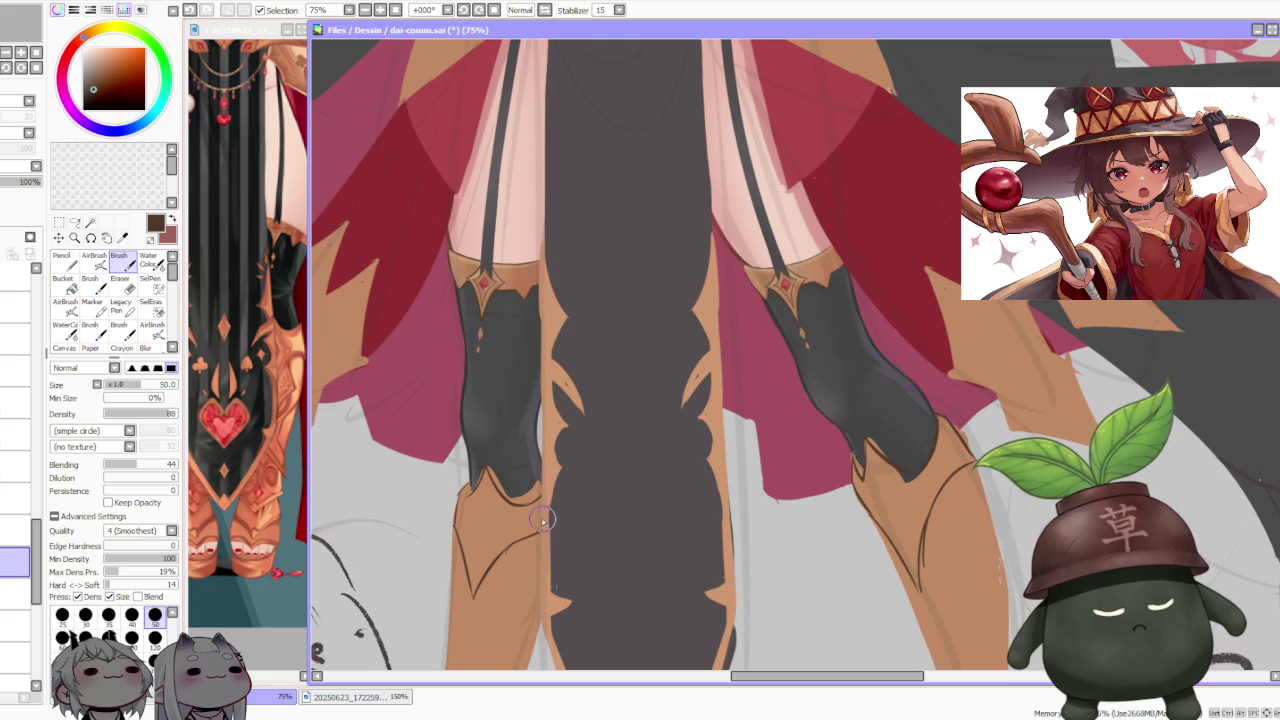
pyautogui.hotkey('ctrl', 'z')
pyautogui.moveTo(545, 518); pyautogui.dragTo(495, 560)
pyautogui.hotkey('ctrl', 'z')
pyautogui.moveTo(545, 520); pyautogui.dragTo(495, 560)
# Step: Sketch pointed V-shaped knee-armor lines on the right gold boot
pyautogui.scroll(-4, 580, 426)
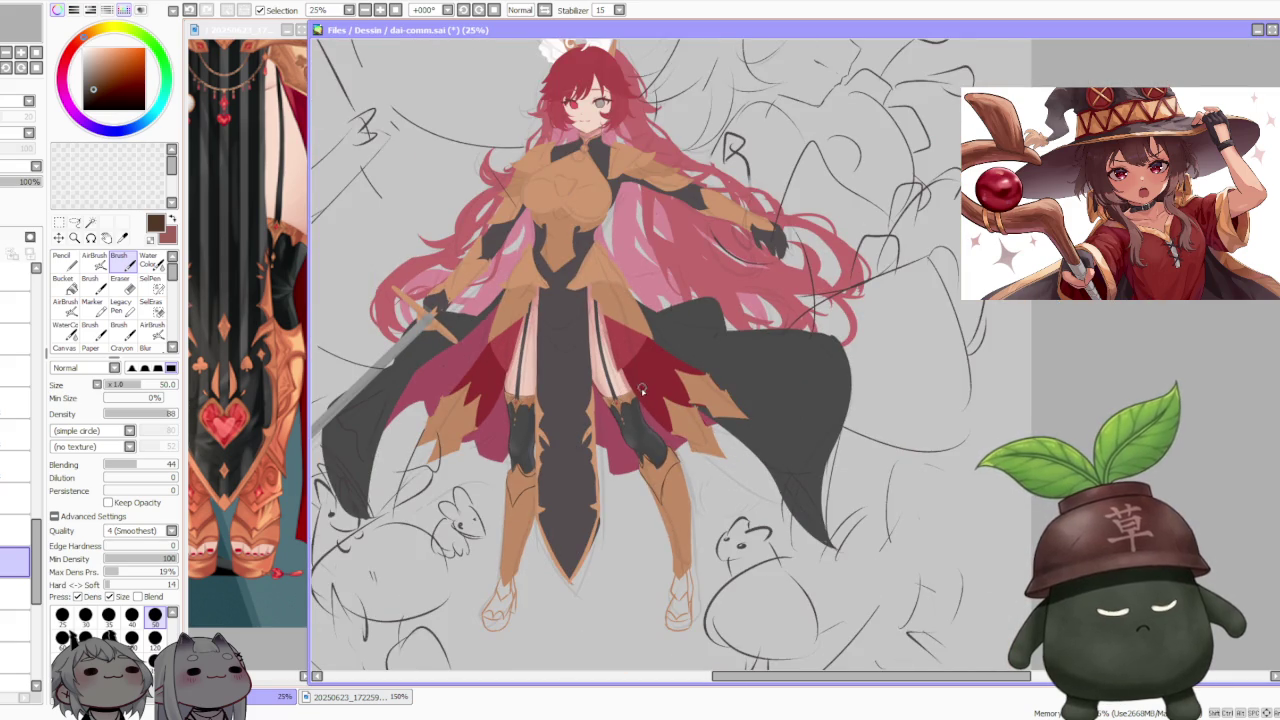
pyautogui.scroll(1, 657, 448)
pyautogui.scroll(1, 657, 460)
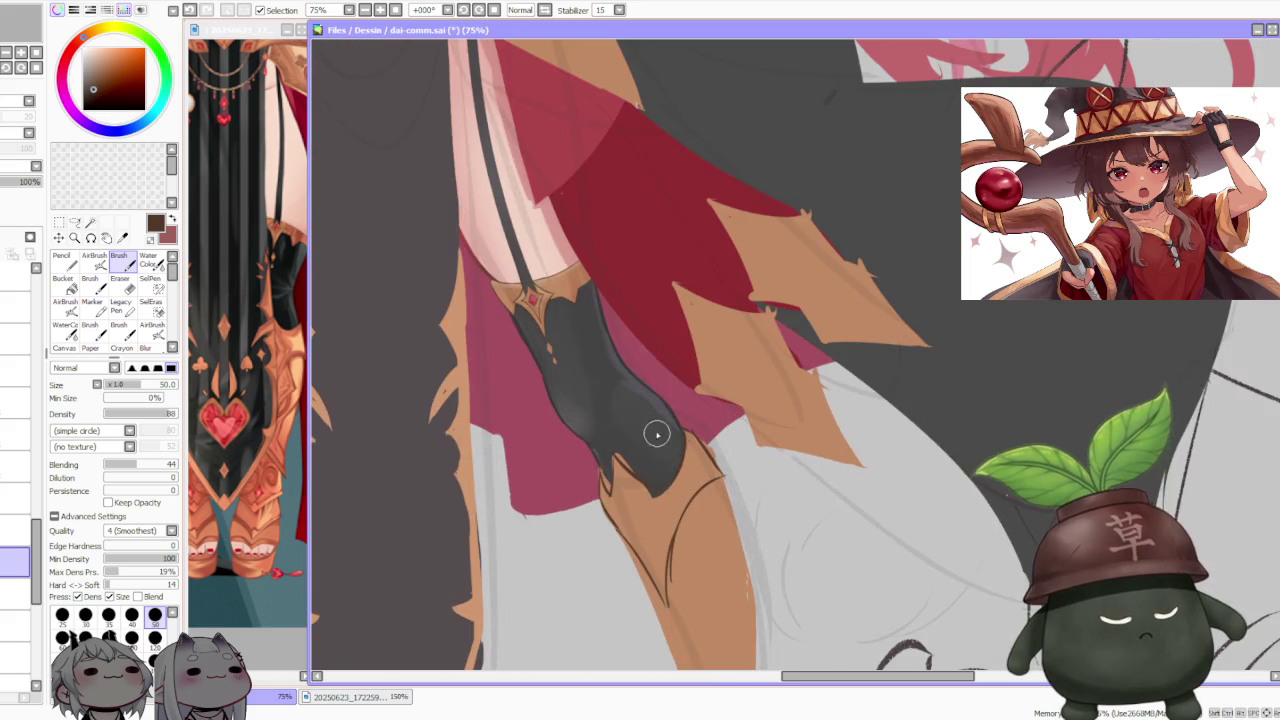
pyautogui.scroll(-2, 656, 445)
pyautogui.scroll(1, 655, 428)
pyautogui.scroll(1, 660, 470)
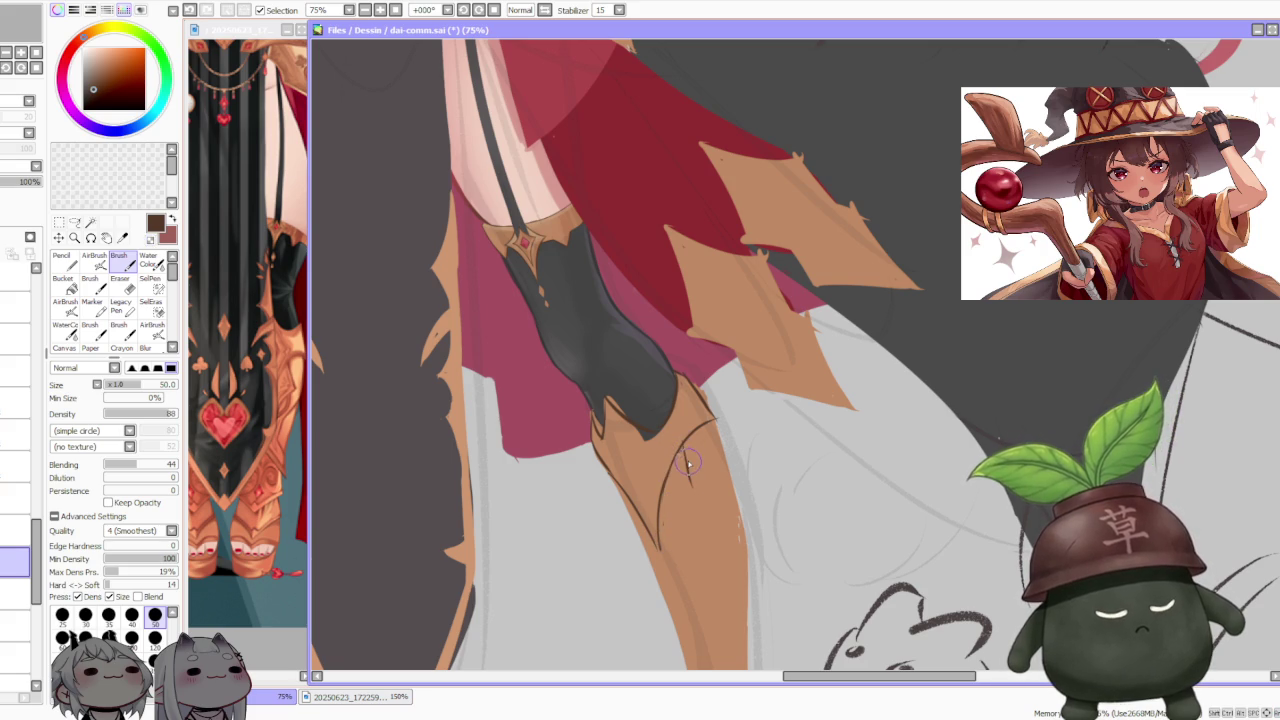
pyautogui.moveTo(683, 440); pyautogui.dragTo(712, 422)
pyautogui.moveTo(688, 478)
pyautogui.mouseDown()
pyautogui.moveTo(702, 498)
pyautogui.moveTo(658, 545)
pyautogui.mouseUp()
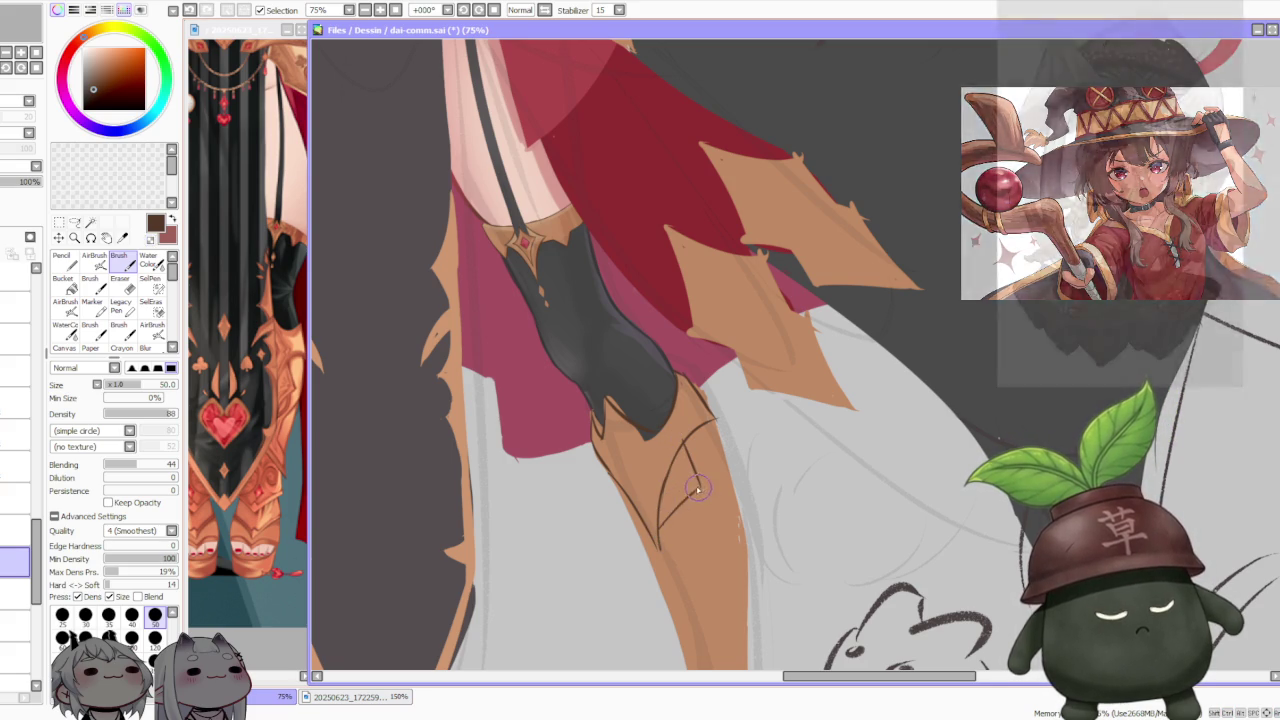
pyautogui.moveTo(604, 466); pyautogui.dragTo(630, 518)
pyautogui.hotkey('ctrl', 'z')
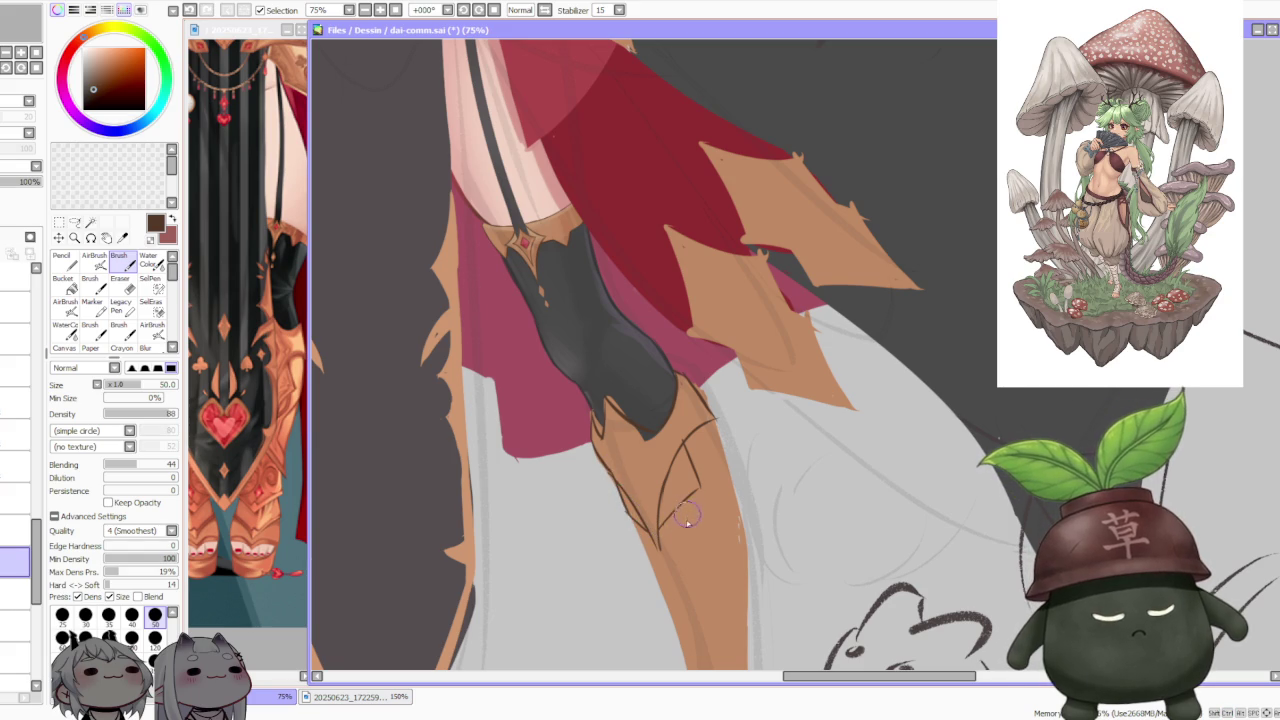
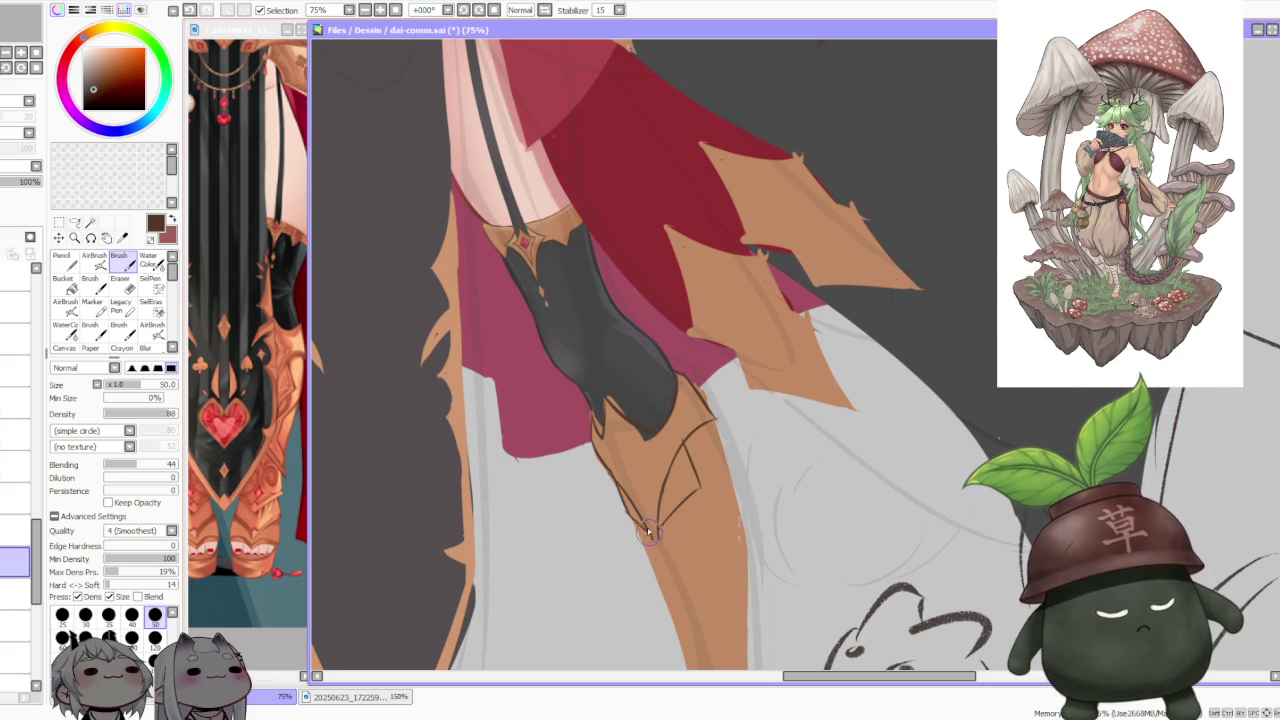
# Step: Redraw the dark outline strokes along the right leg armour's edge, discarding weak attempts
pyautogui.hotkey('ctrl', 'z')
pyautogui.moveTo(632, 514)
pyautogui.mouseDown()
pyautogui.moveTo(658, 551)
pyautogui.moveTo(663, 540)
pyautogui.mouseUp()
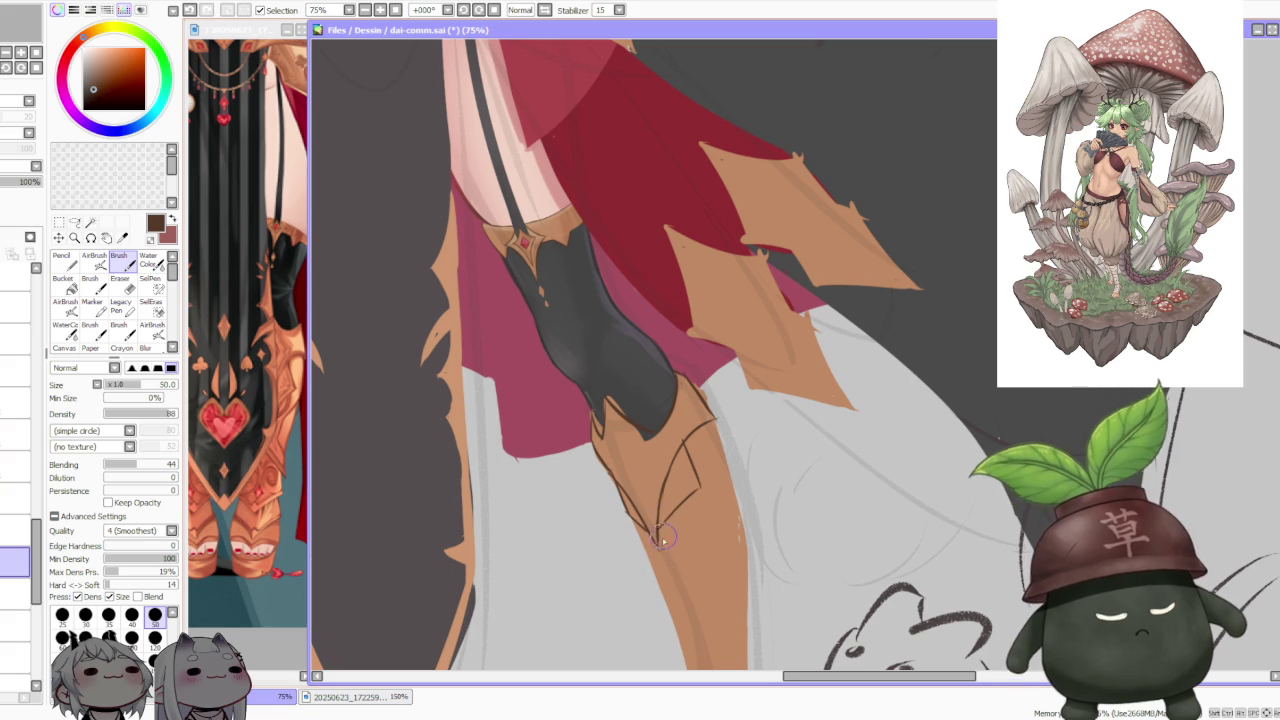
pyautogui.hotkey('ctrl', 'z')
pyautogui.moveTo(700, 480); pyautogui.dragTo(668, 532)
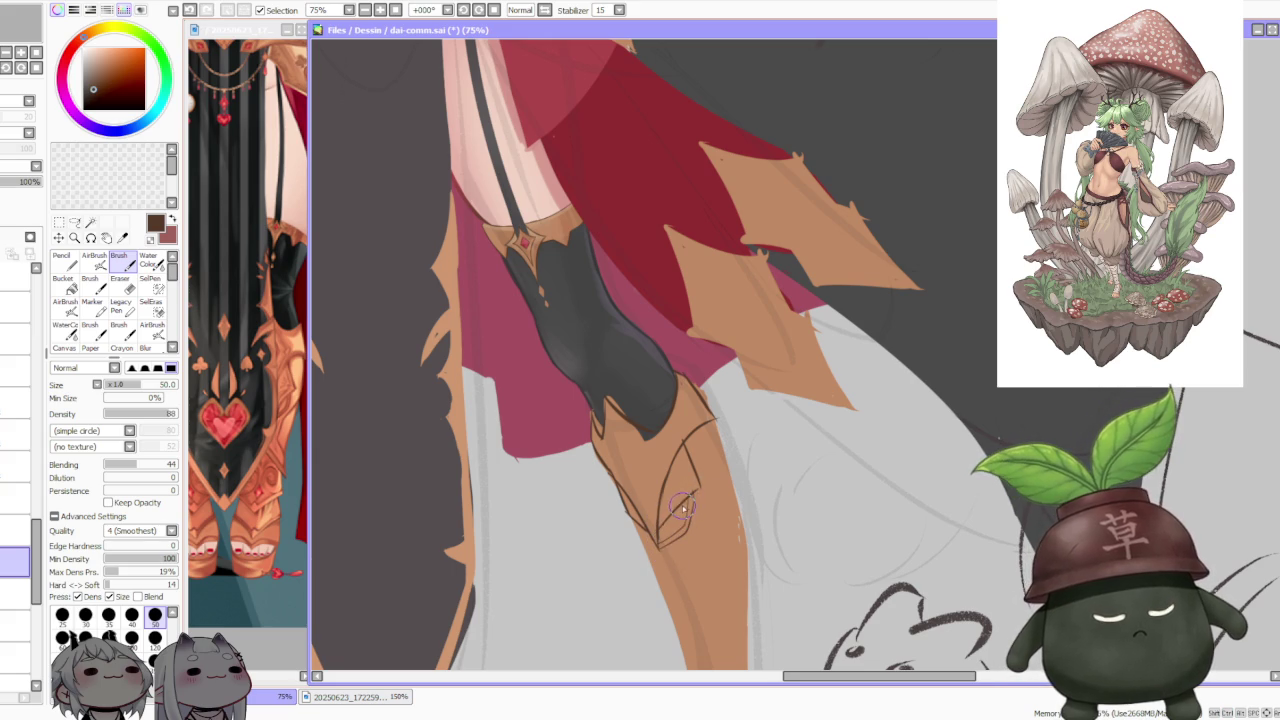
pyautogui.hotkey('ctrl', 'z')
pyautogui.moveTo(658, 528); pyautogui.dragTo(640, 558)
# Step: Remove stray strokes beside the boot and draw a short dark seam along the right boot edge
pyautogui.hotkey('ctrl', 'z')
pyautogui.hotkey('ctrl', 'z')
pyautogui.scroll(-1, 699, 500)
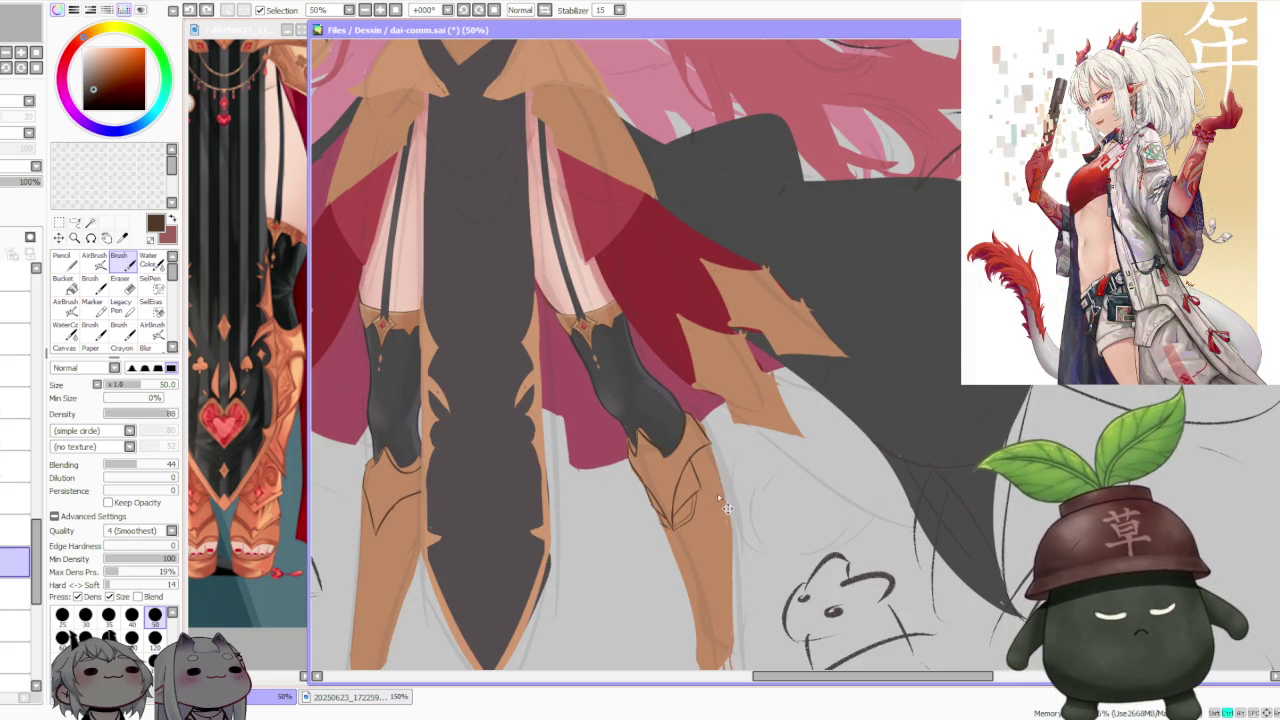
pyautogui.hotkey('ctrl', 'z')
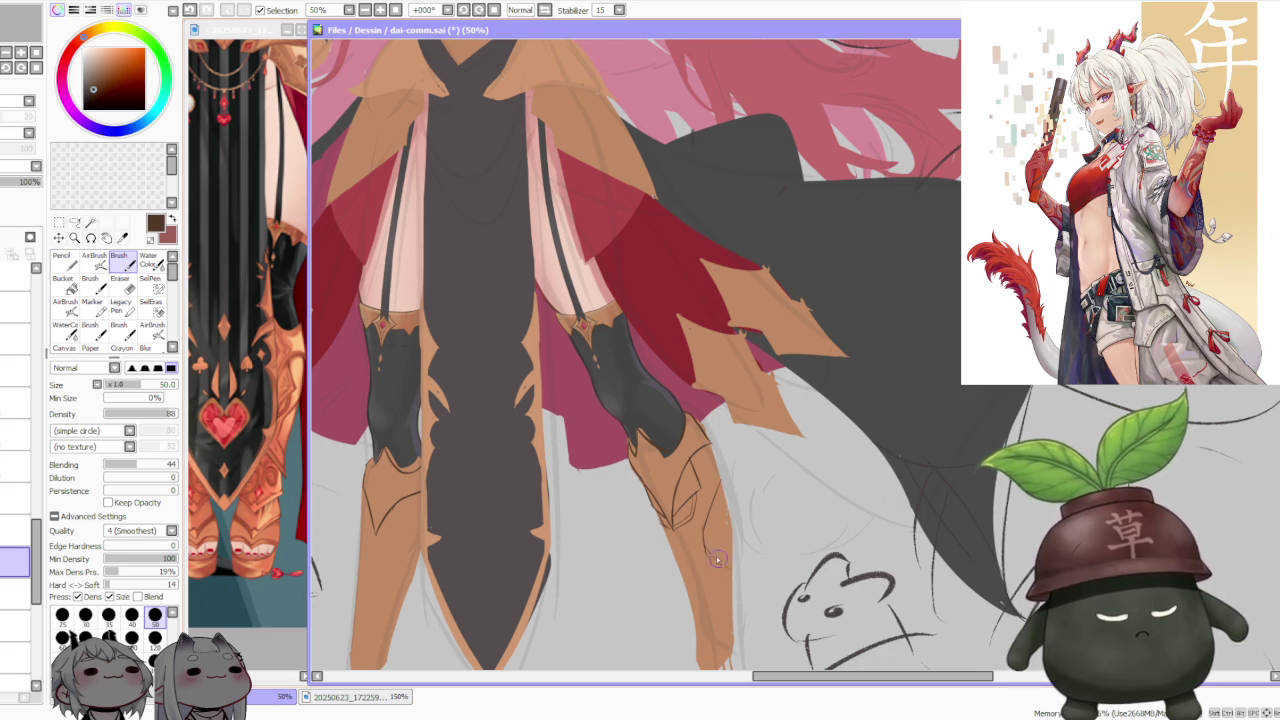
pyautogui.hotkey('ctrl', 'z')
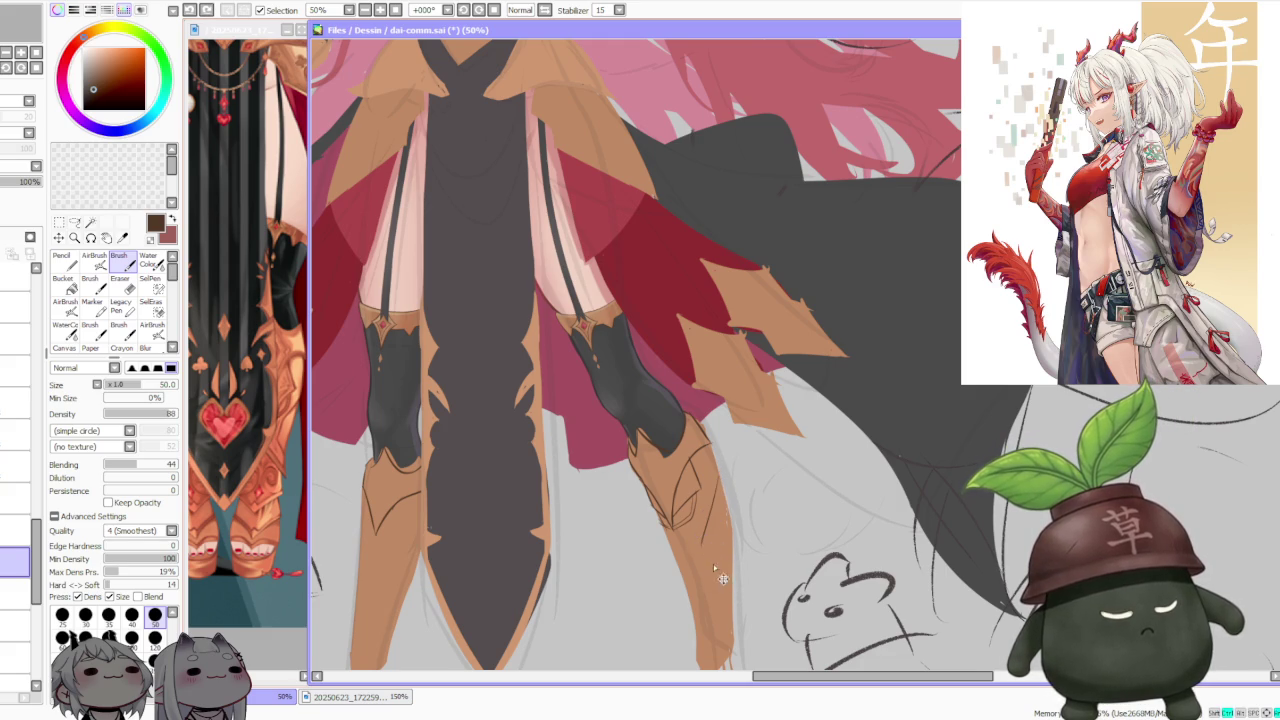
pyautogui.hotkey('ctrl', 'z')
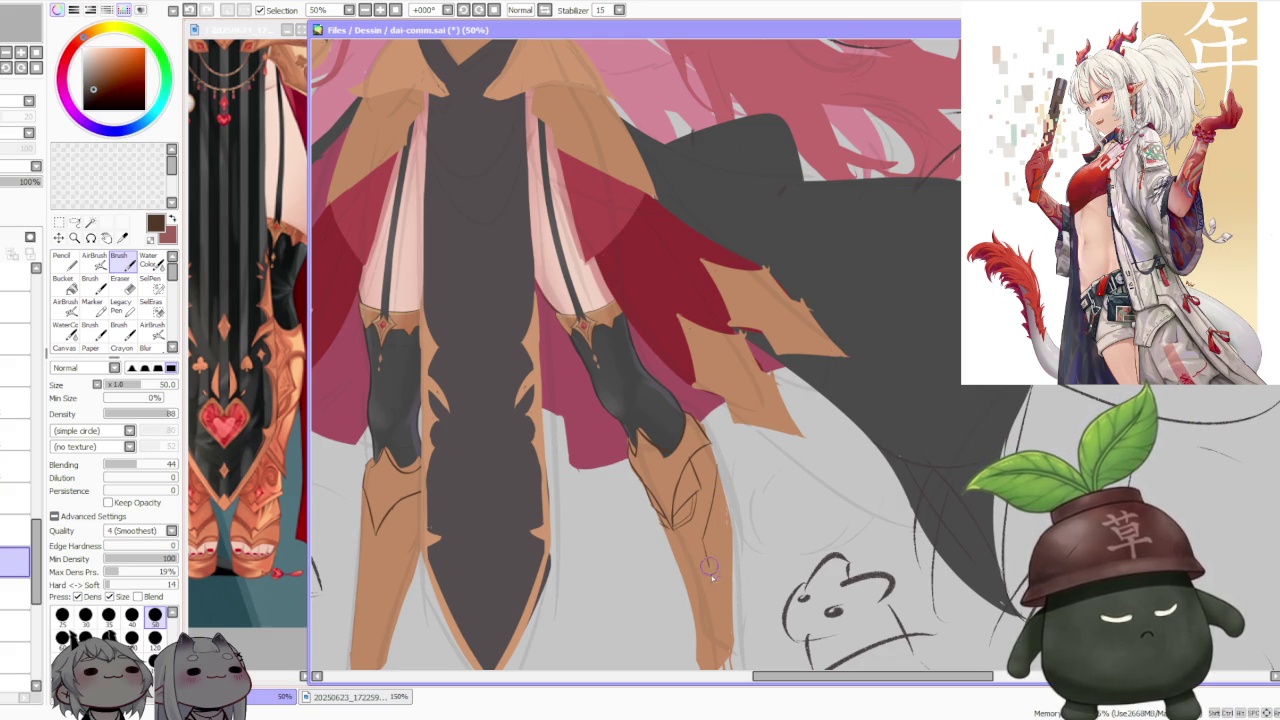
pyautogui.moveTo(706, 560); pyautogui.dragTo(732, 594)
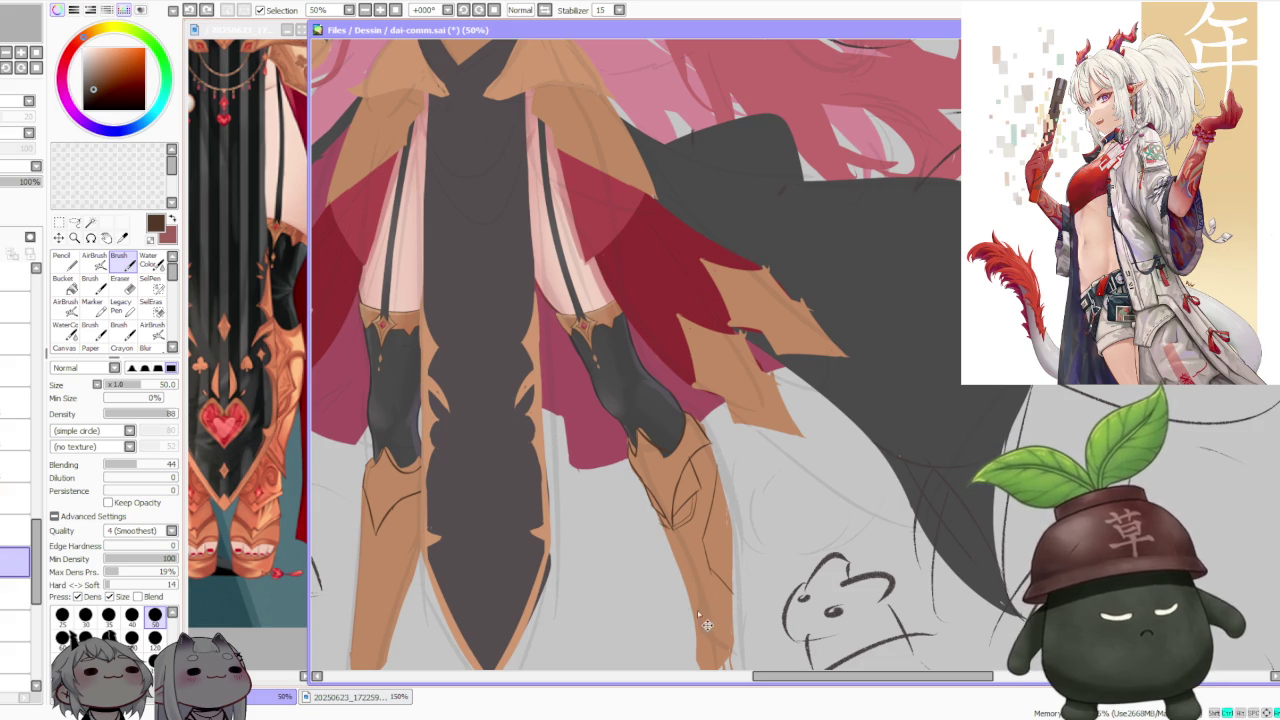
# Step: Try short dark lines down the right boot's edge and tip, undoing unsatisfying ones
pyautogui.scroll(-3, 697, 610)
pyautogui.scroll(3, 686, 549)
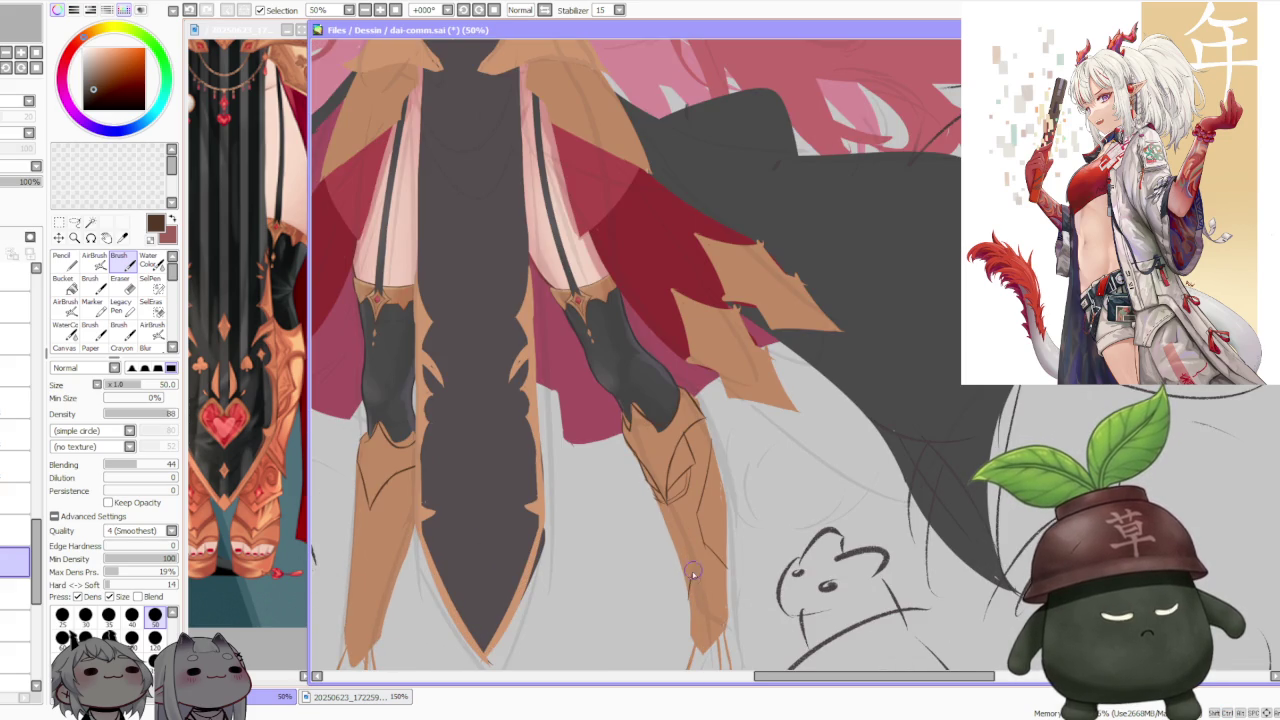
pyautogui.hotkey('ctrl', 'z')
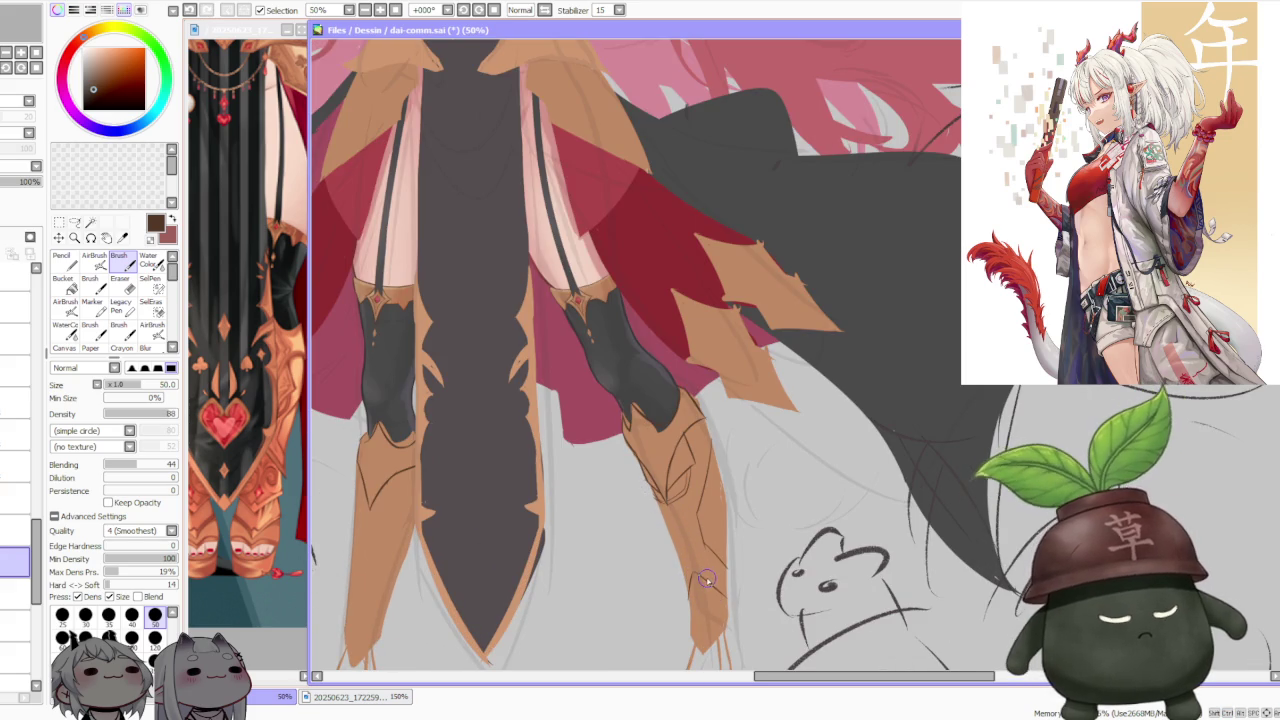
pyautogui.scroll(-3, 706, 565)
pyautogui.scroll(2, 704, 539)
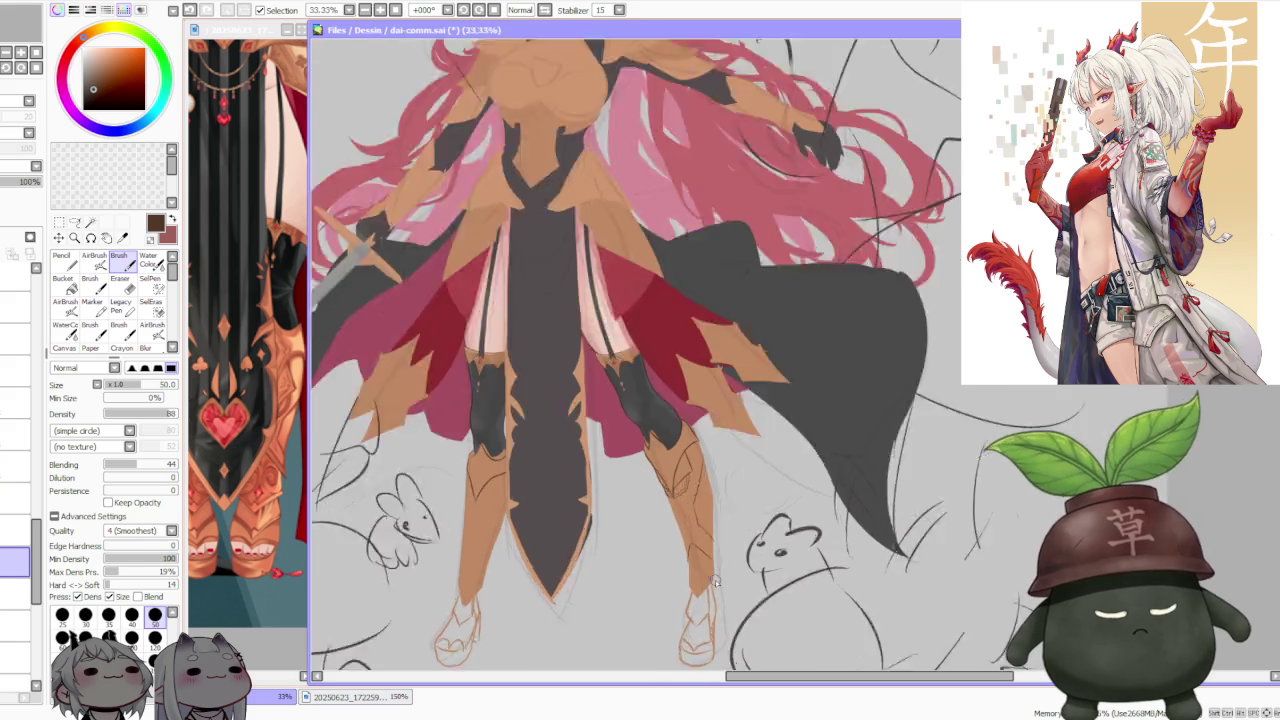
pyautogui.scroll(1, 694, 540)
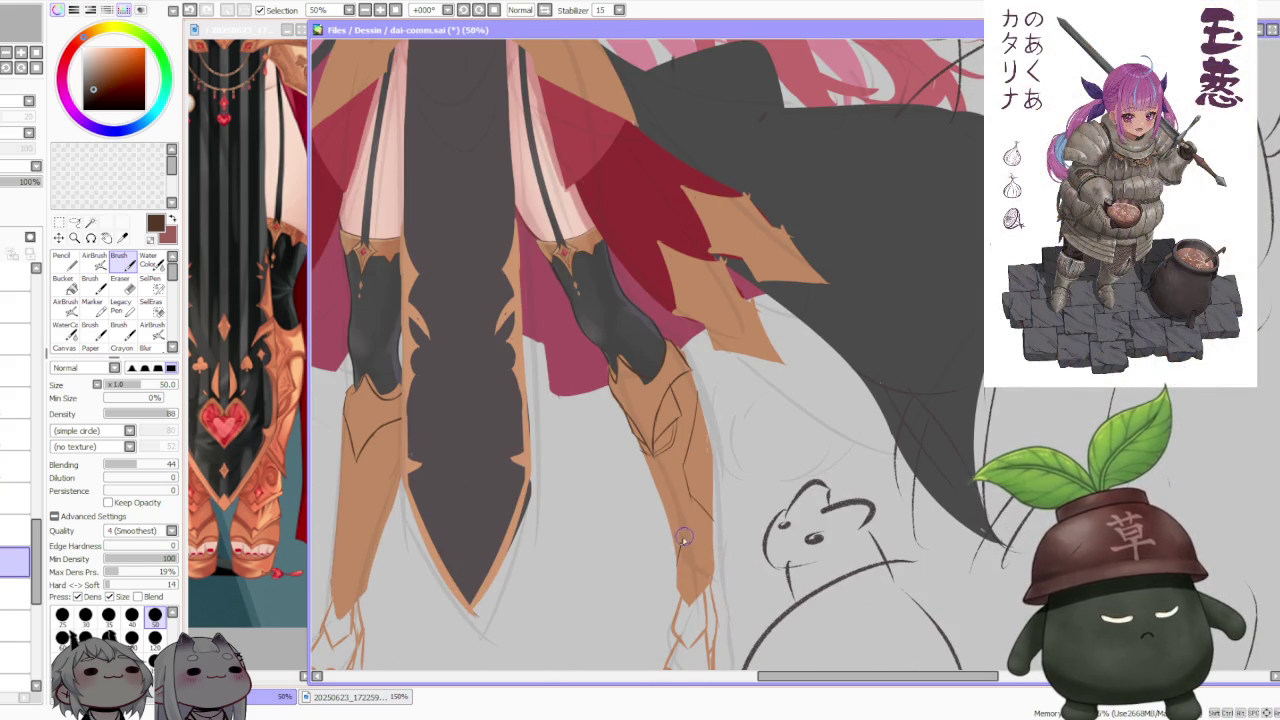
pyautogui.moveTo(685, 545); pyautogui.dragTo(705, 566)
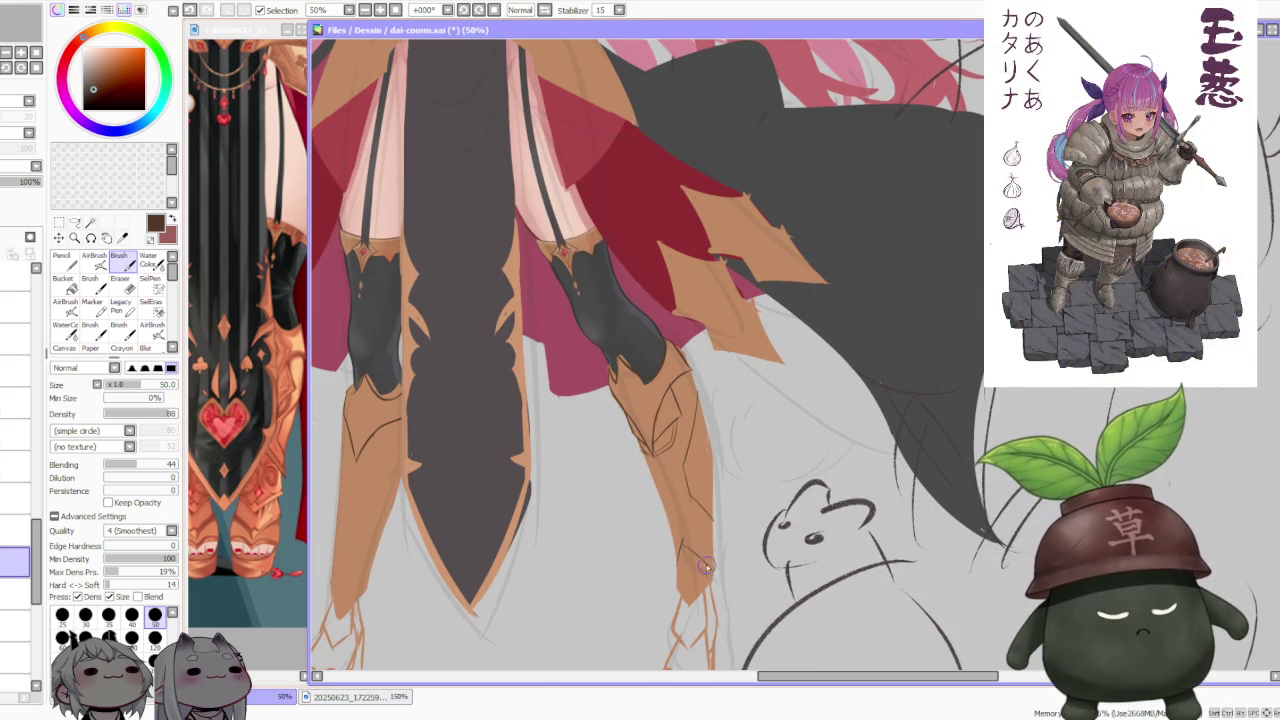
pyautogui.hotkey('ctrl', 'z')
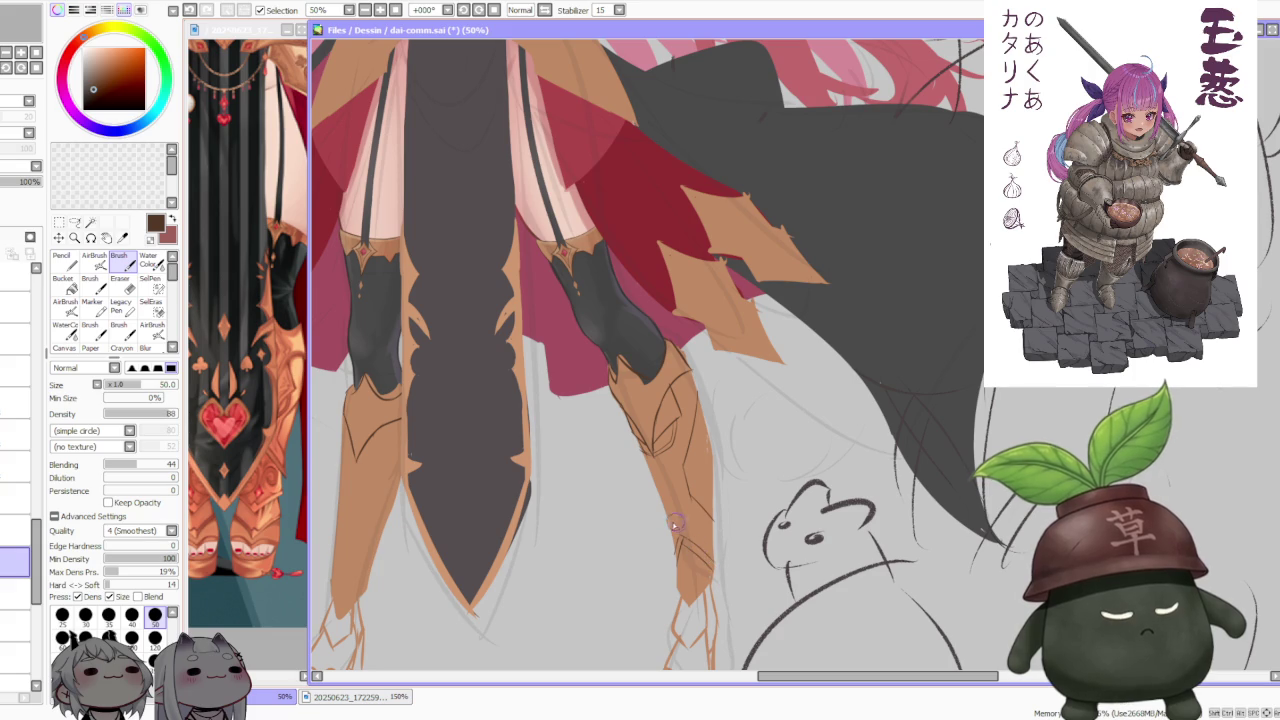
pyautogui.moveTo(680, 595)
pyautogui.mouseDown()
pyautogui.moveTo(676, 572)
pyautogui.moveTo(692, 612)
pyautogui.moveTo(710, 568)
pyautogui.mouseUp()
pyautogui.hotkey('ctrl', 'z')
pyautogui.hotkey('ctrl', 'z')
pyautogui.hotkey('ctrl', 'z')
pyautogui.hotkey('ctrl', 'z')
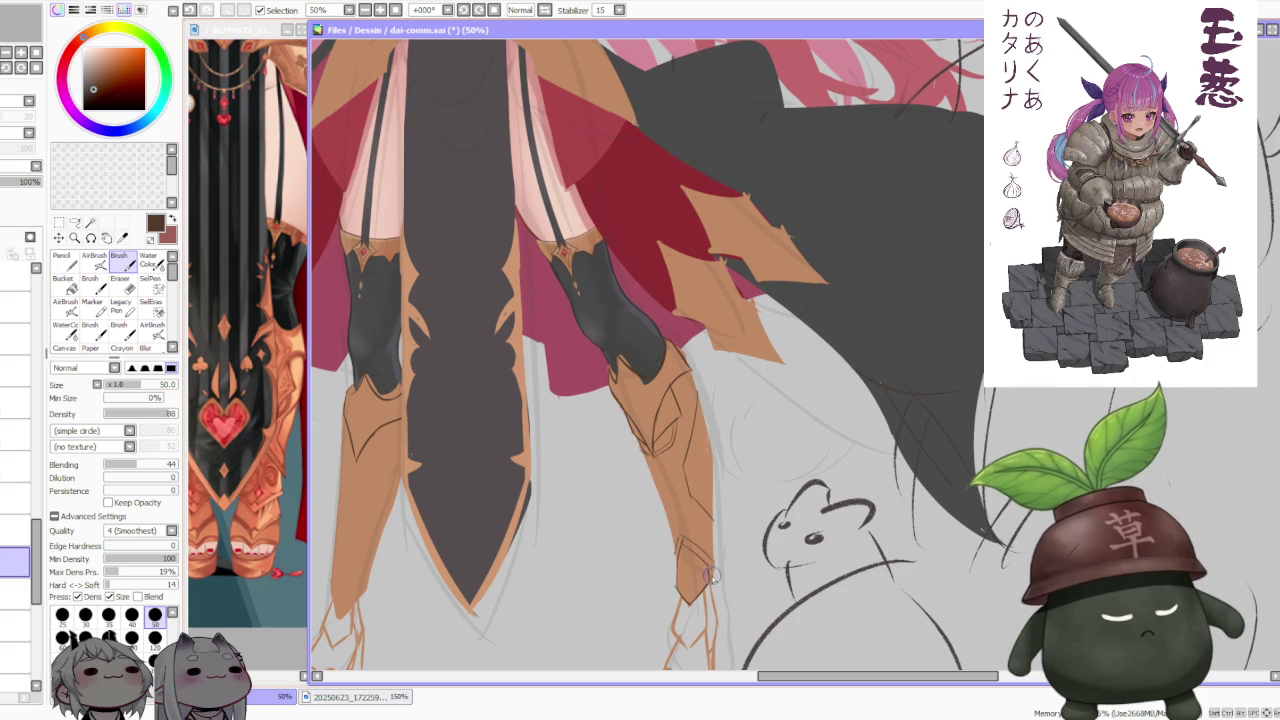
pyautogui.hotkey('ctrl', 'z')
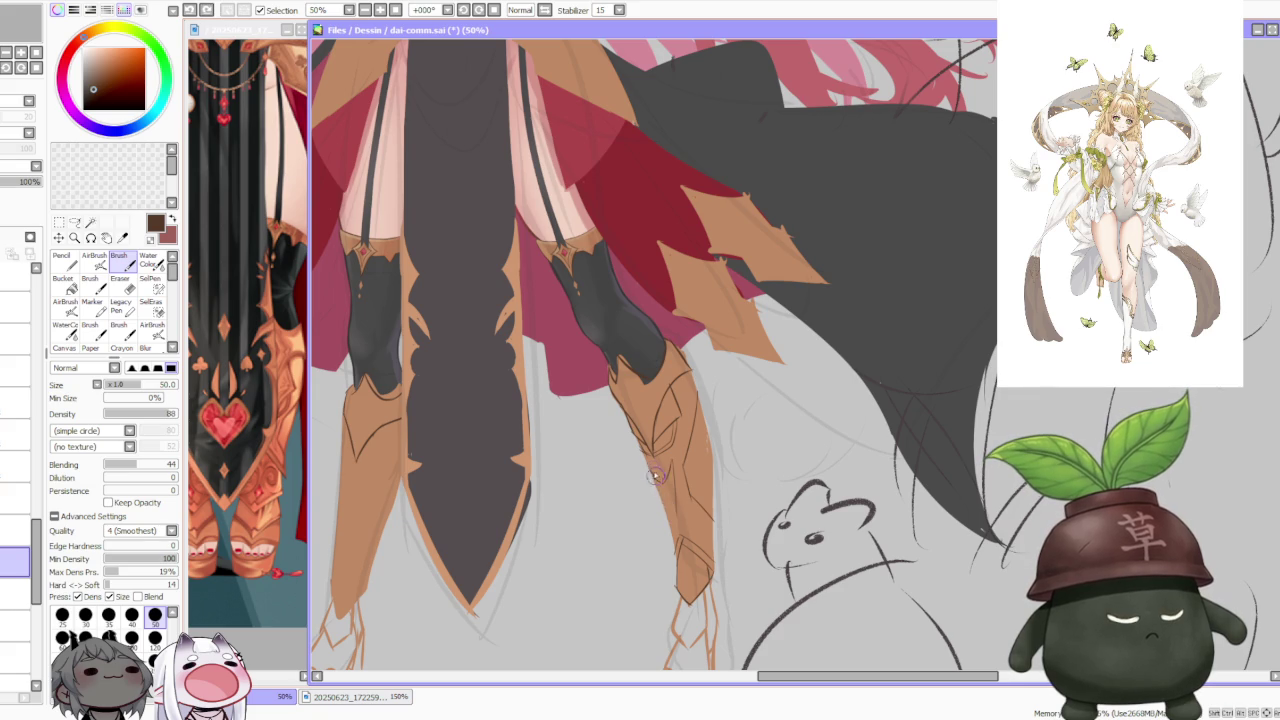
# Step: Add small seam details on the lower right boot, retrying strokes until they sit right
pyautogui.moveTo(651, 472); pyautogui.dragTo(661, 492)
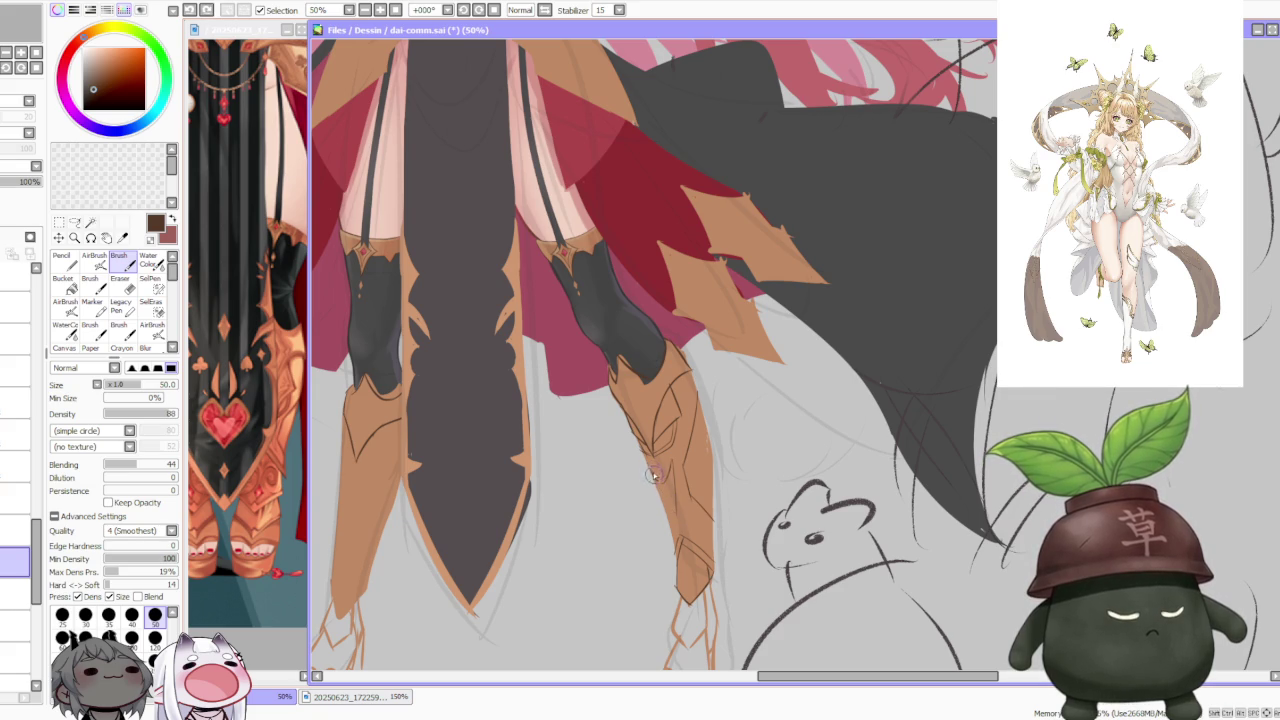
pyautogui.hotkey('ctrl', 'z')
pyautogui.moveTo(672, 540)
pyautogui.mouseDown()
pyautogui.moveTo(660, 492)
pyautogui.moveTo(668, 562)
pyautogui.mouseUp()
pyautogui.hotkey('ctrl', 'z')
pyautogui.moveTo(682, 514); pyautogui.dragTo(668, 562)
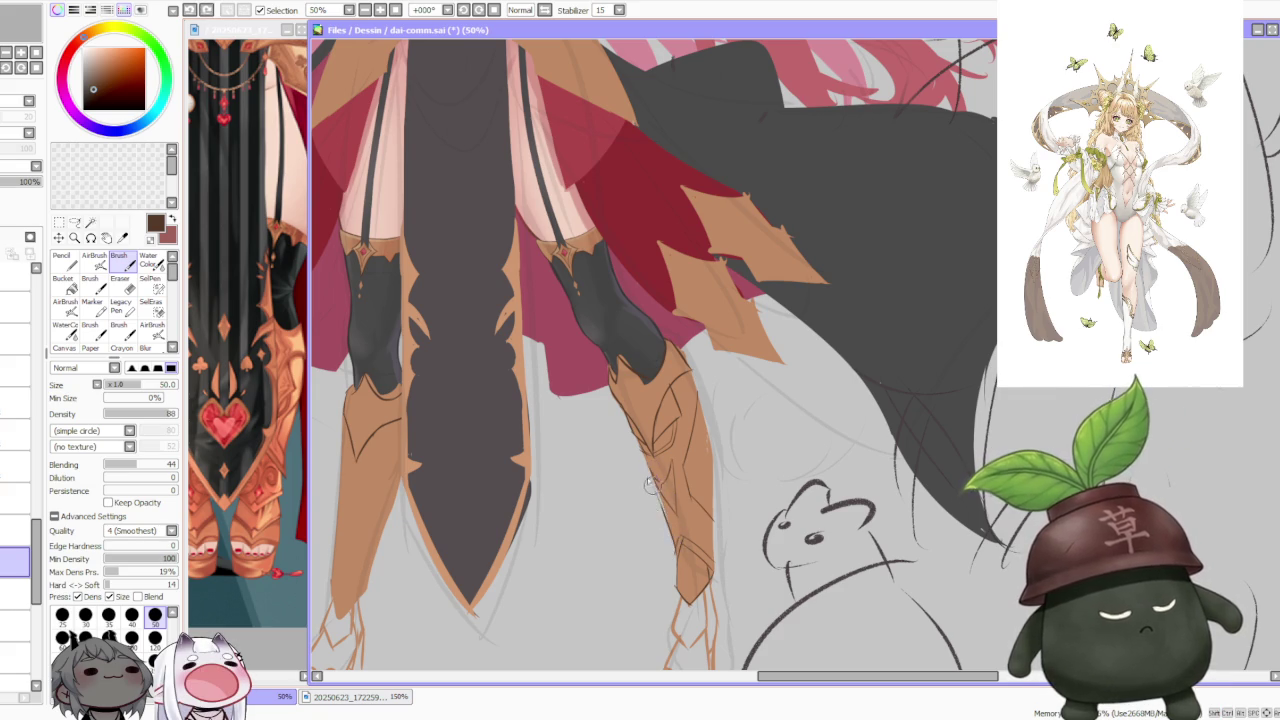
pyautogui.hotkey('ctrl', 'z')
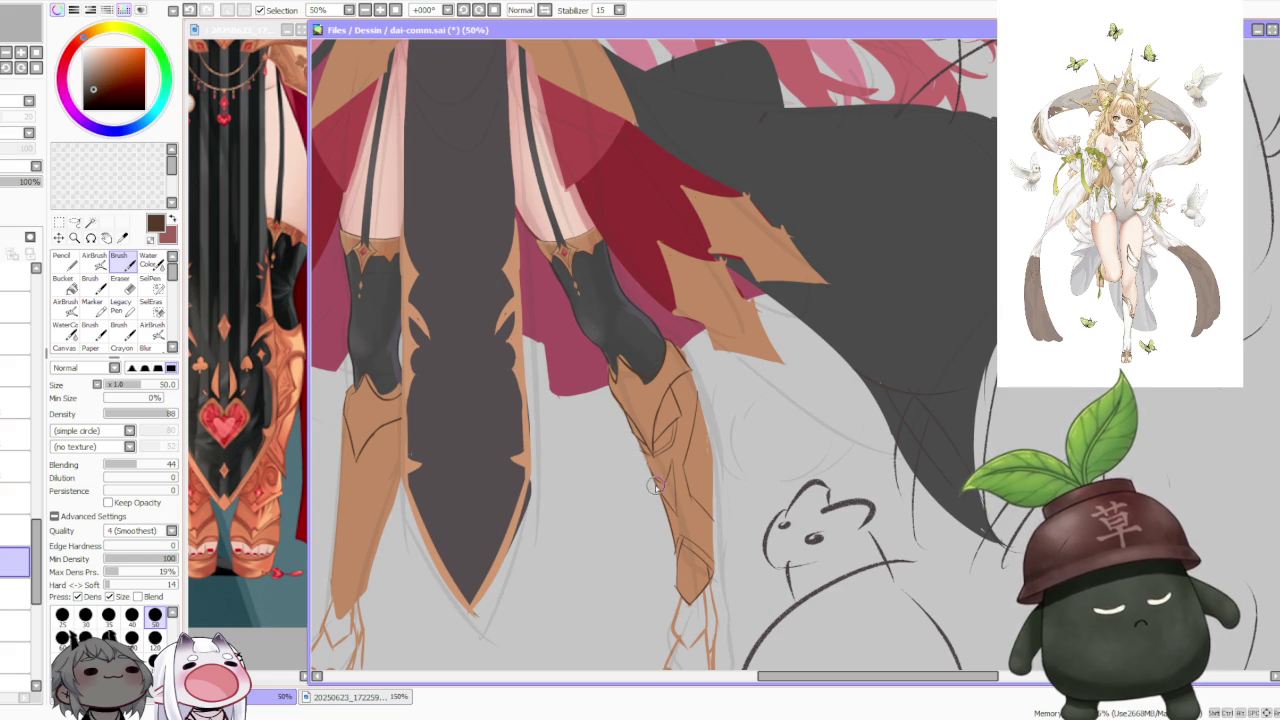
pyautogui.hotkey('ctrl', 'z')
pyautogui.hotkey('ctrl', 'z')
pyautogui.moveTo(646, 458); pyautogui.dragTo(660, 486)
pyautogui.hotkey('ctrl', 'z')
pyautogui.scroll(-2, 655, 445)
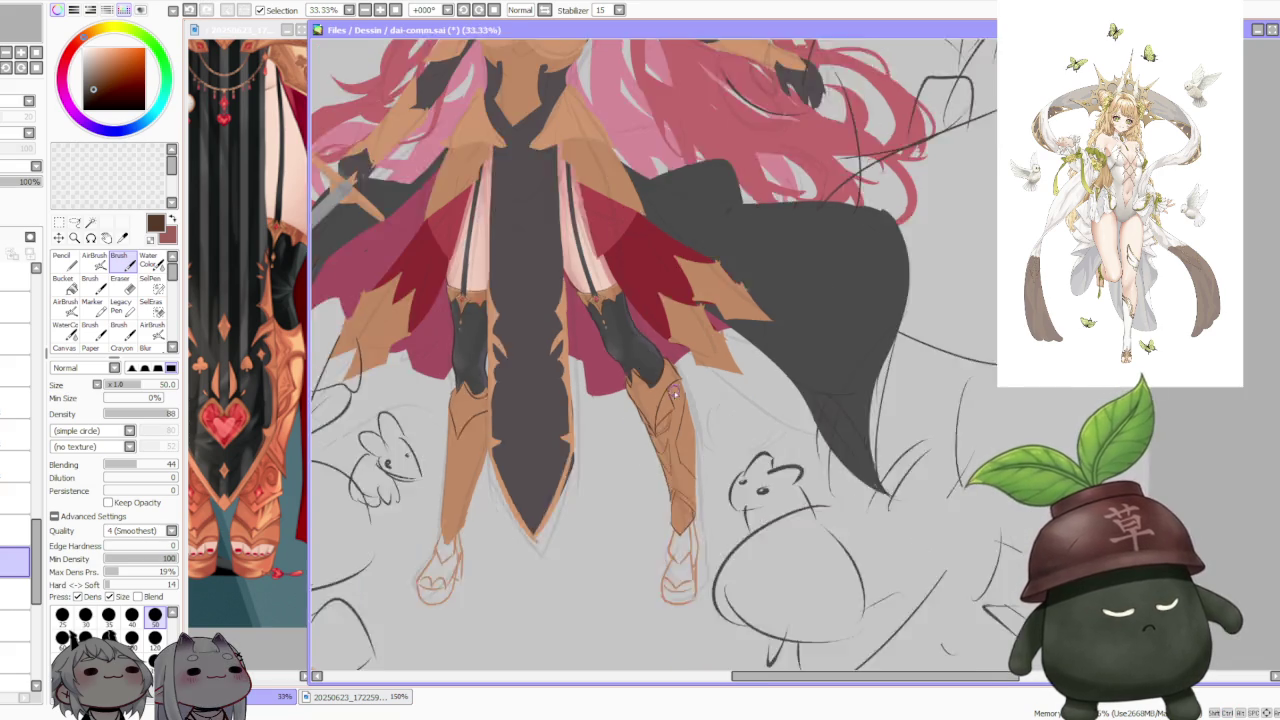
pyautogui.scroll(2, 662, 362)
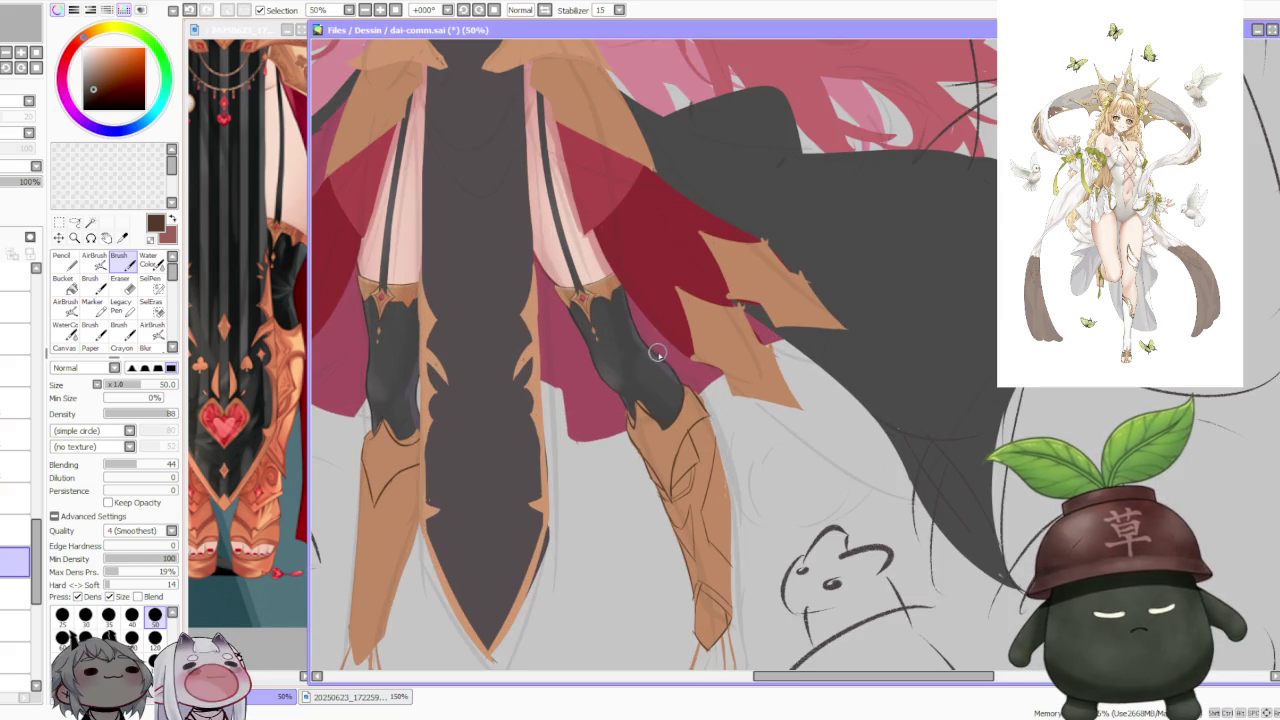
pyautogui.scroll(-2, 662, 363)
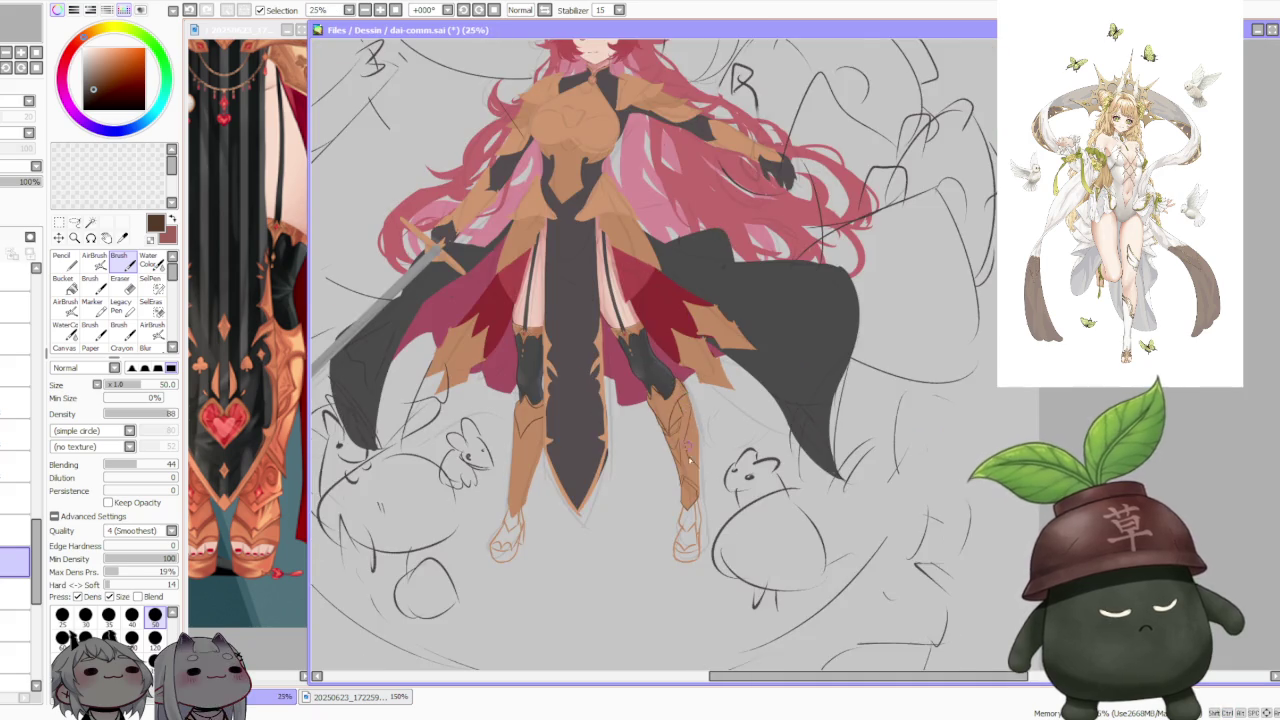
pyautogui.scroll(3, 688, 459)
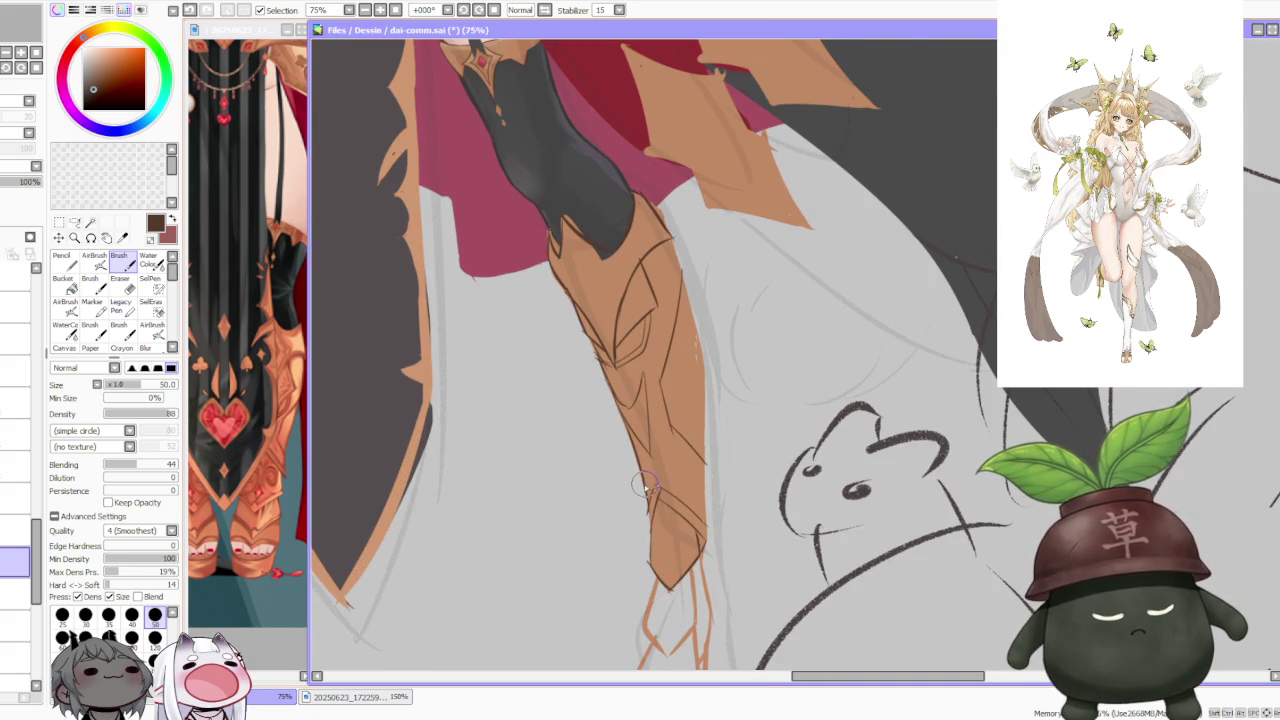
pyautogui.scroll(-2, 652, 492)
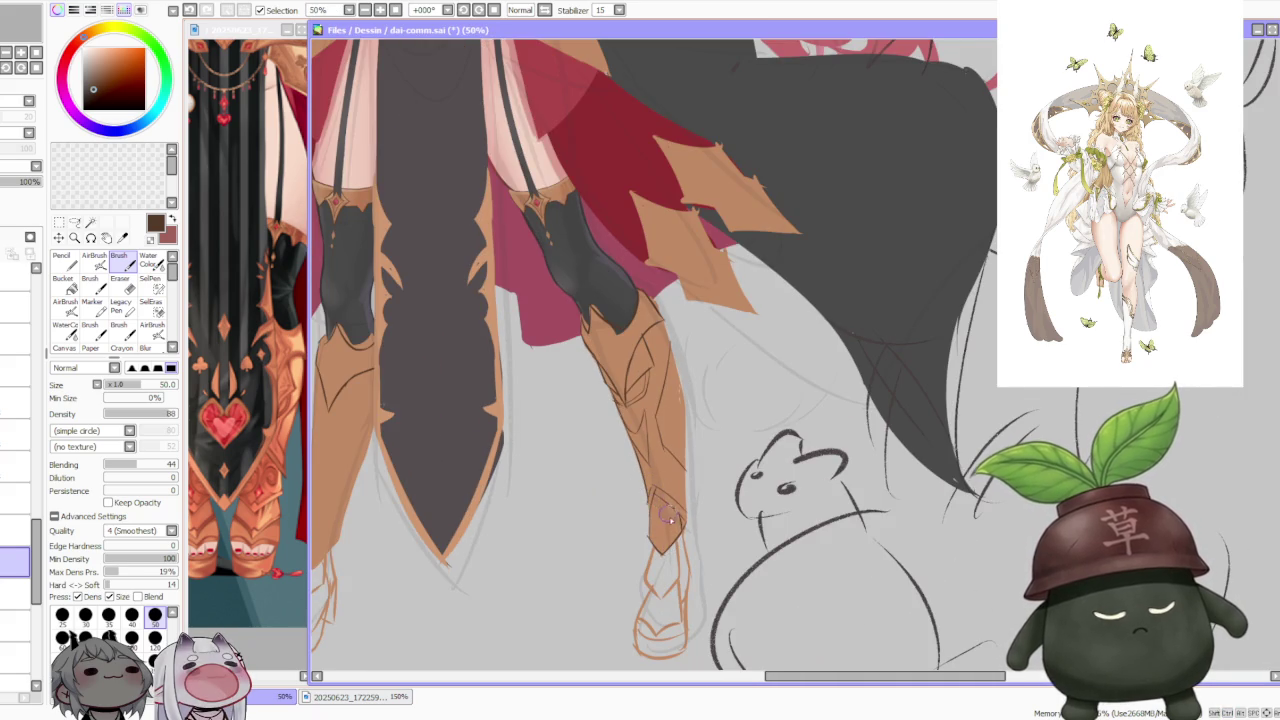
pyautogui.scroll(-1, 670, 518)
pyautogui.scroll(-1, 672, 470)
pyautogui.scroll(-1, 674, 410)
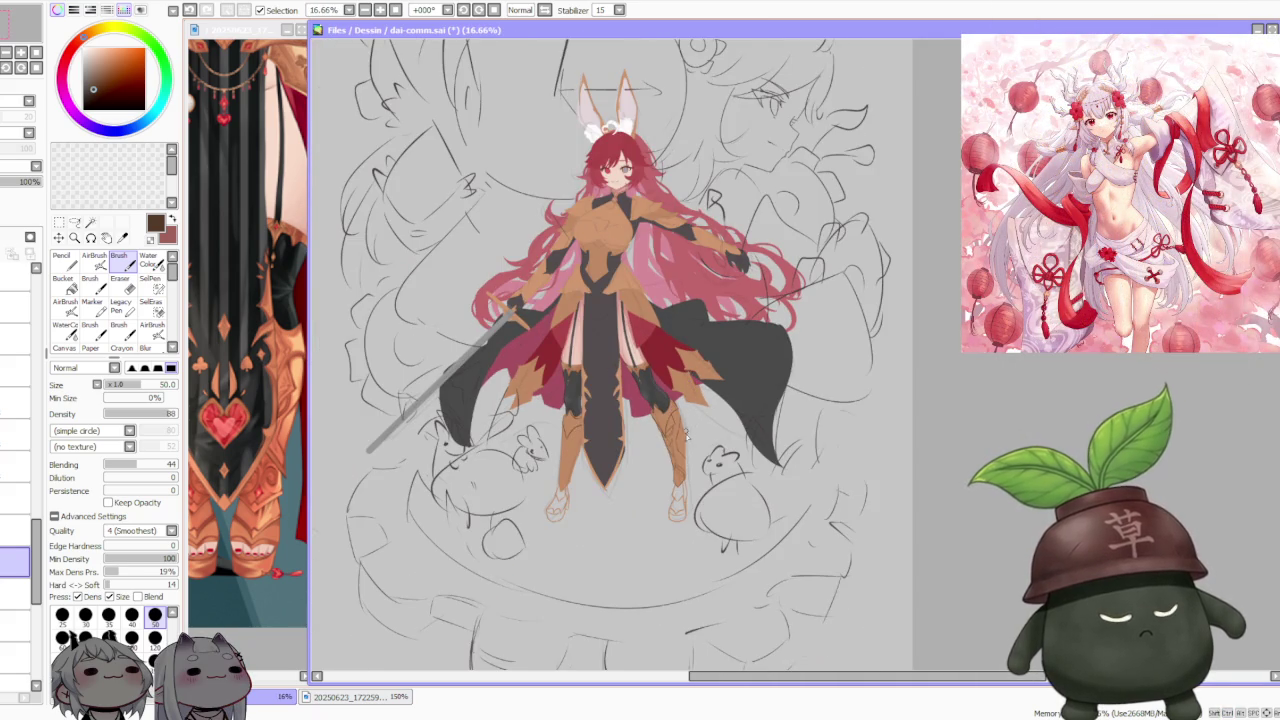
pyautogui.scroll(1, 685, 434)
pyautogui.scroll(1, 680, 420)
pyautogui.scroll(1, 679, 455)
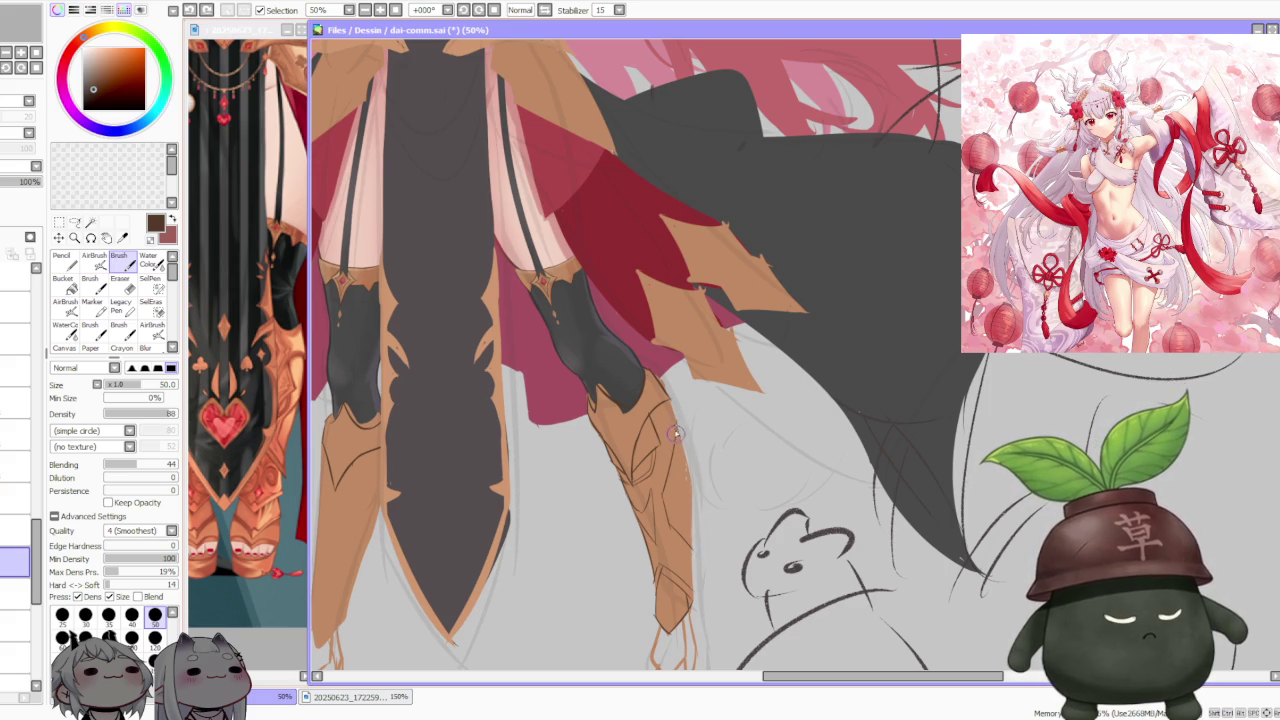
pyautogui.scroll(-2, 676, 438)
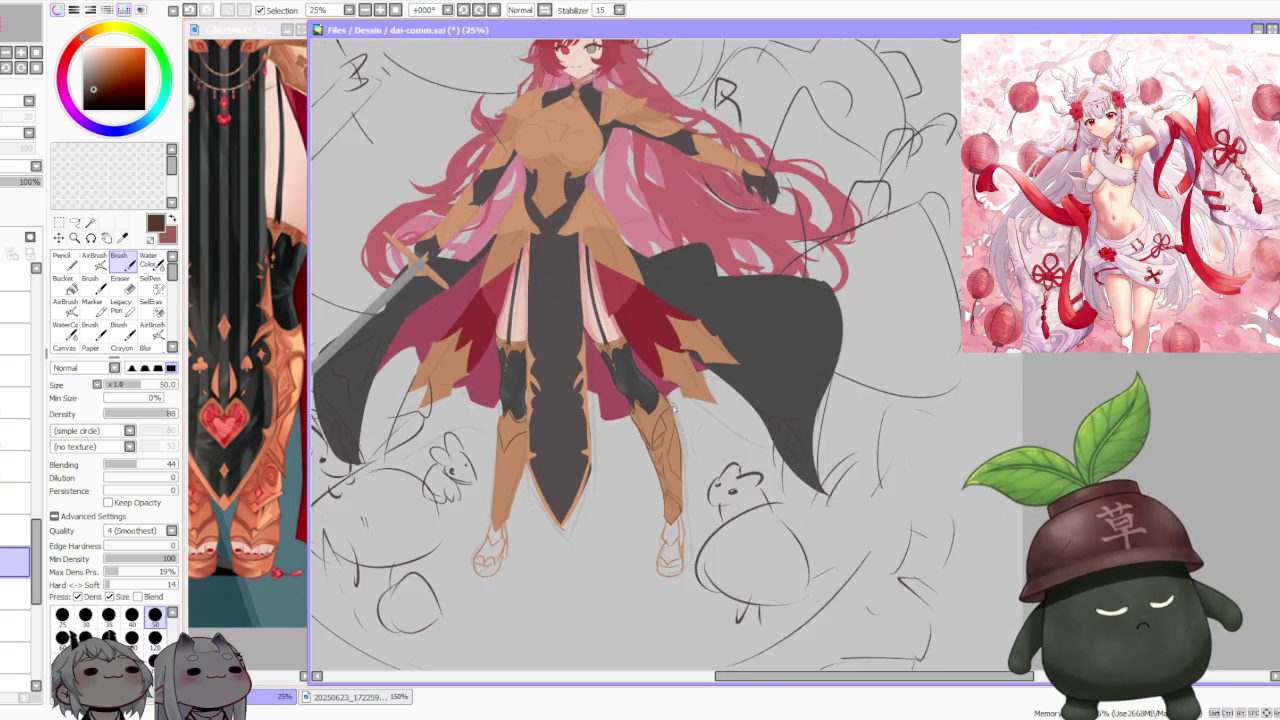
pyautogui.scroll(1, 674, 408)
pyautogui.scroll(2, 675, 460)
pyautogui.scroll(-2, 626, 496)
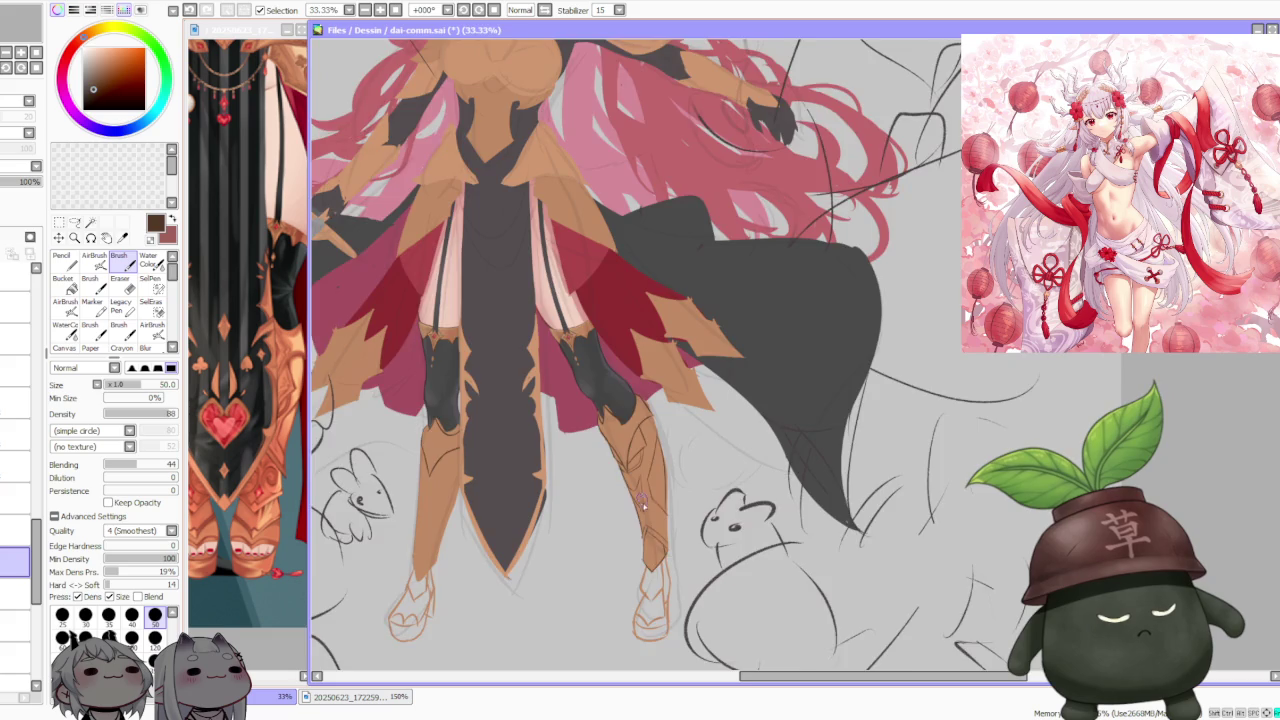
pyautogui.scroll(-1, 655, 487)
pyautogui.scroll(-1, 647, 415)
pyautogui.scroll(2, 653, 518)
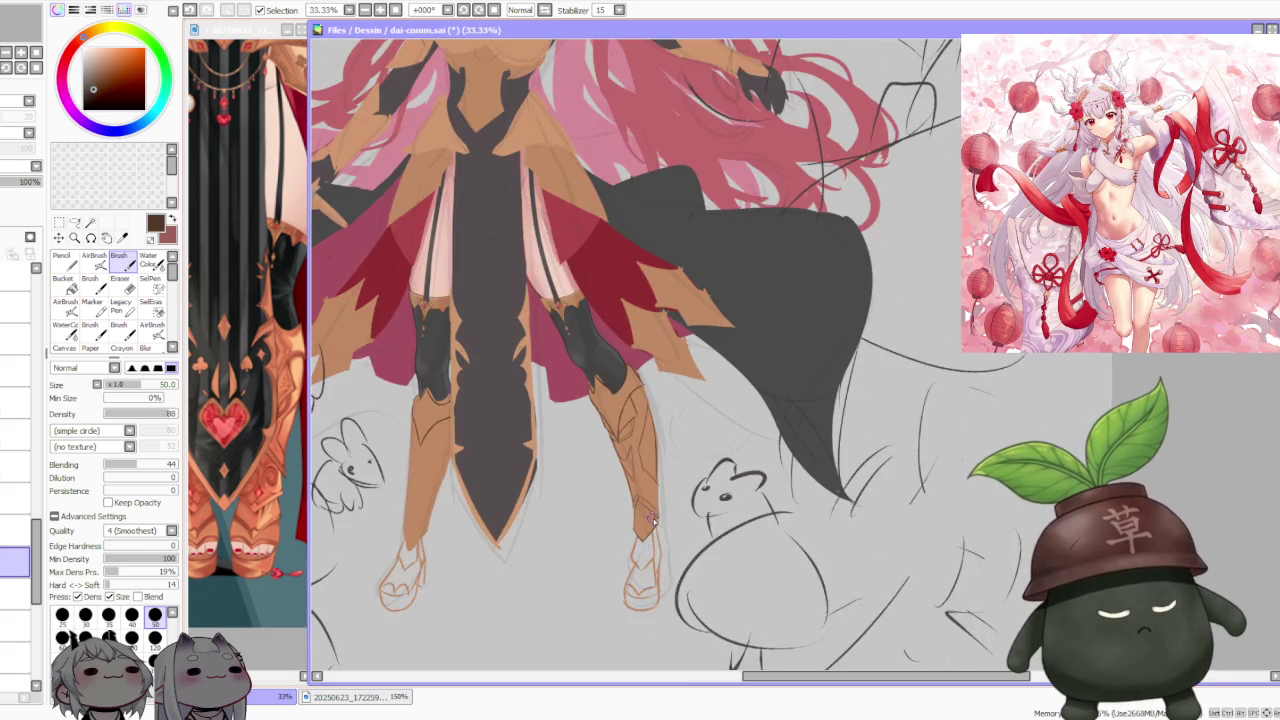
pyautogui.scroll(1, 655, 530)
pyautogui.scroll(1, 614, 470)
pyautogui.scroll(-1, 640, 515)
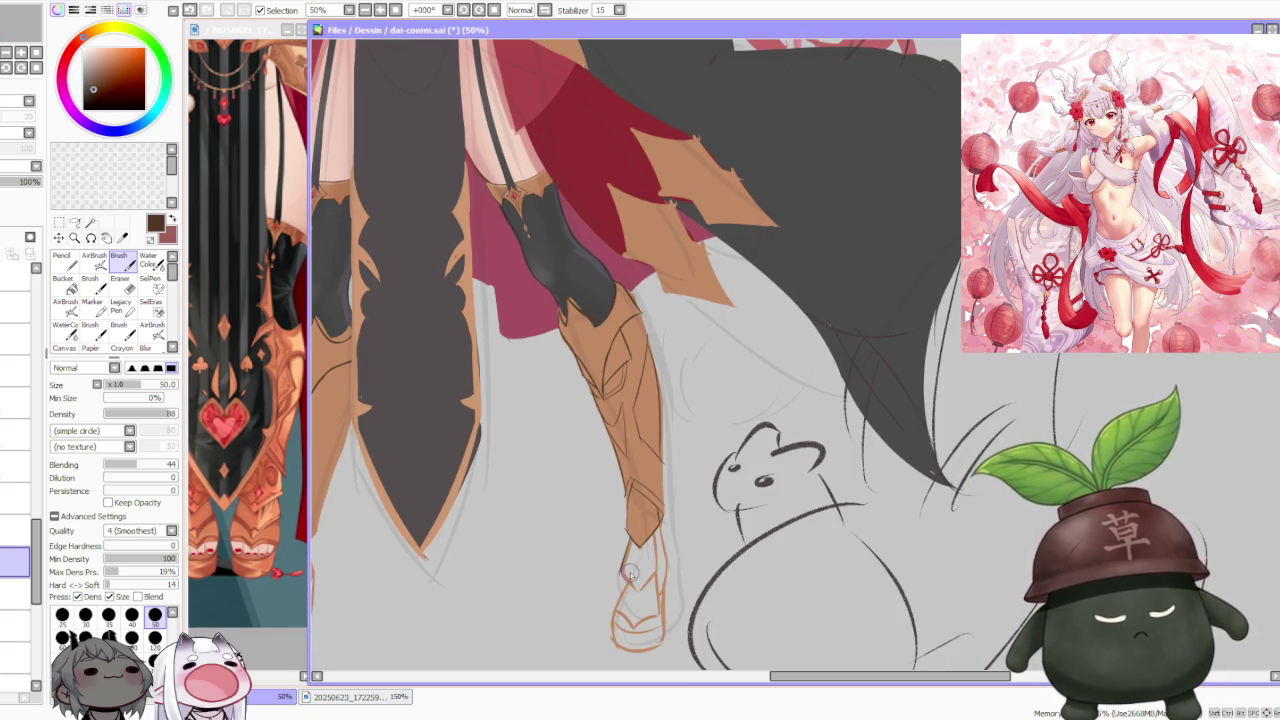
# Step: Draw a short seam line along the boot tip's lower inner edge and zoom to check it
pyautogui.moveTo(629, 538); pyautogui.dragTo(621, 572)
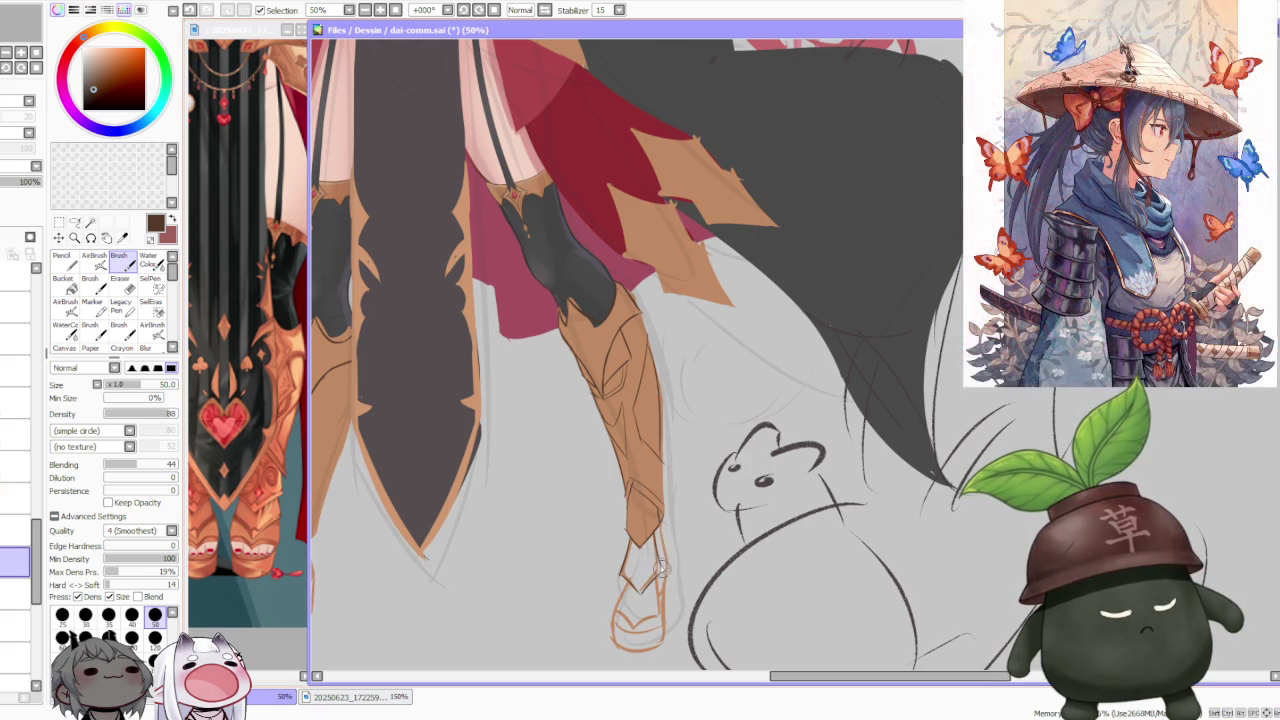
pyautogui.scroll(1, 666, 569)
pyautogui.scroll(1, 670, 575)
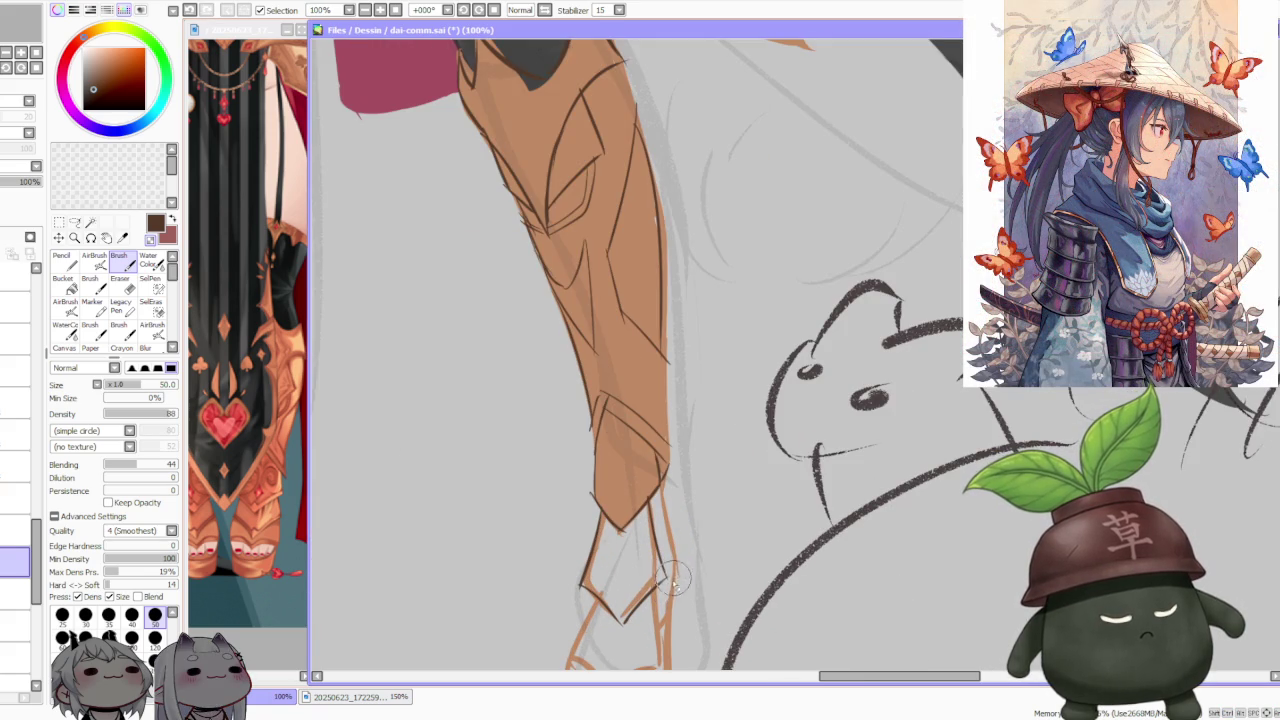
pyautogui.scroll(-1, 654, 491)
pyautogui.scroll(1, 654, 491)
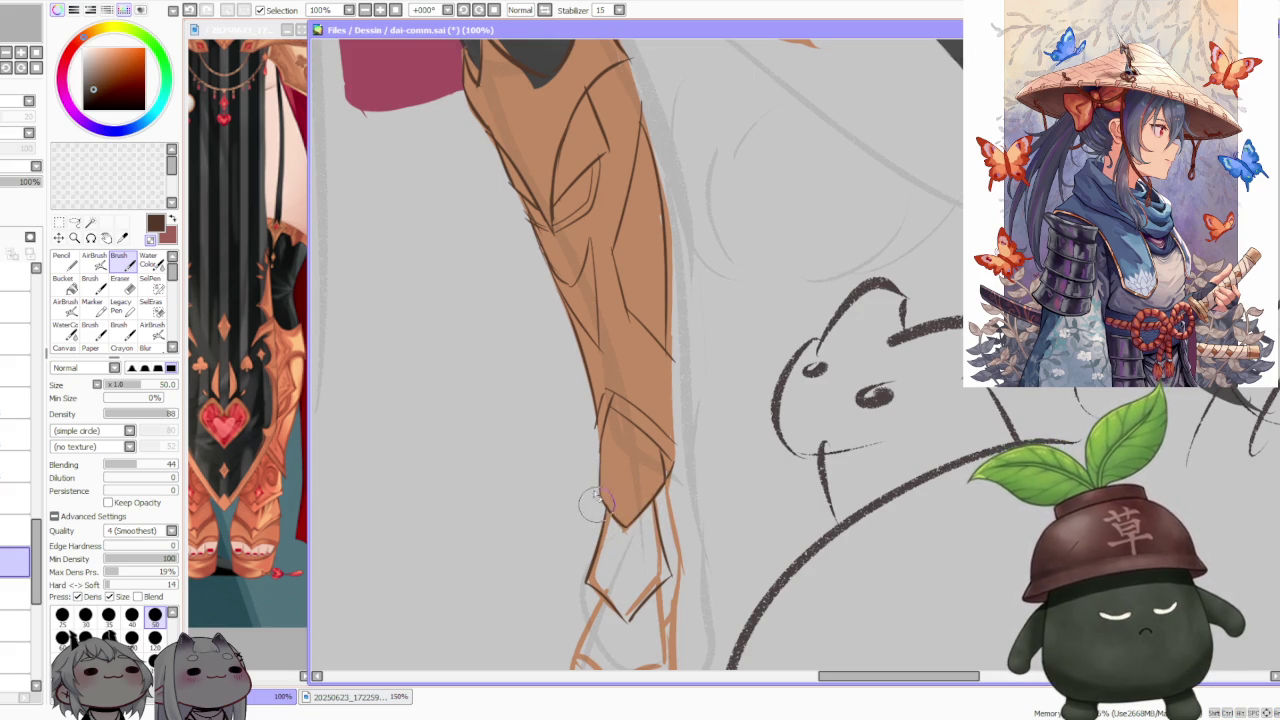
pyautogui.scroll(-2, 594, 505)
pyautogui.scroll(-1, 594, 505)
pyautogui.scroll(3, 607, 492)
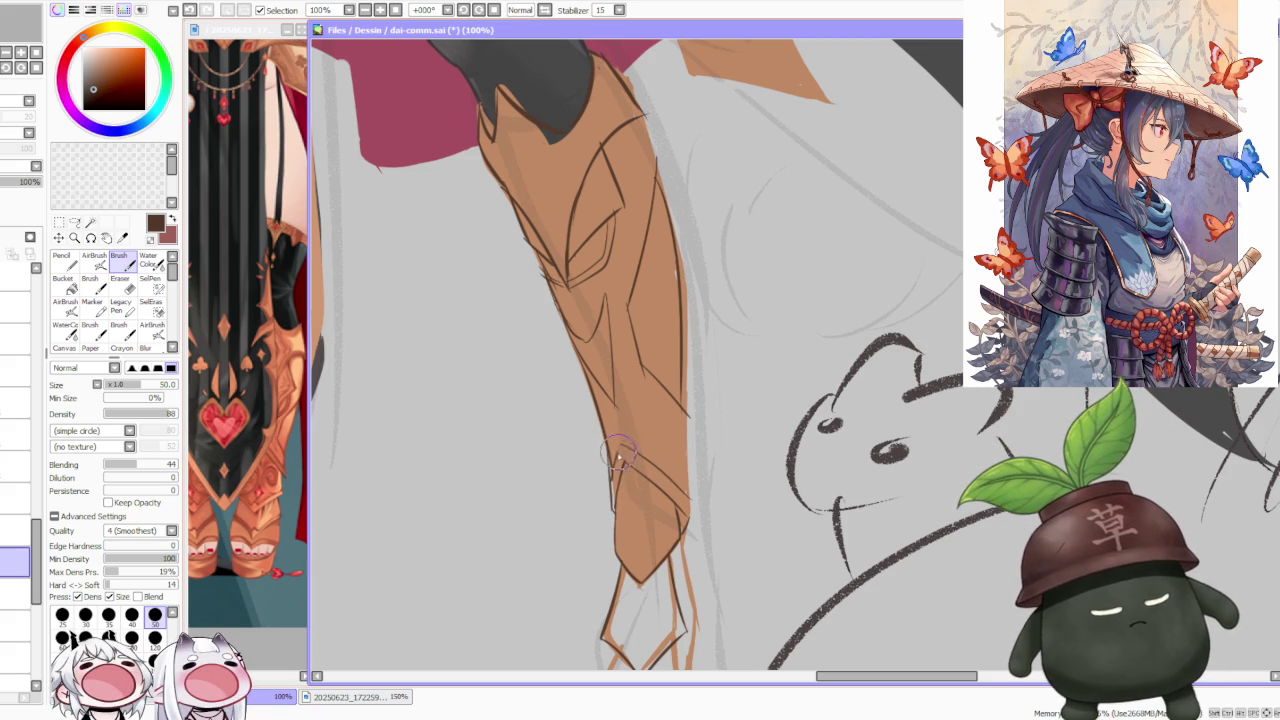
pyautogui.scroll(-1, 620, 455)
pyautogui.scroll(-2, 650, 450)
pyautogui.scroll(-1, 657, 447)
pyautogui.scroll(2, 650, 470)
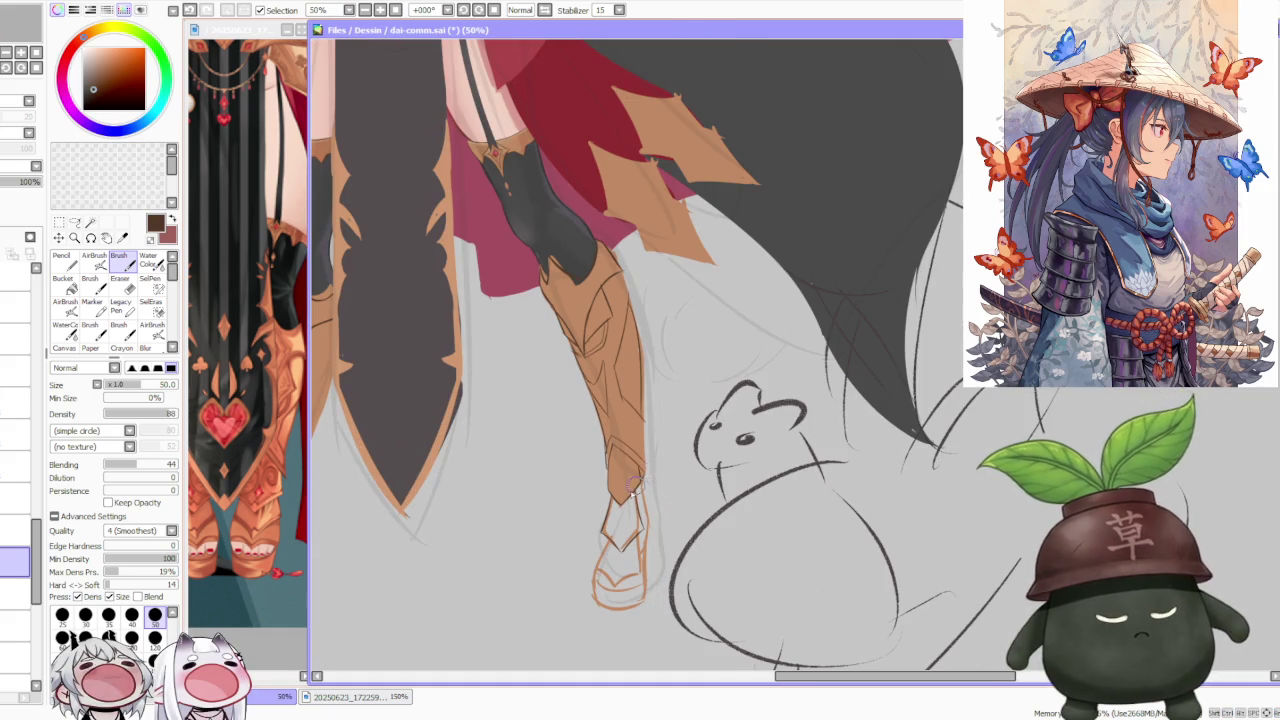
pyautogui.scroll(1, 632, 484)
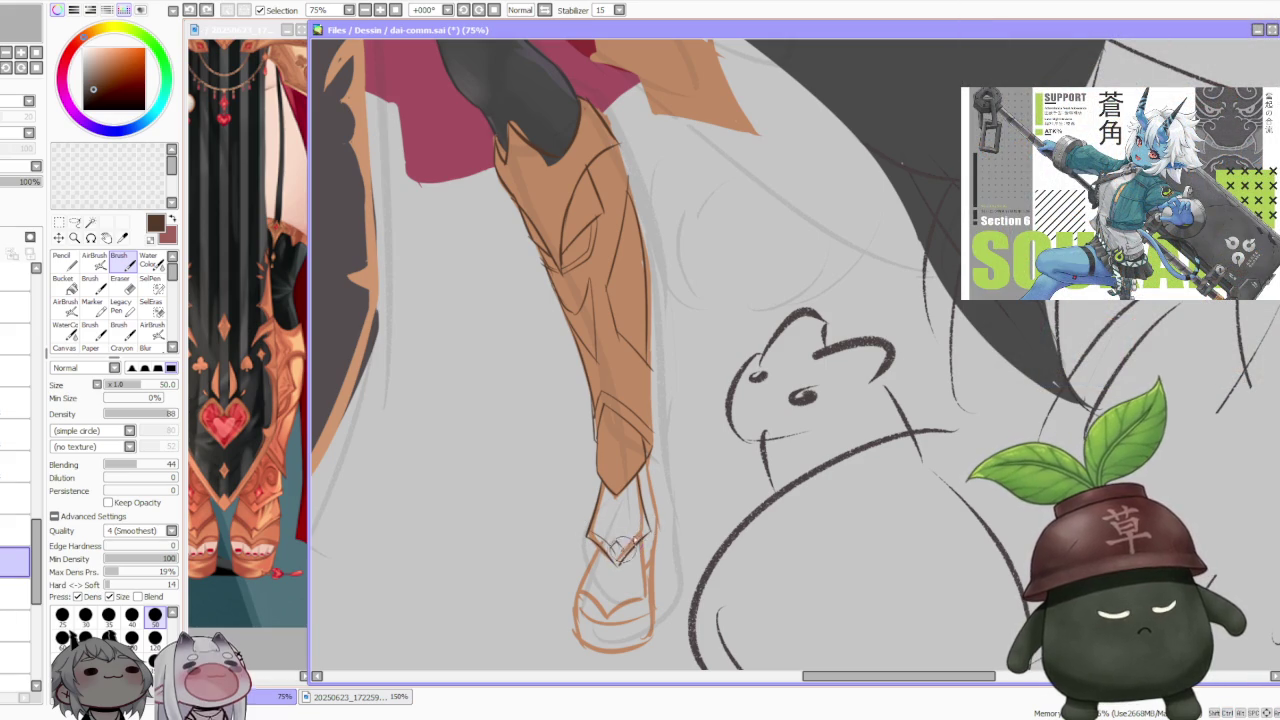
# Step: Draw and rework small strokes inside the right boot's pointed tip
pyautogui.hotkey('ctrl', 'z')
pyautogui.moveTo(615, 505); pyautogui.dragTo(640, 535)
pyautogui.hotkey('ctrl', 'z')
pyautogui.hotkey('ctrl', 'z')
pyautogui.moveTo(627, 510)
pyautogui.mouseDown()
pyautogui.moveTo(640, 530)
pyautogui.moveTo(634, 518)
pyautogui.mouseUp()
pyautogui.hotkey('ctrl', 'z')
pyautogui.hotkey('ctrl', 'z')
pyautogui.hotkey('ctrl', 'z')
pyautogui.hotkey('ctrl', 'z')
pyautogui.hotkey('ctrl', 'z')
pyautogui.hotkey('ctrl', 'z')
pyautogui.hotkey('ctrl', 'z')
pyautogui.moveTo(606, 510); pyautogui.dragTo(620, 514)
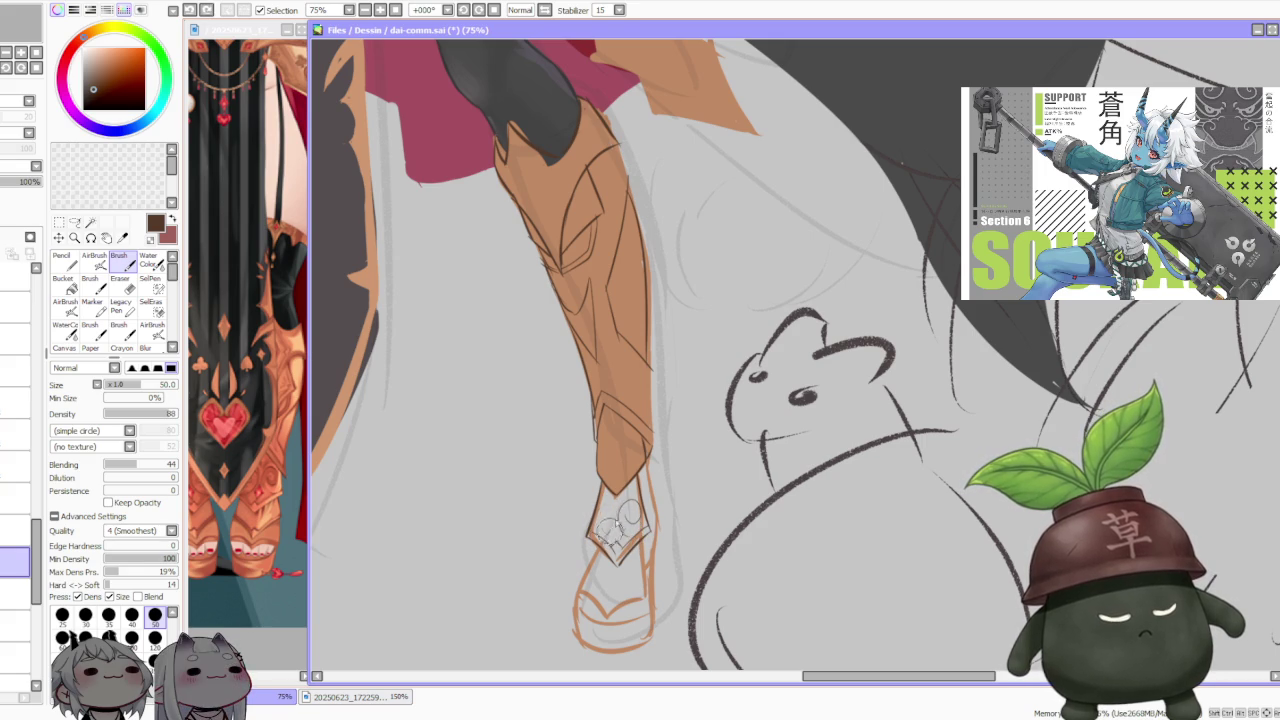
pyautogui.hotkey('ctrl', 'z')
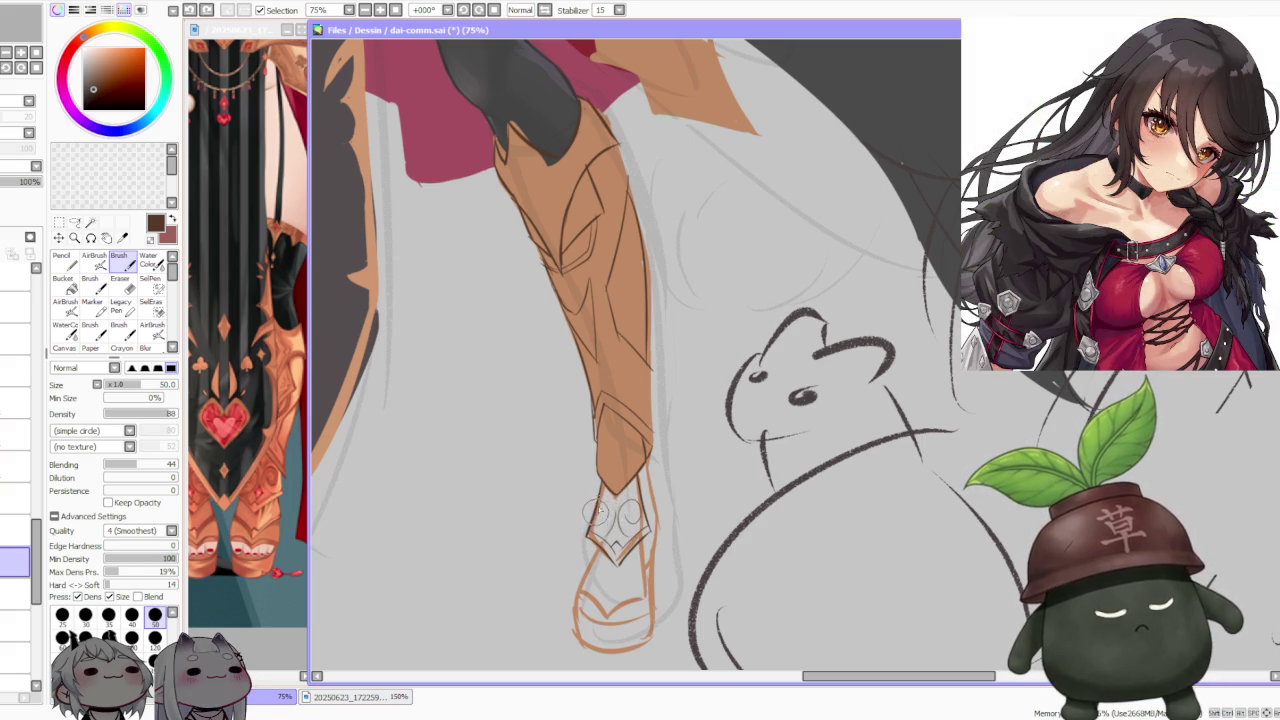
# Step: Sketch small circular curl marks at the boot tip, discarding failed tries
pyautogui.hotkey('ctrl', 'z')
pyautogui.moveTo(600, 514); pyautogui.dragTo(628, 516)
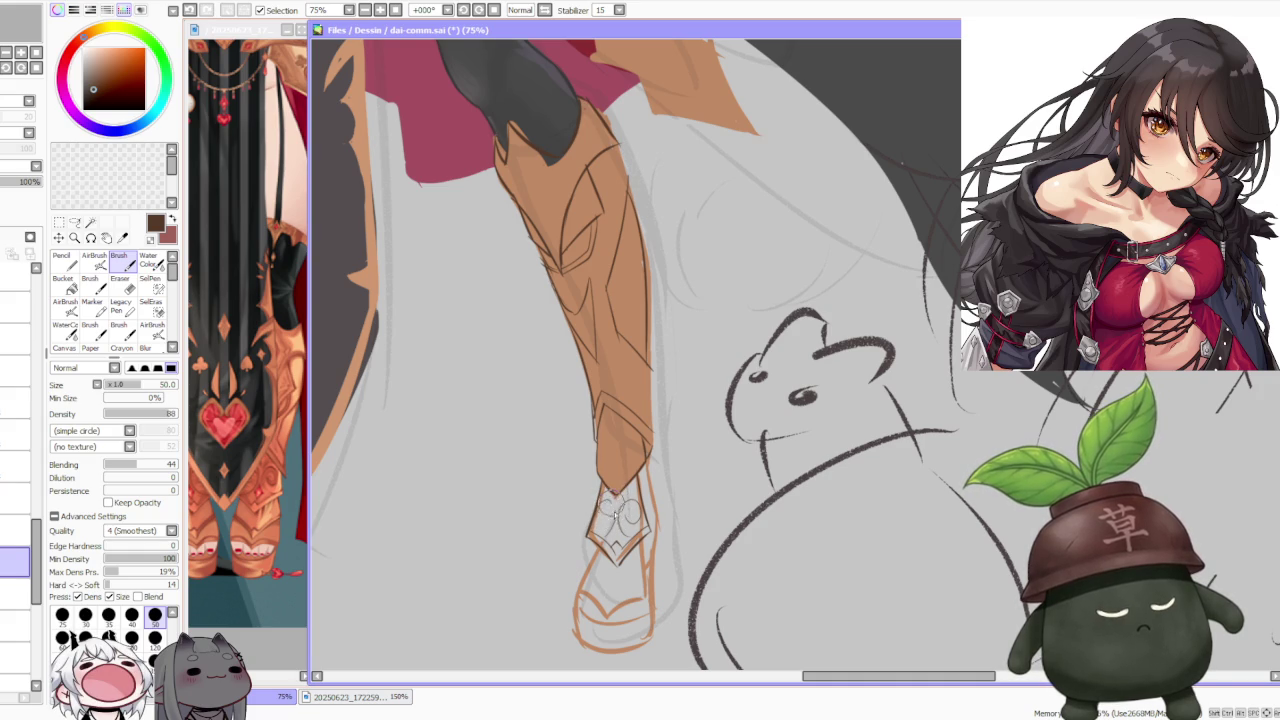
pyautogui.hotkey('ctrl', 'z')
pyautogui.hotkey('ctrl', 'z')
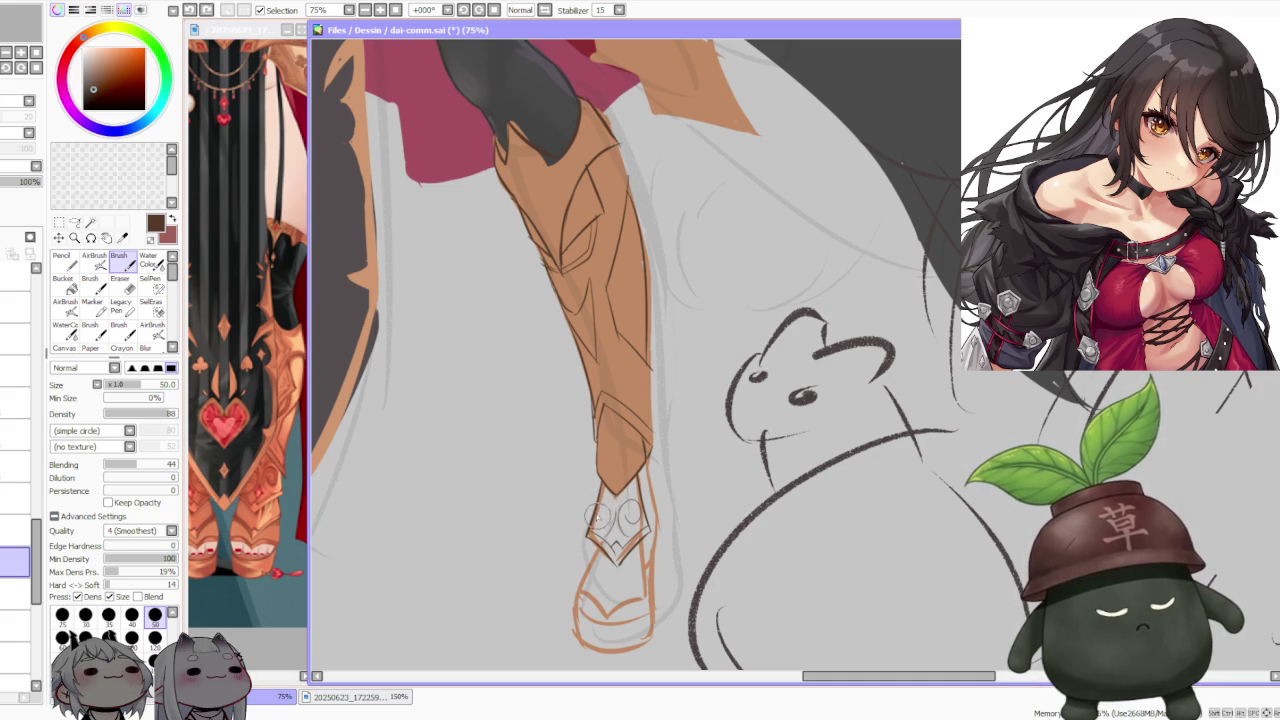
pyautogui.moveTo(612, 512)
pyautogui.mouseDown()
pyautogui.moveTo(618, 535)
pyautogui.moveTo(613, 497)
pyautogui.mouseUp()
pyautogui.hotkey('ctrl', 'z')
pyautogui.hotkey('ctrl', 'z')
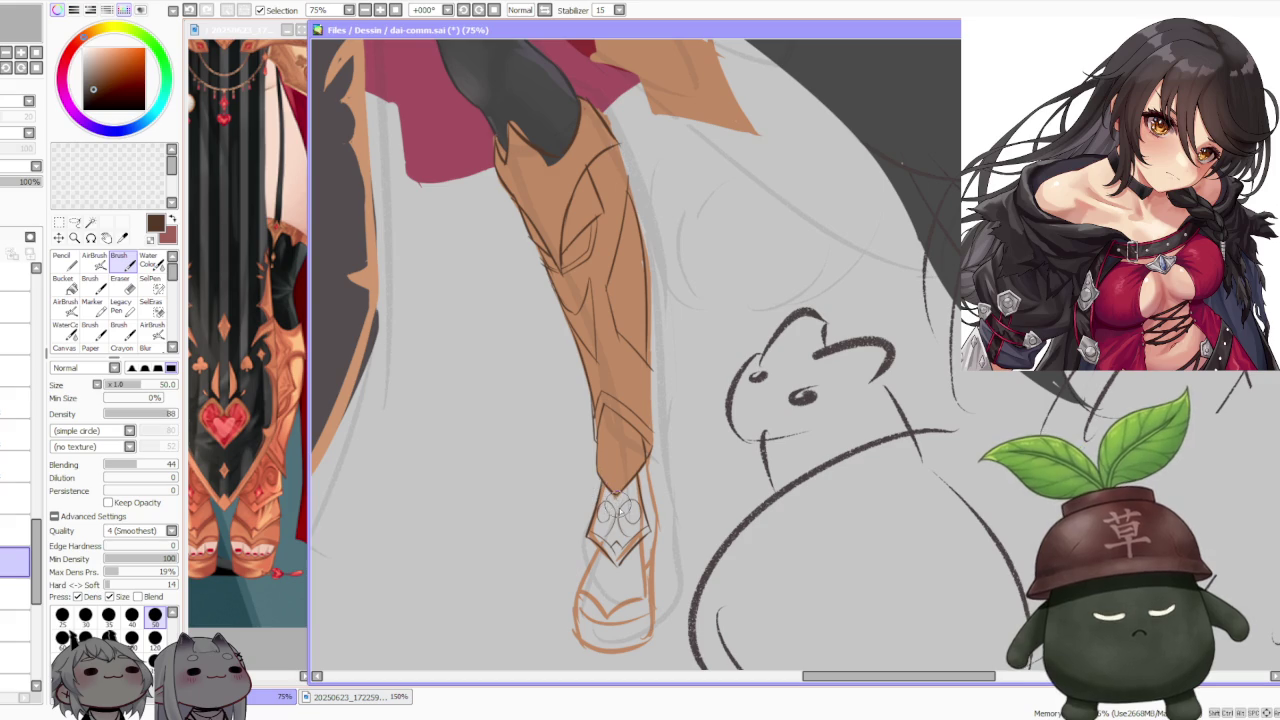
pyautogui.scroll(2, 617, 527)
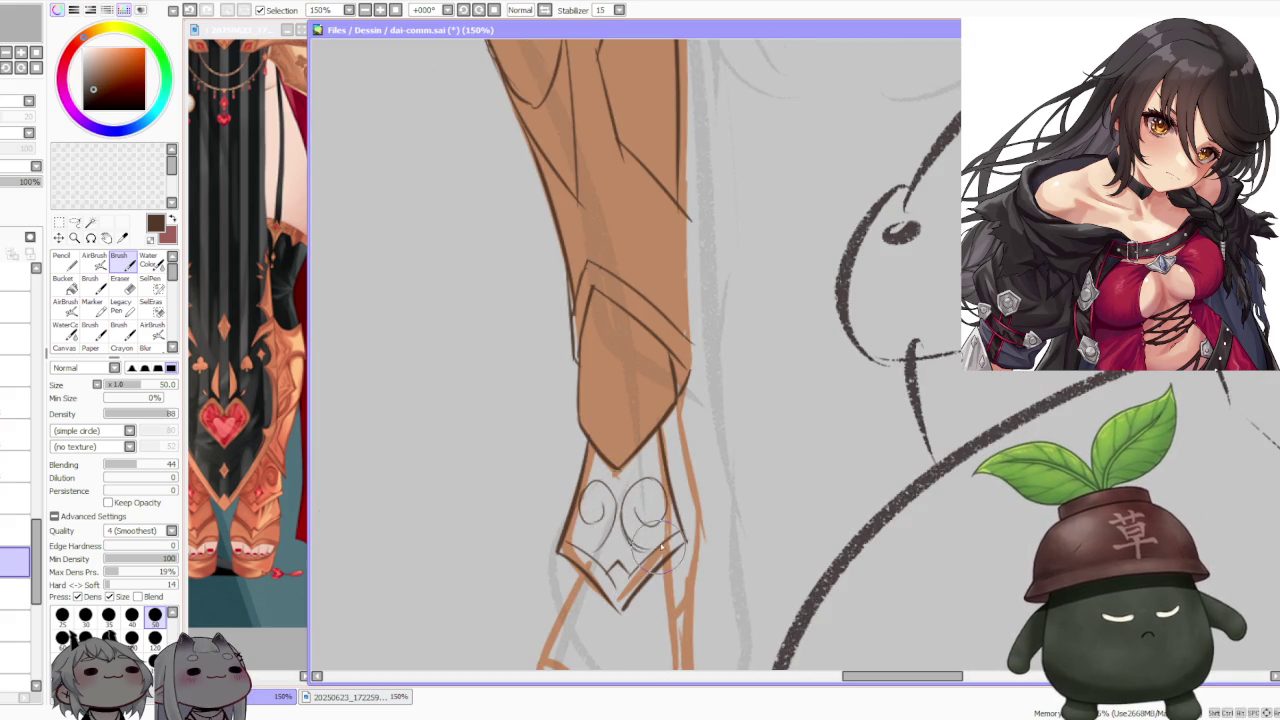
# Step: Sketch the boot-tip curls as two overlapping circles with a lower-left outline
pyautogui.moveTo(625, 520); pyautogui.dragTo(657, 548)
pyautogui.hotkey('ctrl', 'z')
pyautogui.moveTo(645, 505); pyautogui.dragTo(660, 570)
pyautogui.hotkey('ctrl', 'z')
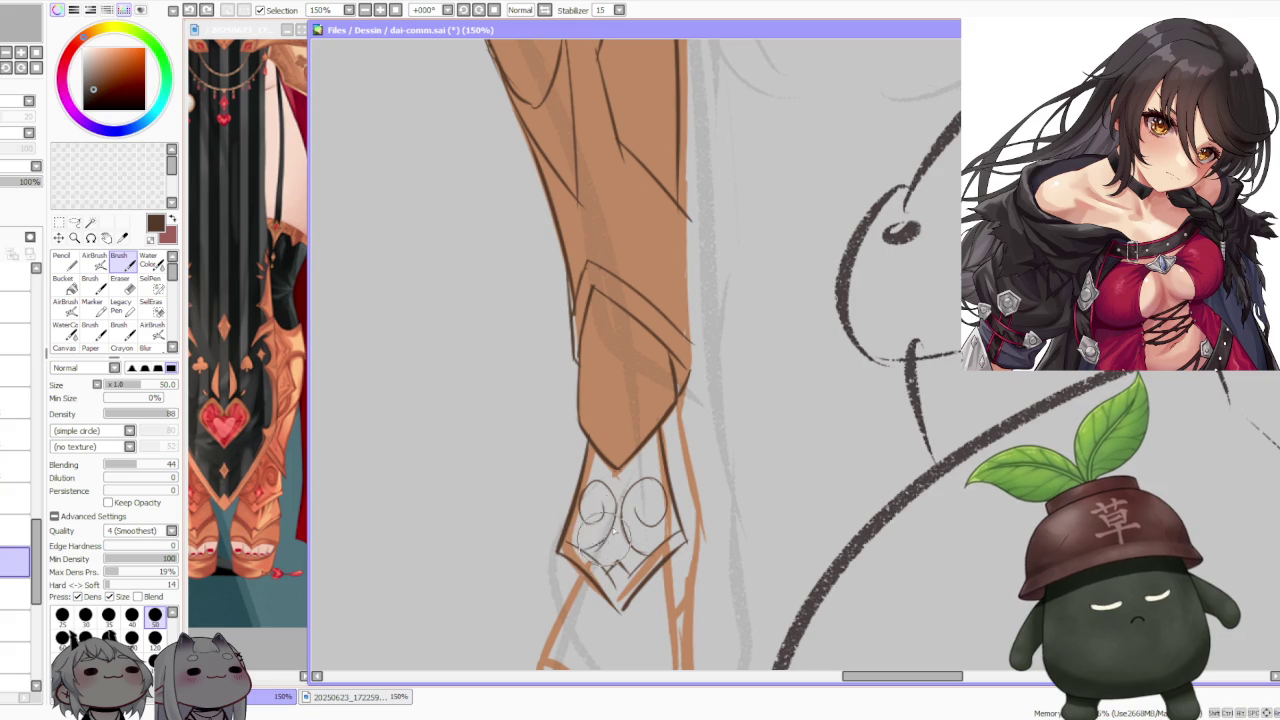
pyautogui.moveTo(560, 547); pyautogui.dragTo(604, 553)
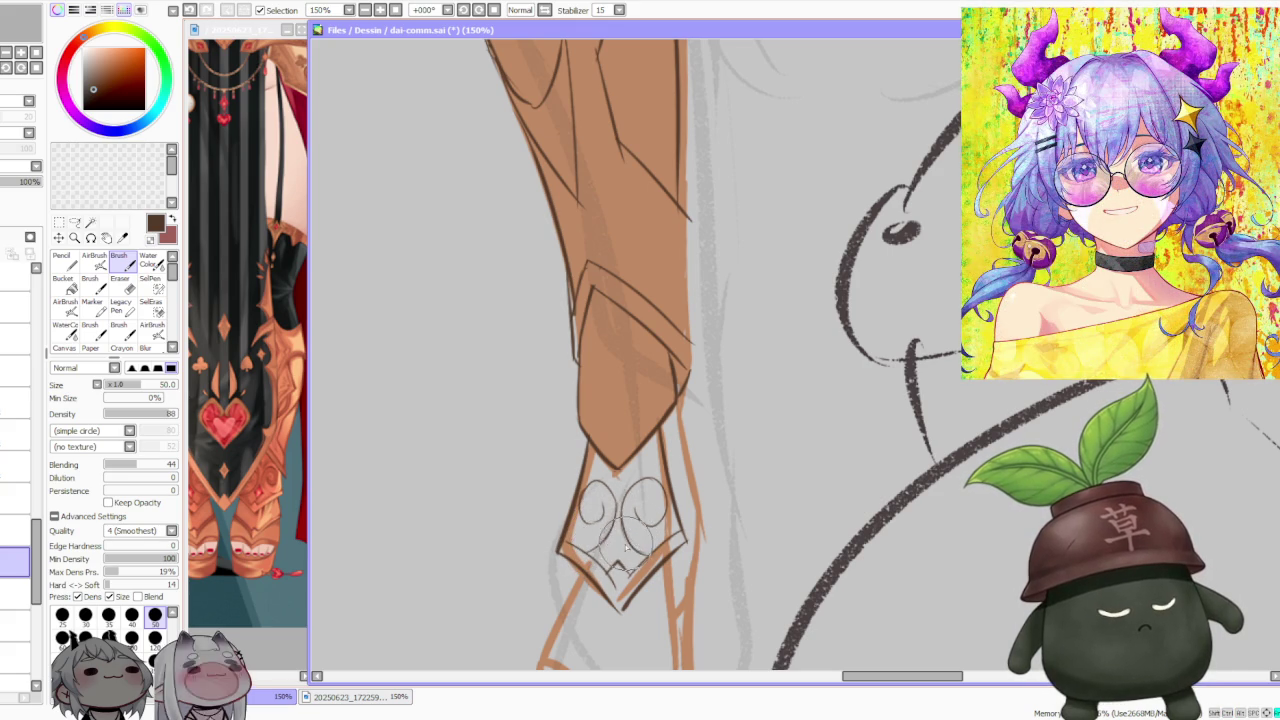
pyautogui.moveTo(598, 548); pyautogui.dragTo(636, 560)
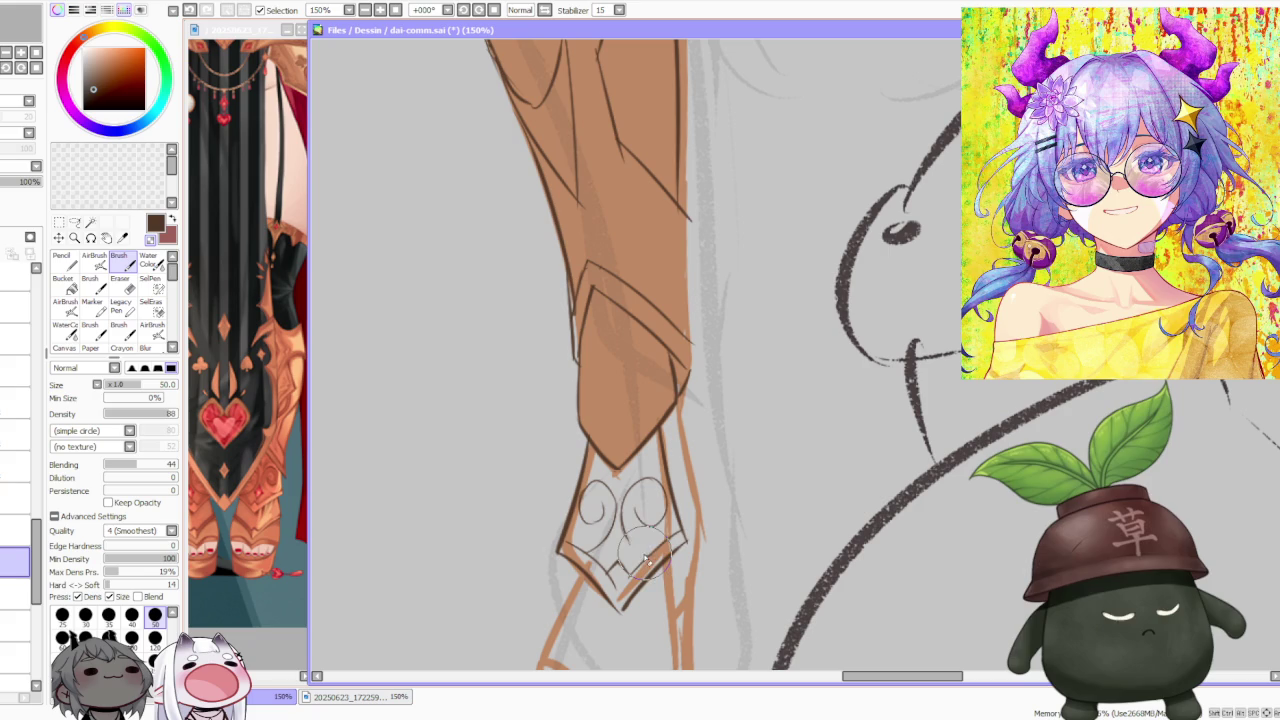
pyautogui.moveTo(620, 527)
pyautogui.mouseDown()
pyautogui.moveTo(600, 510)
pyautogui.moveTo(645, 530)
pyautogui.moveTo(620, 540)
pyautogui.moveTo(650, 543)
pyautogui.moveTo(600, 510)
pyautogui.moveTo(660, 540)
pyautogui.moveTo(640, 550)
pyautogui.moveTo(610, 515)
pyautogui.moveTo(670, 585)
pyautogui.moveTo(648, 560)
pyautogui.moveTo(600, 590)
pyautogui.moveTo(630, 555)
pyautogui.moveTo(615, 585)
pyautogui.moveTo(605, 565)
pyautogui.moveTo(640, 575)
pyautogui.moveTo(585, 505)
pyautogui.moveTo(608, 507)
pyautogui.moveTo(595, 540)
pyautogui.moveTo(615, 560)
pyautogui.moveTo(640, 540)
pyautogui.moveTo(618, 553)
pyautogui.moveTo(640, 570)
pyautogui.mouseUp()
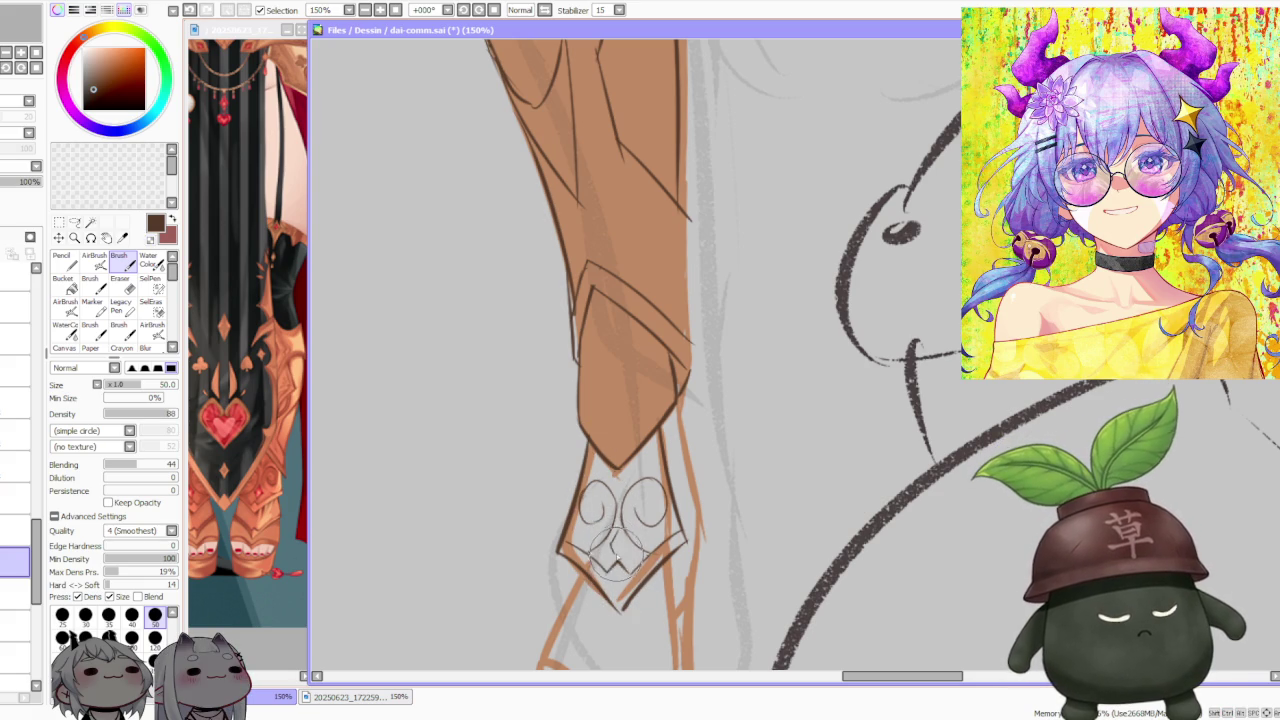
# Step: Rework the V-mark, circles and heart marks inside the shoe tip
pyautogui.moveTo(585, 520); pyautogui.dragTo(640, 575)
pyautogui.moveTo(620, 508)
pyautogui.mouseDown()
pyautogui.moveTo(617, 532)
pyautogui.moveTo(644, 565)
pyautogui.mouseUp()
pyautogui.moveTo(586, 530)
pyautogui.mouseDown()
pyautogui.moveTo(640, 578)
pyautogui.moveTo(621, 565)
pyautogui.mouseUp()
pyautogui.moveTo(592, 505)
pyautogui.mouseDown()
pyautogui.moveTo(640, 575)
pyautogui.moveTo(645, 555)
pyautogui.moveTo(626, 548)
pyautogui.moveTo(645, 565)
pyautogui.mouseUp()
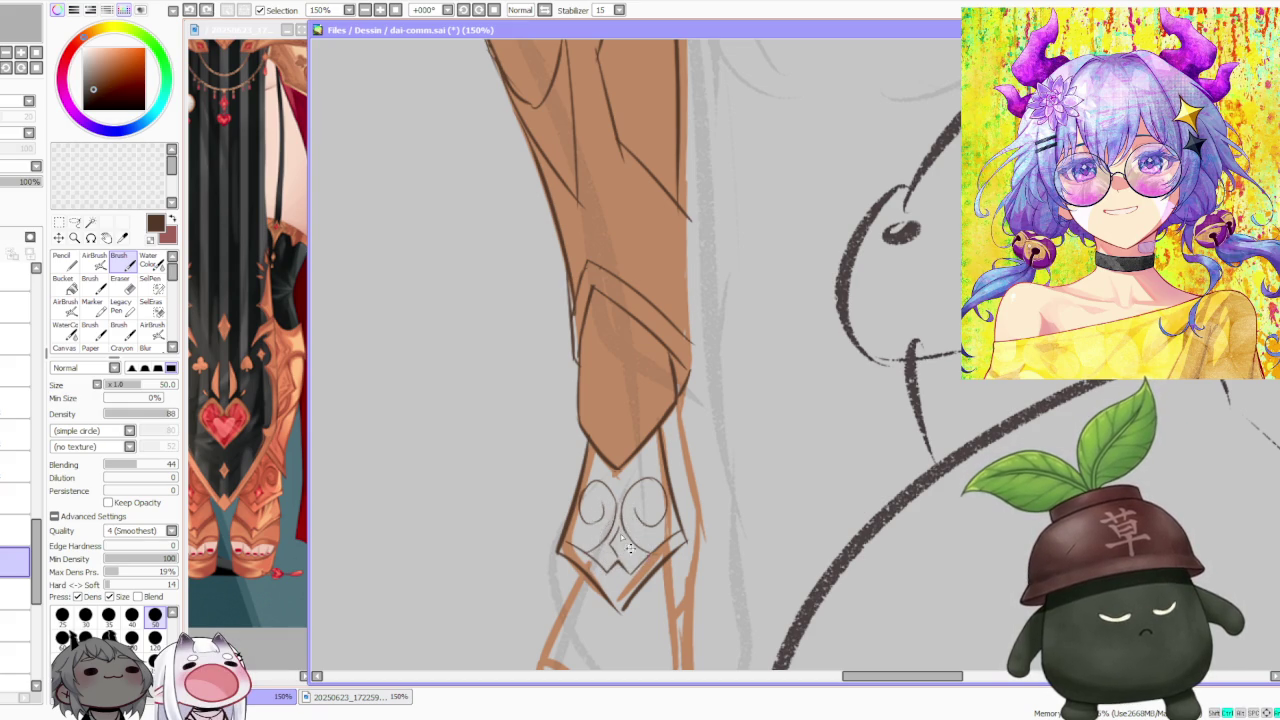
pyautogui.moveTo(600, 500)
pyautogui.mouseDown()
pyautogui.moveTo(645, 538)
pyautogui.moveTo(650, 570)
pyautogui.mouseUp()
pyautogui.moveTo(594, 522); pyautogui.dragTo(645, 580)
pyautogui.moveTo(595, 505)
pyautogui.mouseDown()
pyautogui.moveTo(646, 562)
pyautogui.moveTo(652, 540)
pyautogui.moveTo(645, 578)
pyautogui.moveTo(630, 566)
pyautogui.mouseUp()
# Step: Redraw the diamond motif beneath the curls and zoom to inspect it
pyautogui.moveTo(600, 510); pyautogui.dragTo(645, 560)
pyautogui.moveTo(598, 520); pyautogui.dragTo(635, 570)
pyautogui.moveTo(625, 535)
pyautogui.mouseDown()
pyautogui.moveTo(655, 570)
pyautogui.moveTo(625, 570)
pyautogui.moveTo(655, 560)
pyautogui.moveTo(640, 584)
pyautogui.mouseUp()
pyautogui.moveTo(590, 498)
pyautogui.mouseDown()
pyautogui.moveTo(650, 550)
pyautogui.moveTo(645, 572)
pyautogui.moveTo(645, 548)
pyautogui.mouseUp()
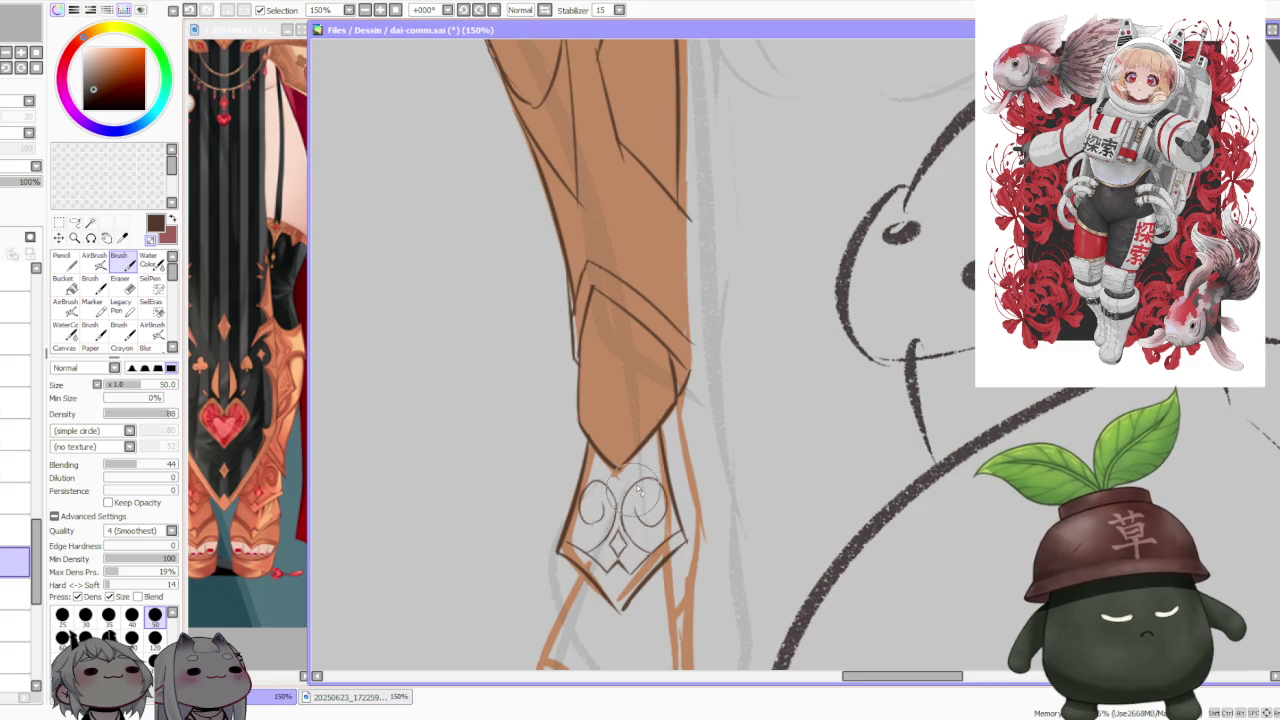
pyautogui.scroll(-1, 618, 523)
pyautogui.scroll(2, 630, 520)
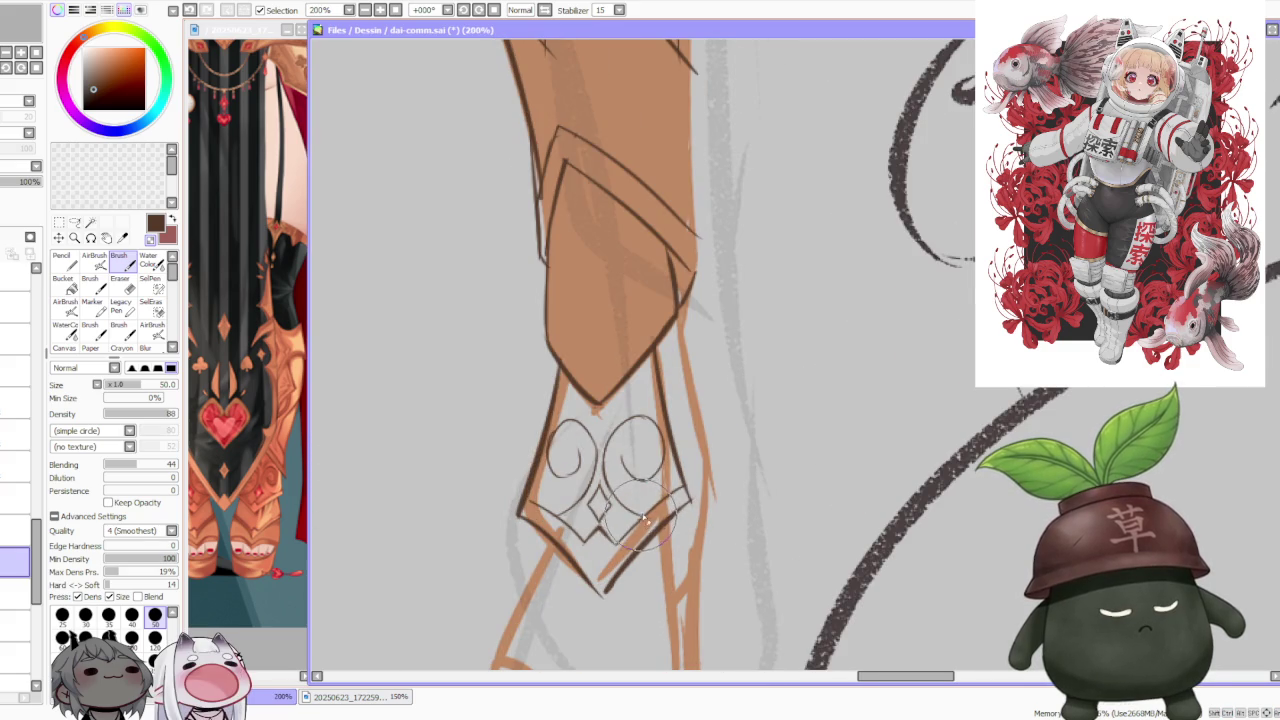
pyautogui.scroll(-1, 655, 520)
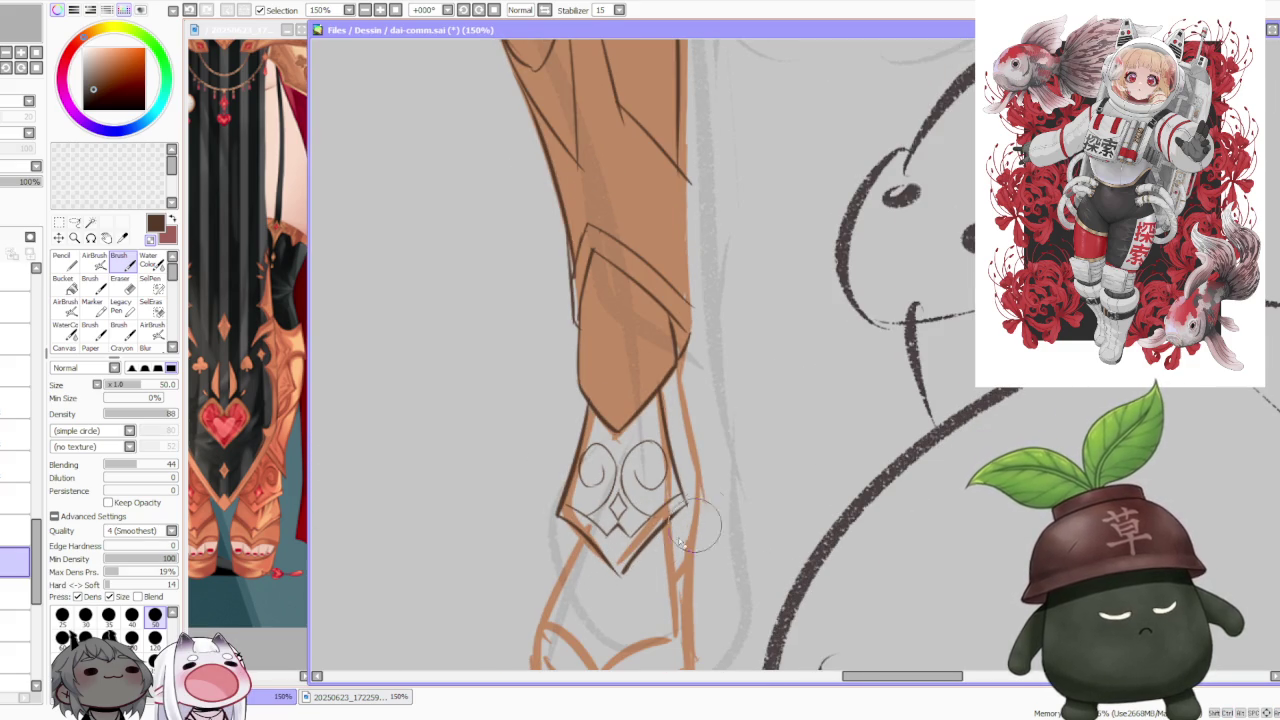
pyautogui.scroll(-1, 632, 580)
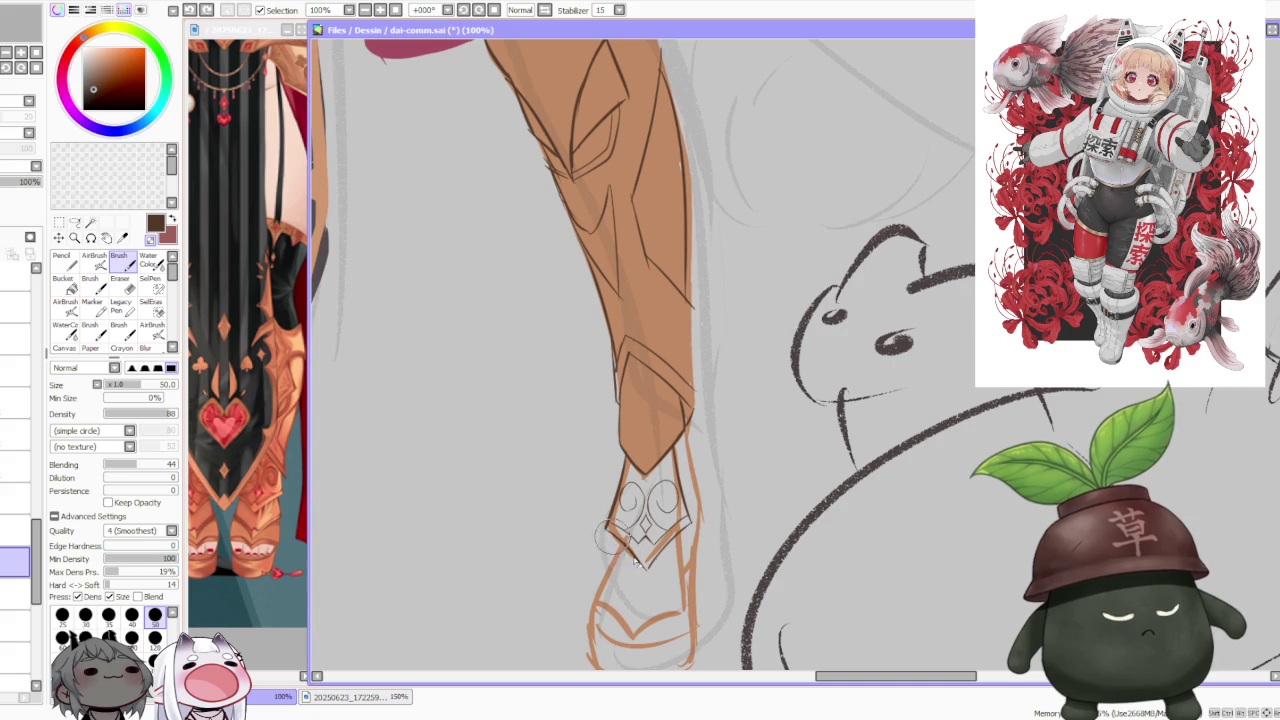
pyautogui.scroll(2, 648, 572)
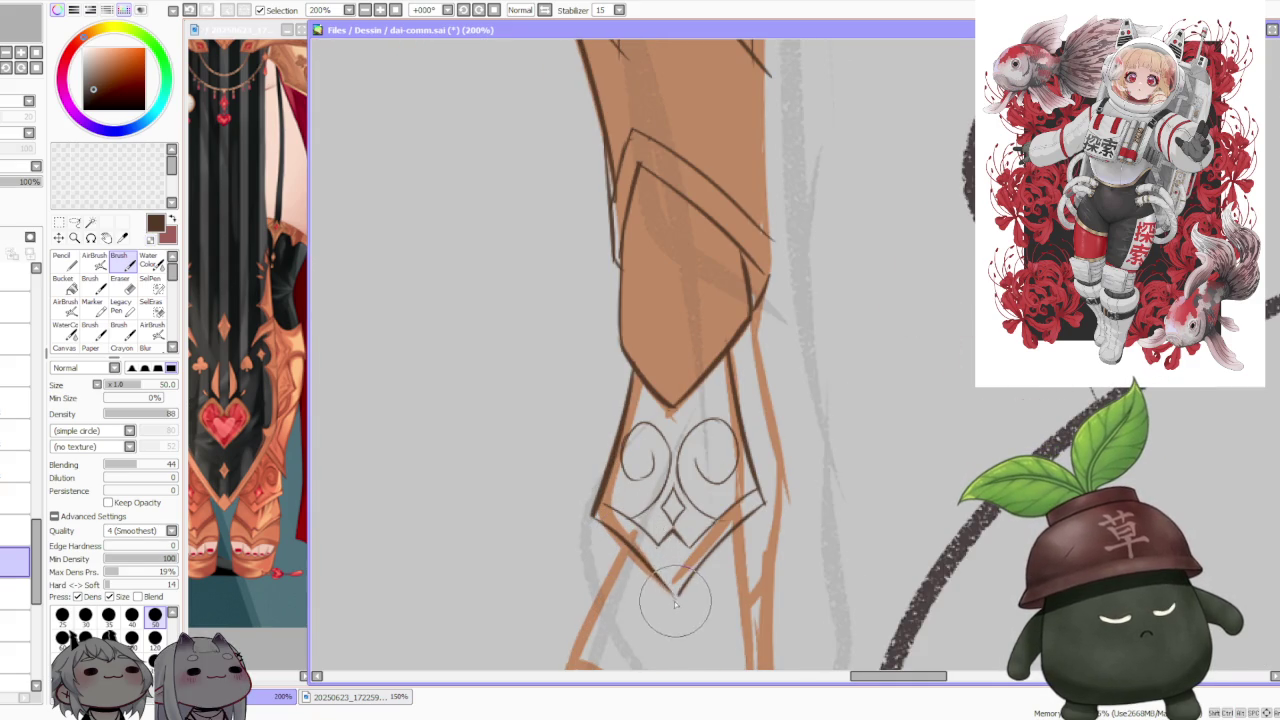
# Step: Redraw the line work along the shoe tip and remove stray marks
pyautogui.moveTo(633, 551); pyautogui.dragTo(675, 595)
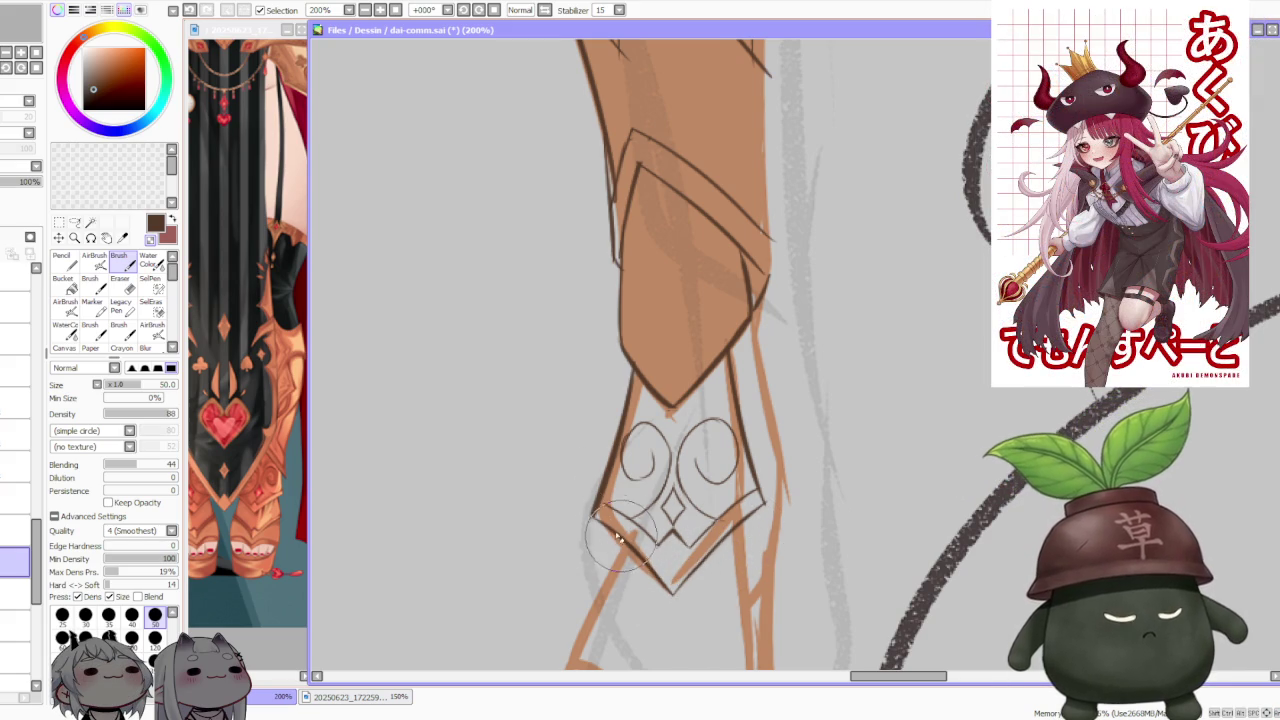
pyautogui.scroll(-3, 622, 518)
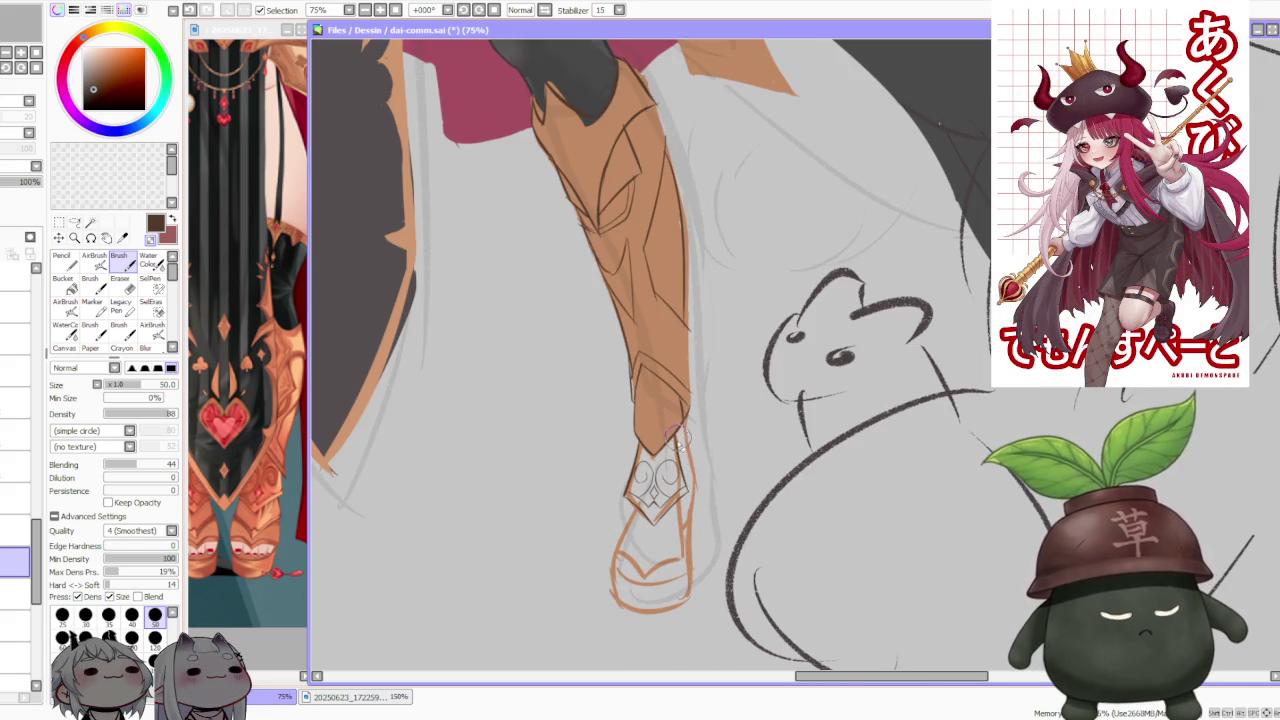
pyautogui.scroll(1, 678, 392)
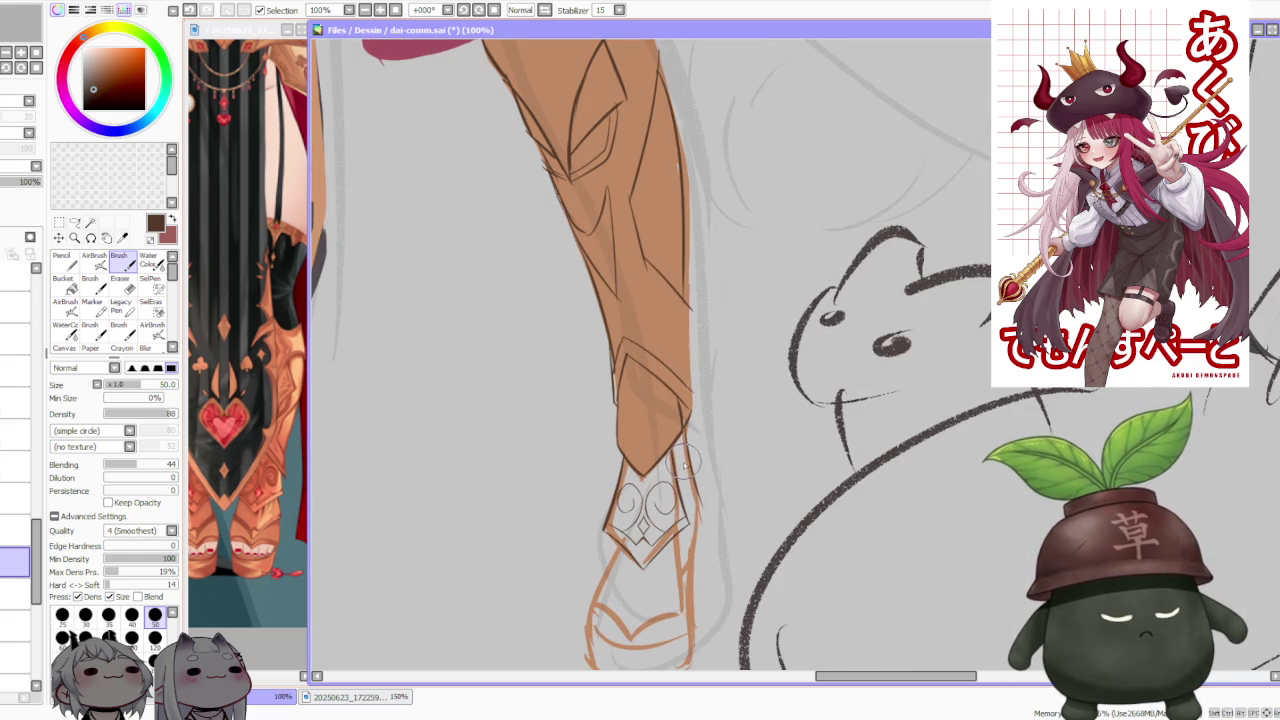
pyautogui.scroll(1, 690, 480)
pyautogui.scroll(1, 680, 408)
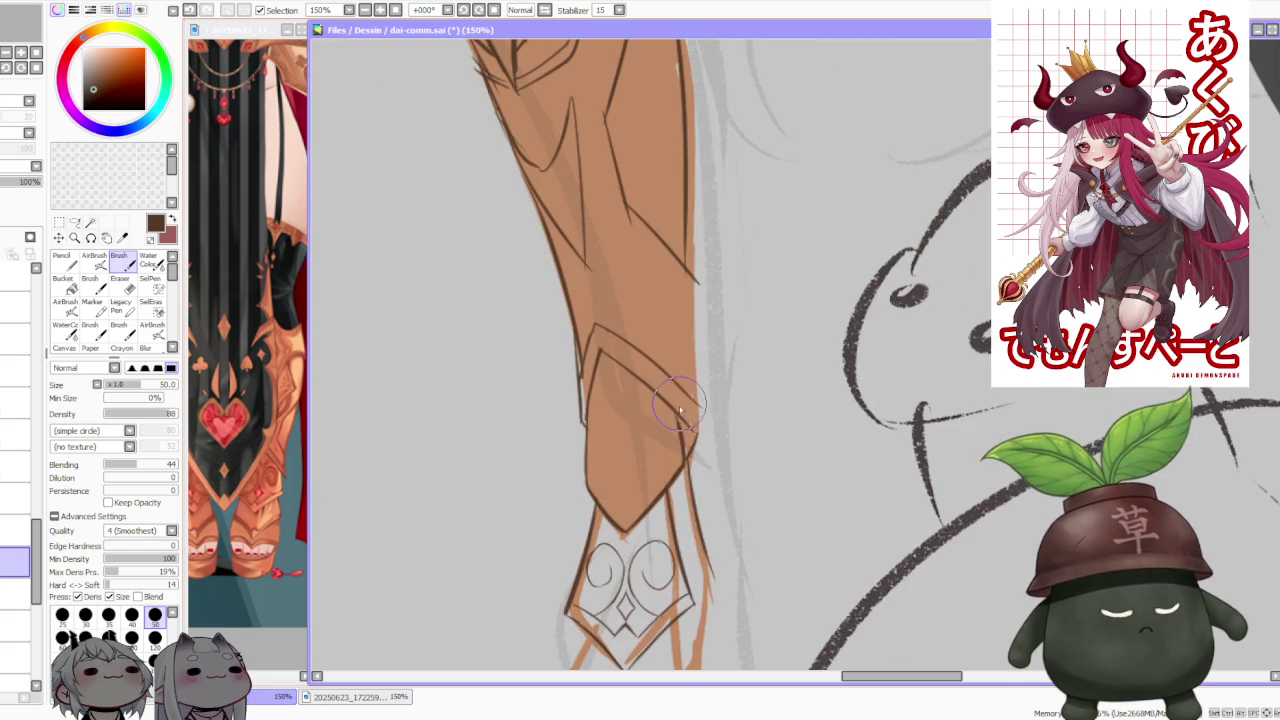
pyautogui.scroll(-1, 689, 458)
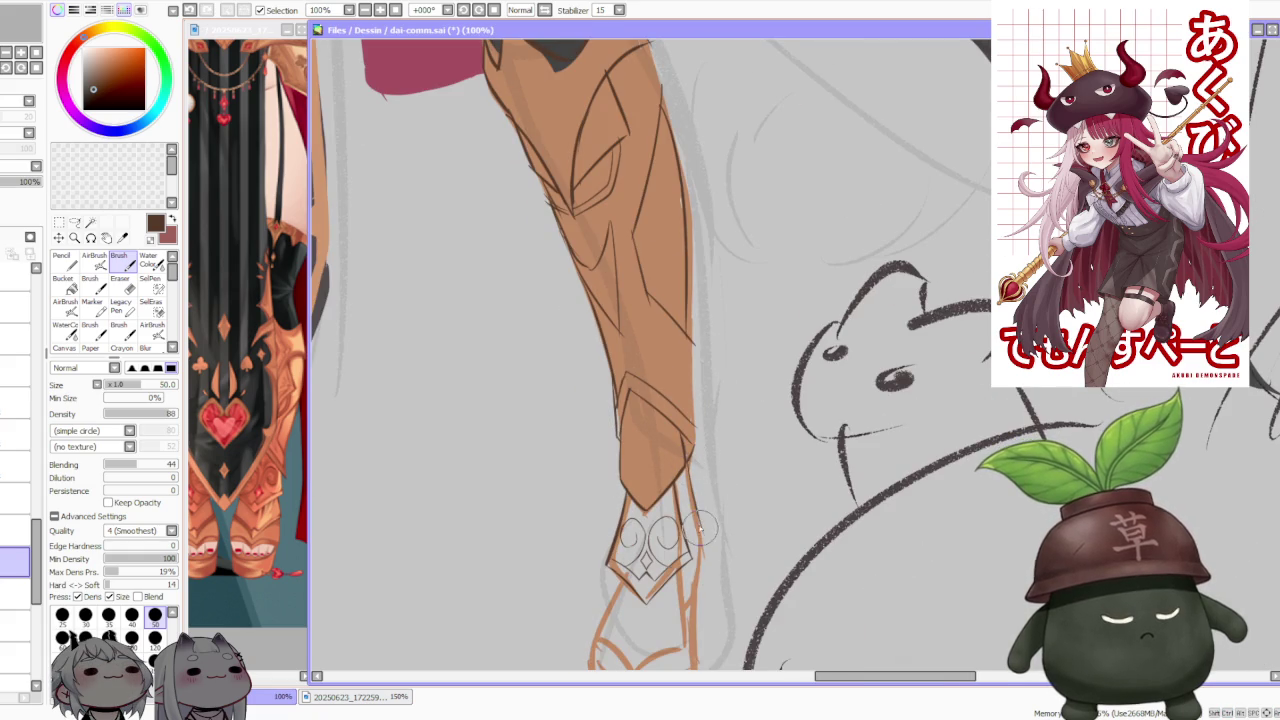
pyautogui.hotkey('ctrl', 'z')
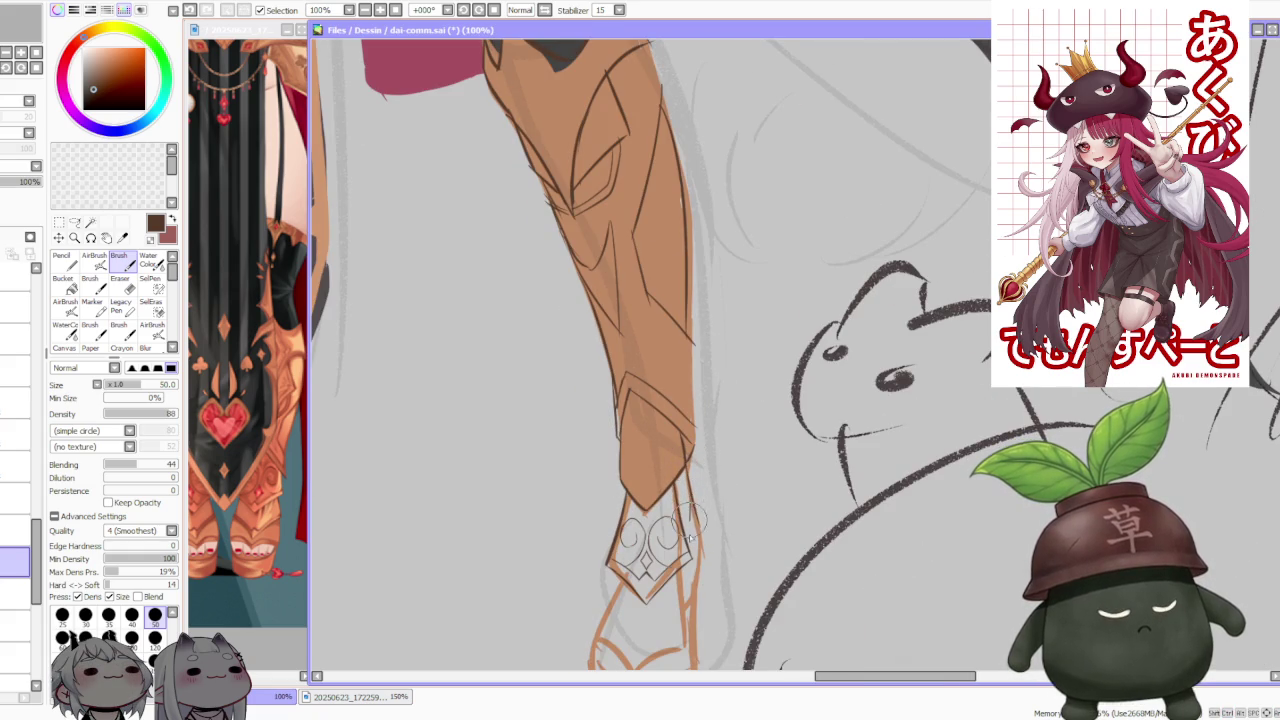
pyautogui.hotkey('ctrl', 'z')
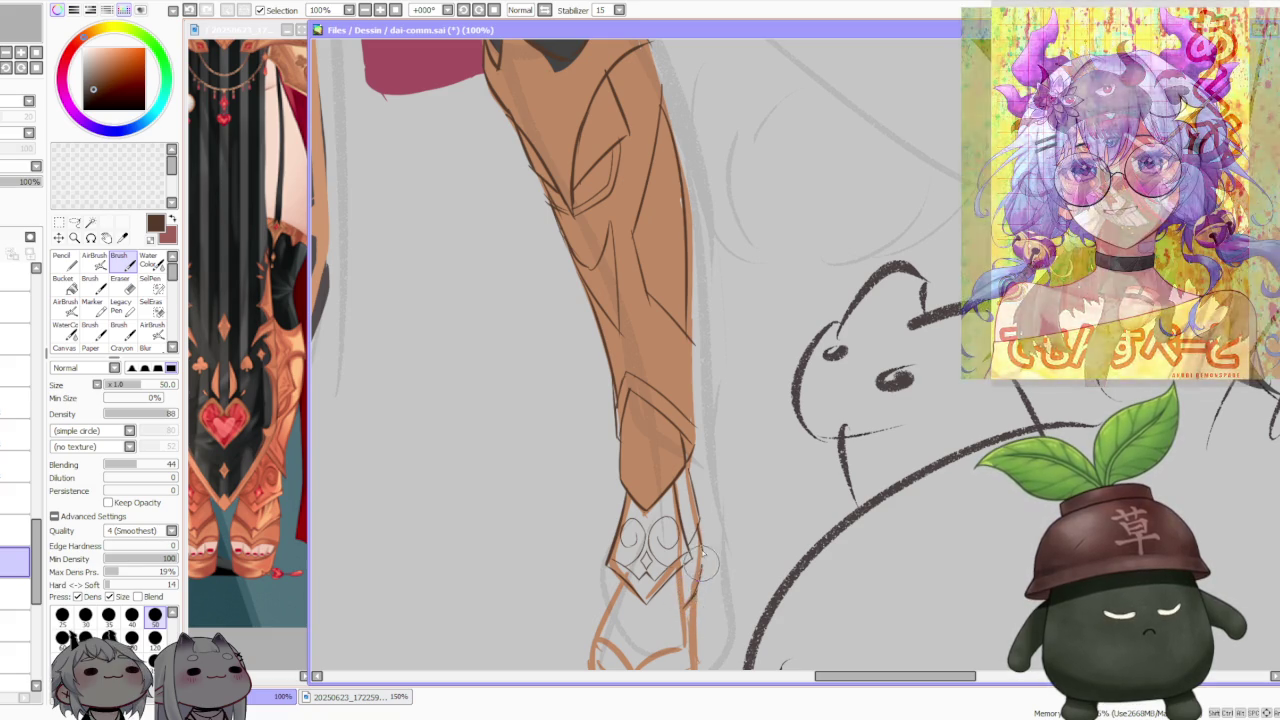
# Step: Sketch the foot's outline below the greave: leg line, left side and lower-left edge
pyautogui.moveTo(704, 597)
pyautogui.mouseDown()
pyautogui.moveTo(704, 553)
pyautogui.moveTo(697, 572)
pyautogui.mouseUp()
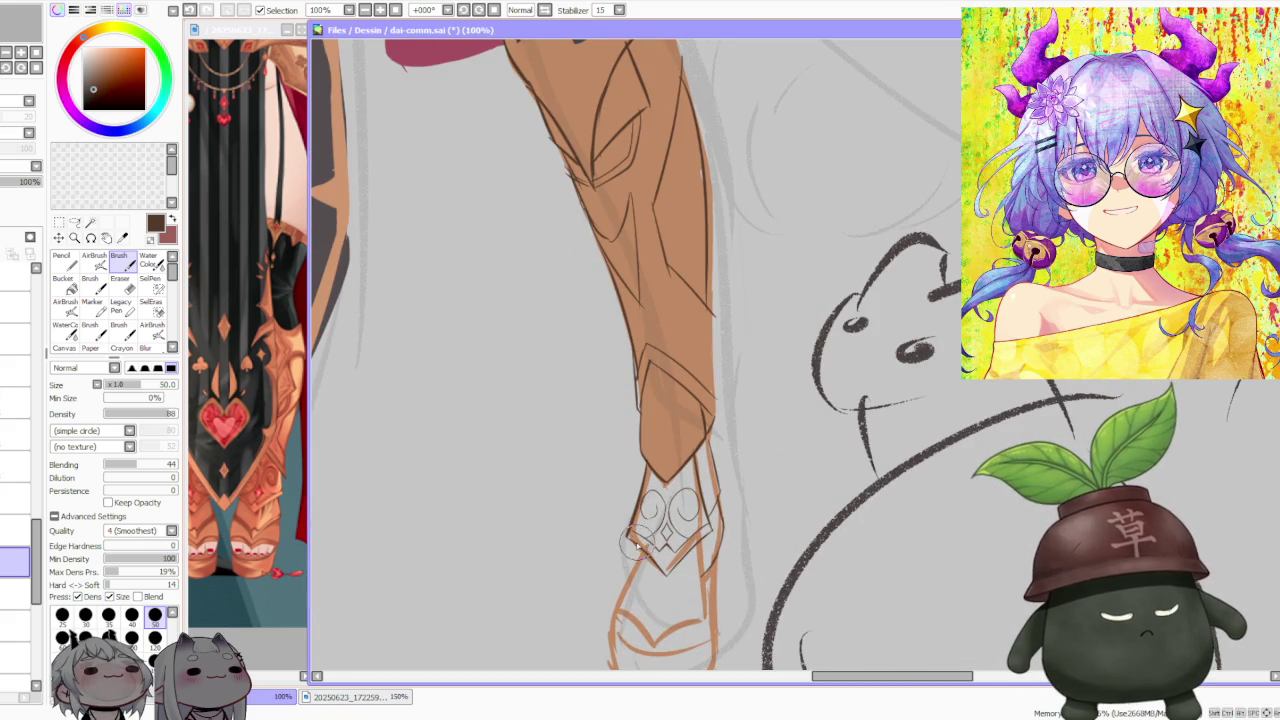
pyautogui.moveTo(630, 530); pyautogui.dragTo(606, 600)
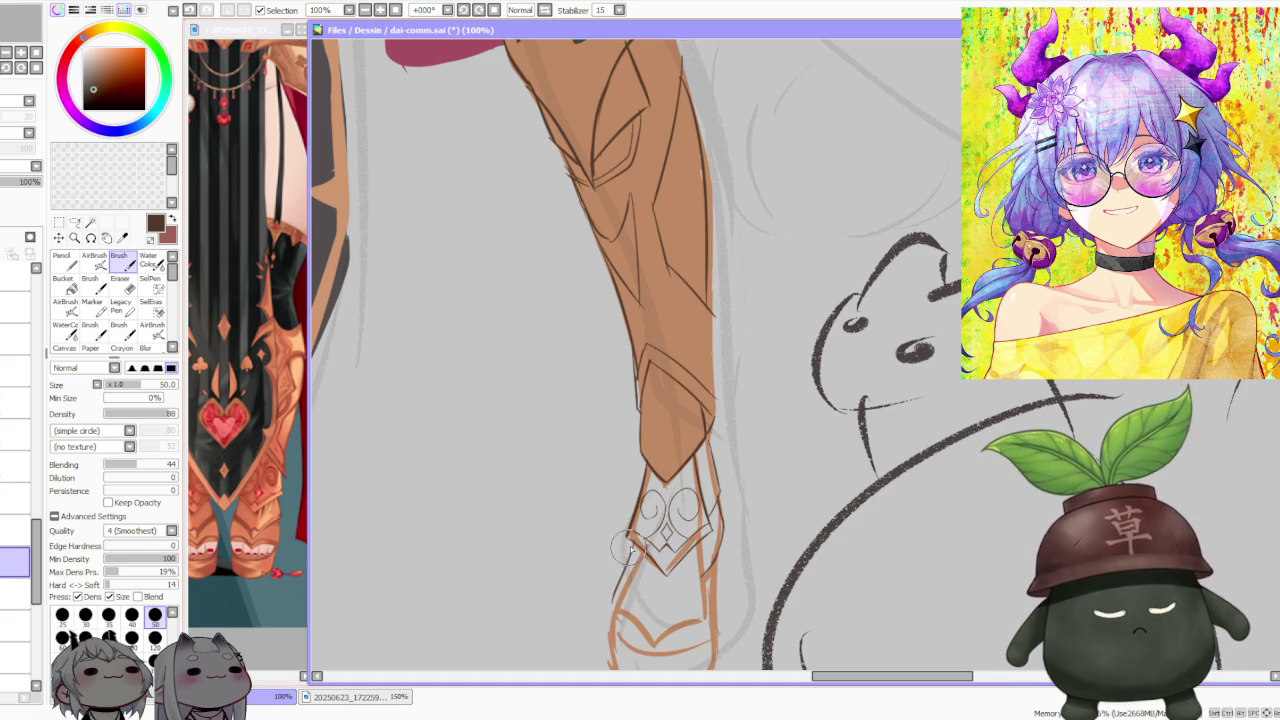
pyautogui.moveTo(636, 543); pyautogui.dragTo(665, 545)
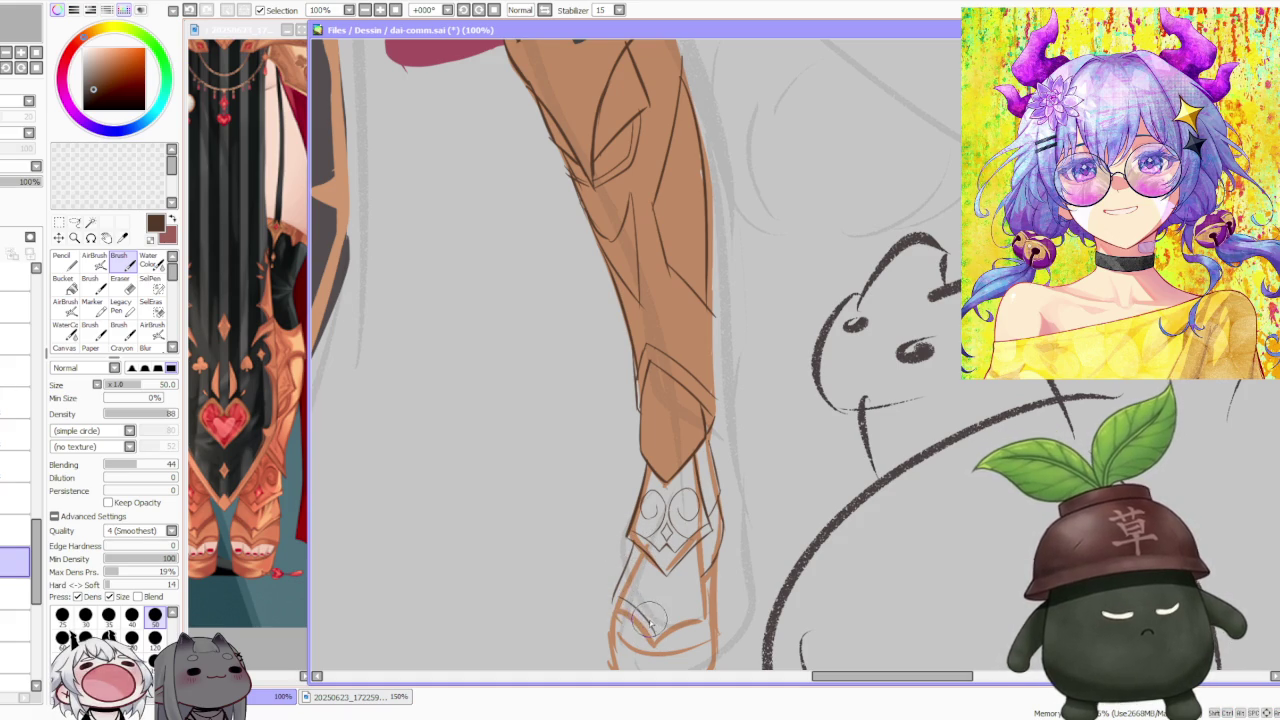
# Step: Try several strokes for the foot's lower outline, undoing each rejected one
pyautogui.hotkey('ctrl', 'z')
pyautogui.moveTo(655, 637); pyautogui.dragTo(670, 645)
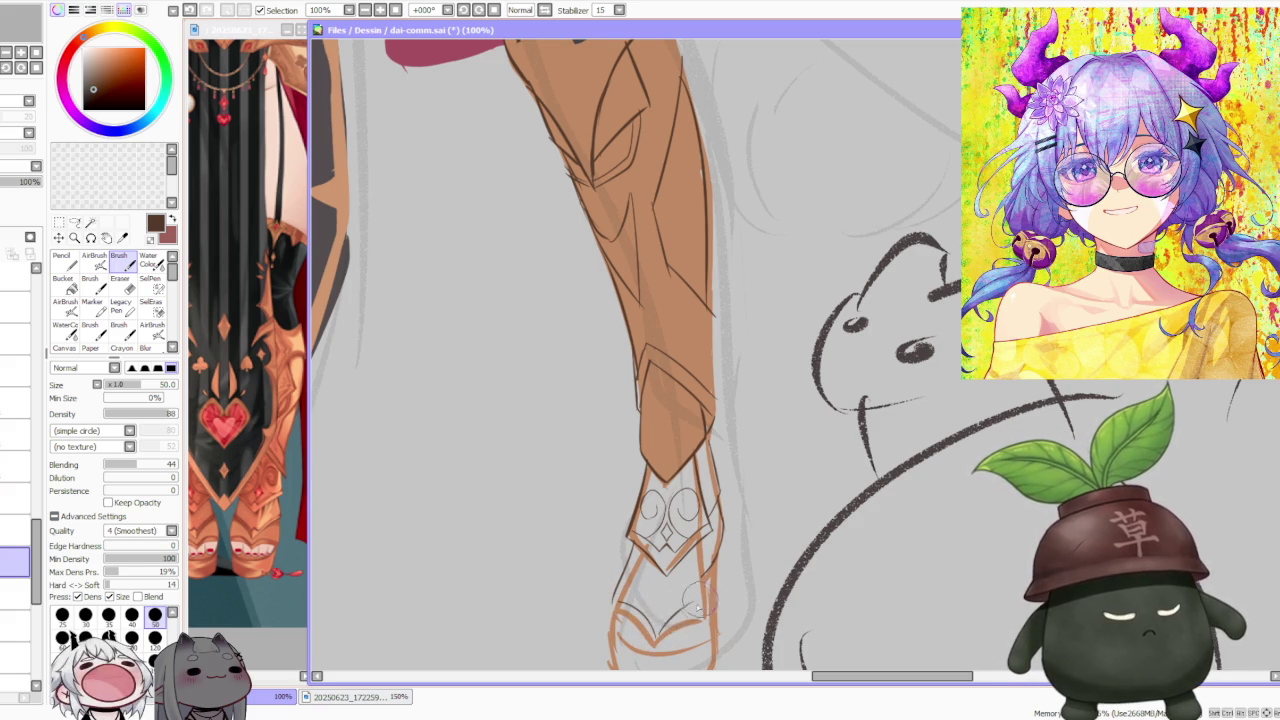
pyautogui.hotkey('ctrl', 'z')
pyautogui.hotkey('ctrl', 'z')
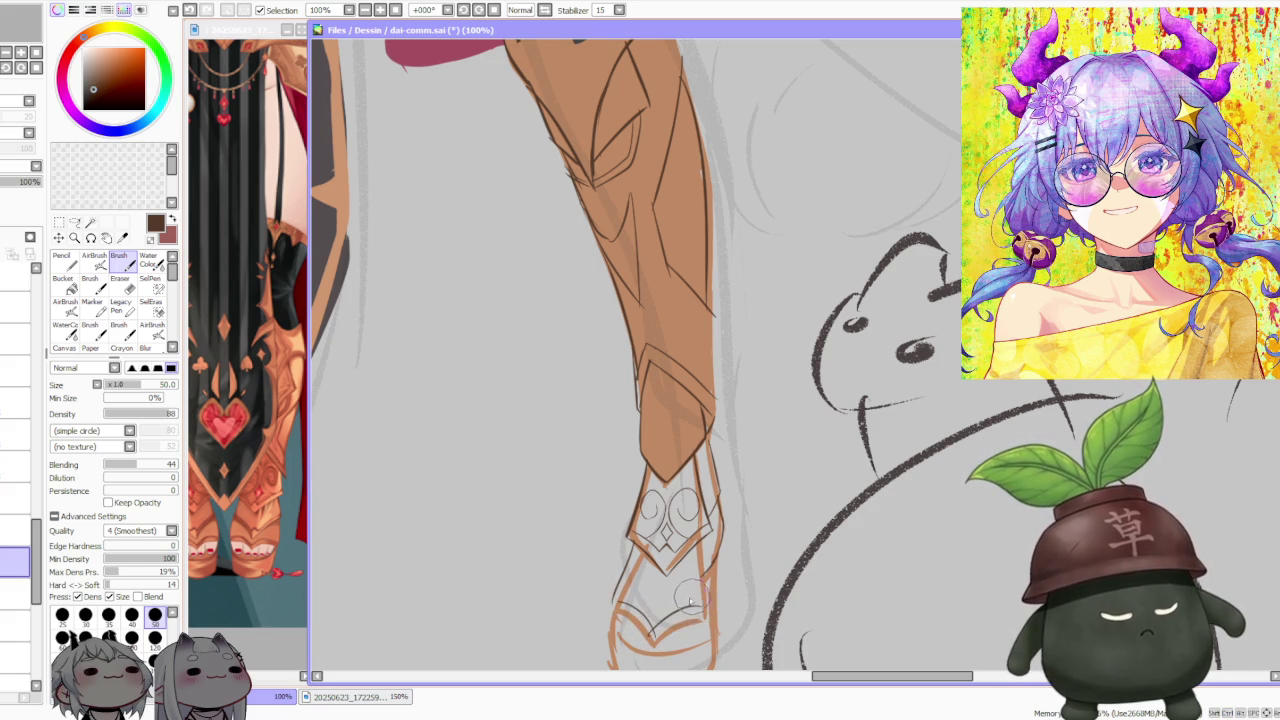
pyautogui.moveTo(676, 612); pyautogui.dragTo(700, 610)
pyautogui.hotkey('ctrl', 'z')
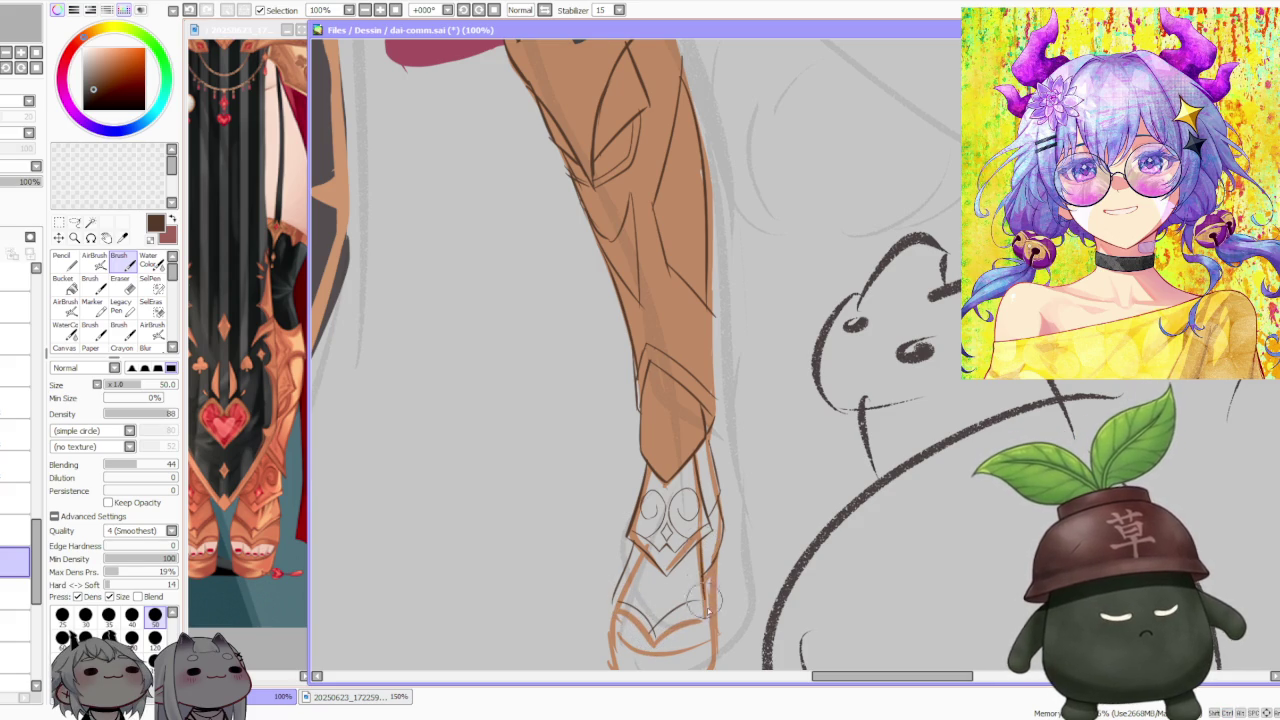
pyautogui.hotkey('ctrl', 'z')
pyautogui.moveTo(690, 560)
pyautogui.mouseDown()
pyautogui.moveTo(670, 635)
pyautogui.moveTo(700, 615)
pyautogui.mouseUp()
pyautogui.hotkey('ctrl', 'z')
pyautogui.hotkey('ctrl', 'z')
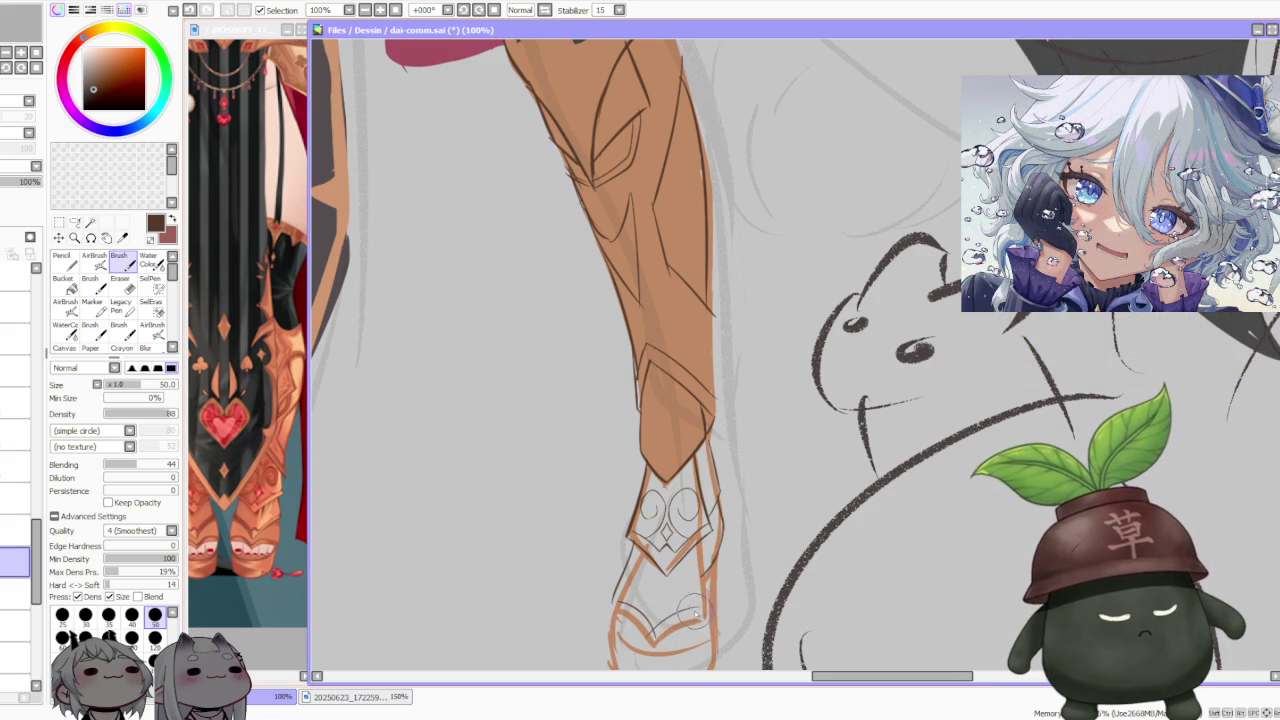
pyautogui.moveTo(702, 545); pyautogui.dragTo(700, 610)
pyautogui.hotkey('ctrl', 'z')
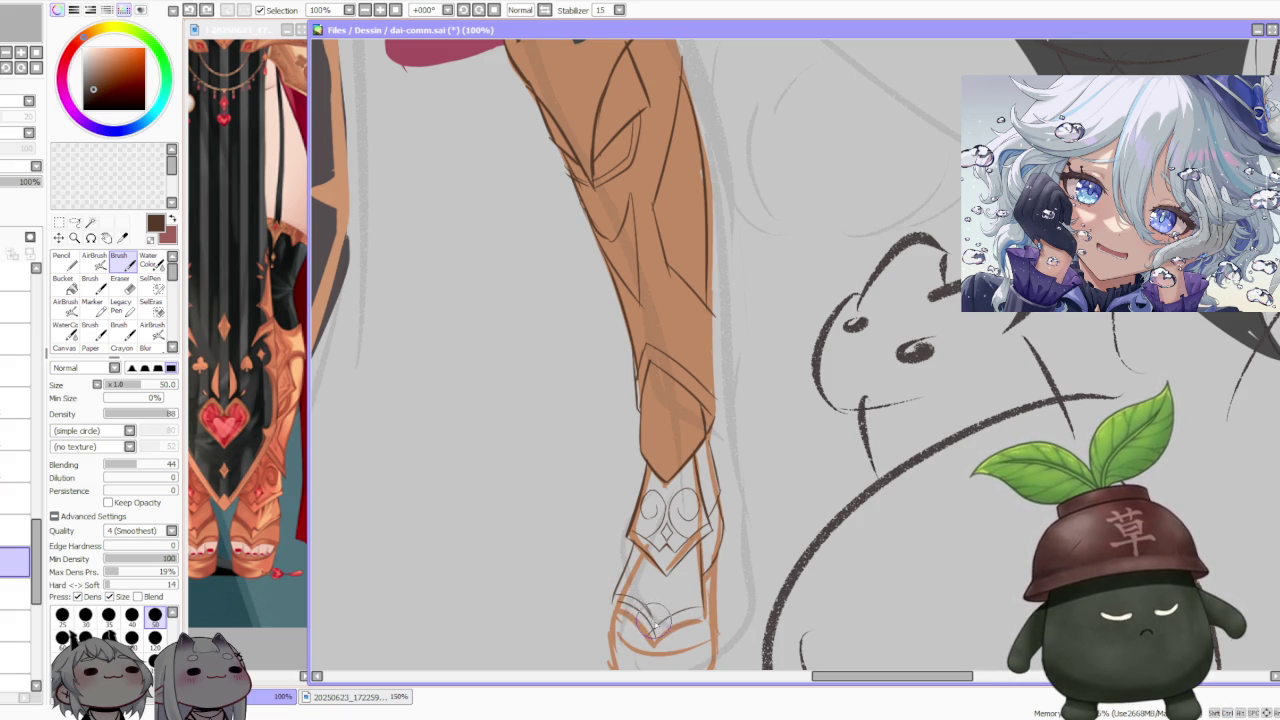
# Step: Draw a curved V-shaped line at the boot toe and zoom to check it
pyautogui.scroll(2, 660, 605)
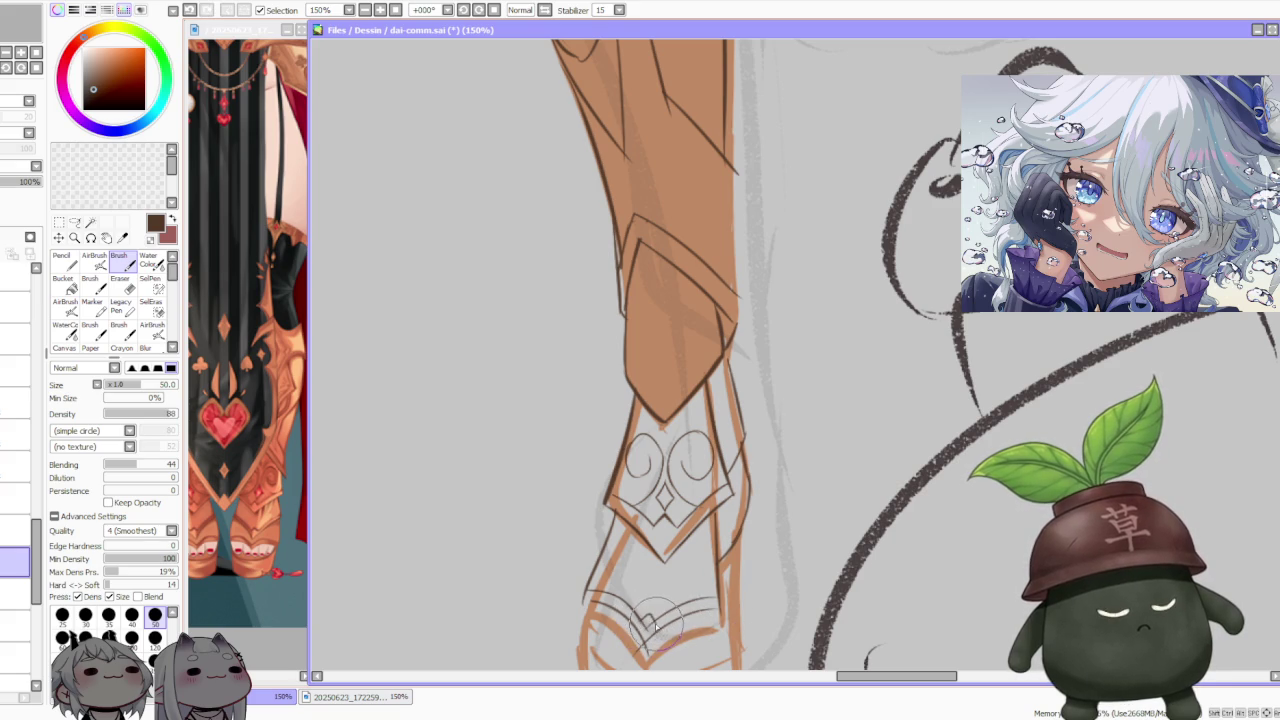
pyautogui.moveTo(655, 625)
pyautogui.mouseDown()
pyautogui.moveTo(660, 642)
pyautogui.moveTo(646, 626)
pyautogui.moveTo(655, 610)
pyautogui.moveTo(660, 625)
pyautogui.mouseUp()
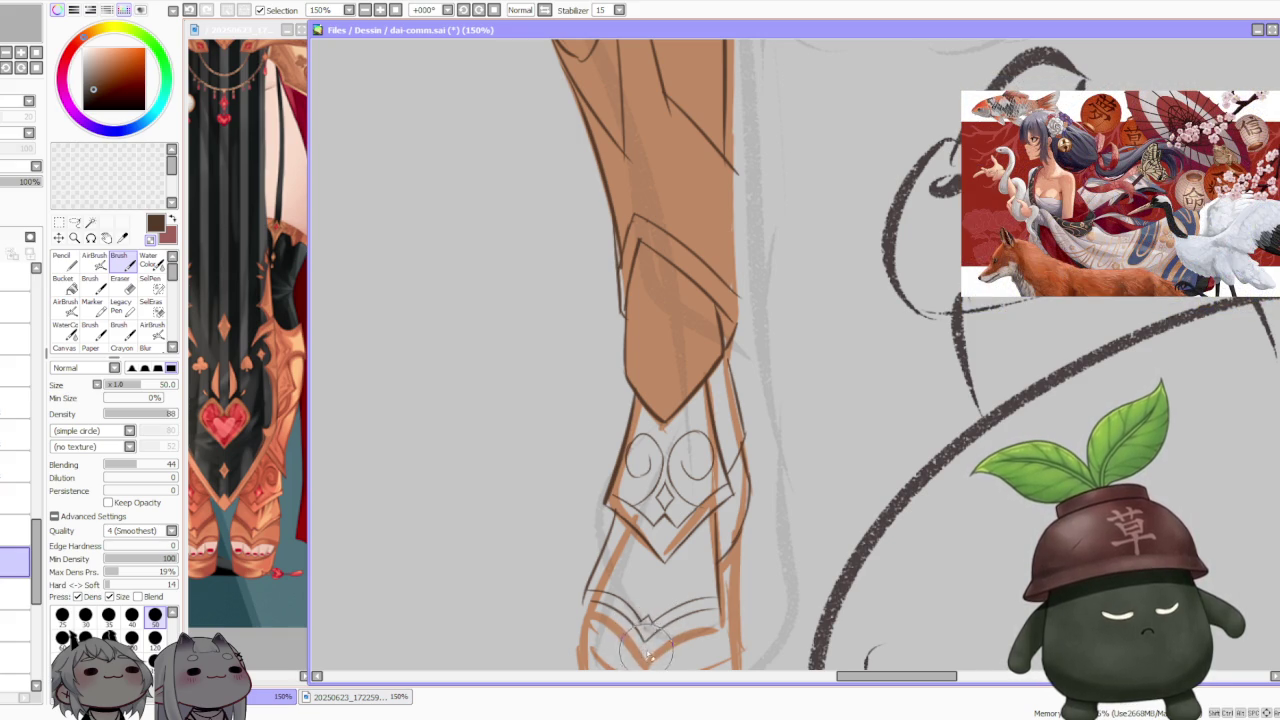
pyautogui.scroll(-3, 642, 650)
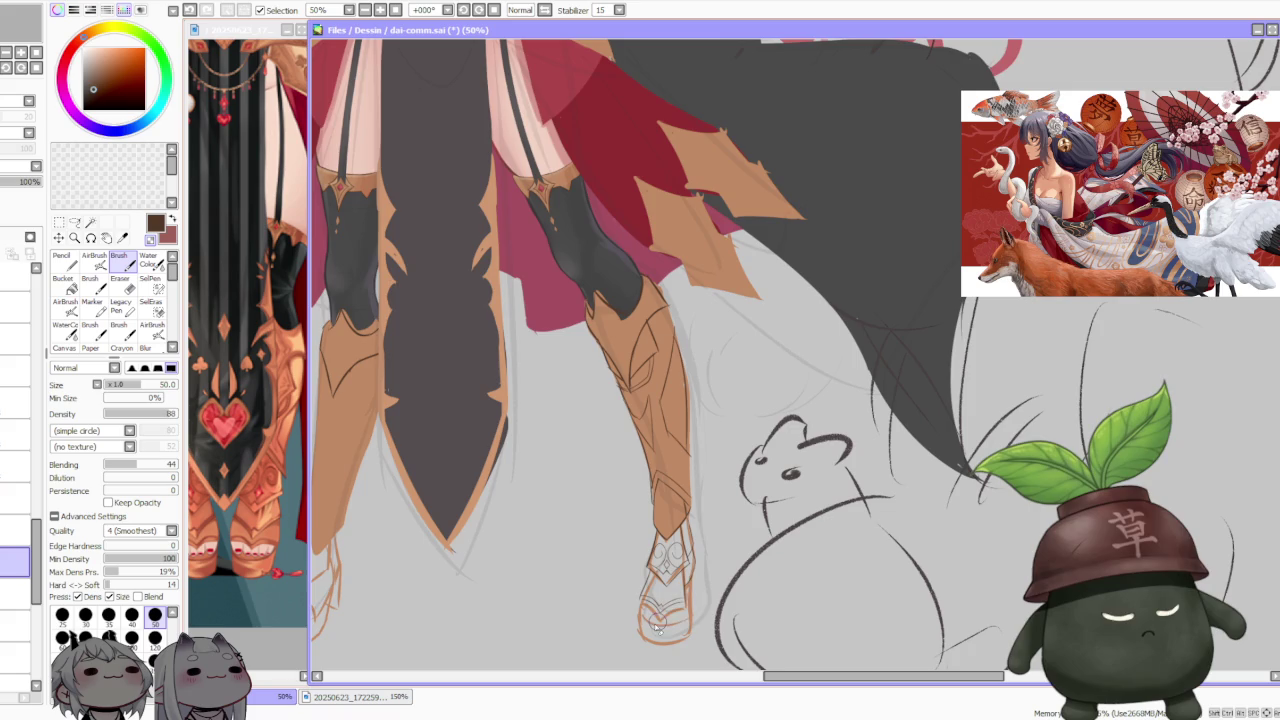
pyautogui.scroll(-1, 720, 546)
pyautogui.scroll(2, 714, 546)
pyautogui.scroll(1, 700, 548)
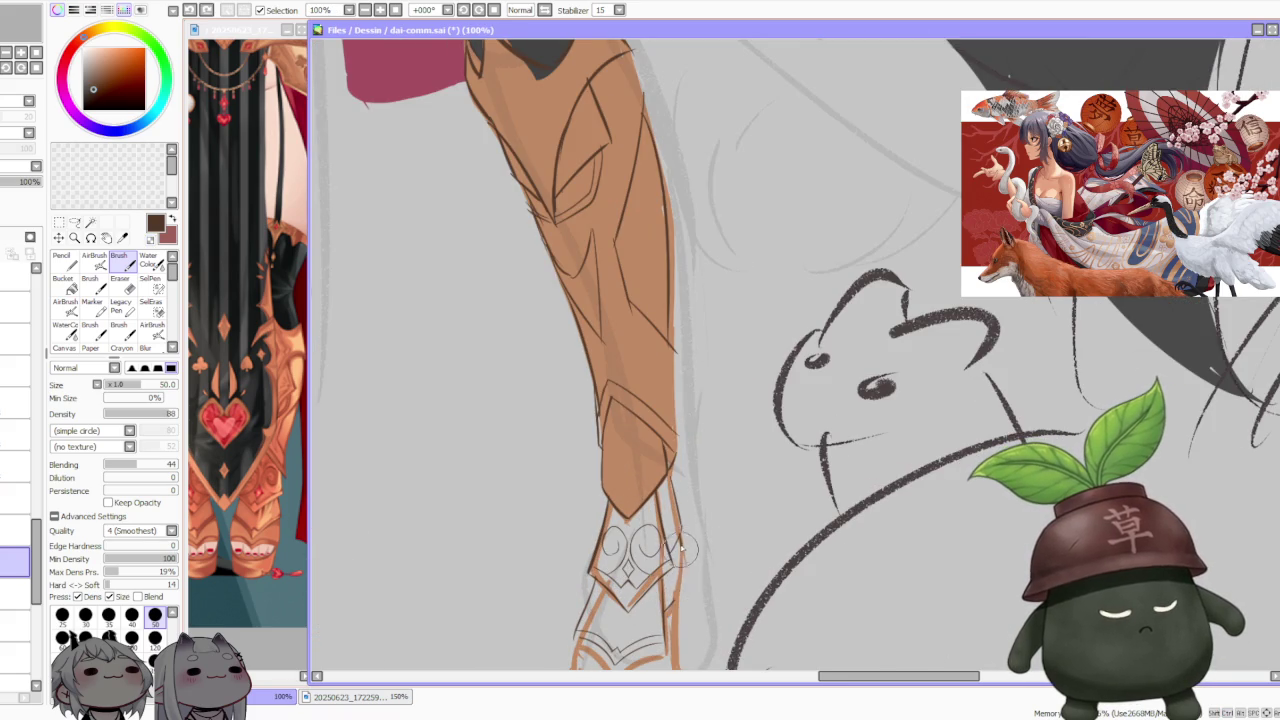
pyautogui.scroll(-2, 678, 568)
pyautogui.scroll(1, 689, 561)
pyautogui.scroll(1, 685, 570)
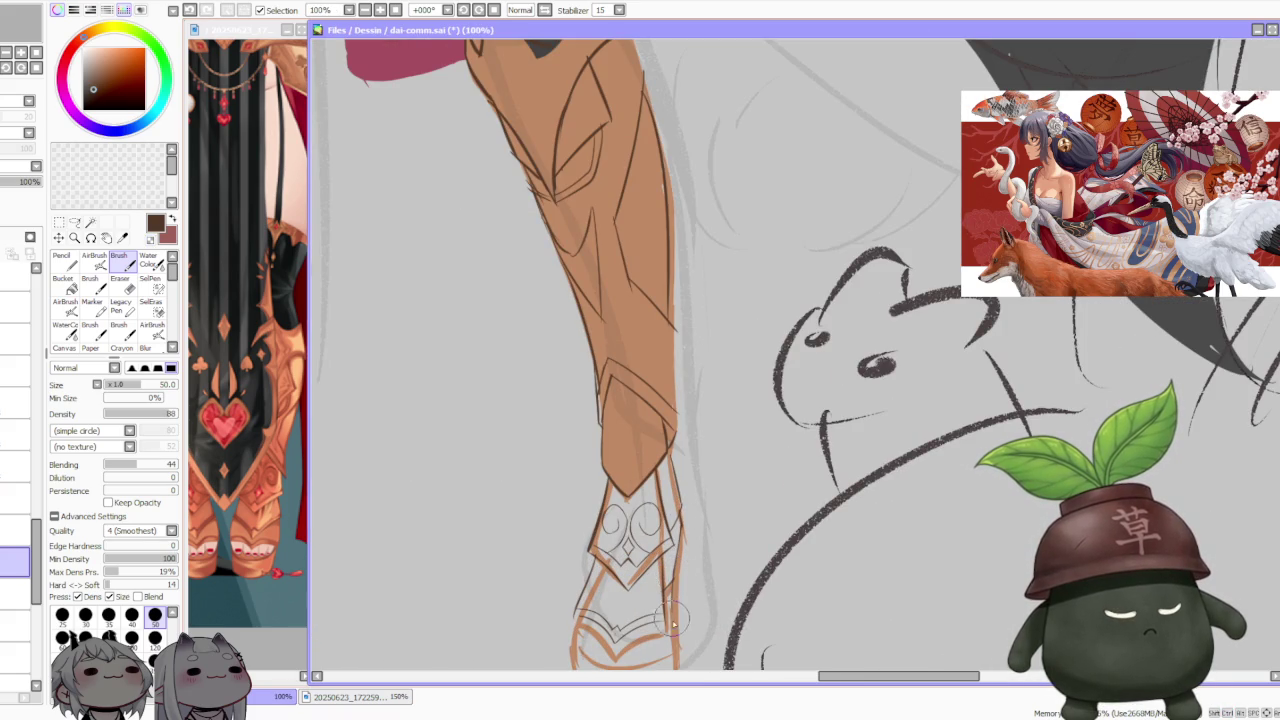
pyautogui.scroll(-2, 680, 580)
# Step: Attempt a short line along the boot's right edge, then undo it
pyautogui.hotkey('ctrl', 'z')
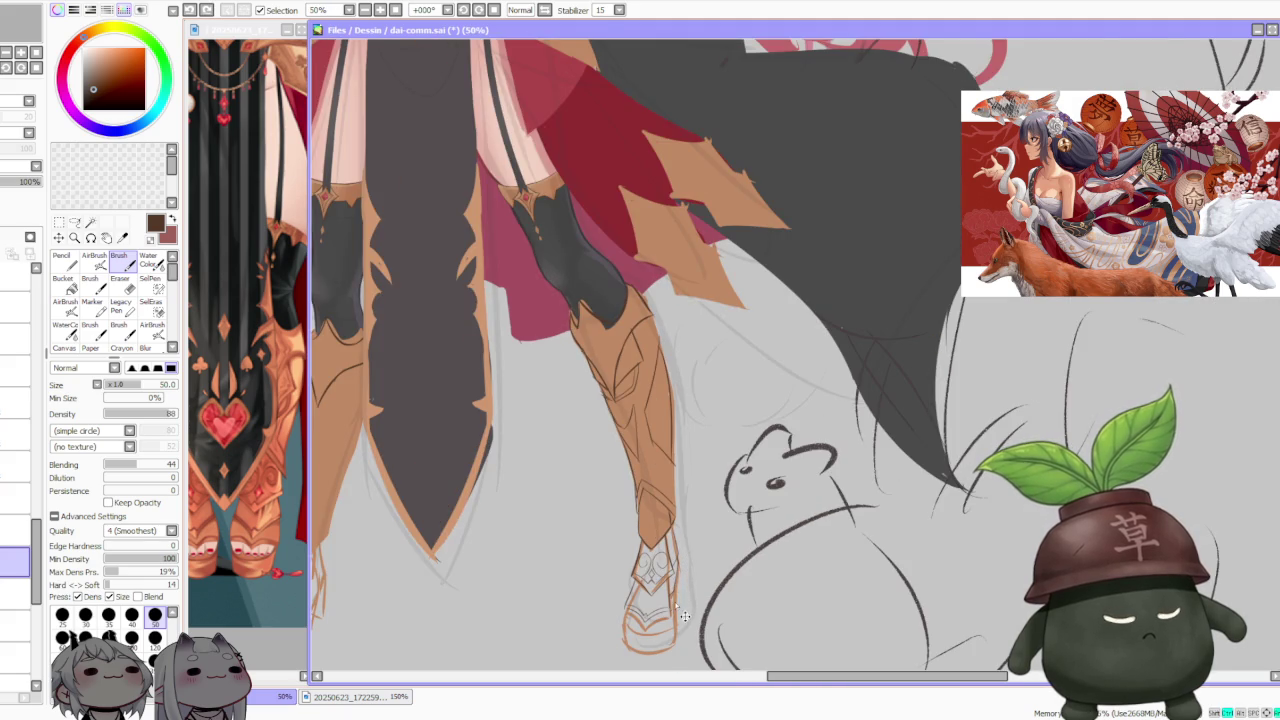
pyautogui.scroll(1, 676, 598)
pyautogui.moveTo(675, 572); pyautogui.dragTo(680, 628)
pyautogui.hotkey('ctrl', 'z')
pyautogui.moveTo(676, 582); pyautogui.dragTo(678, 646)
pyautogui.hotkey('ctrl', 'z')
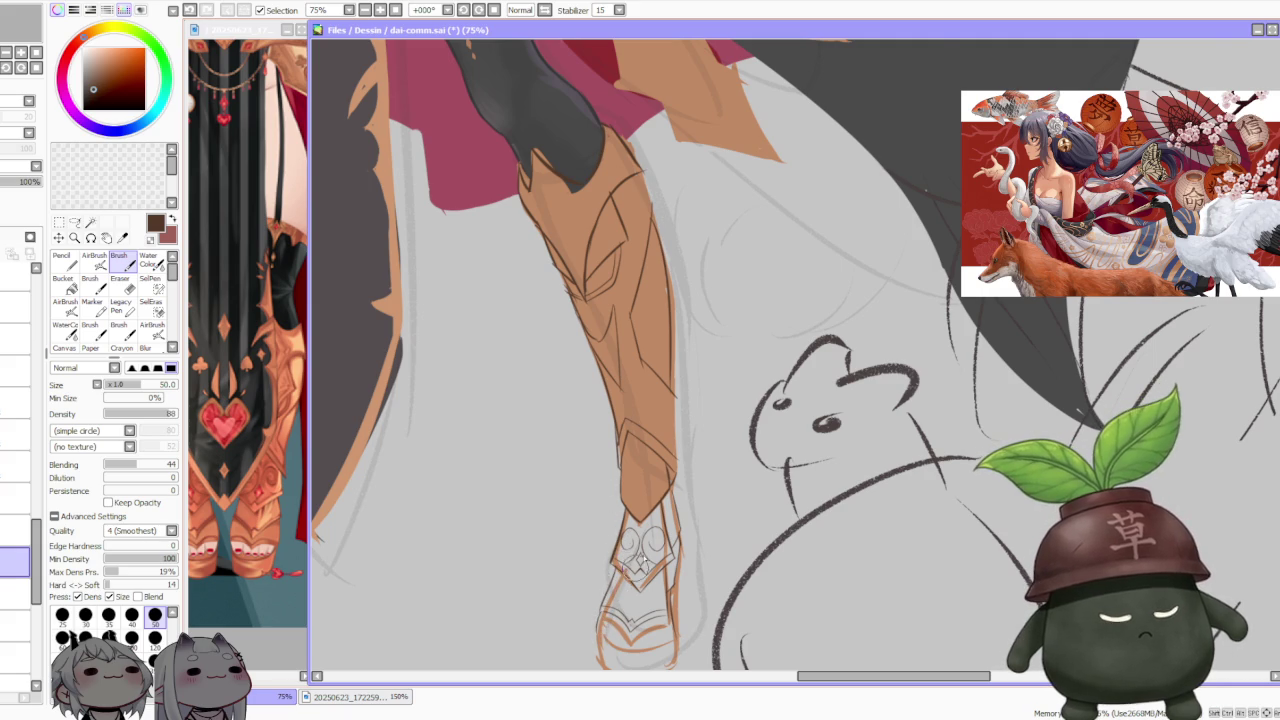
pyautogui.scroll(-2, 660, 540)
pyautogui.scroll(-3, 648, 600)
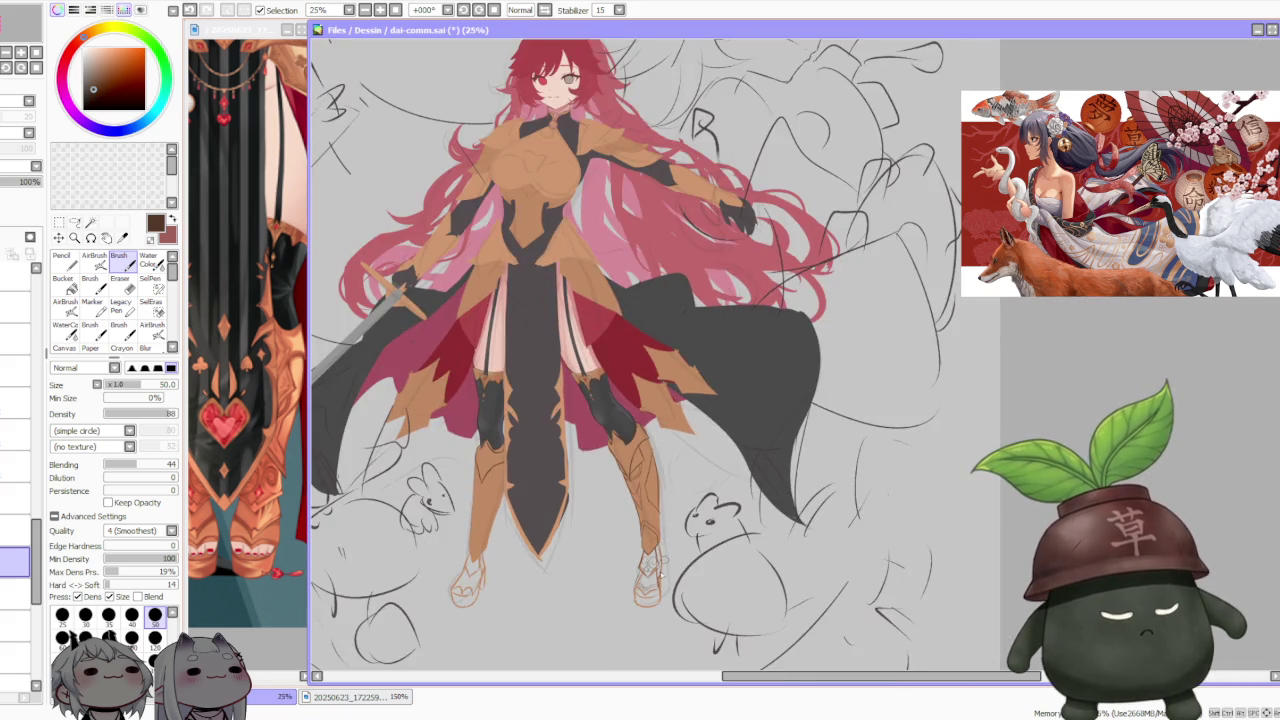
# Step: Clear the marks near the boot tip and retry a short tip line
pyautogui.scroll(5, 656, 592)
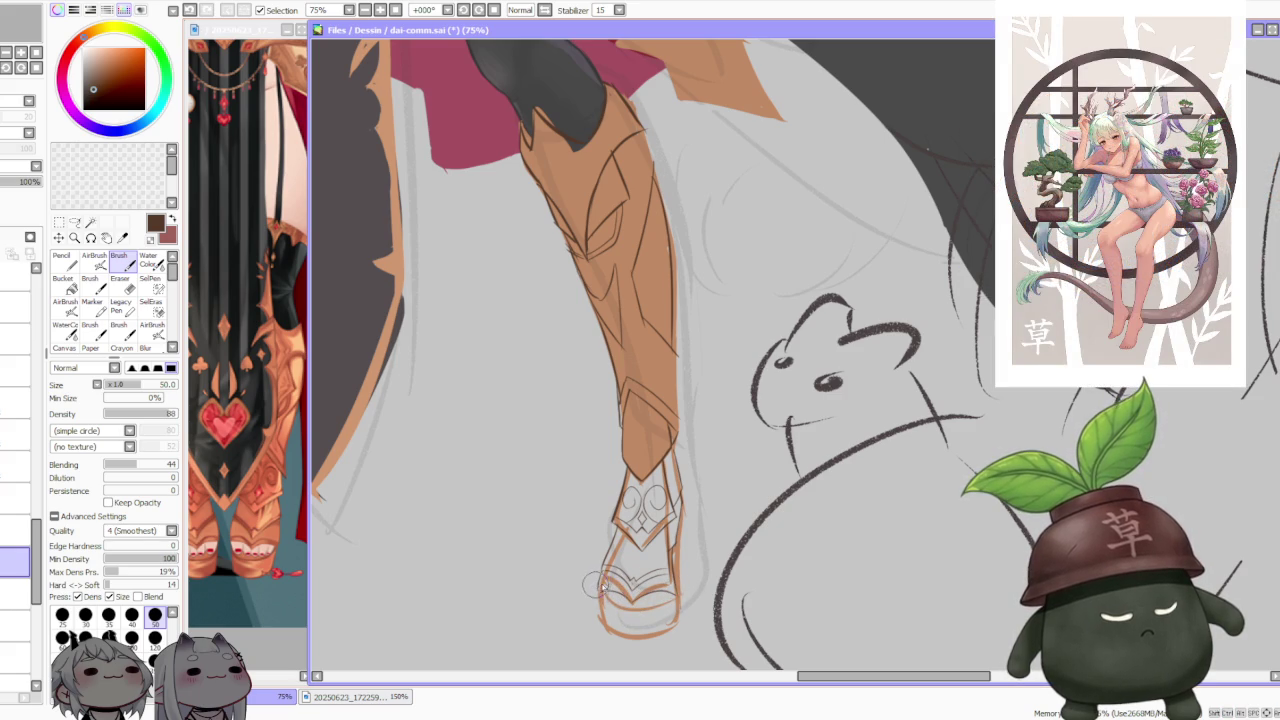
pyautogui.hotkey('ctrl', 'z')
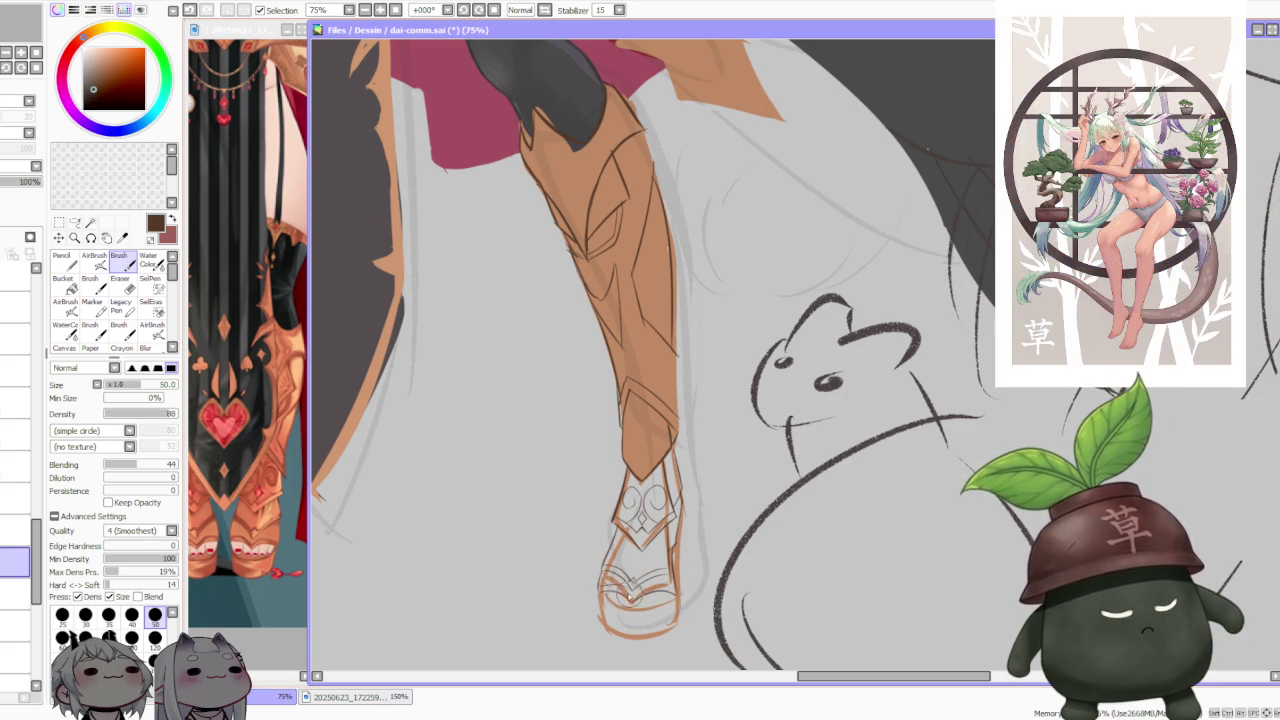
pyautogui.hotkey('ctrl', 'z')
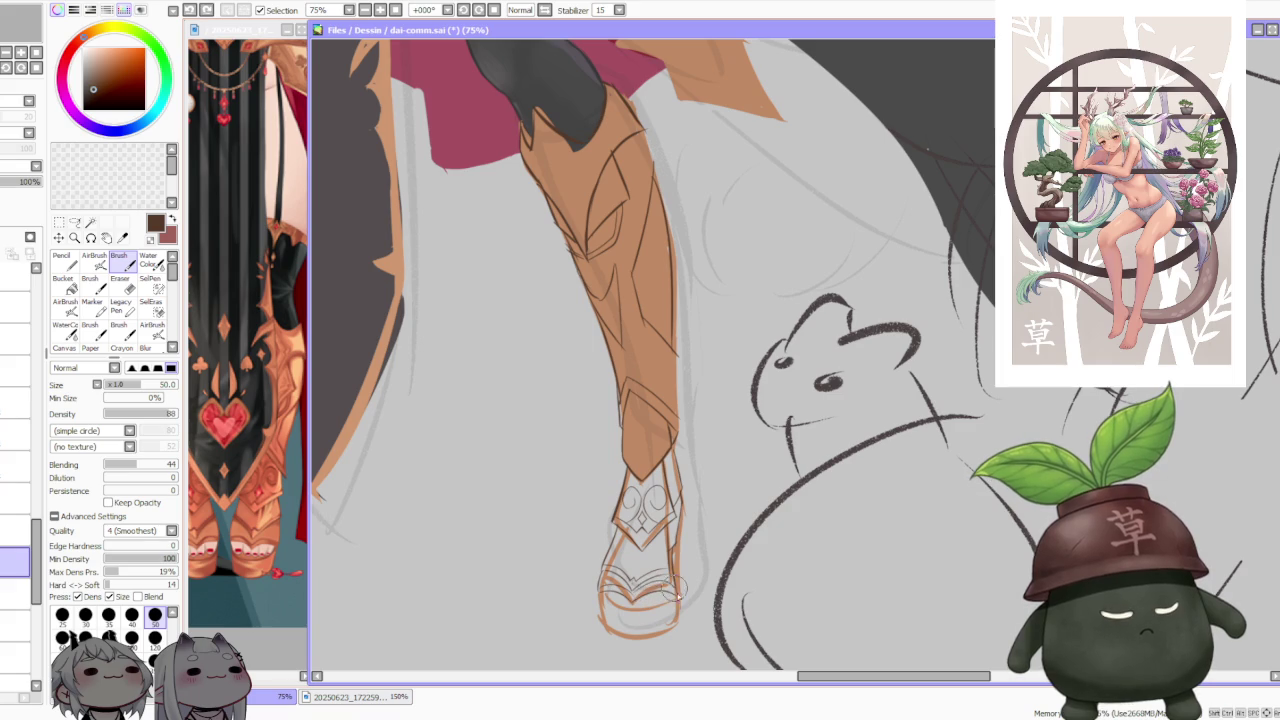
pyautogui.hotkey('ctrl', 'z')
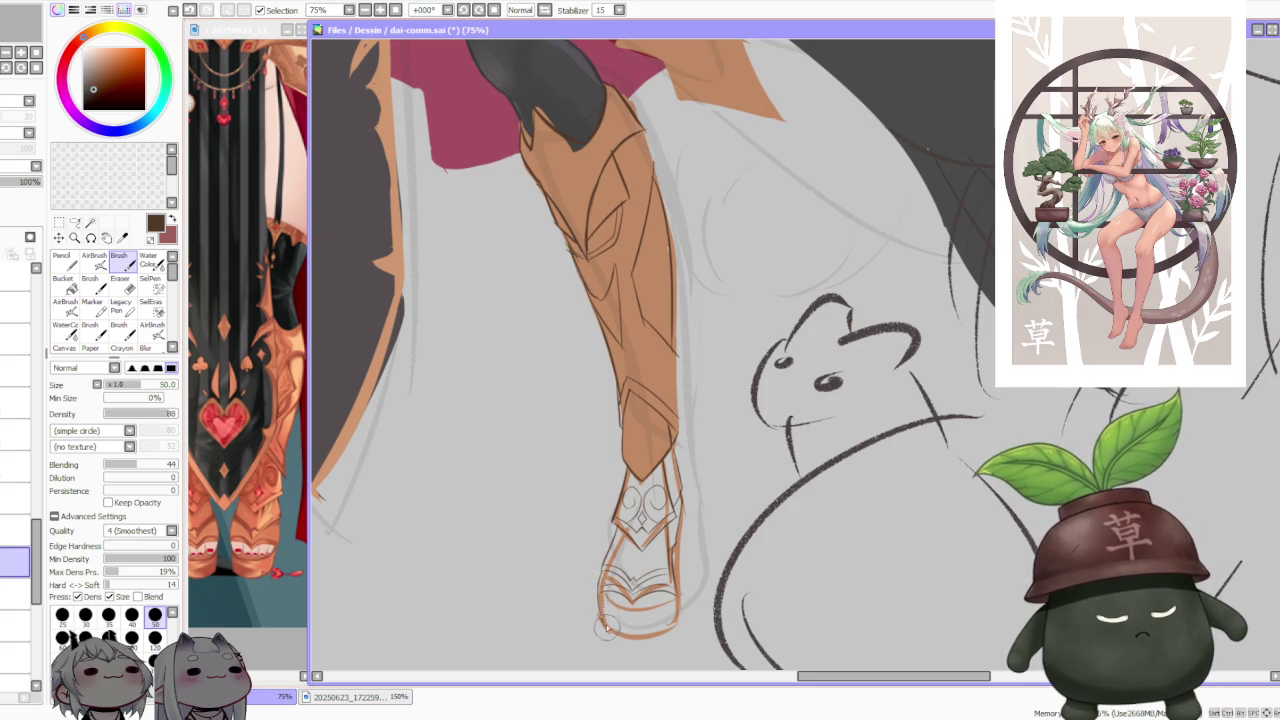
pyautogui.moveTo(600, 603); pyautogui.dragTo(613, 635)
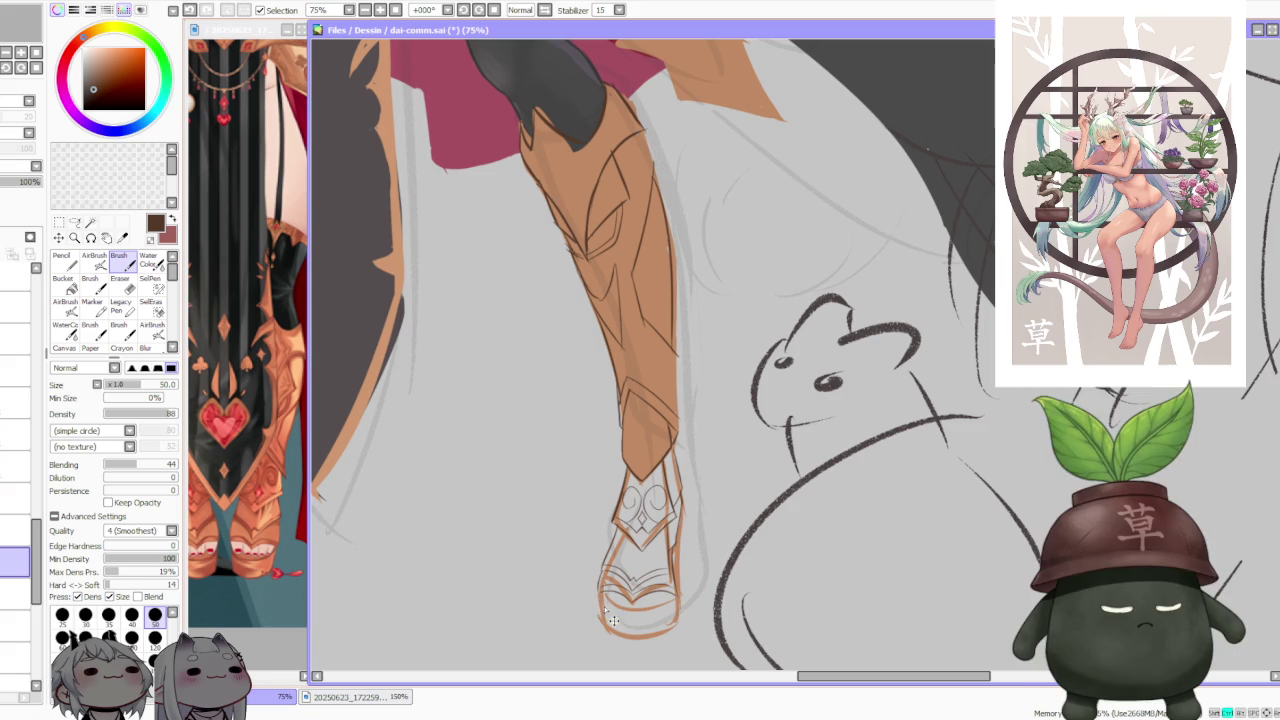
pyautogui.hotkey('ctrl', 'z')
pyautogui.moveTo(606, 582); pyautogui.dragTo(600, 614)
pyautogui.hotkey('ctrl', 'z')
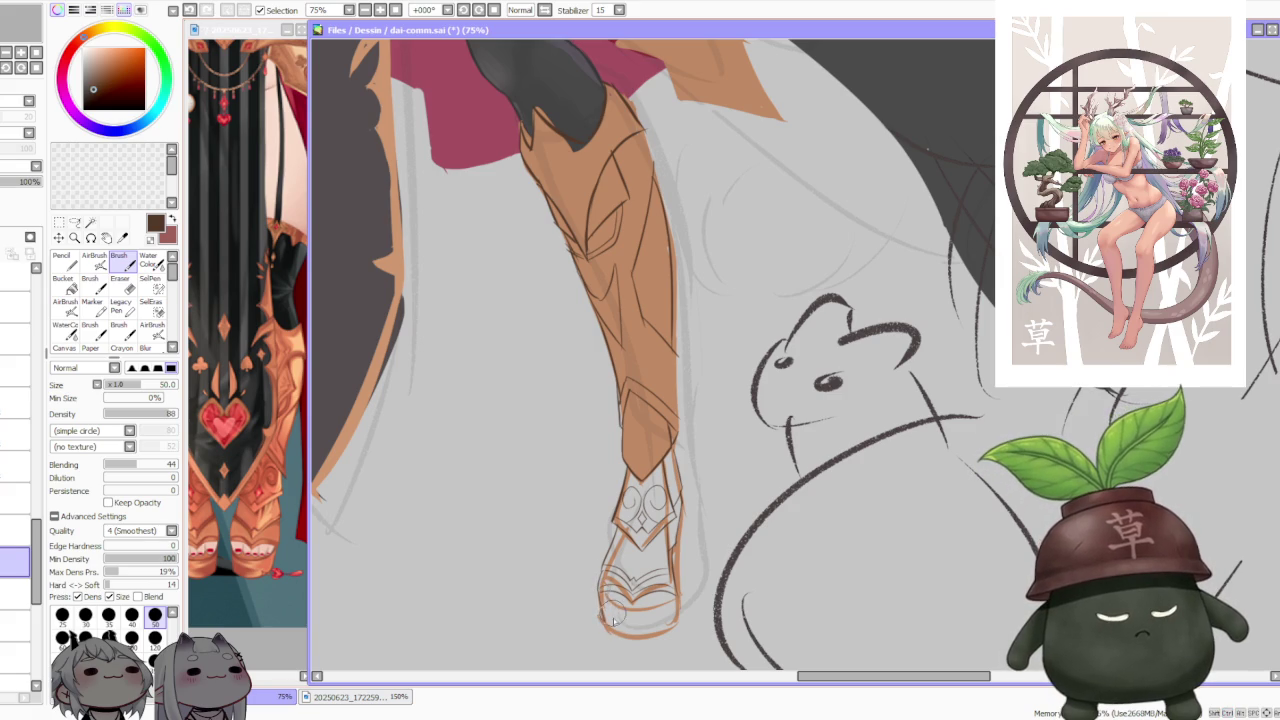
# Step: Redraw the shoe's bottom line several times, keeping the cleanest, and zoom to check
pyautogui.hotkey('ctrl', 'z')
pyautogui.moveTo(600, 610); pyautogui.dragTo(660, 632)
pyautogui.hotkey('ctrl', 'z')
pyautogui.moveTo(595, 600)
pyautogui.mouseDown()
pyautogui.moveTo(680, 628)
pyautogui.moveTo(628, 634)
pyautogui.moveTo(660, 634)
pyautogui.moveTo(678, 600)
pyautogui.mouseUp()
pyautogui.hotkey('ctrl', 'z')
pyautogui.hotkey('ctrl', 'z')
pyautogui.hotkey('ctrl', 'z')
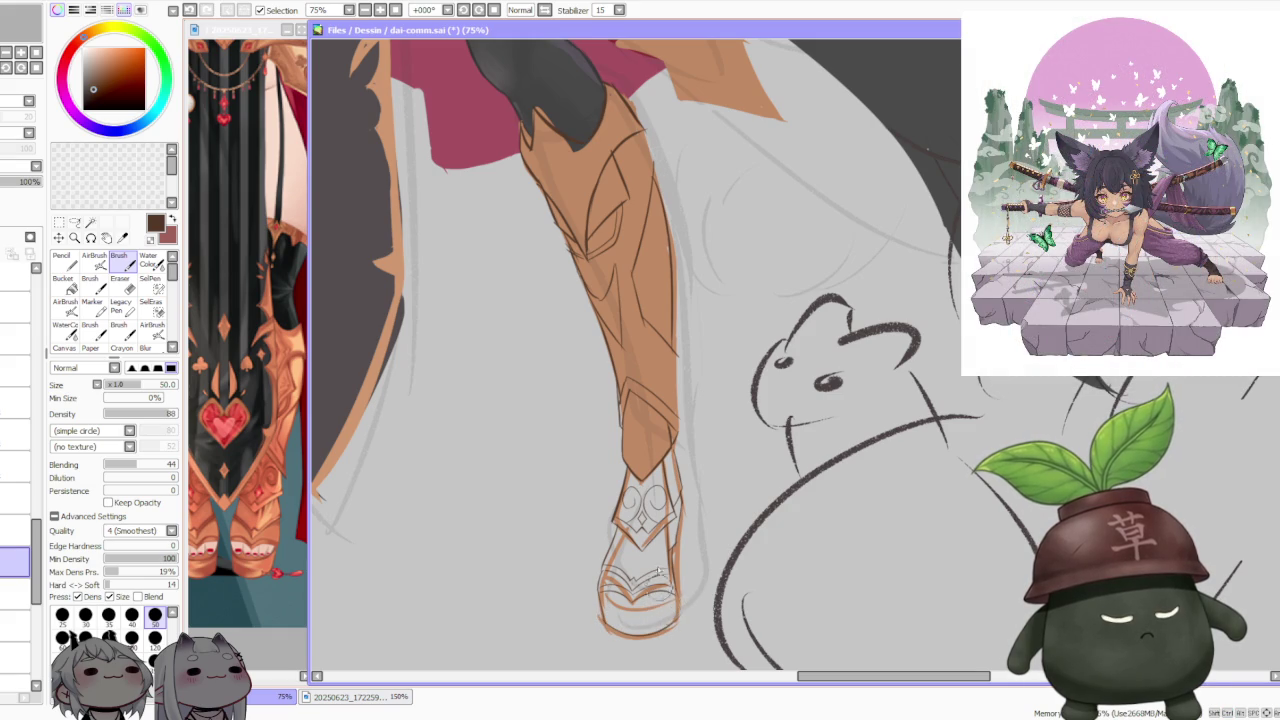
pyautogui.hotkey('ctrl', 'z')
pyautogui.scroll(-2, 660, 542)
pyautogui.scroll(-1, 660, 530)
pyautogui.scroll(3, 668, 475)
pyautogui.scroll(2, 678, 497)
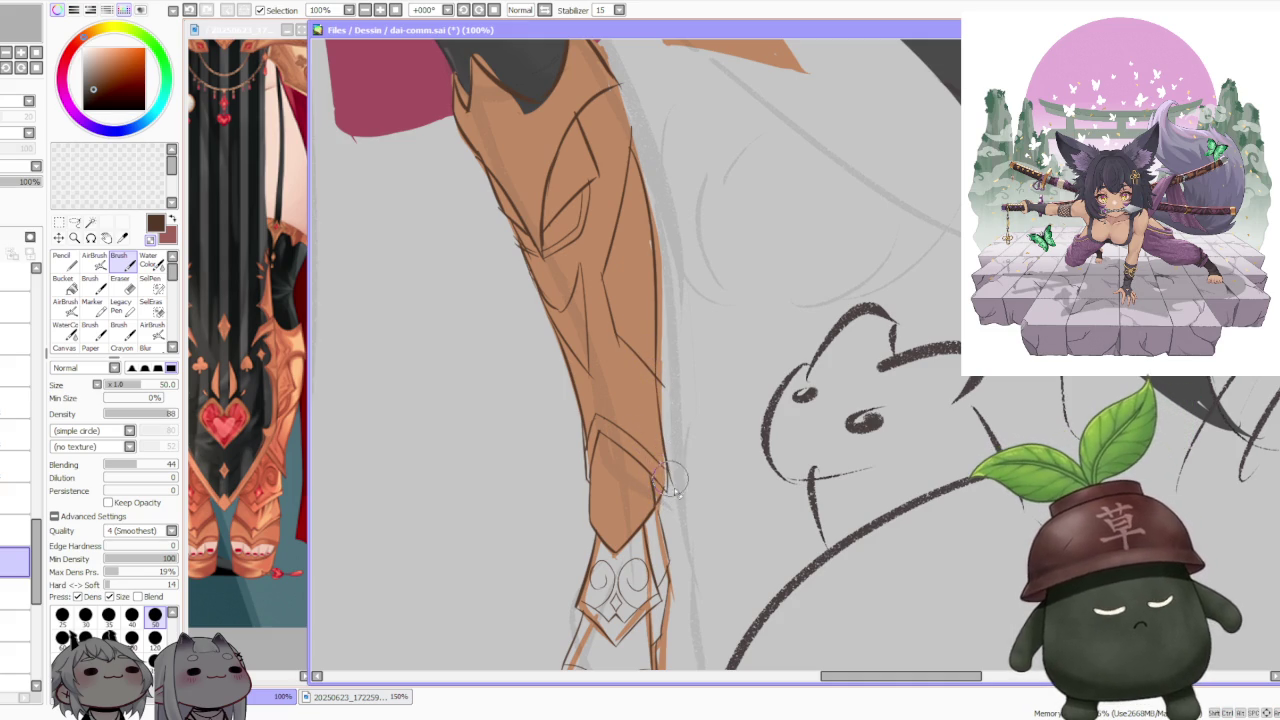
# Step: Try a short brown stroke along the knee plate's boot edge, then undo it
pyautogui.moveTo(669, 455); pyautogui.dragTo(674, 490)
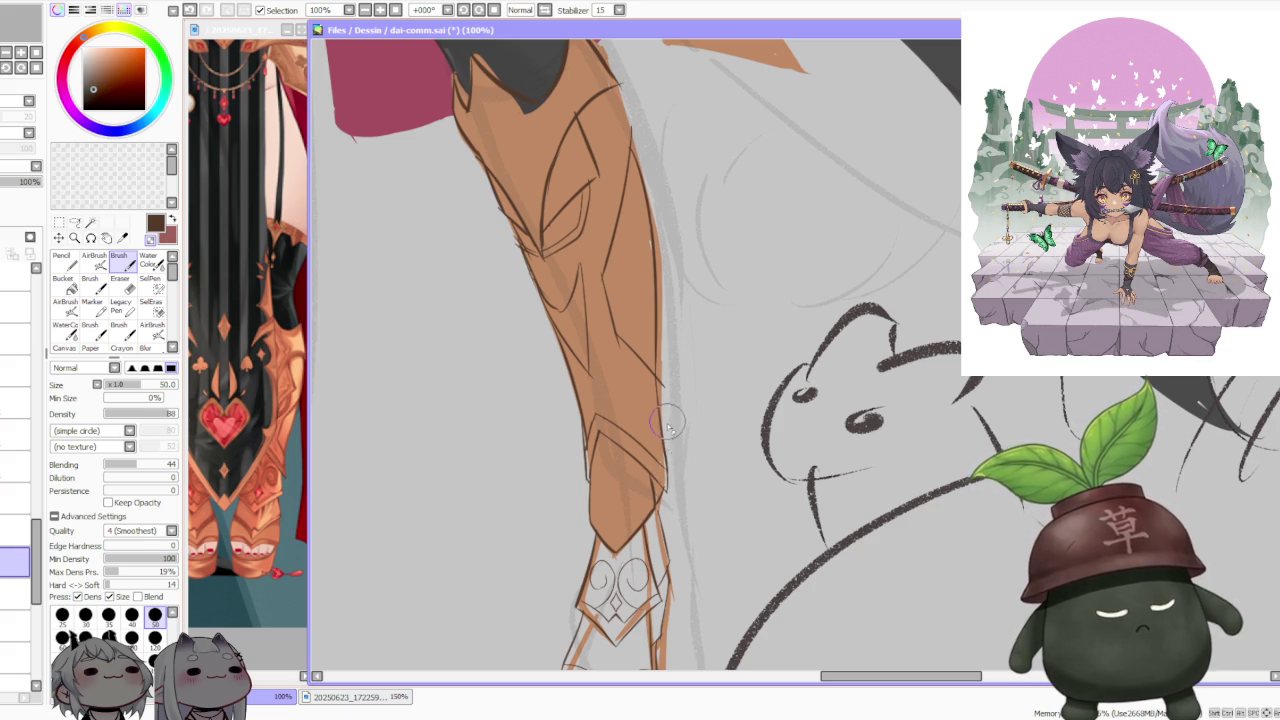
pyautogui.scroll(2, 662, 430)
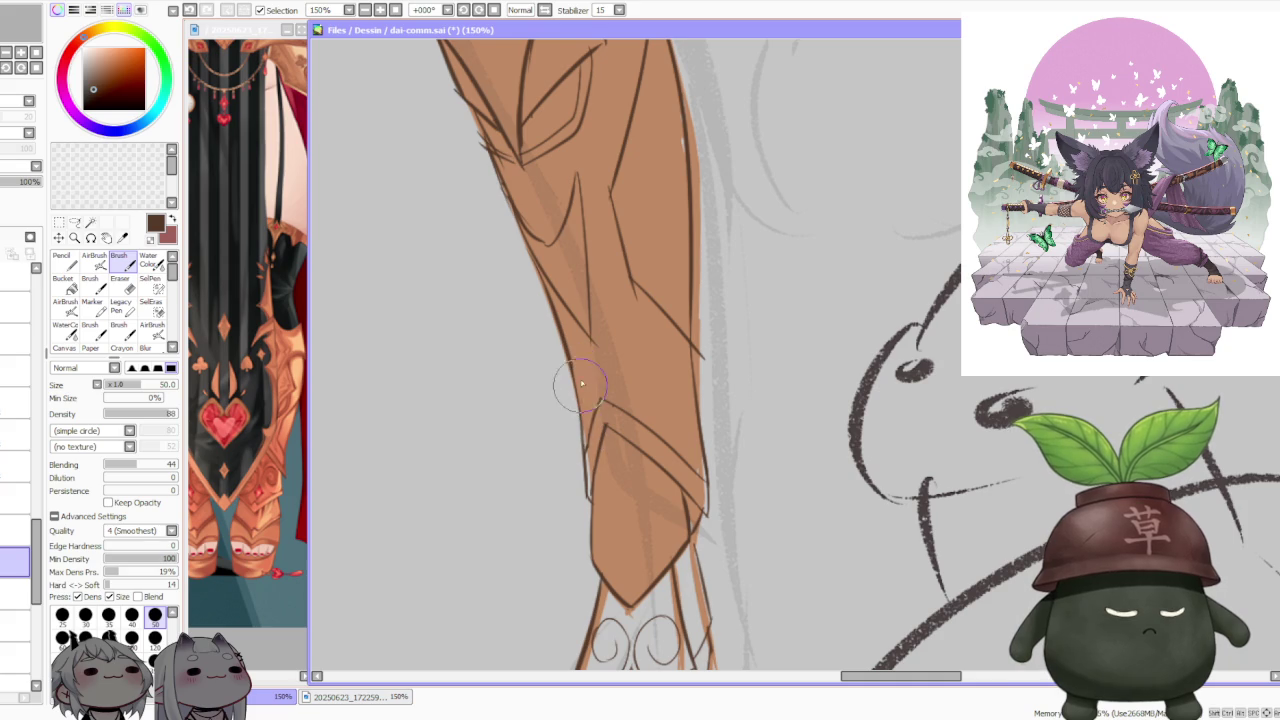
pyautogui.scroll(-3, 590, 370)
pyautogui.scroll(-1, 608, 348)
pyautogui.scroll(-1, 610, 350)
pyautogui.scroll(3, 615, 360)
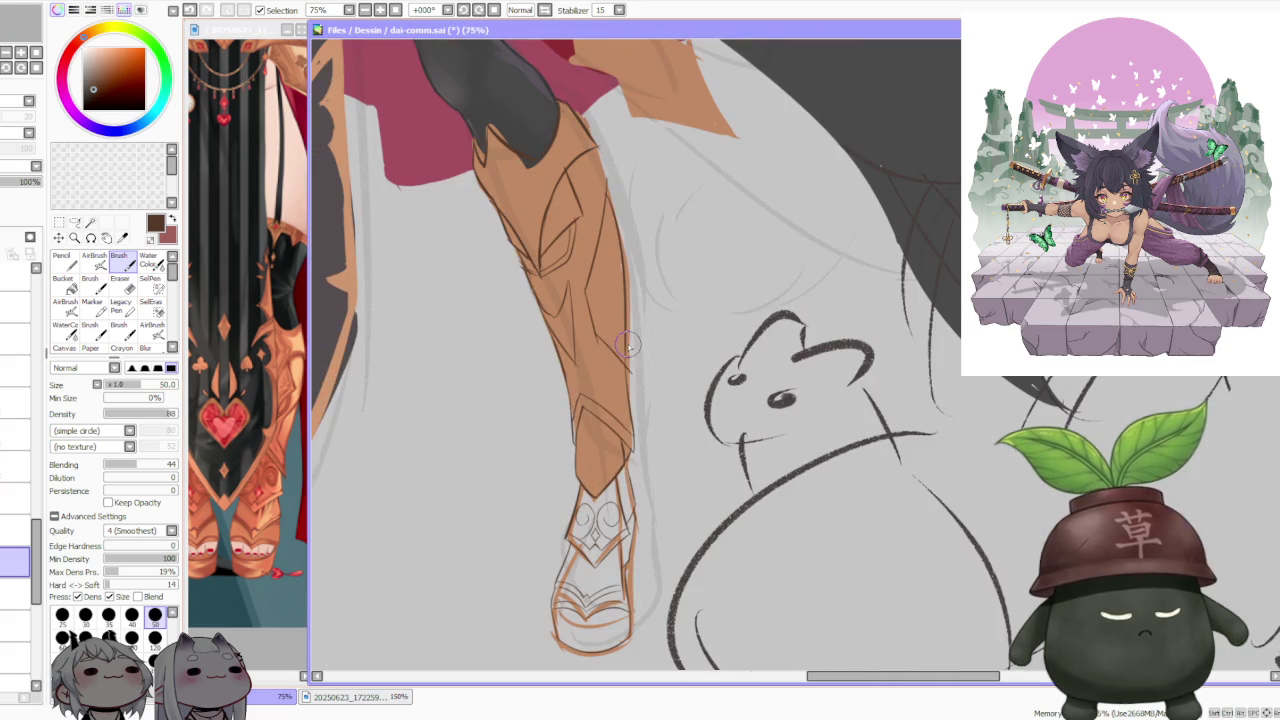
pyautogui.scroll(-1, 624, 375)
pyautogui.scroll(-1, 620, 370)
pyautogui.scroll(-1, 618, 366)
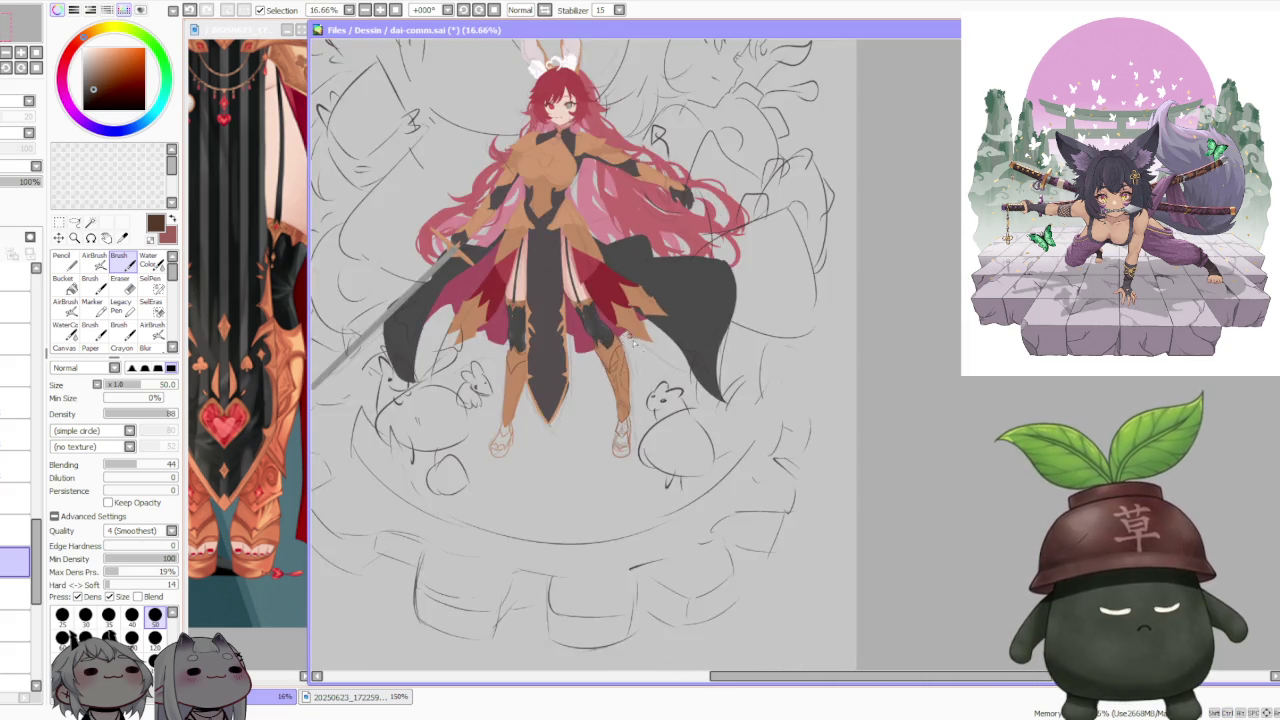
pyautogui.scroll(2, 617, 362)
pyautogui.scroll(3, 617, 362)
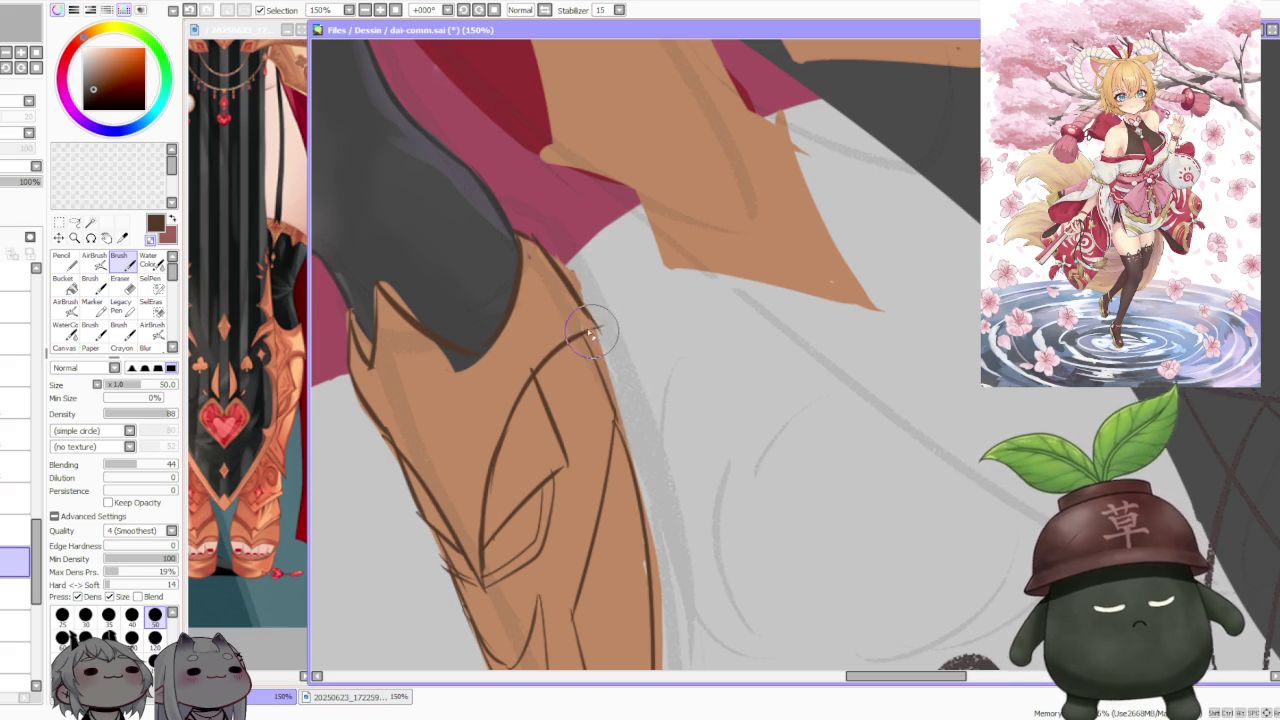
pyautogui.hotkey('ctrl', 'z')
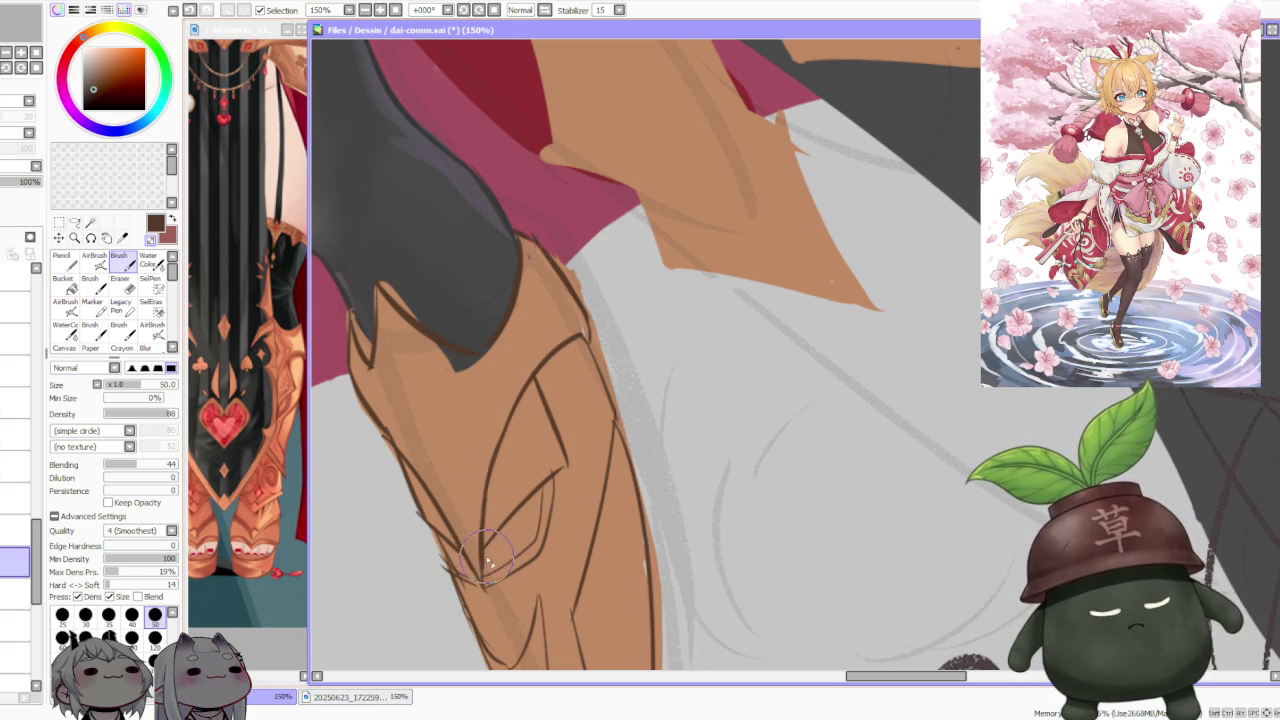
# Step: Pan down to the lower leg and undo the faint boot mark, keeping the boot line
pyautogui.moveTo(455, 550); pyautogui.dragTo(455, 527)
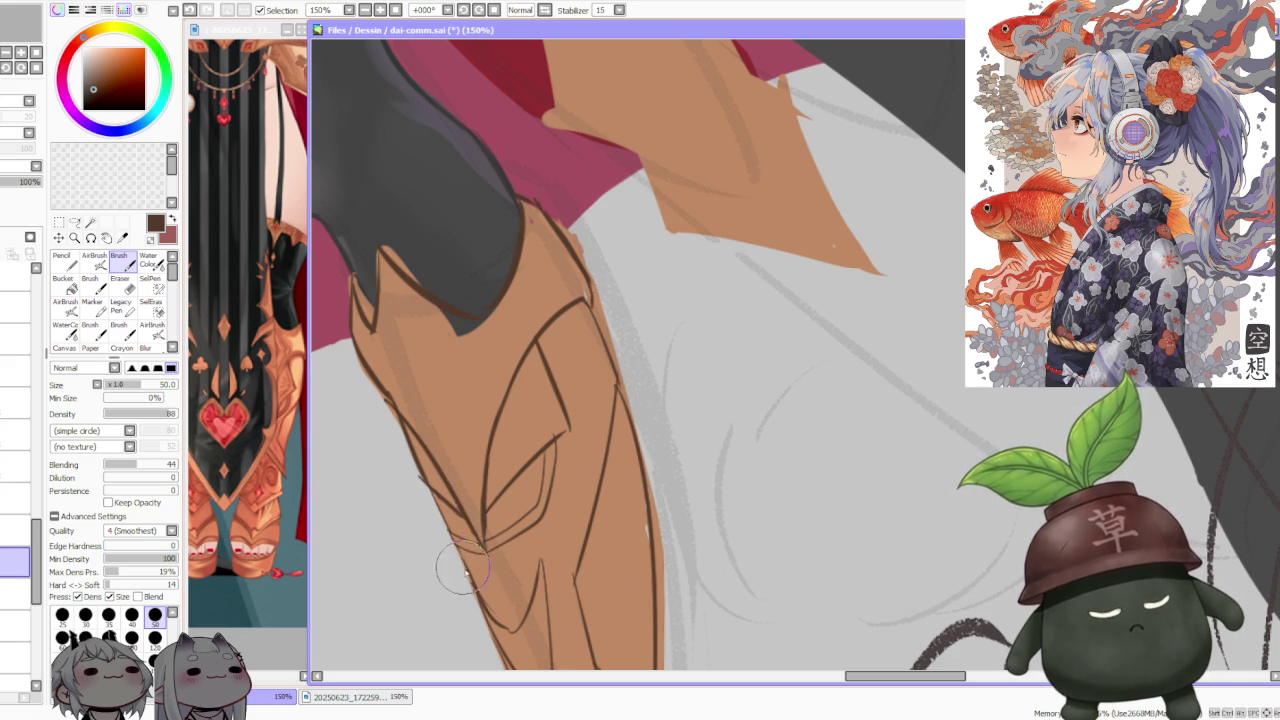
pyautogui.scroll(-3, 476, 593)
pyautogui.scroll(-2, 551, 450)
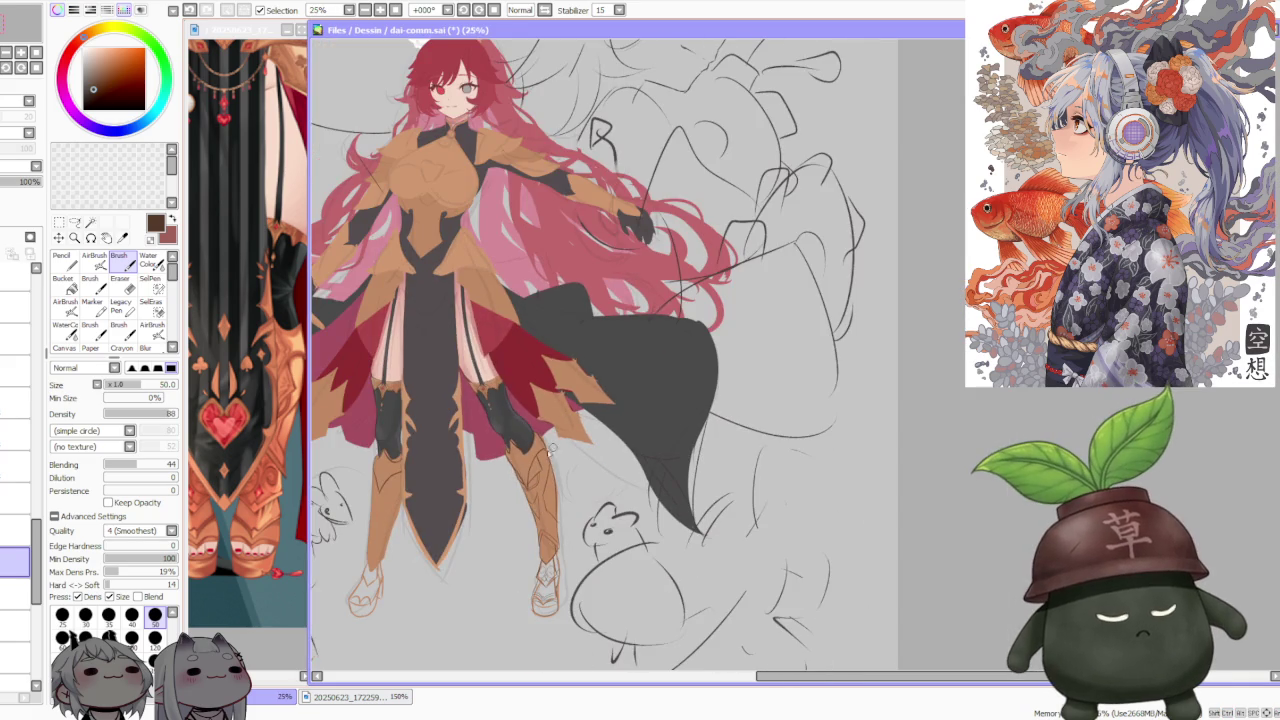
pyautogui.scroll(2, 540, 483)
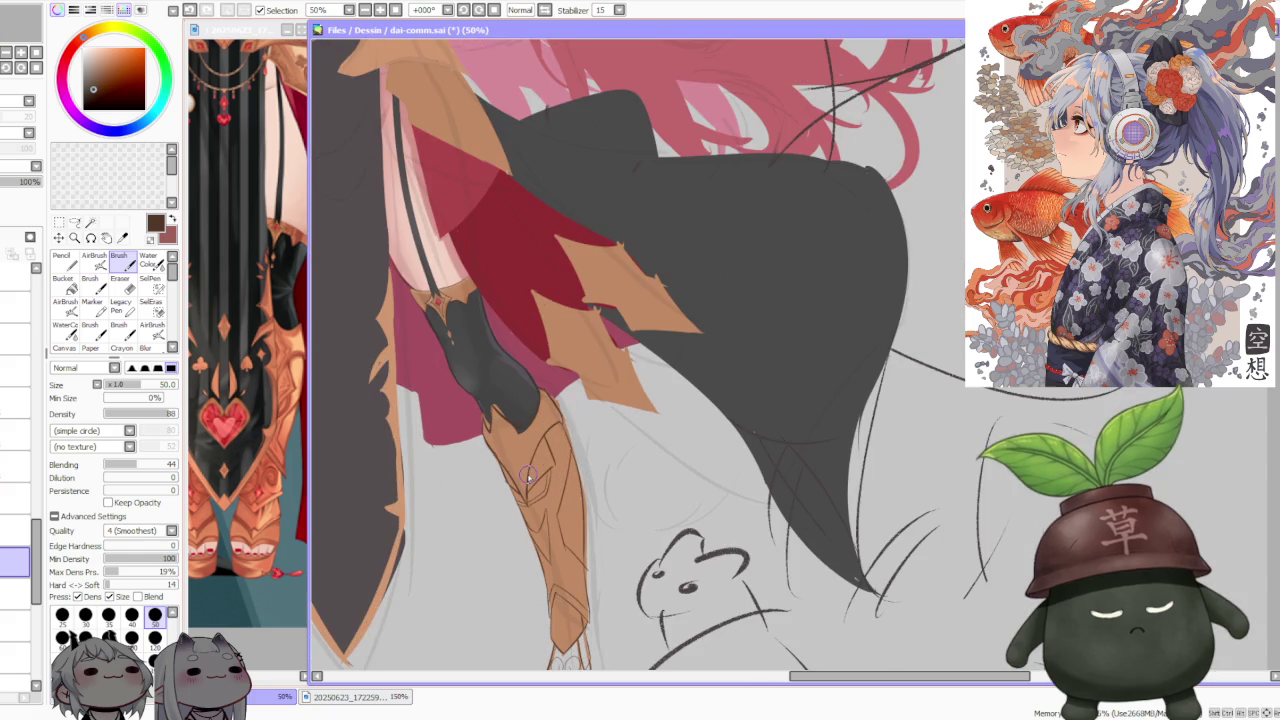
pyautogui.scroll(1, 545, 470)
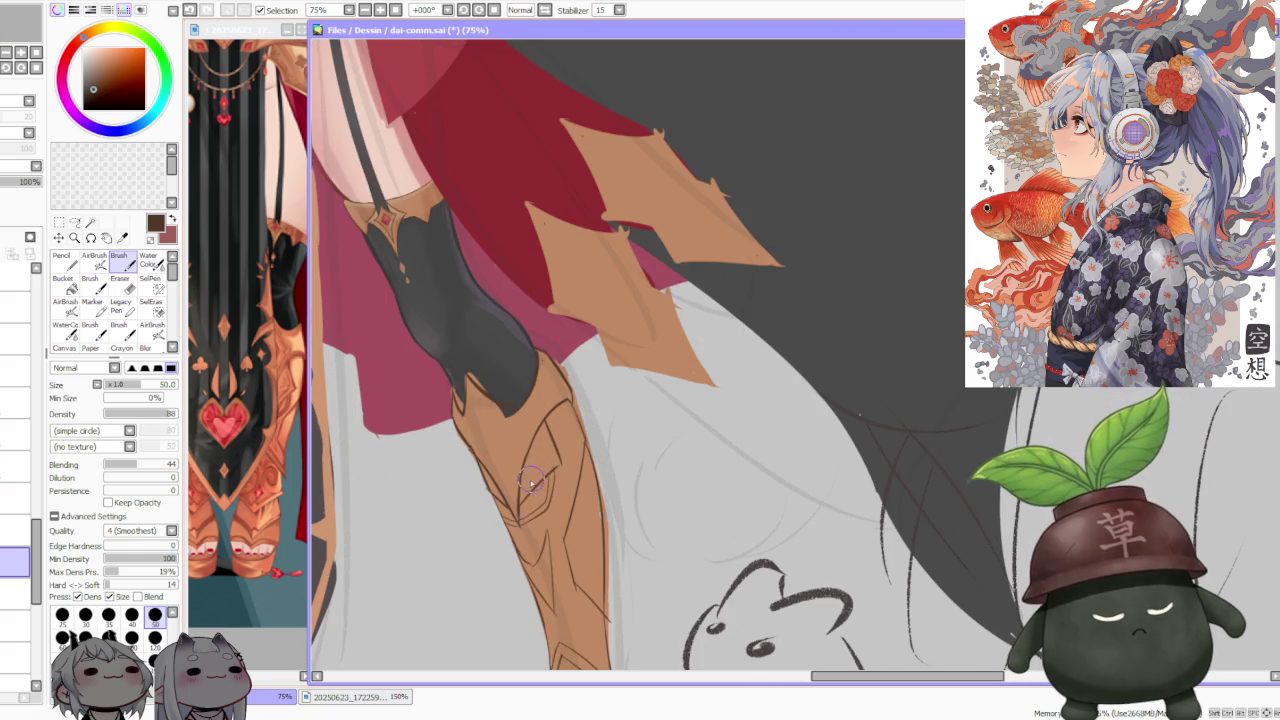
pyautogui.hotkey('ctrl', 'z')
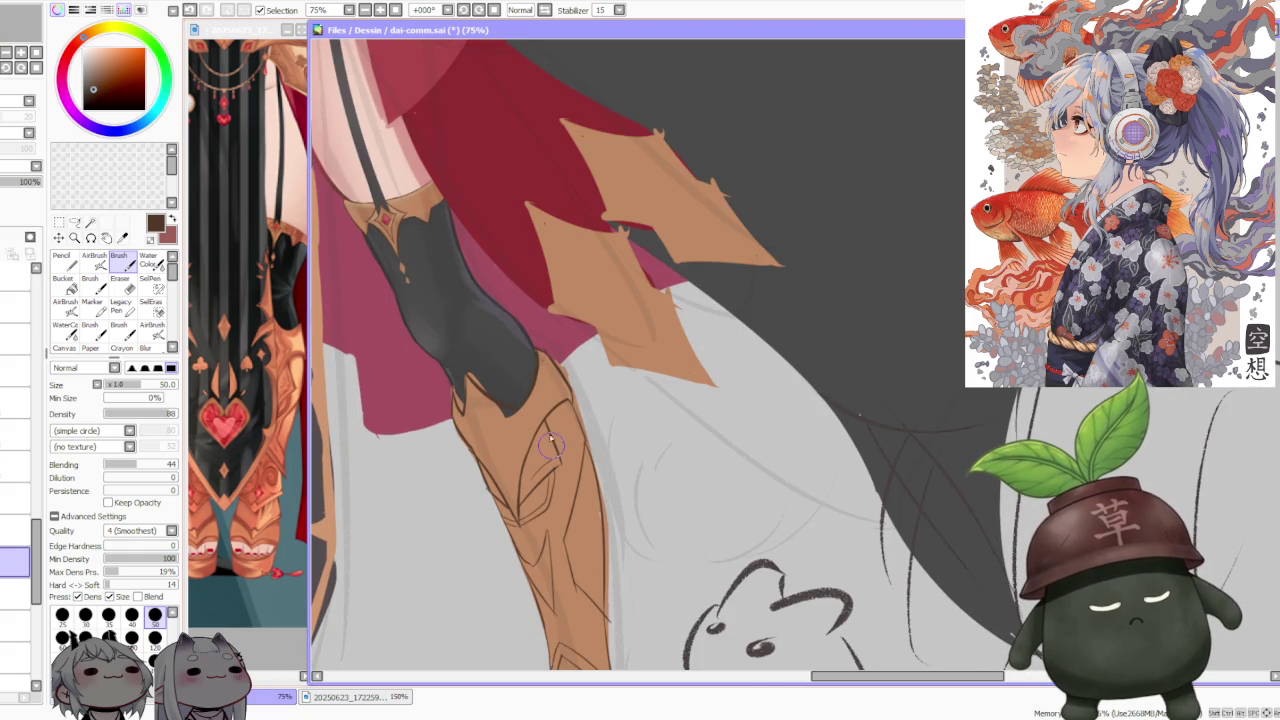
pyautogui.scroll(1, 530, 447)
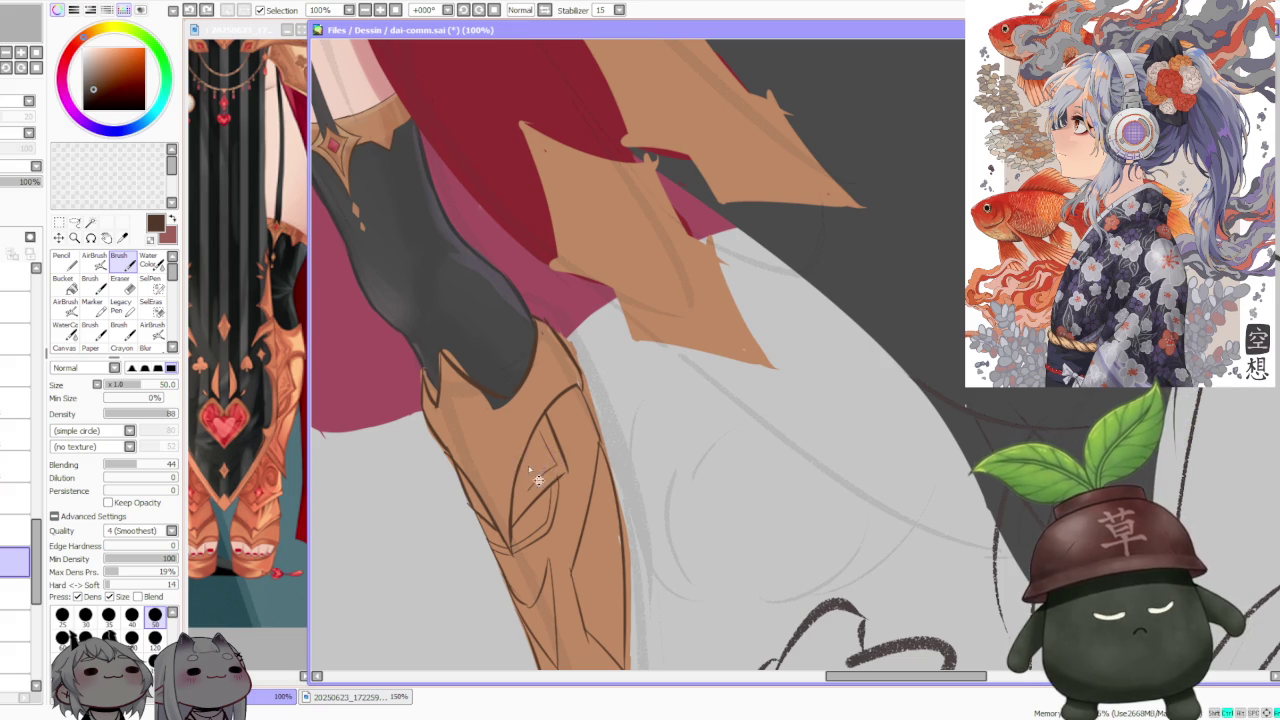
pyautogui.hotkey('ctrl', 'z')
pyautogui.hotkey('ctrl', 'y')
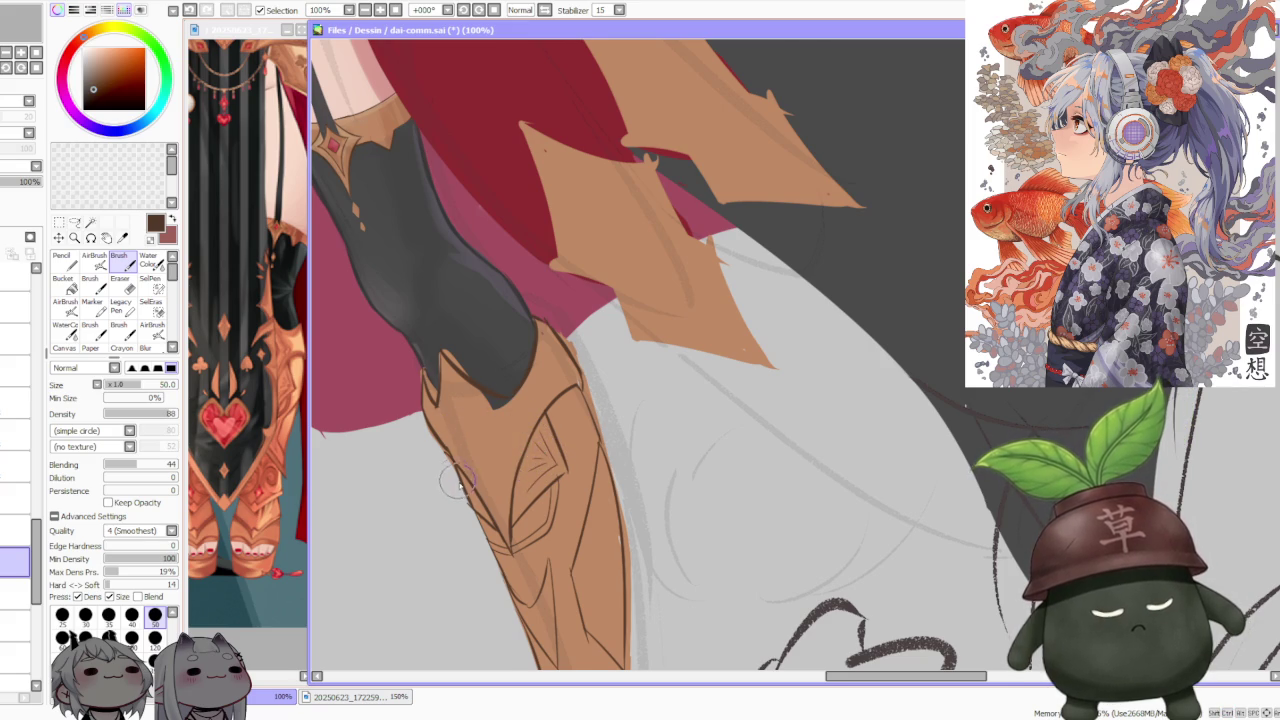
# Step: Replace the small leg-edge stroke with a redrawn line along the leg's outer edge
pyautogui.scroll(2, 459, 485)
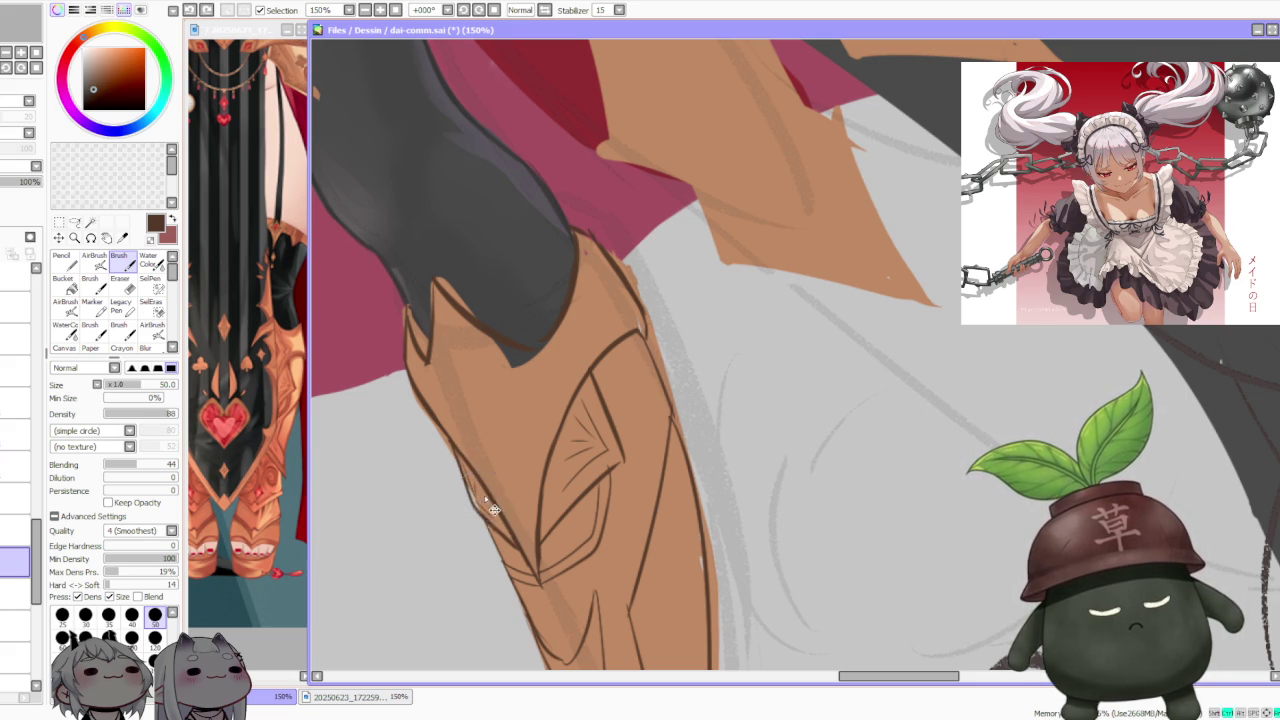
pyautogui.scroll(-3, 487, 380)
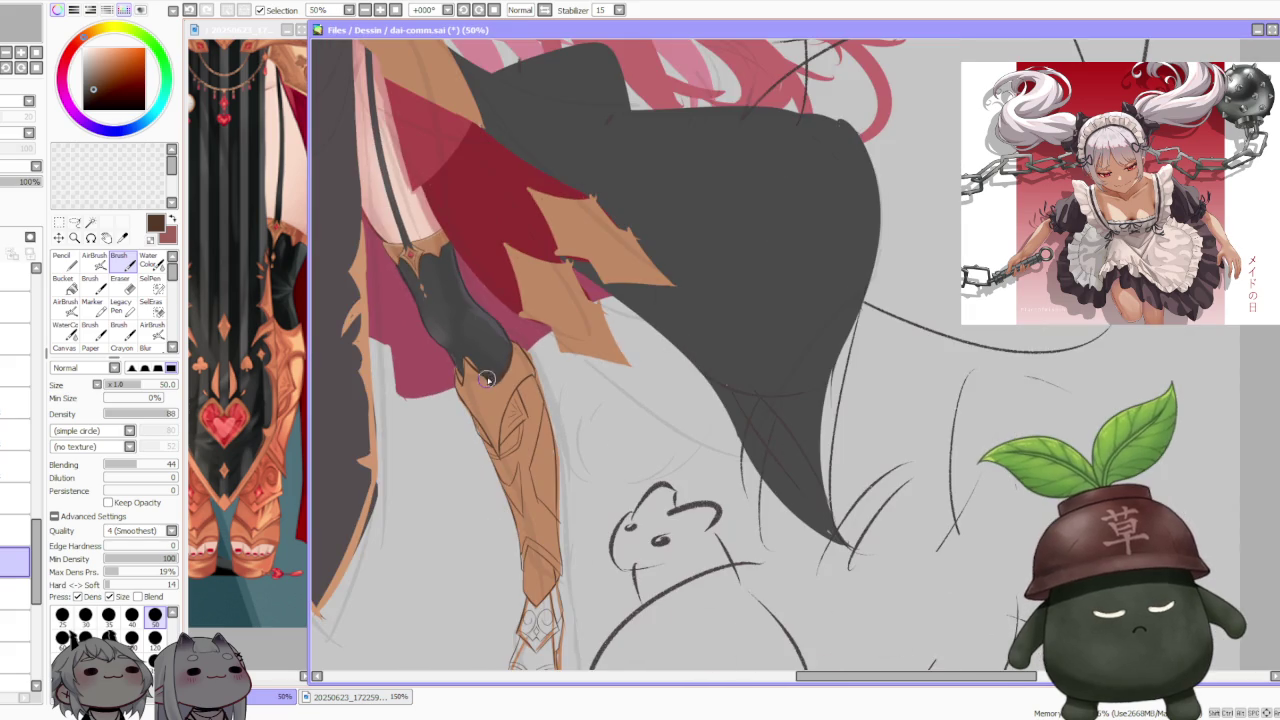
pyautogui.scroll(3, 539, 401)
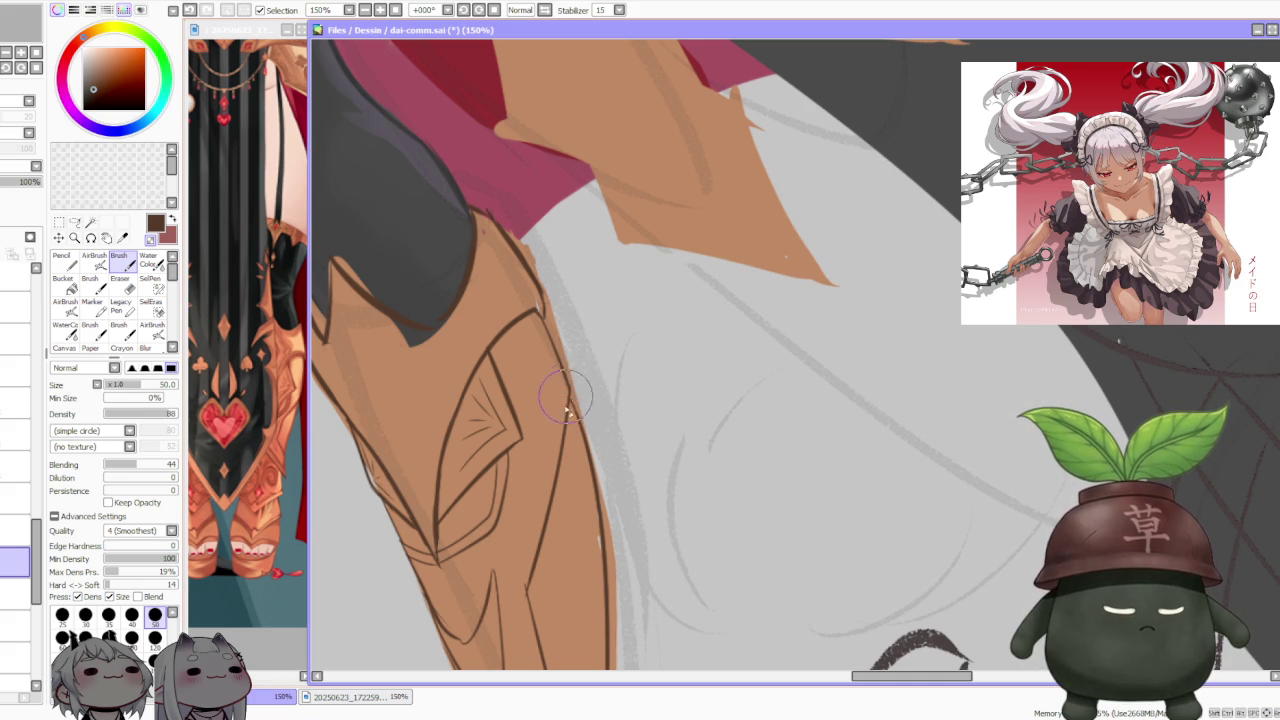
pyautogui.scroll(-3, 567, 400)
pyautogui.scroll(-2, 567, 400)
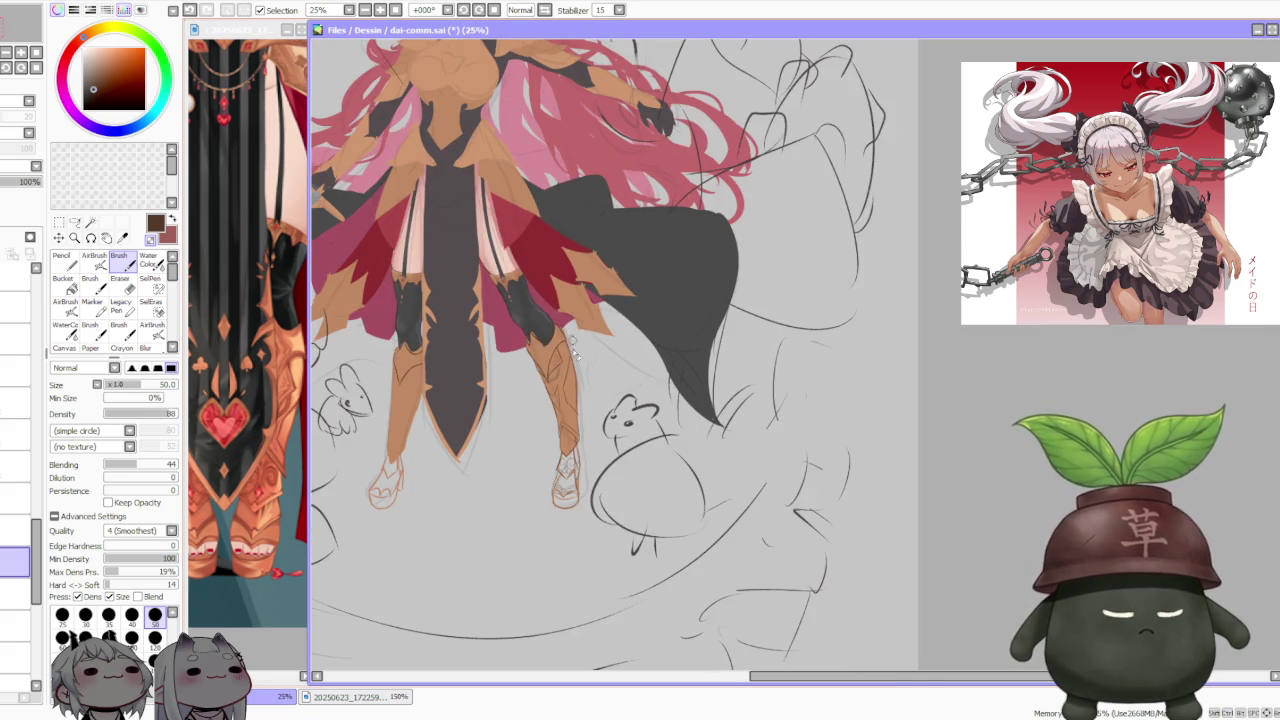
pyautogui.scroll(3, 575, 400)
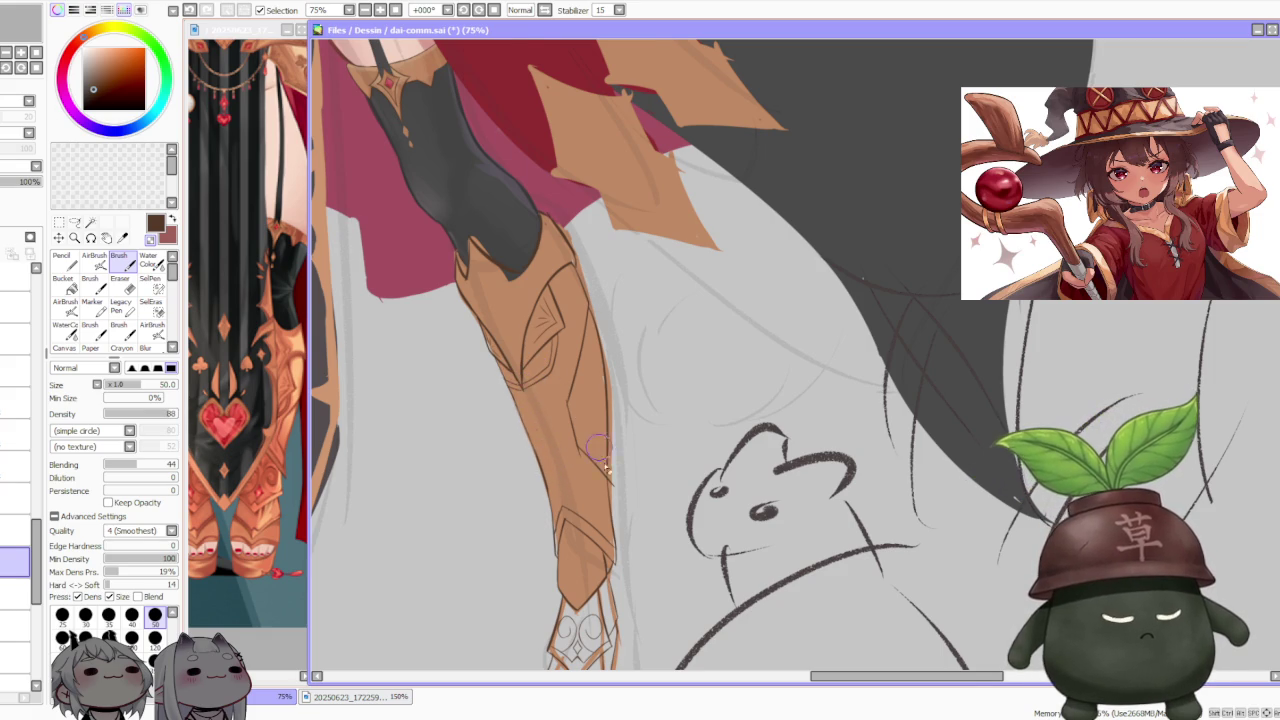
pyautogui.scroll(1, 600, 450)
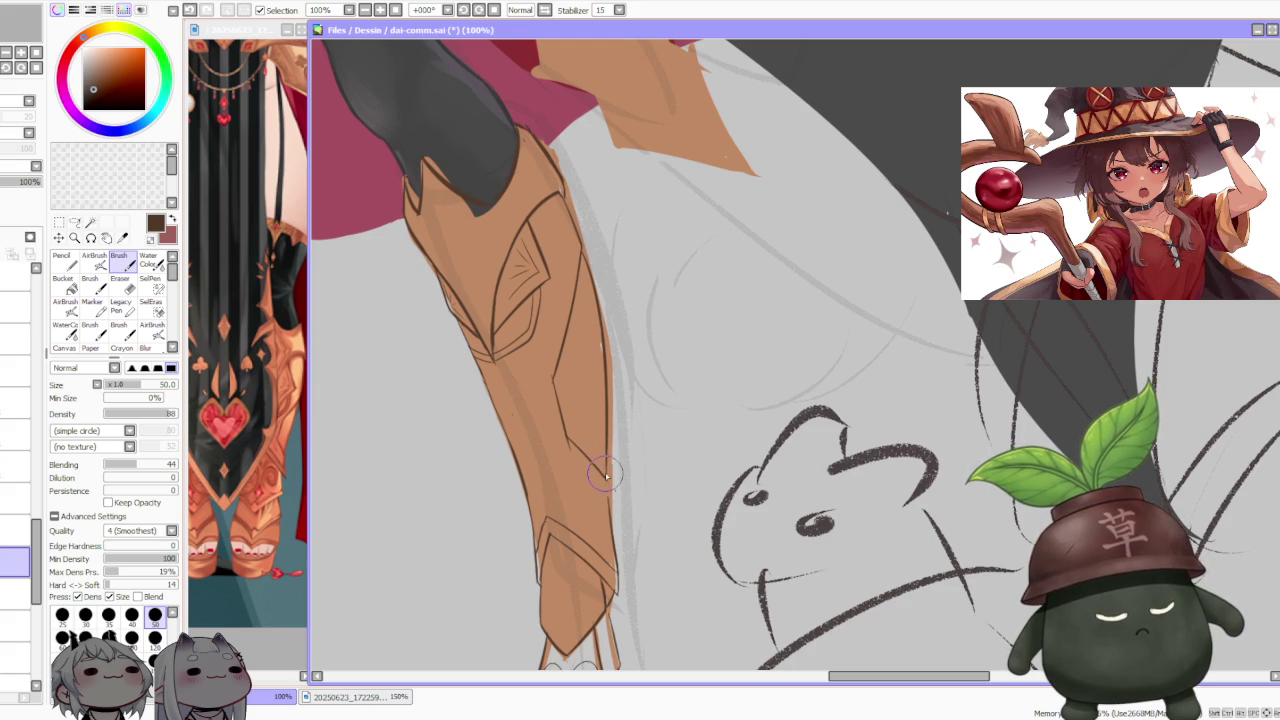
pyautogui.hotkey('ctrl', 'z')
pyautogui.moveTo(604, 465); pyautogui.dragTo(609, 497)
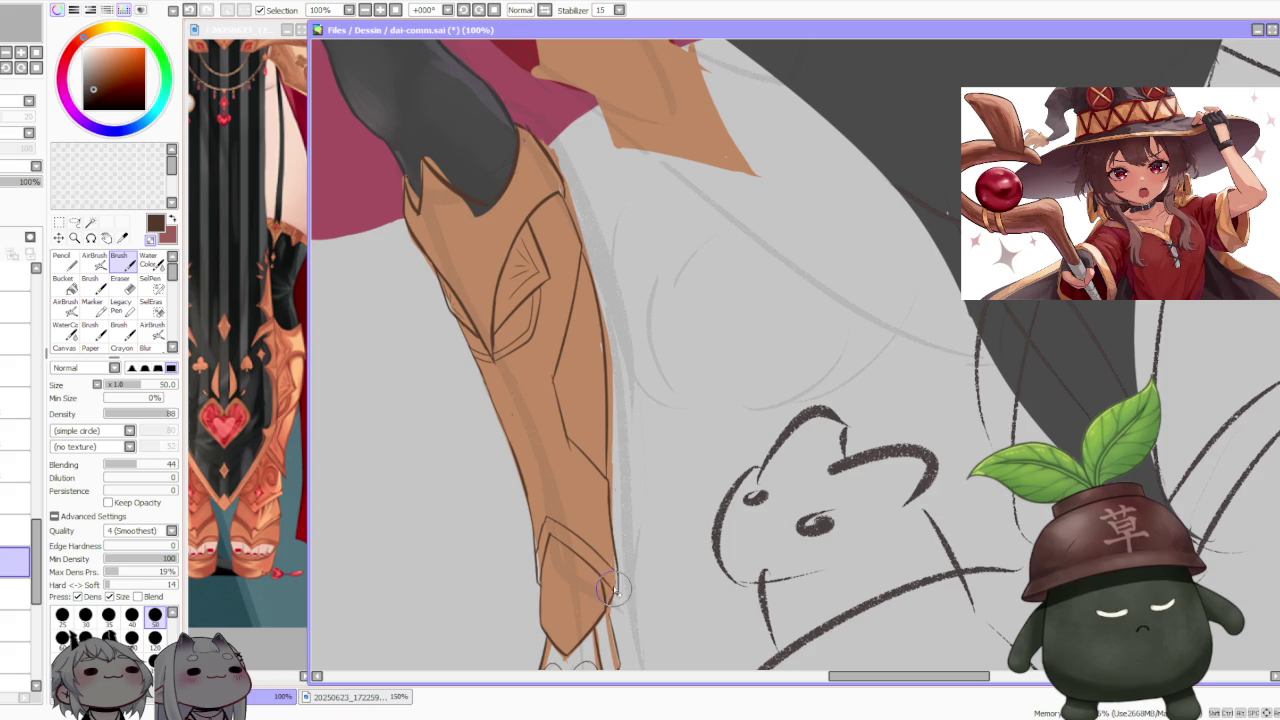
pyautogui.scroll(-2, 612, 597)
pyautogui.scroll(-2, 612, 597)
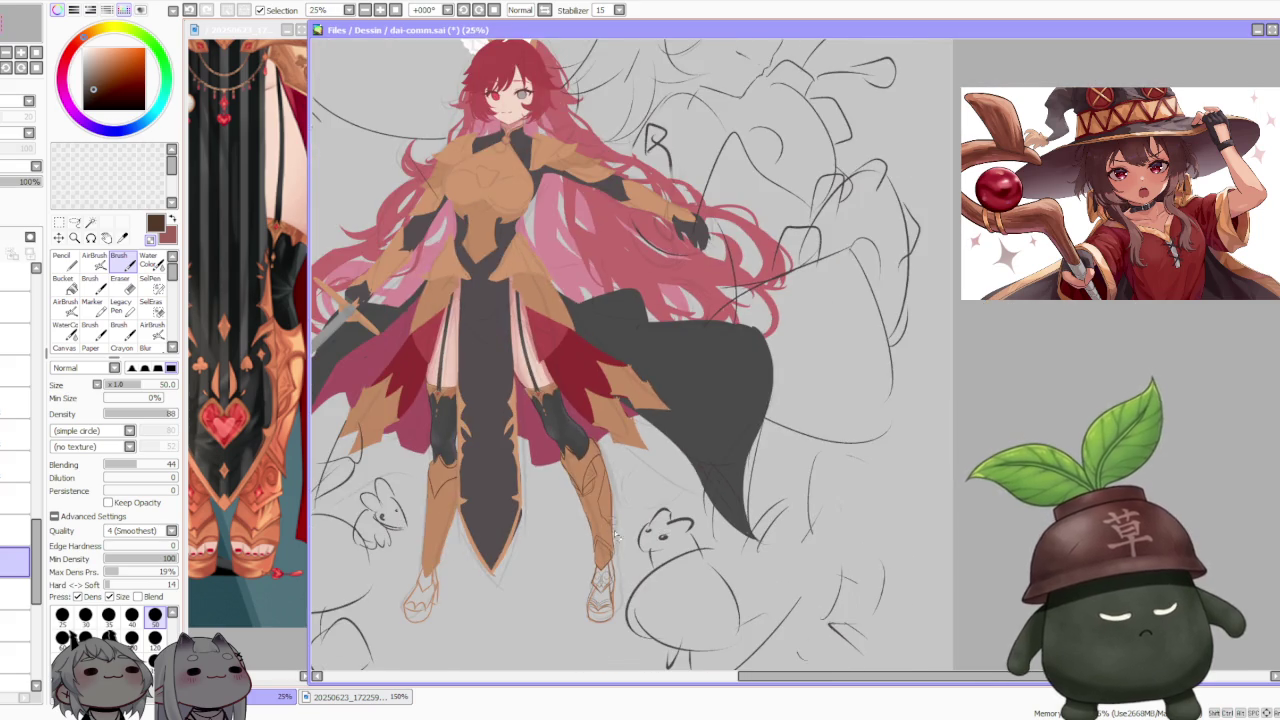
# Step: Sample the tan armour colour and paint over the dark patch atop the leg
pyautogui.scroll(3, 621, 601)
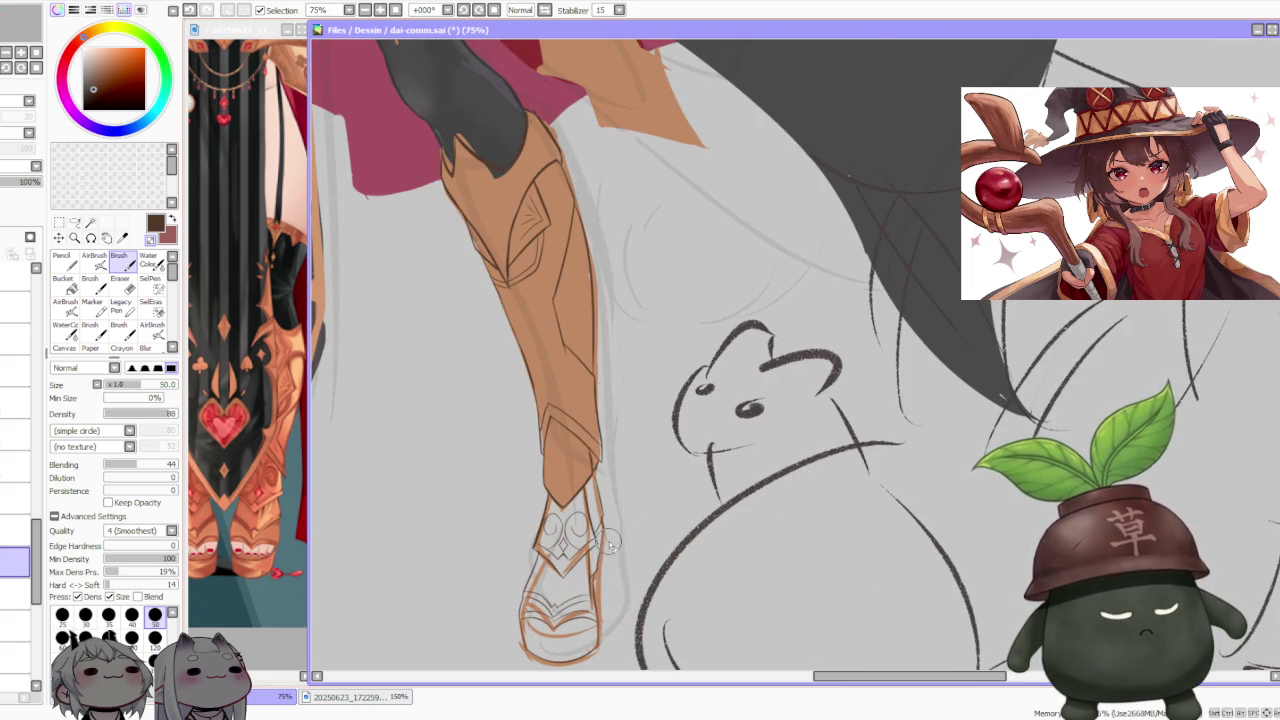
pyautogui.scroll(1, 611, 519)
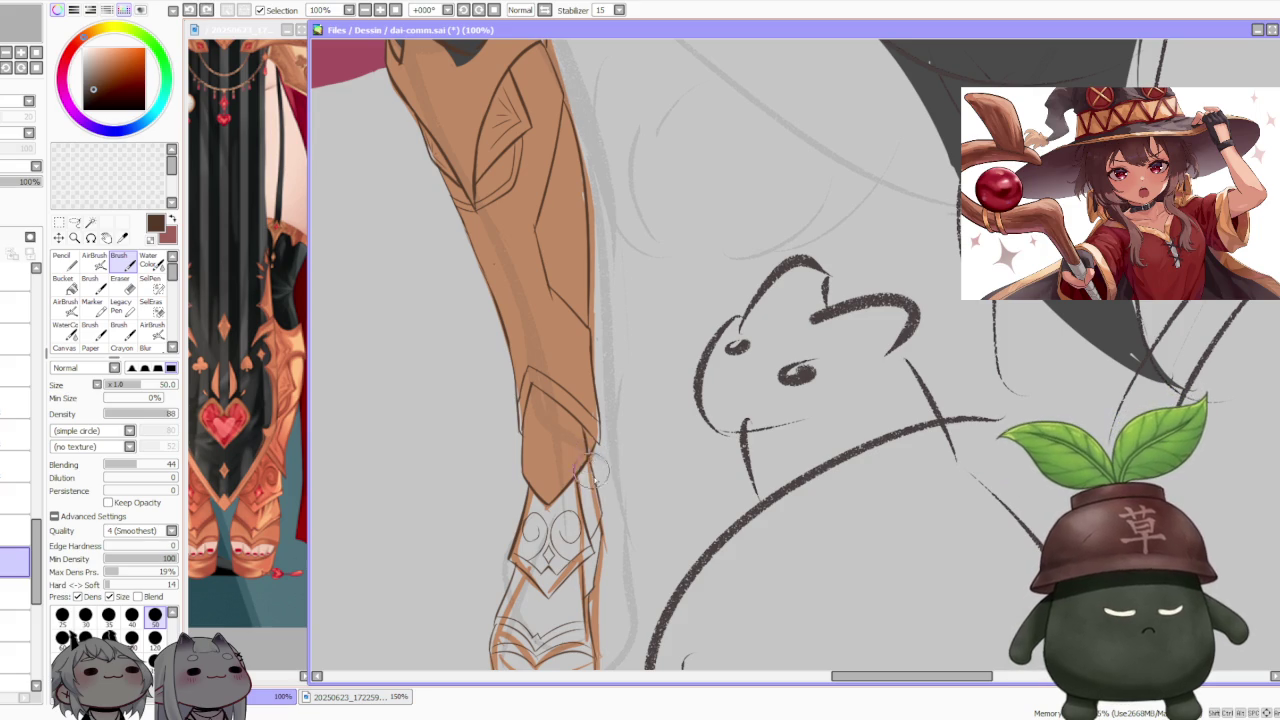
pyautogui.scroll(-2, 593, 462)
pyautogui.scroll(-2, 603, 432)
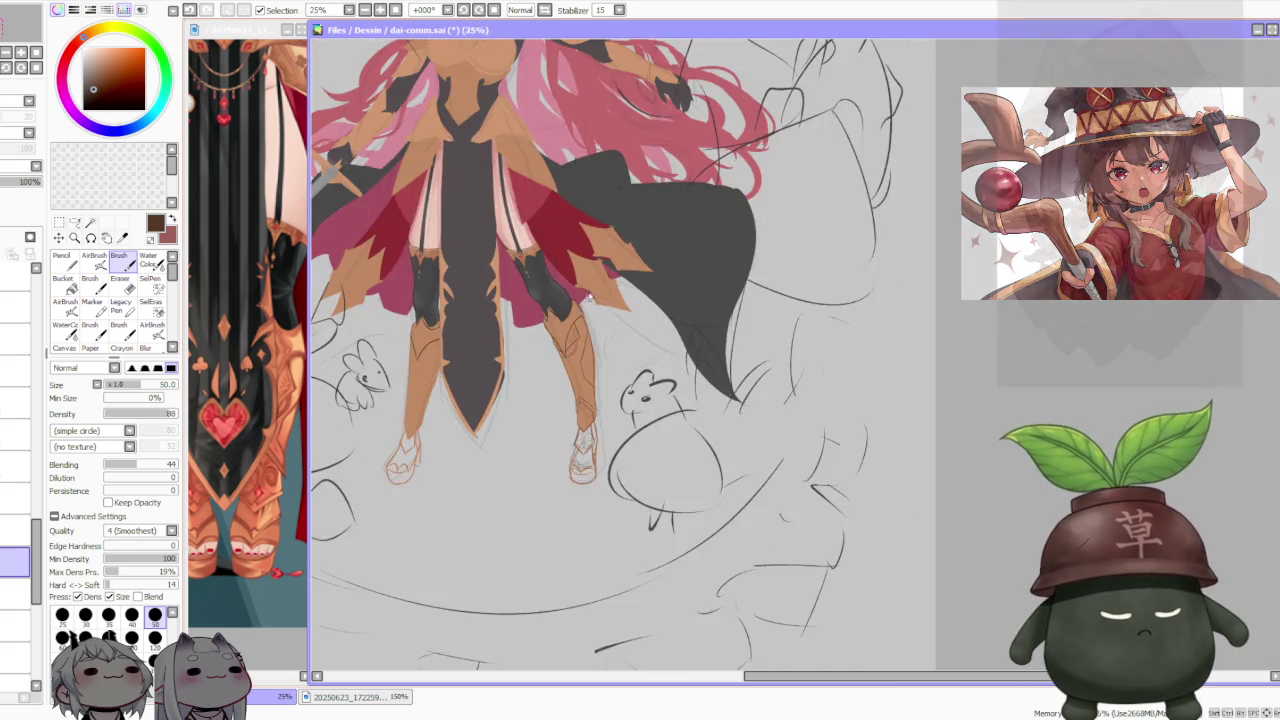
pyautogui.scroll(3, 588, 293)
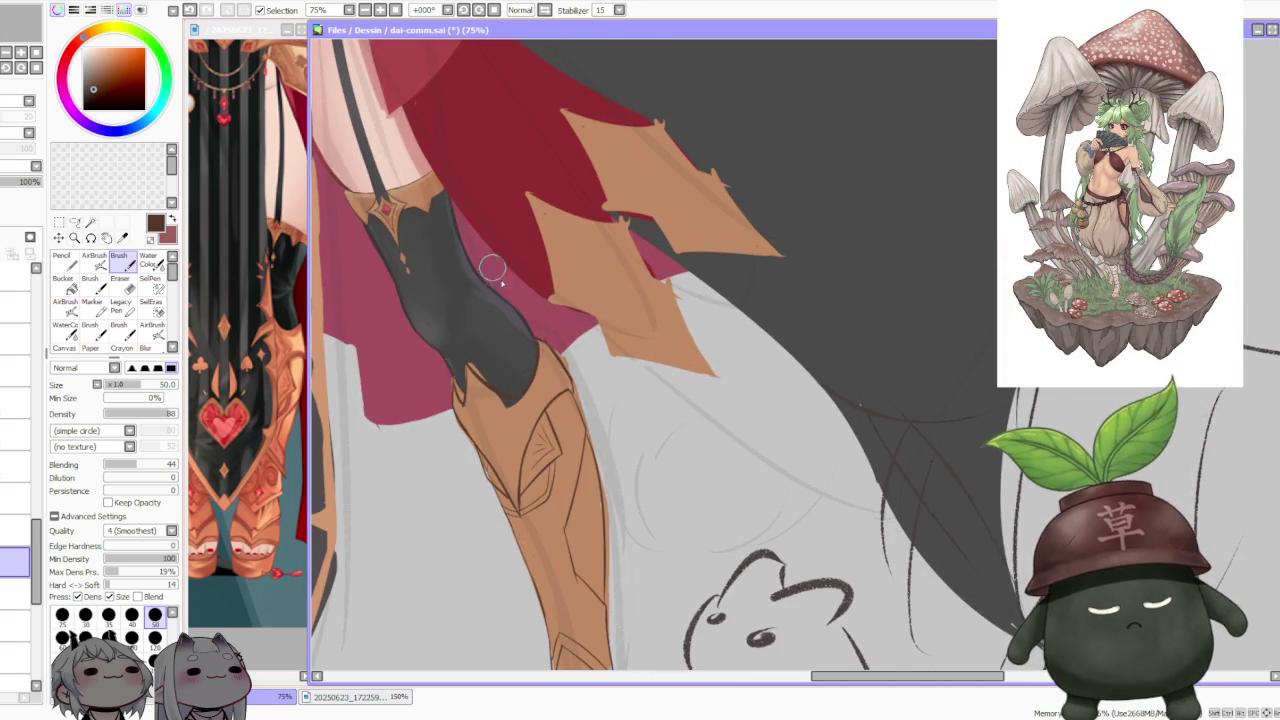
pyautogui.scroll(2, 520, 300)
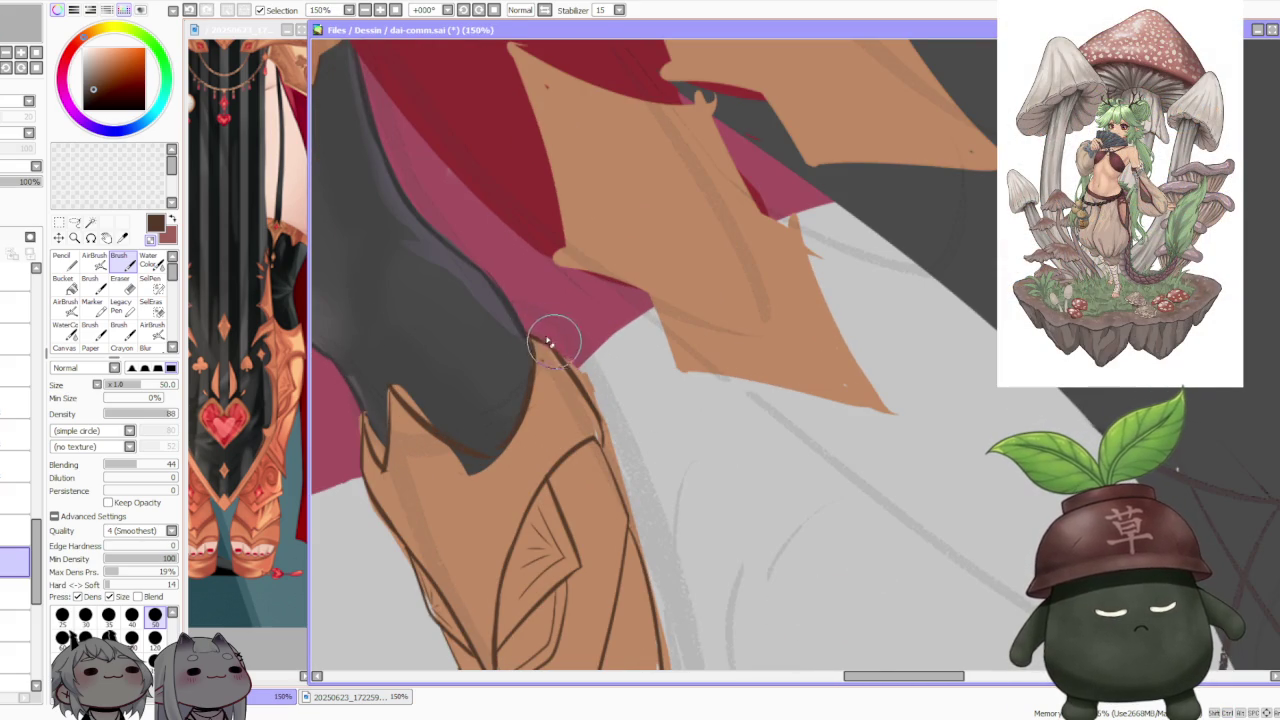
pyautogui.scroll(-1, 555, 342)
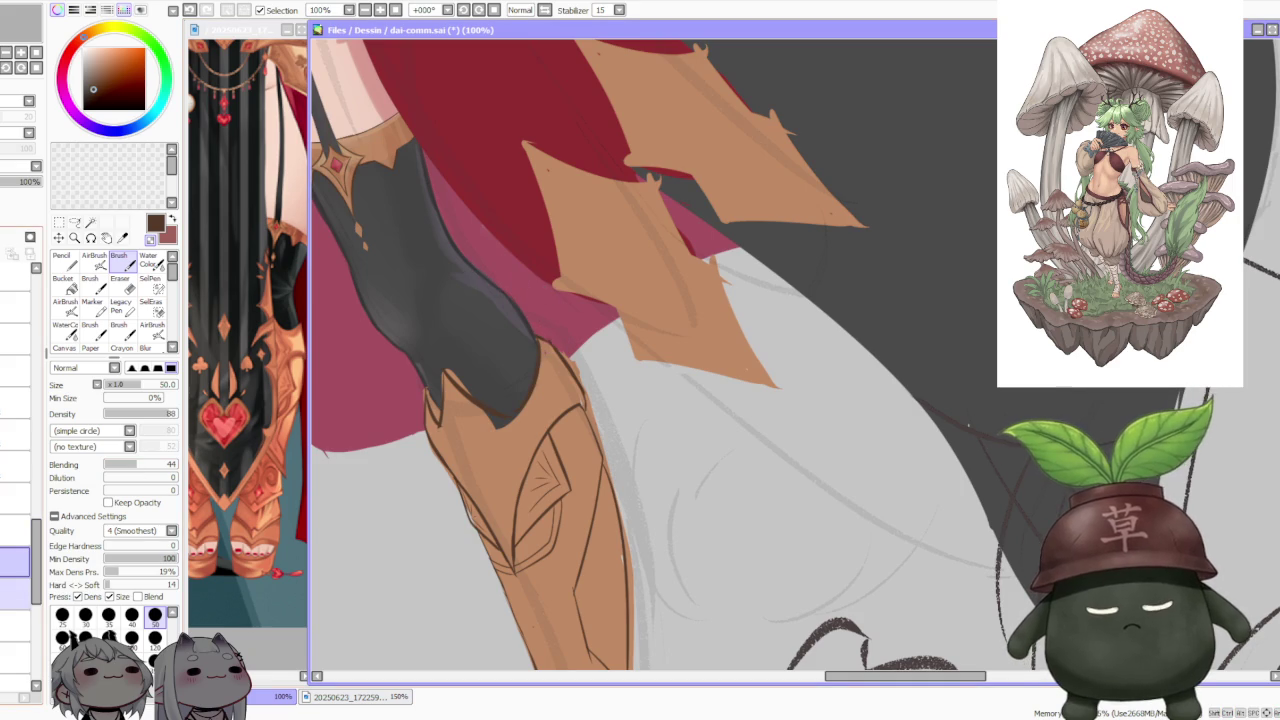
pyautogui.keyDown('alt'); pyautogui.click(482, 445); pyautogui.keyUp('alt')
pyautogui.moveTo(481, 414); pyautogui.dragTo(464, 392)
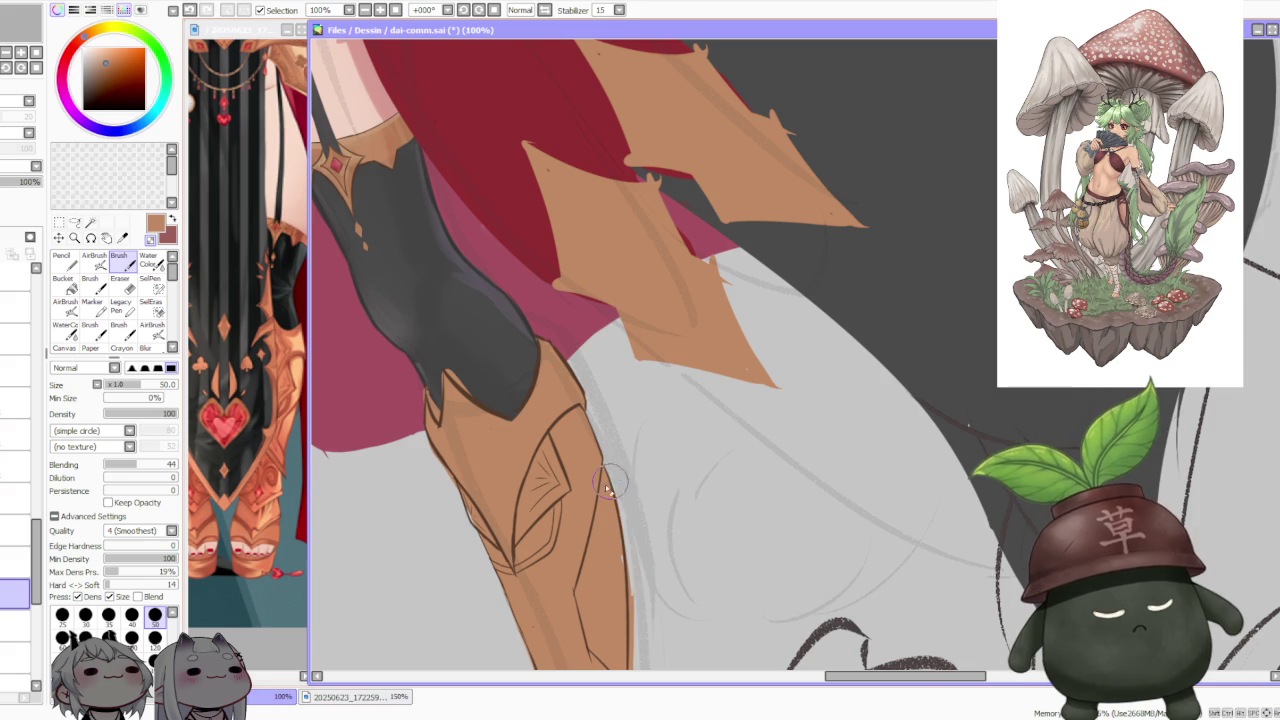
# Step: Zoom out to 50% and enlarge the brush to size 350
pyautogui.scroll(-4, 618, 532)
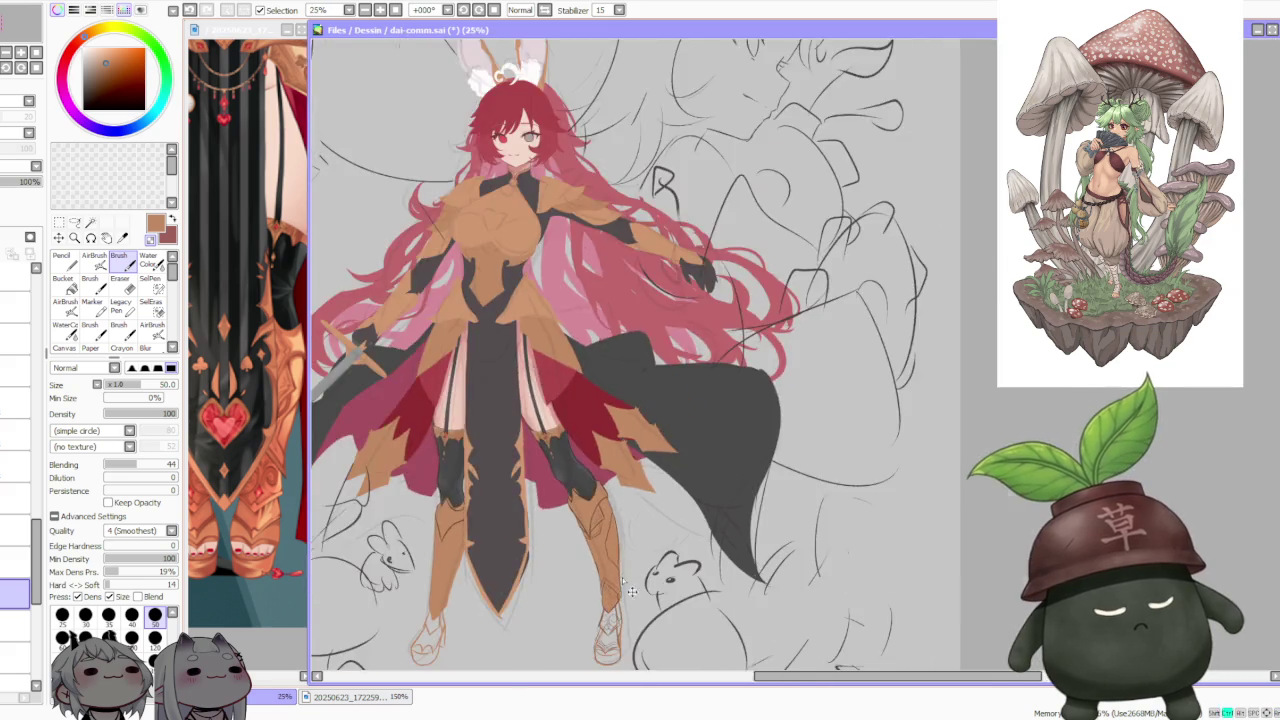
pyautogui.scroll(3, 621, 608)
pyautogui.scroll(1, 619, 507)
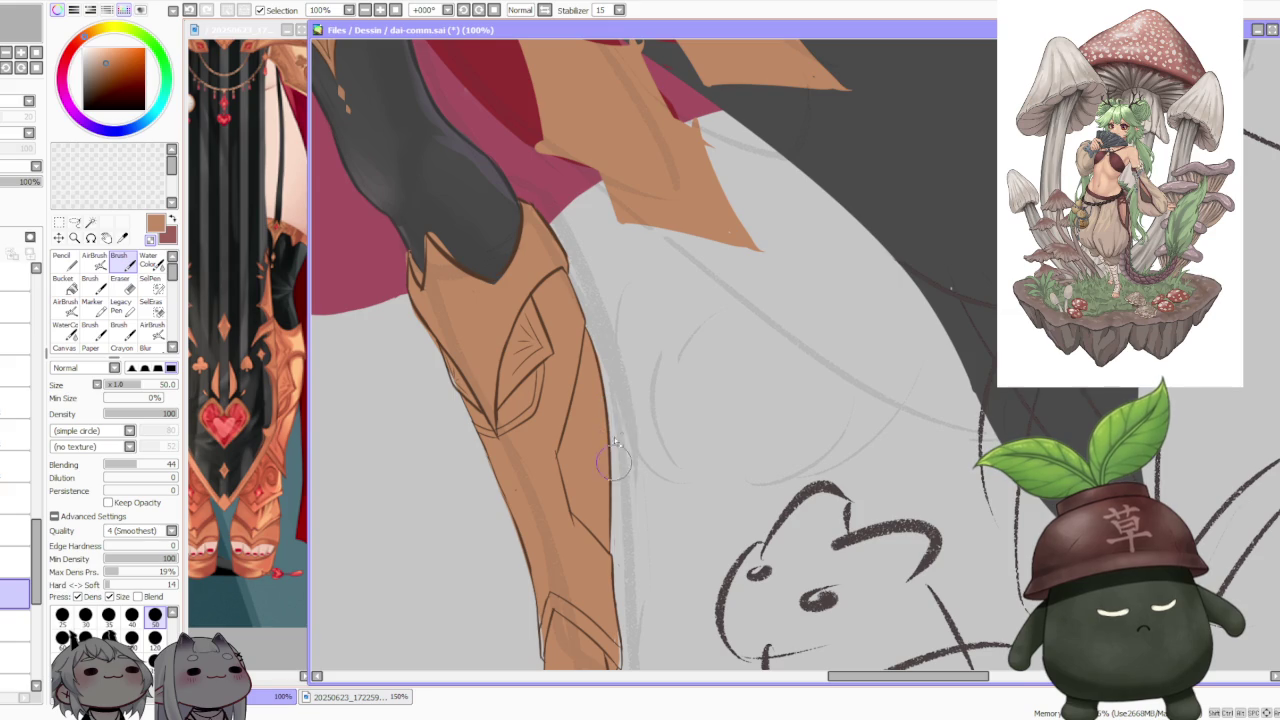
pyautogui.scroll(-4, 612, 432)
pyautogui.scroll(-1, 612, 428)
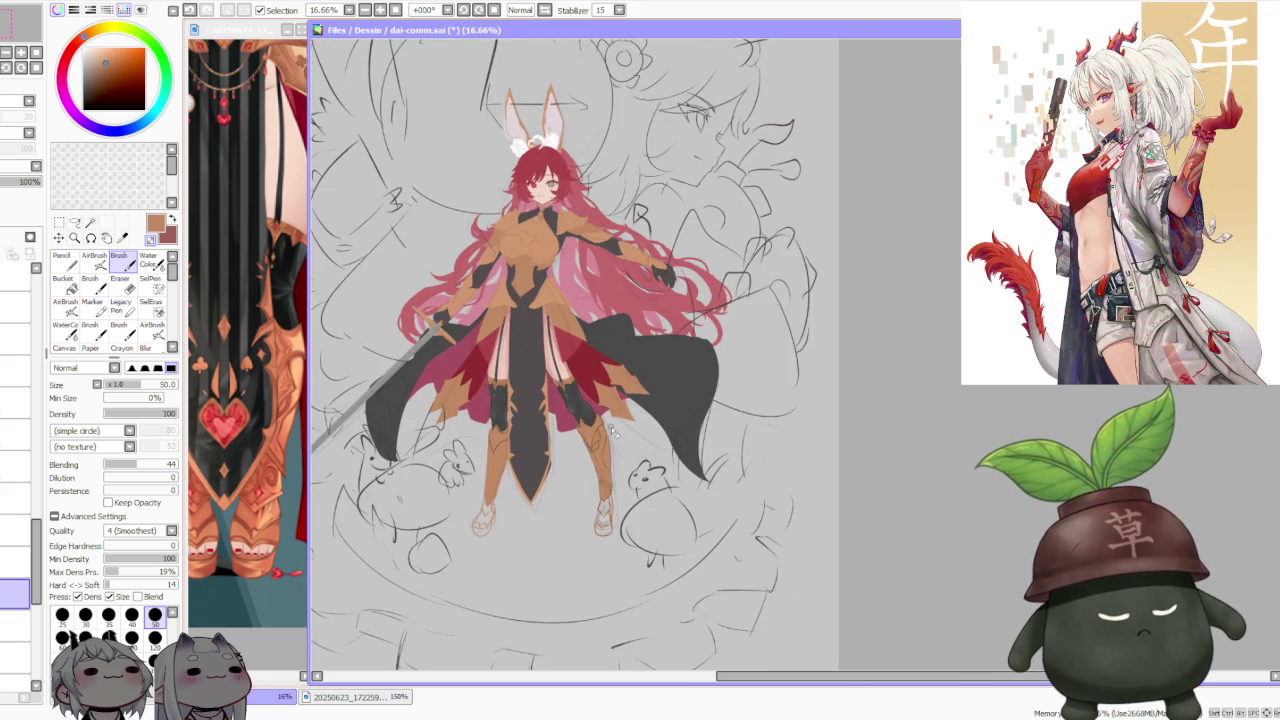
pyautogui.scroll(3, 613, 492)
pyautogui.scroll(2, 615, 505)
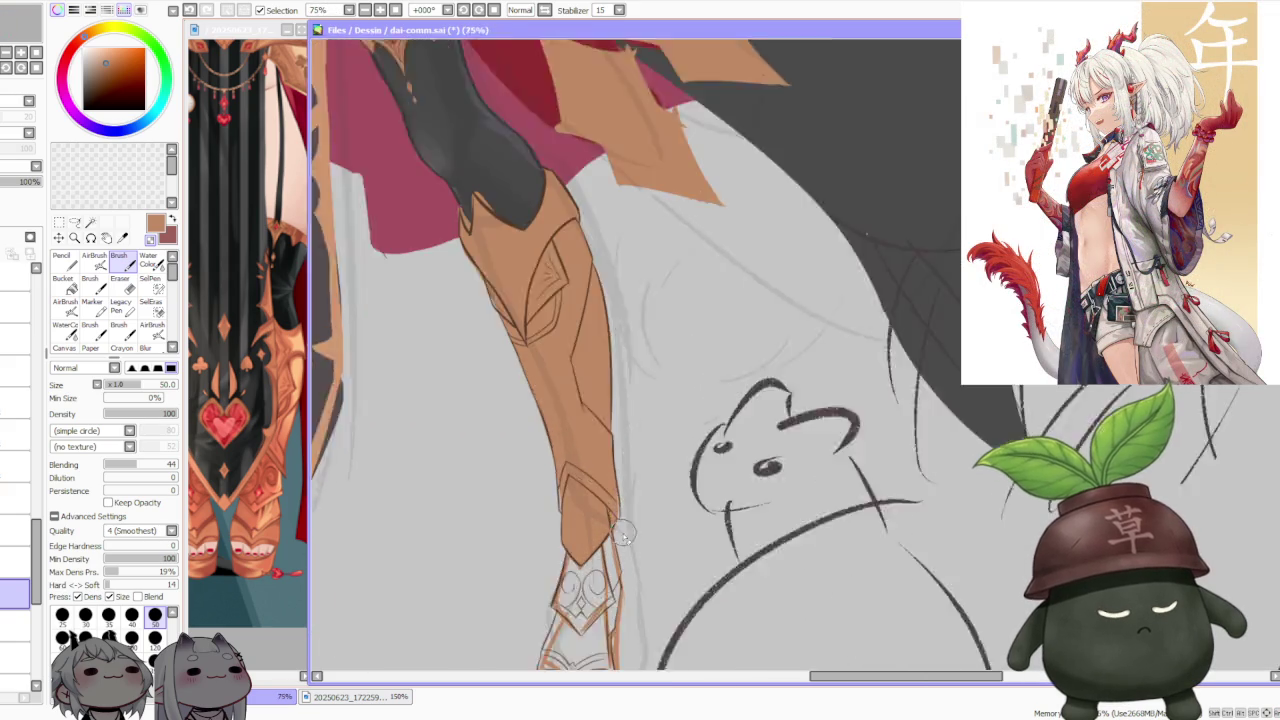
pyautogui.scroll(2, 620, 533)
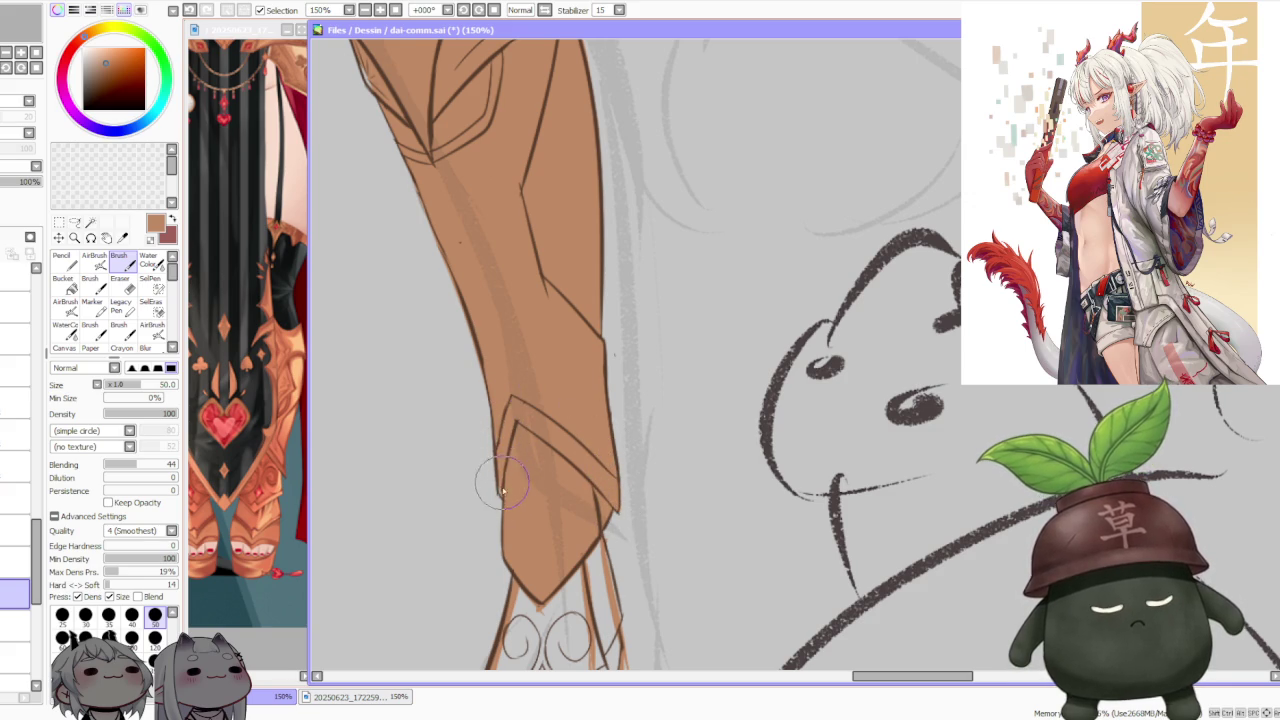
pyautogui.scroll(-1, 500, 490)
pyautogui.scroll(-1, 495, 487)
pyautogui.scroll(-1, 486, 485)
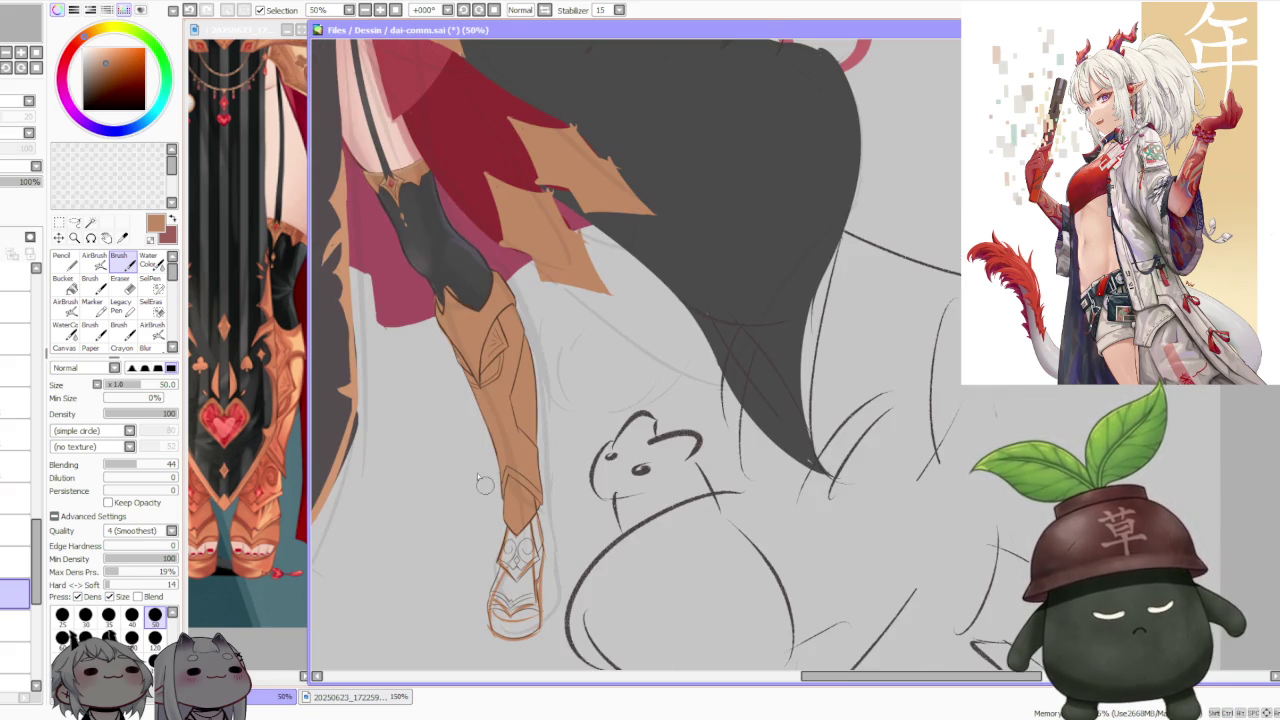
pyautogui.click(155, 660)
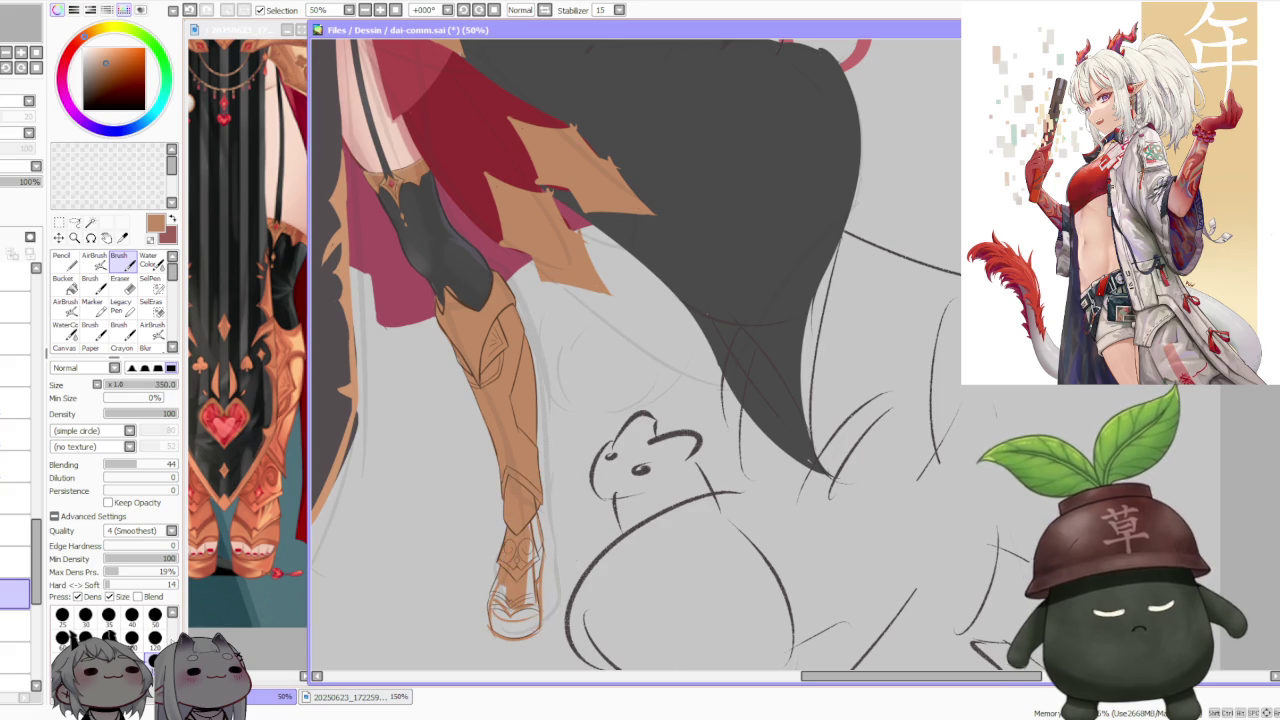
# Step: At brush size 120, paint tan strokes over the lower boot and ankle
pyautogui.click(155, 637)
pyautogui.scroll(2, 500, 592)
pyautogui.moveTo(470, 600); pyautogui.dragTo(485, 645)
pyautogui.moveTo(455, 580)
pyautogui.mouseDown()
pyautogui.moveTo(470, 640)
pyautogui.moveTo(497, 533)
pyautogui.moveTo(545, 480)
pyautogui.moveTo(540, 430)
pyautogui.moveTo(555, 445)
pyautogui.mouseUp()
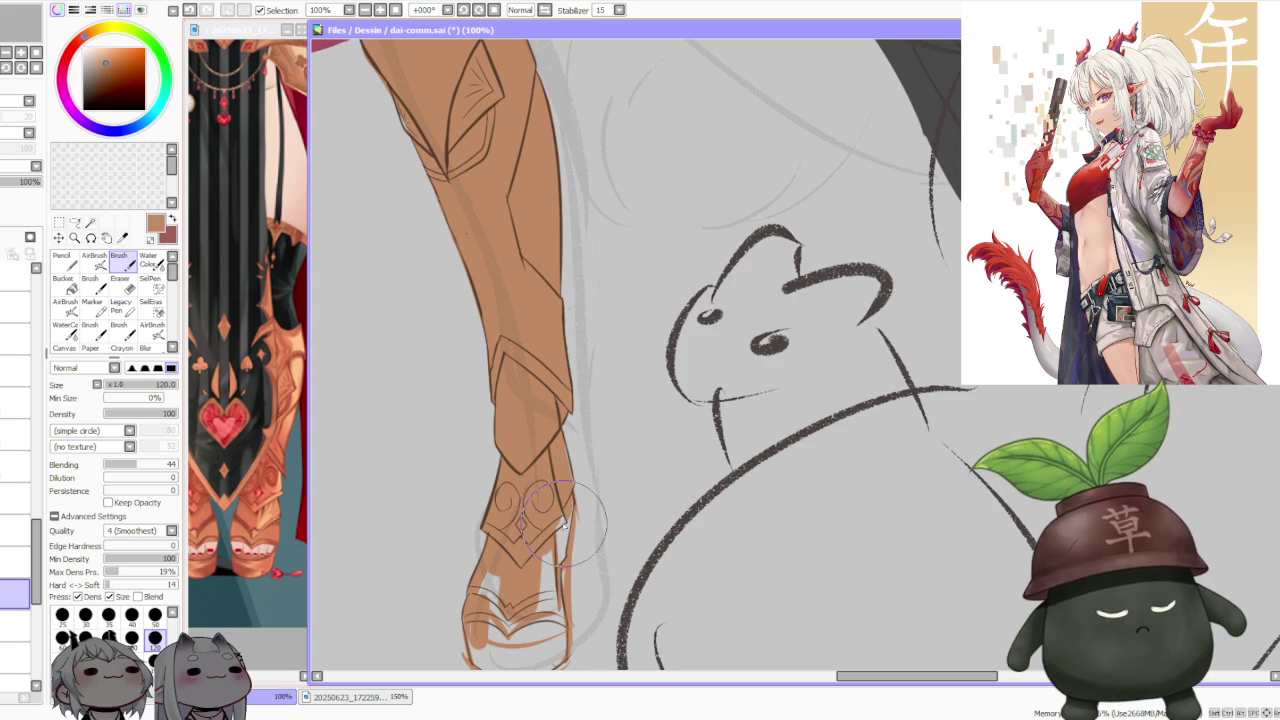
pyautogui.moveTo(565, 510)
pyautogui.mouseDown()
pyautogui.moveTo(570, 497)
pyautogui.moveTo(575, 625)
pyautogui.mouseUp()
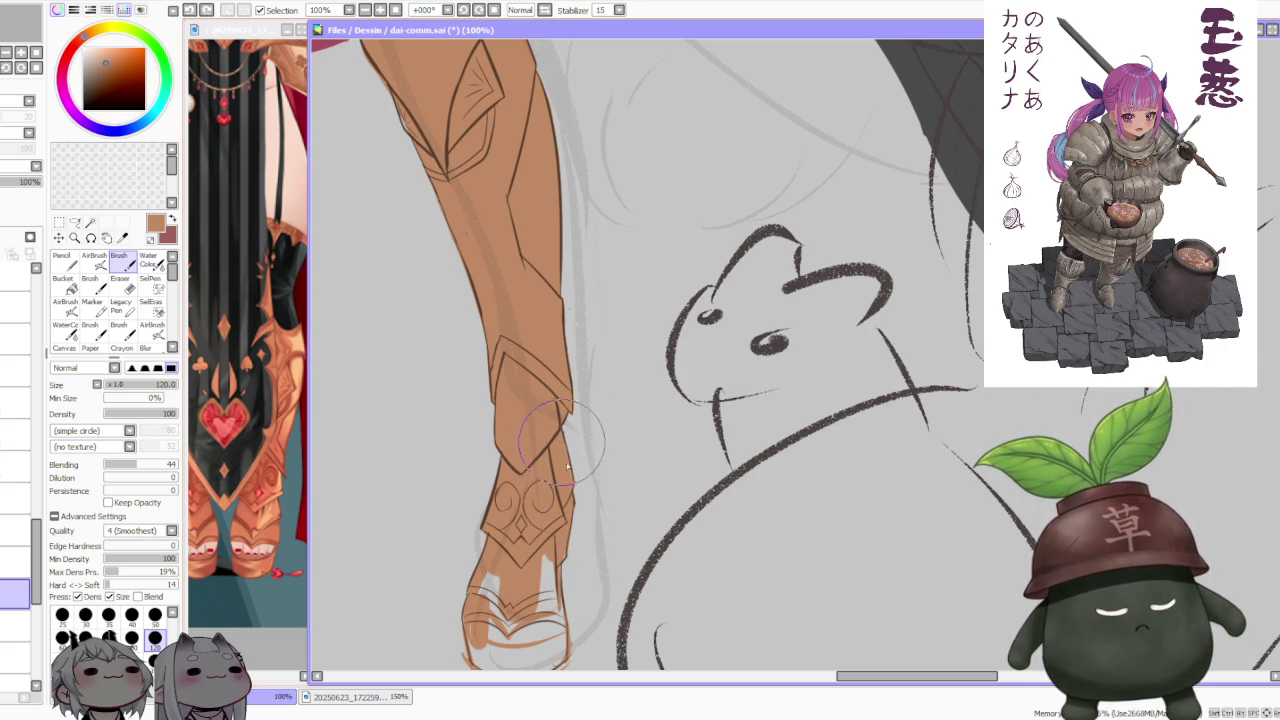
# Step: Paint tan over the boot toe
pyautogui.scroll(-3, 564, 412)
pyautogui.scroll(-1, 564, 428)
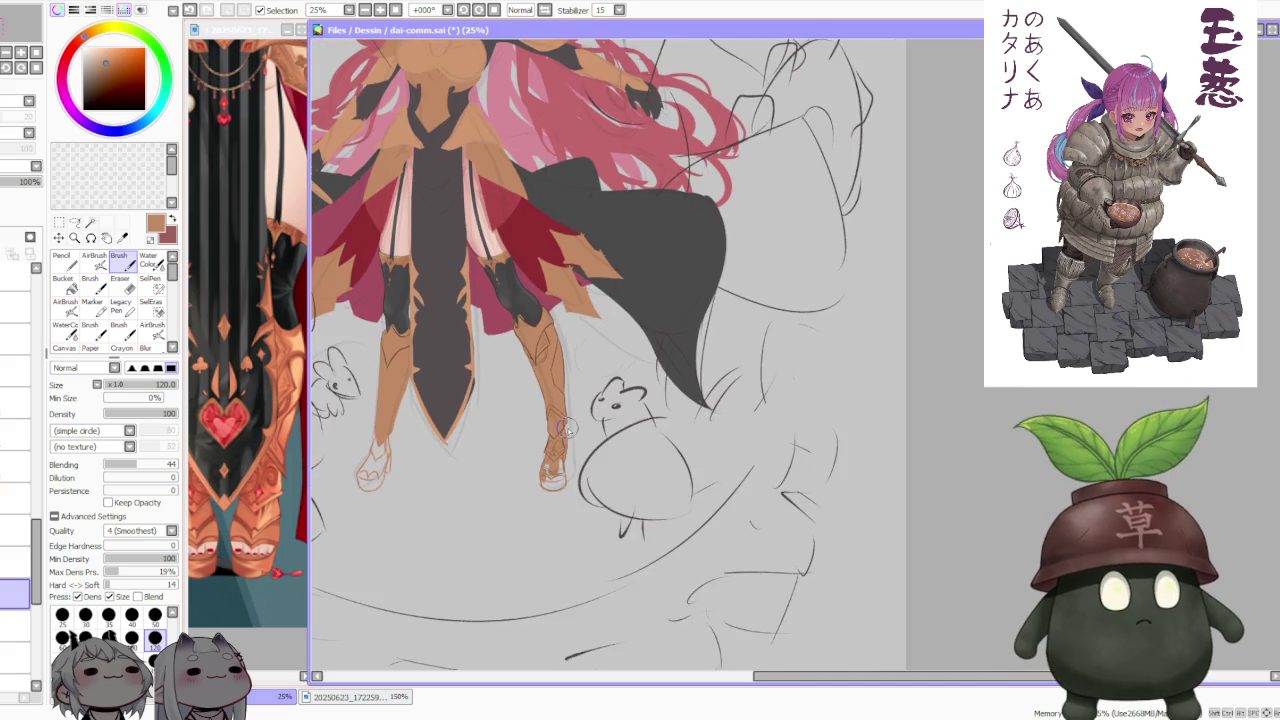
pyautogui.scroll(3, 550, 450)
pyautogui.scroll(1, 541, 455)
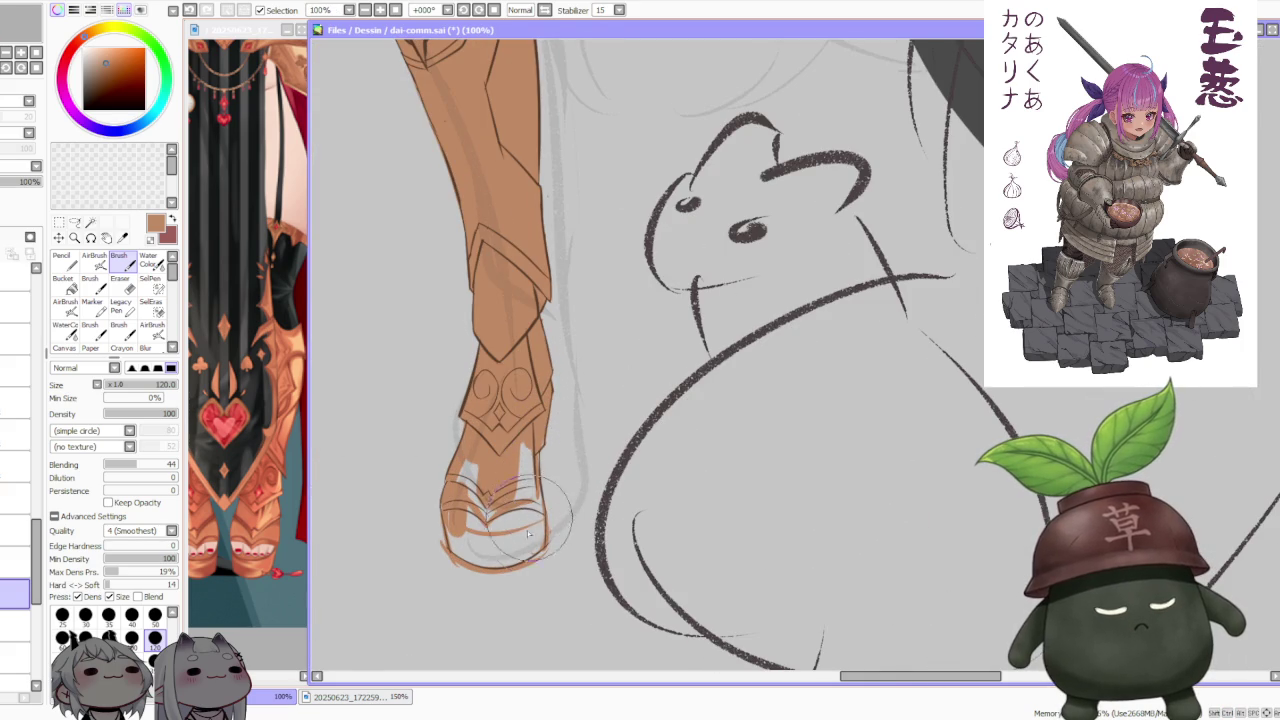
pyautogui.moveTo(523, 436)
pyautogui.mouseDown()
pyautogui.moveTo(480, 500)
pyautogui.moveTo(515, 540)
pyautogui.moveTo(465, 510)
pyautogui.moveTo(463, 548)
pyautogui.moveTo(450, 535)
pyautogui.moveTo(480, 560)
pyautogui.moveTo(537, 550)
pyautogui.mouseUp()
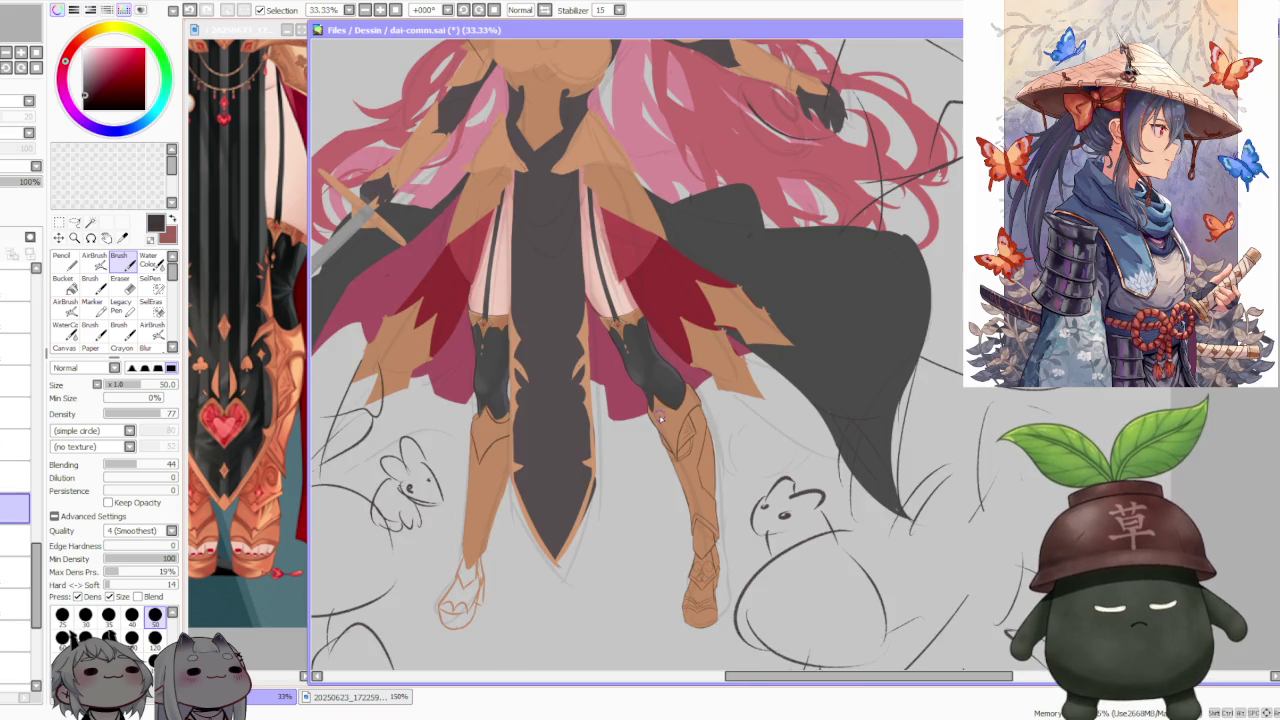
pyautogui.scroll(-1, 659, 414)
pyautogui.scroll(-1, 701, 307)
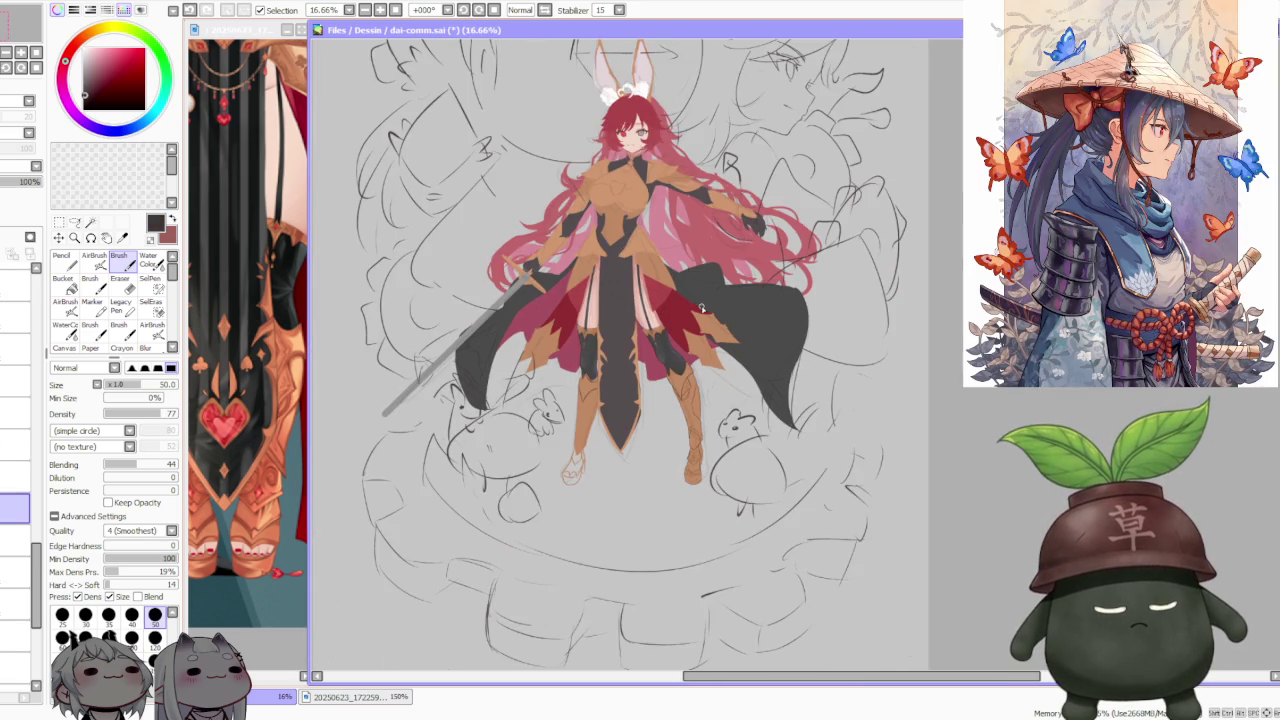
pyautogui.scroll(1, 698, 310)
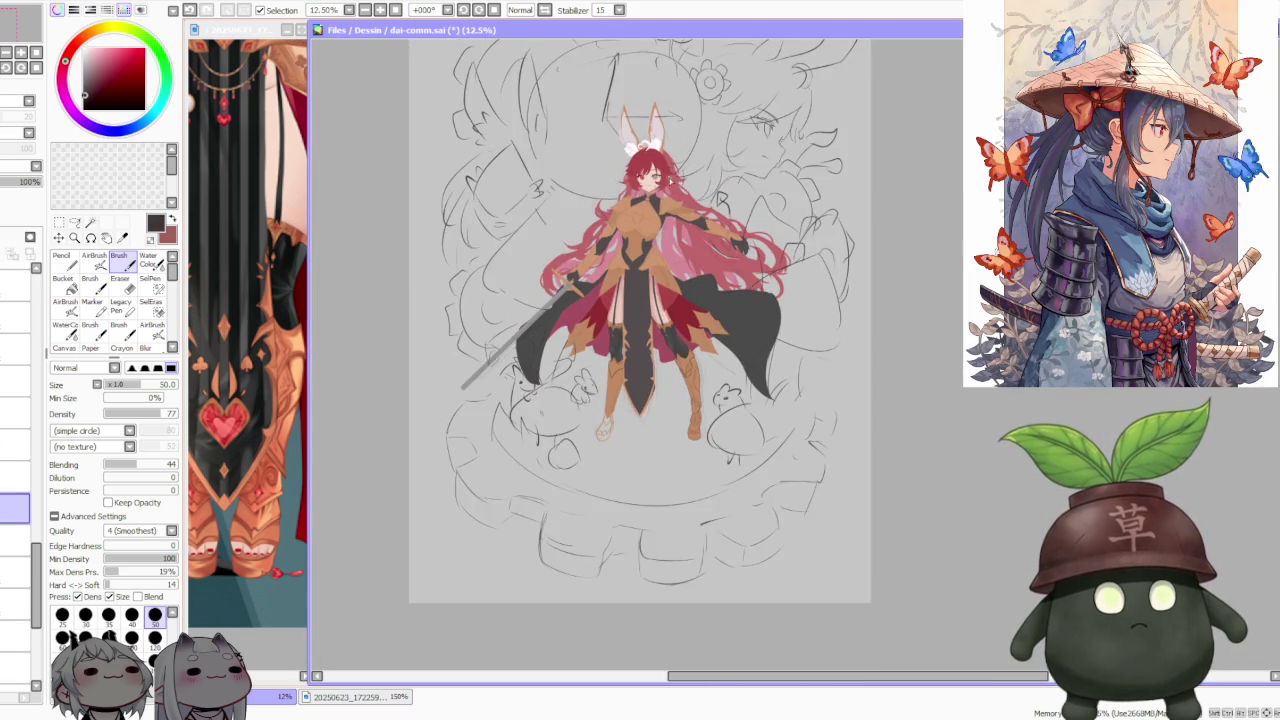
pyautogui.scroll(2, 657, 220)
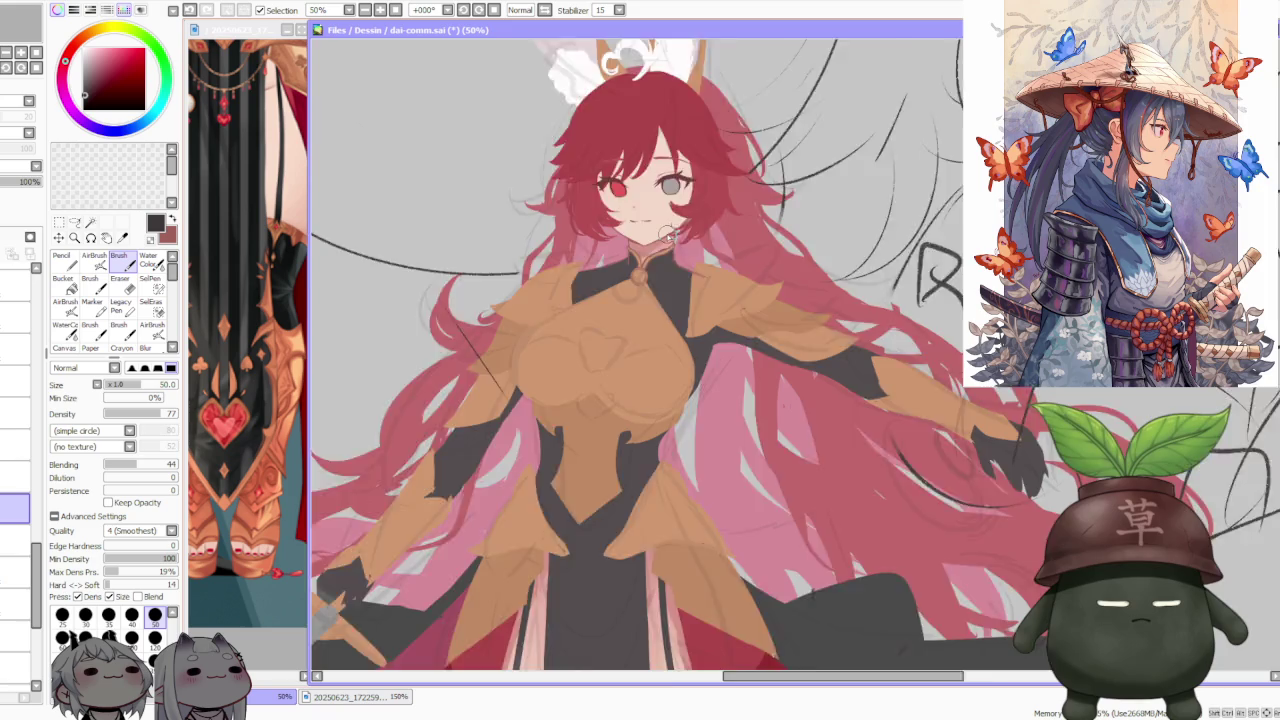
pyautogui.scroll(-2, 668, 234)
pyautogui.scroll(-2, 655, 225)
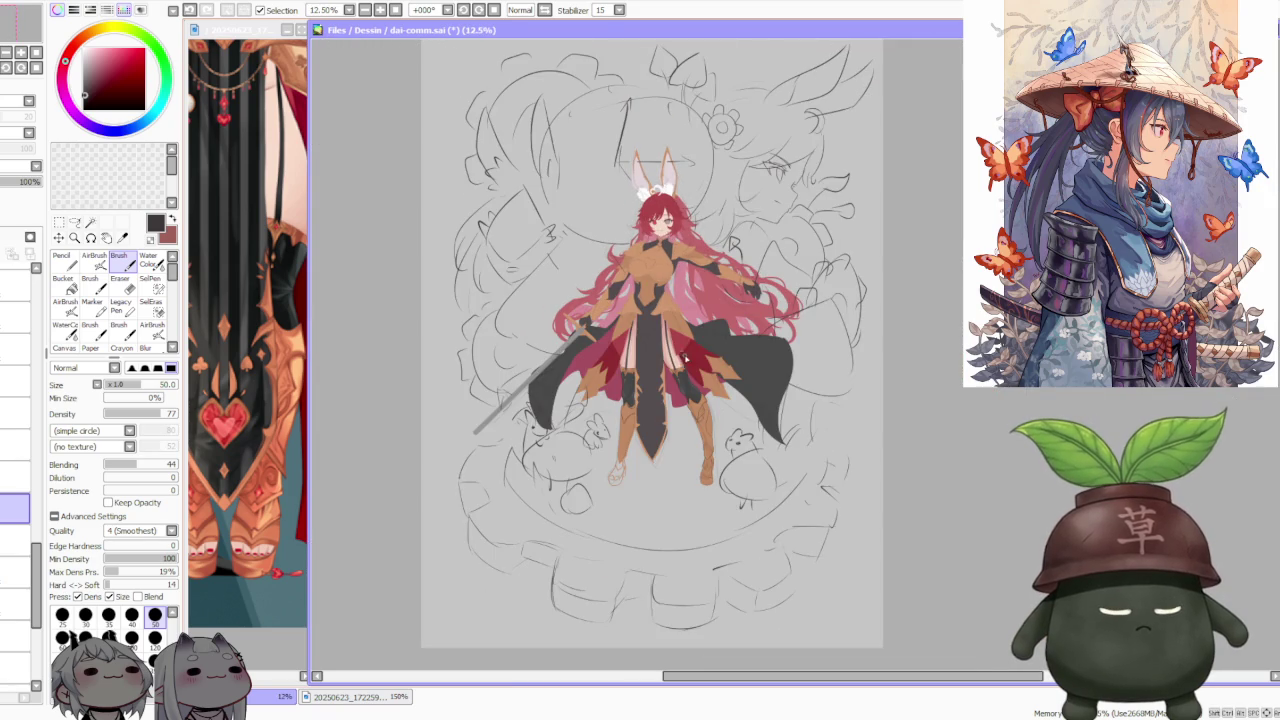
pyautogui.scroll(1, 684, 358)
pyautogui.scroll(2, 700, 420)
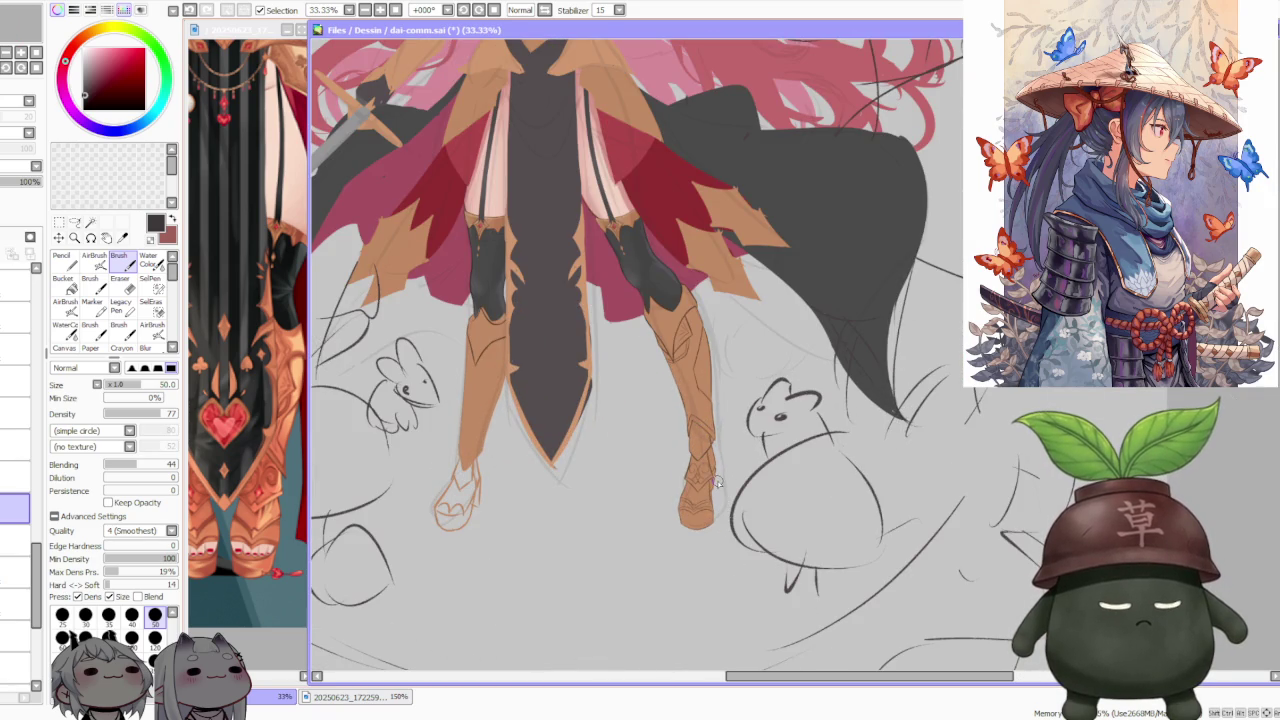
pyautogui.scroll(-1, 717, 483)
pyautogui.scroll(-2, 700, 420)
pyautogui.scroll(4, 698, 402)
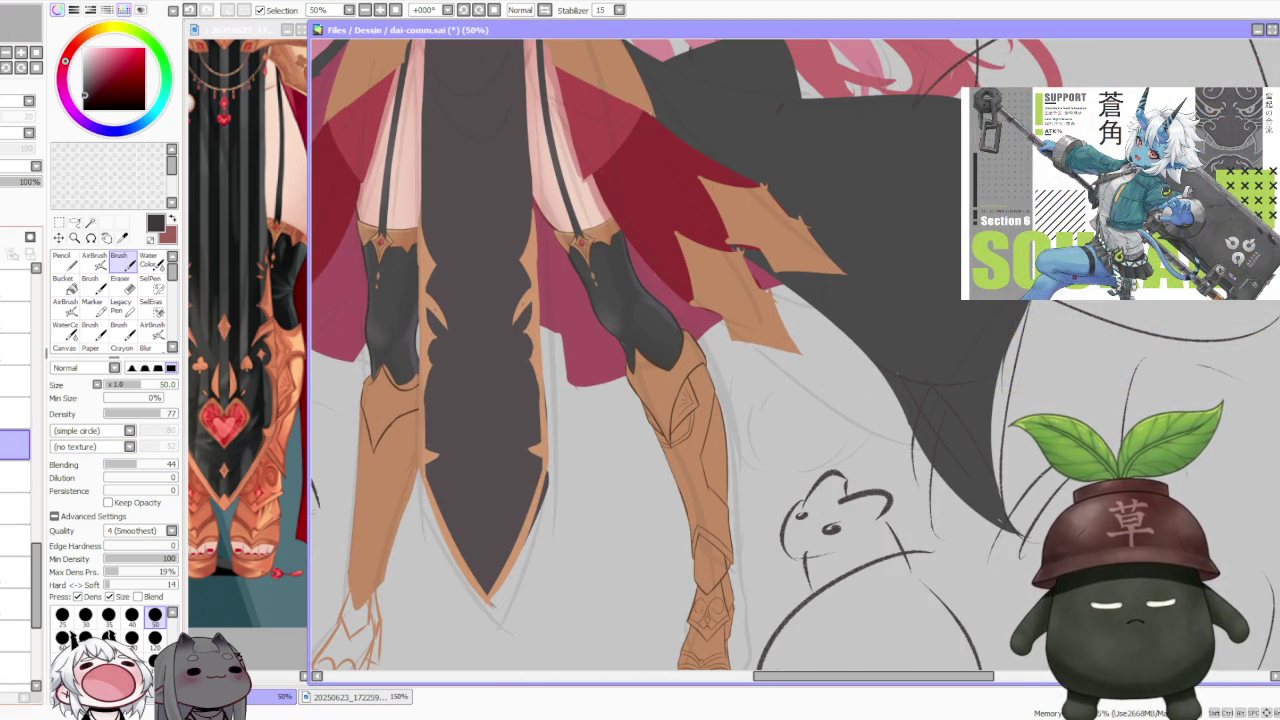
pyautogui.click(15, 444)
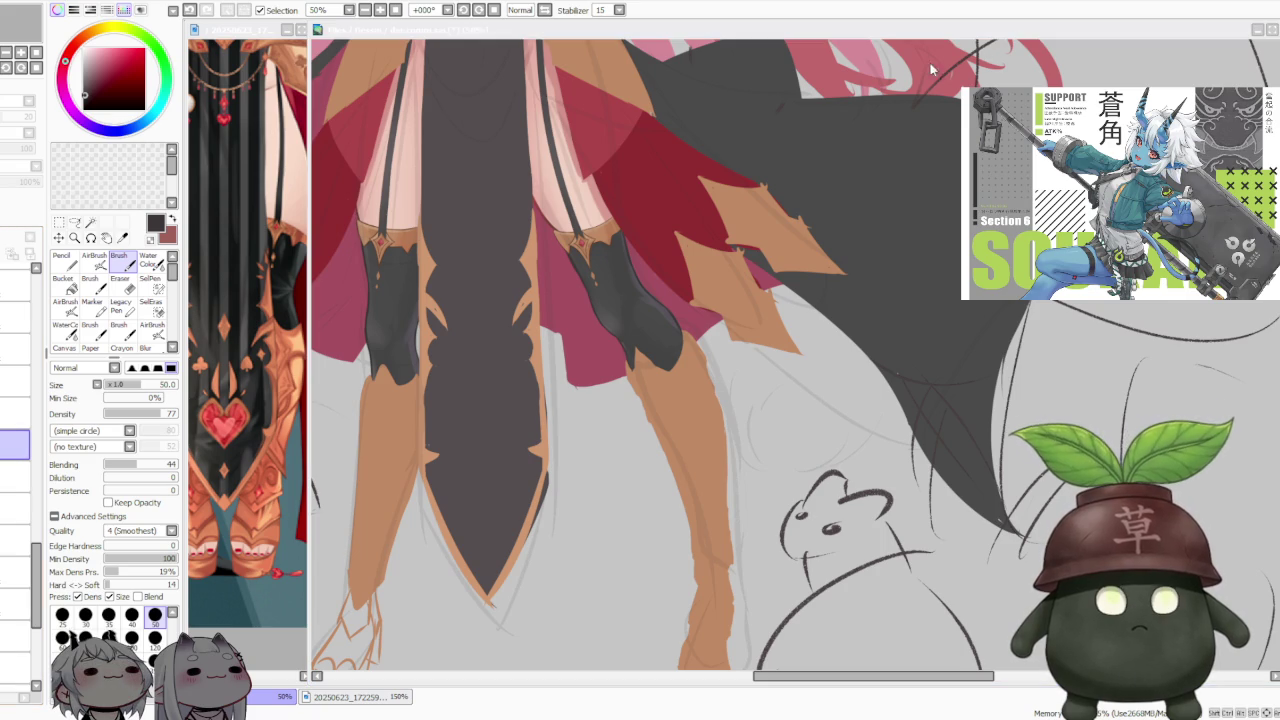
pyautogui.click(15, 444)
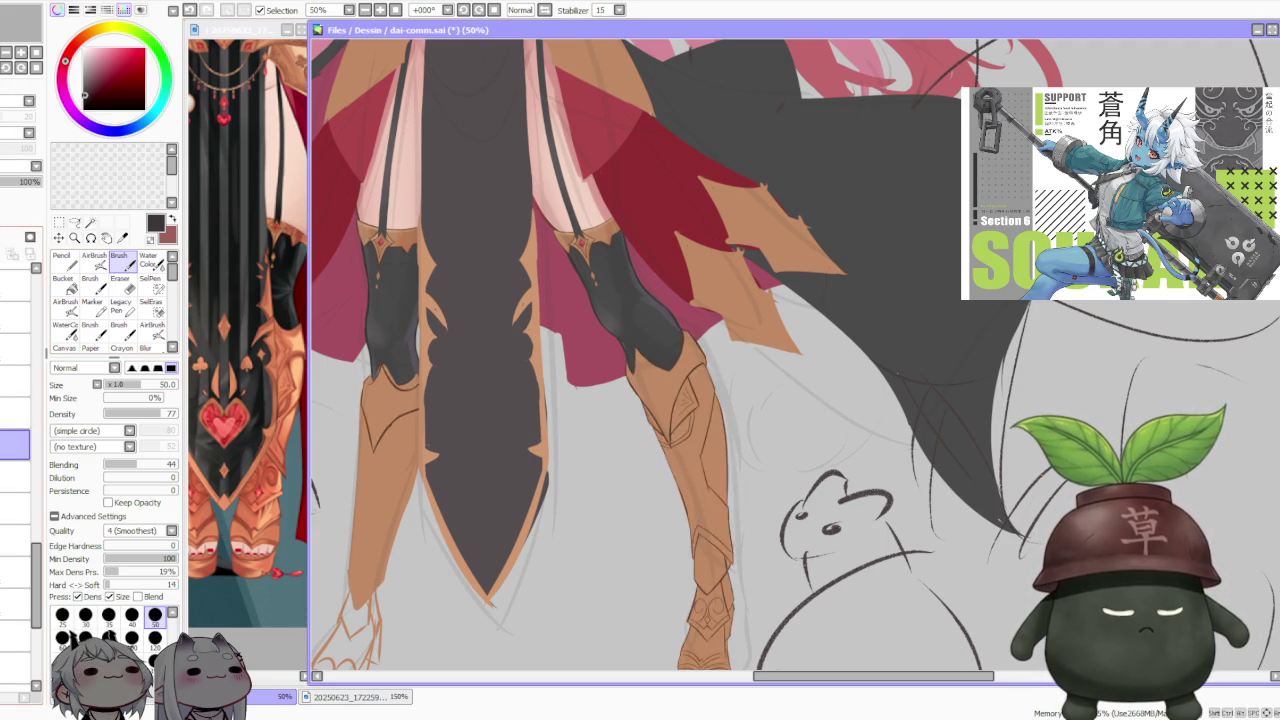
pyautogui.click(15, 444)
pyautogui.click(15, 444)
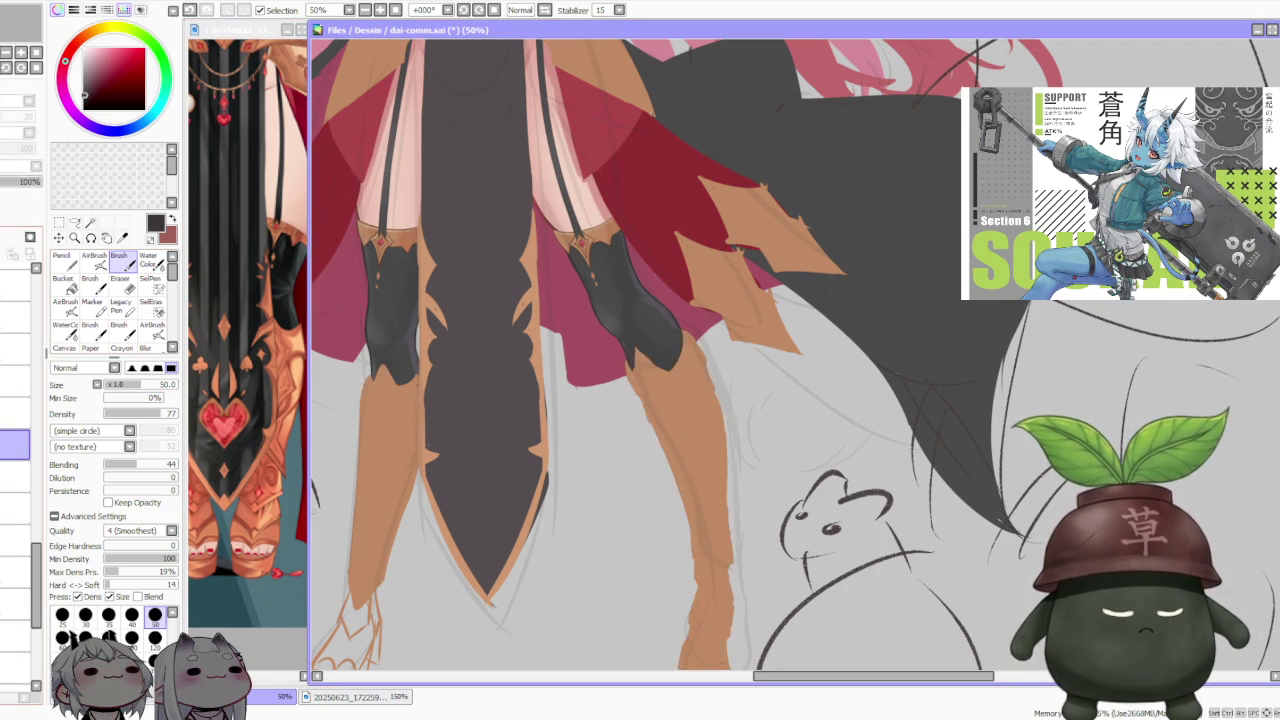
pyautogui.click(15, 444)
pyautogui.scroll(-4, 593, 307)
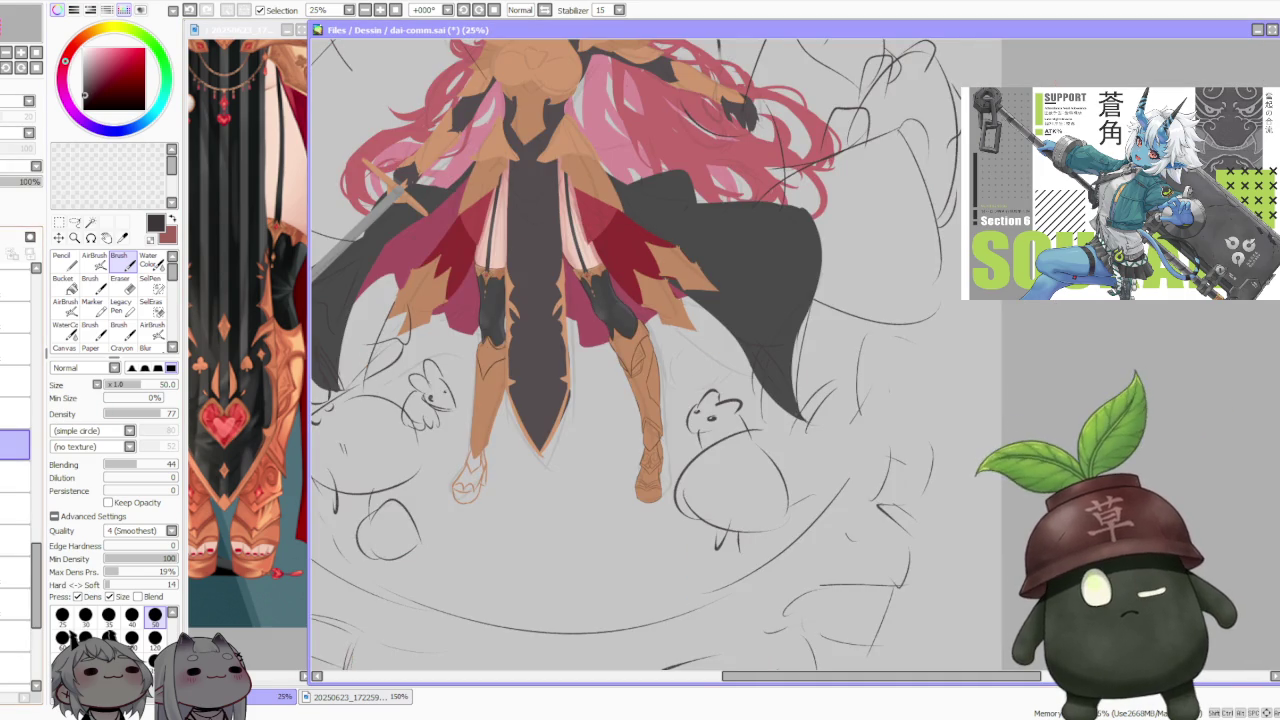
pyautogui.press('l')
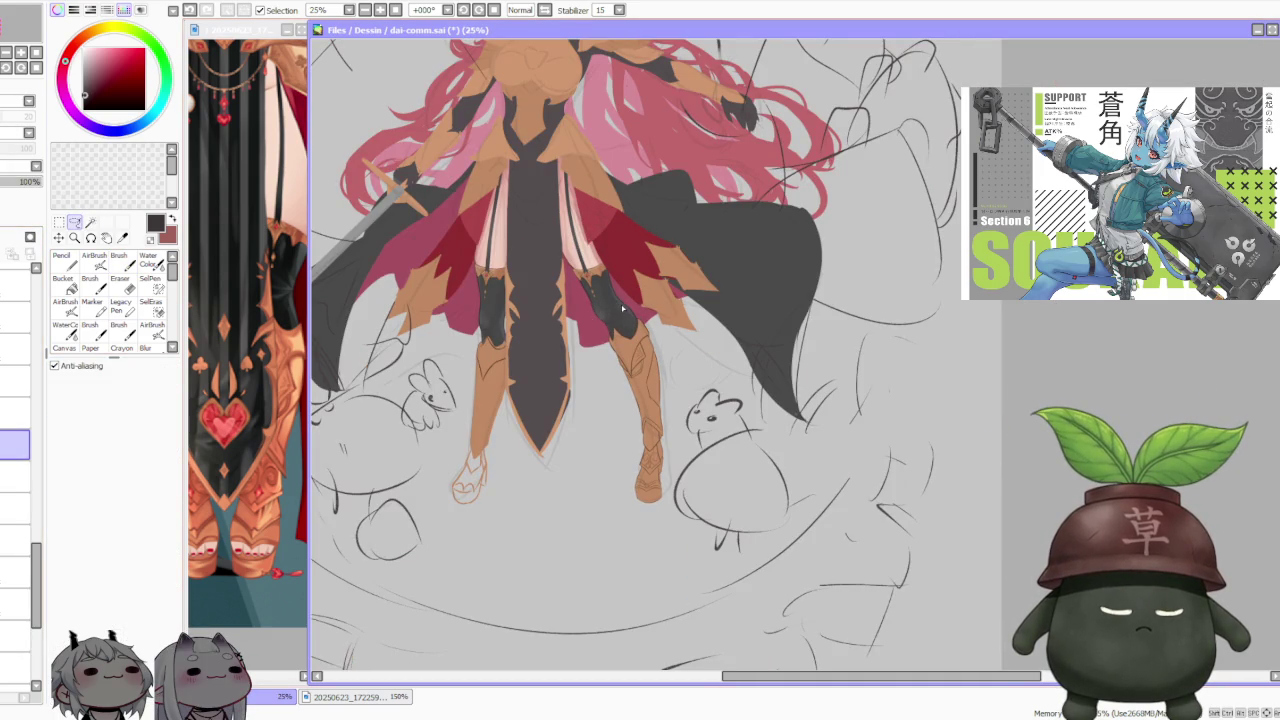
# Step: Lasso-select the left lower leg and rotate it clockwise
pyautogui.moveTo(652, 535); pyautogui.dragTo(652, 302)
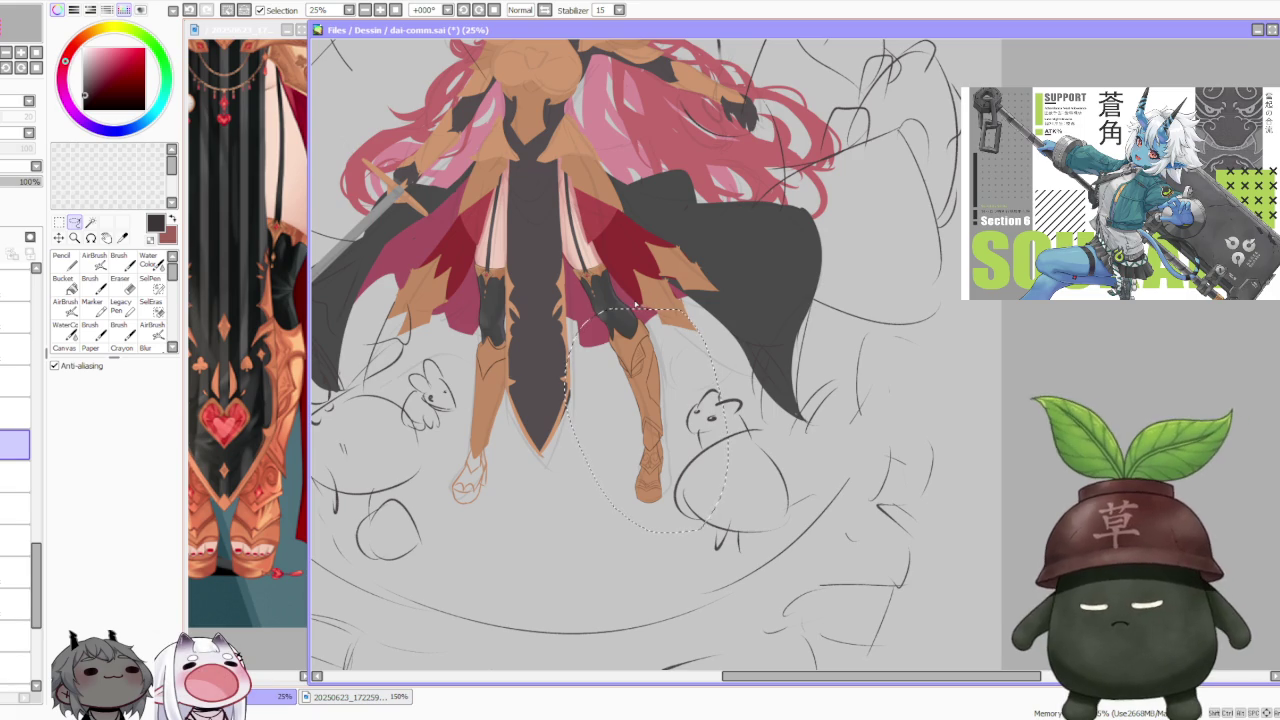
pyautogui.moveTo(510, 330); pyautogui.dragTo(498, 340)
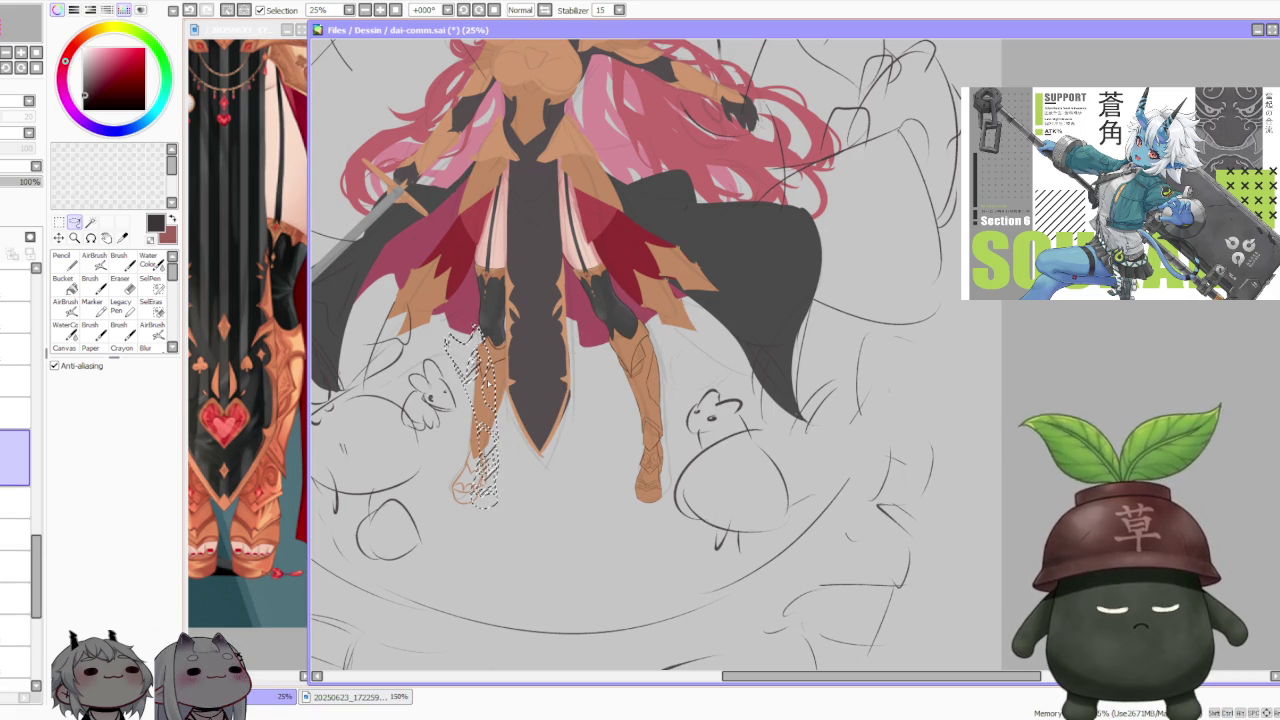
pyautogui.scroll(1, 498, 340)
pyautogui.scroll(1, 500, 360)
pyautogui.click(59, 238)
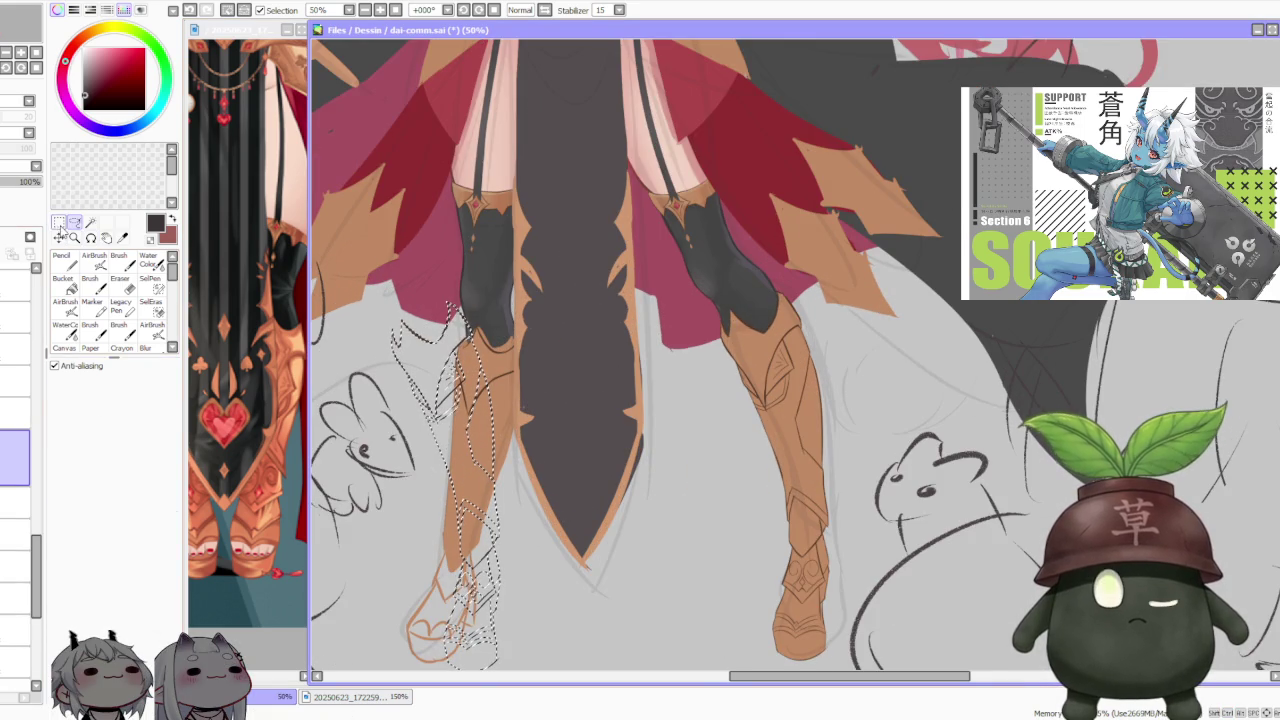
pyautogui.click(84, 448)
pyautogui.moveTo(507, 277); pyautogui.dragTo(533, 316)
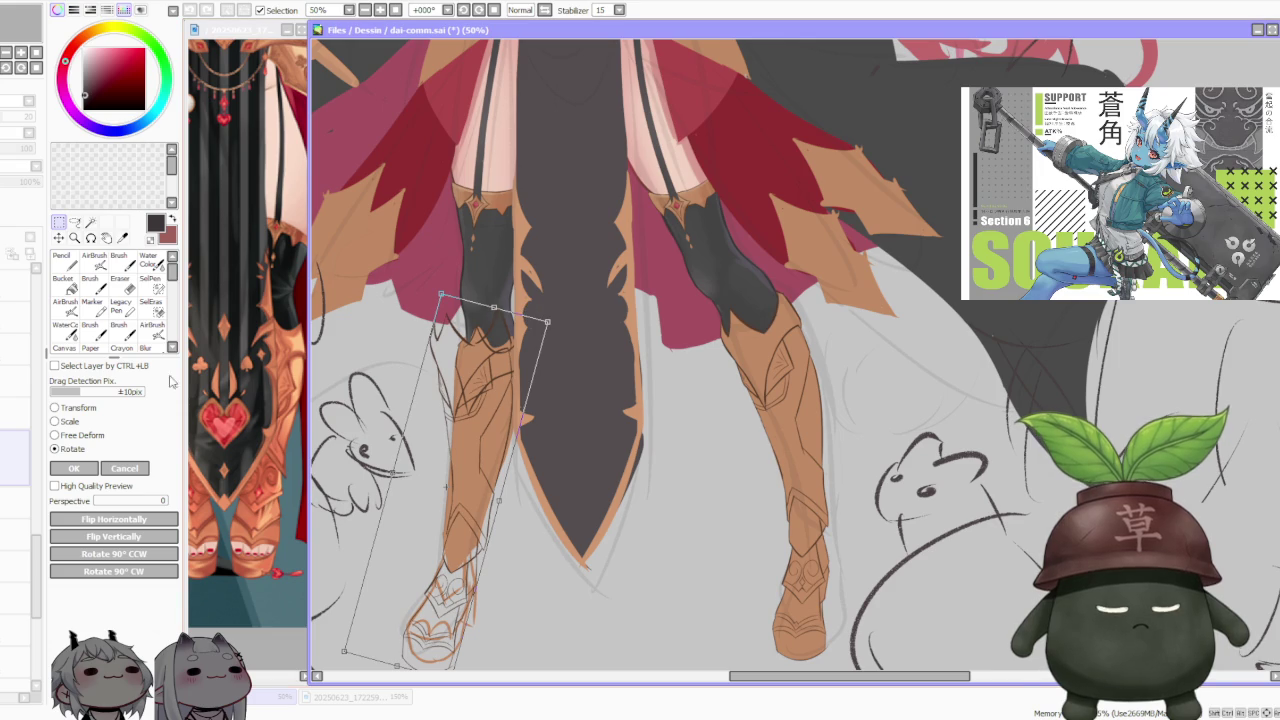
pyautogui.moveTo(494, 307); pyautogui.dragTo(520, 322)
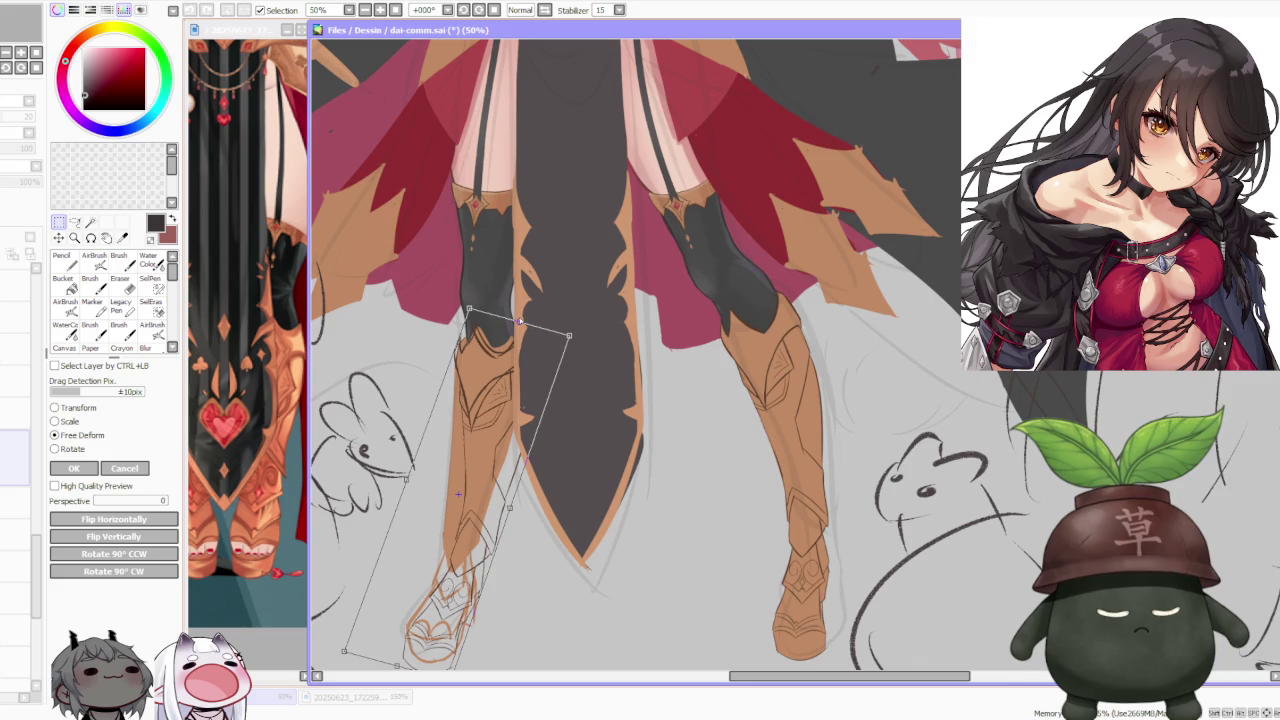
# Step: Free-deform the leg's top corners with full perspective and apply the warp
pyautogui.scroll(-1, 520, 322)
pyautogui.scroll(1, 520, 317)
pyautogui.scroll(1, 494, 257)
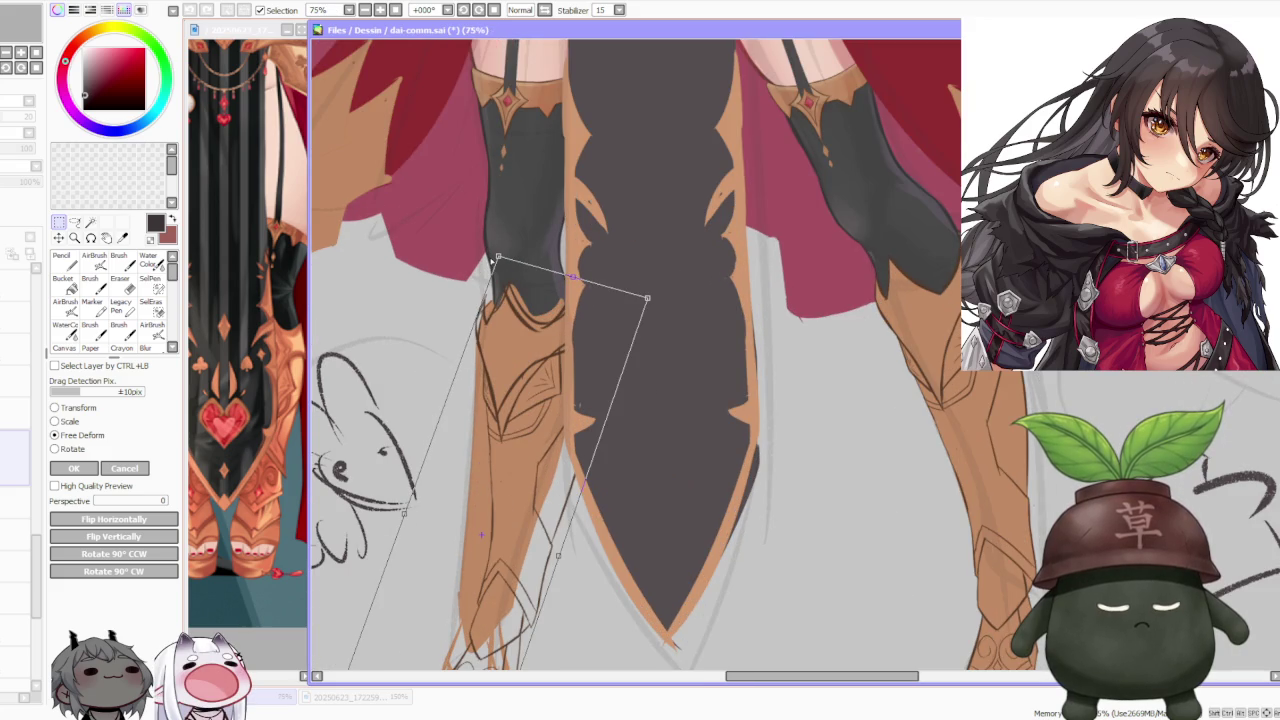
pyautogui.moveTo(500, 256); pyautogui.dragTo(508, 258)
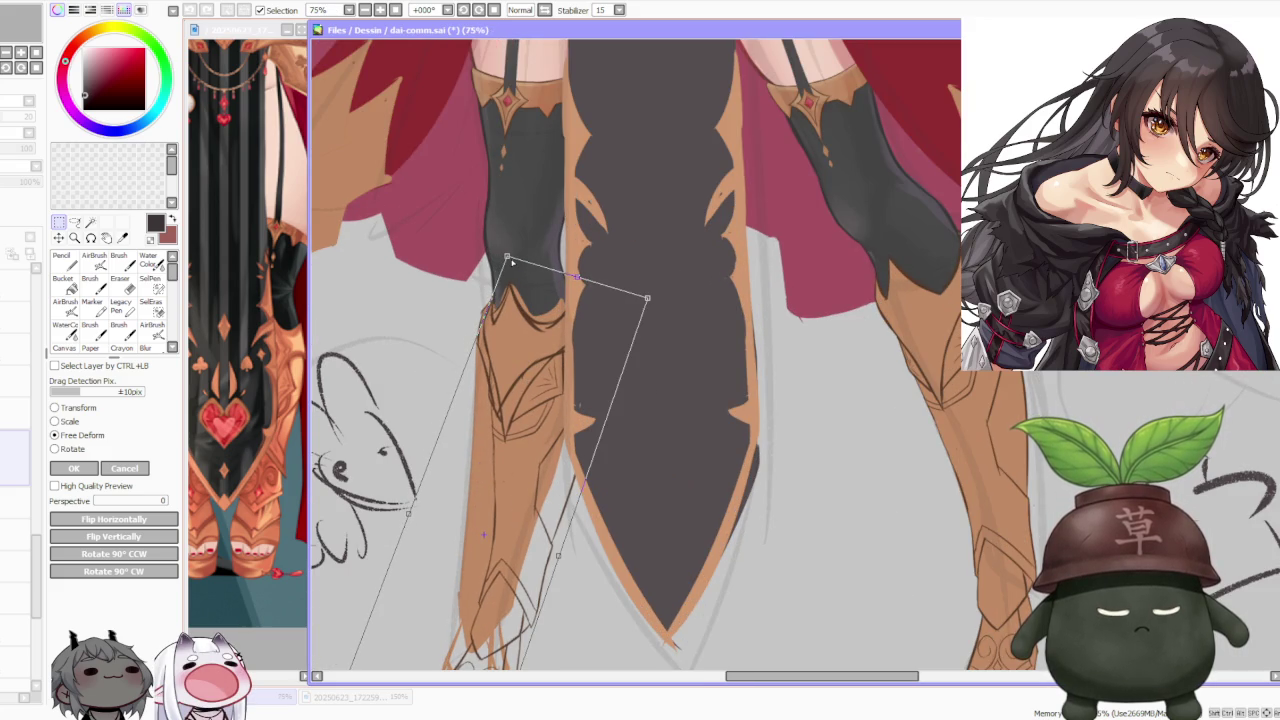
pyautogui.moveTo(647, 298); pyautogui.dragTo(643, 297)
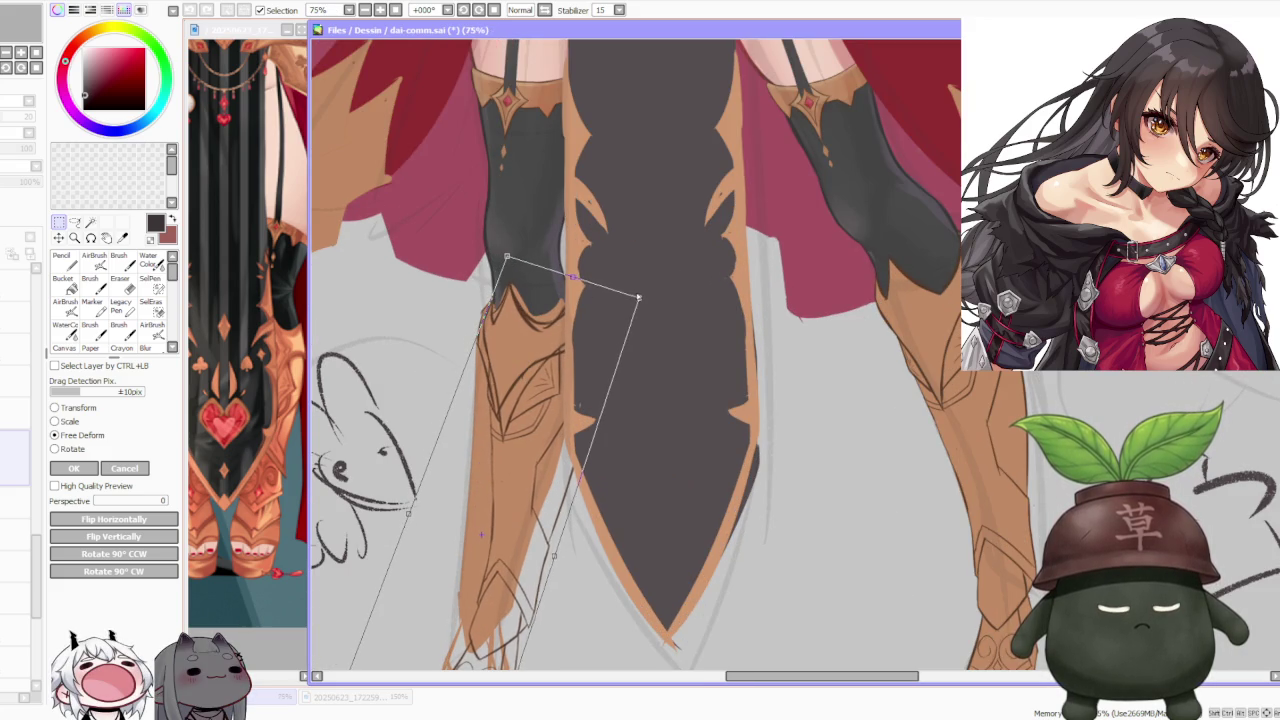
pyautogui.scroll(-3, 620, 354)
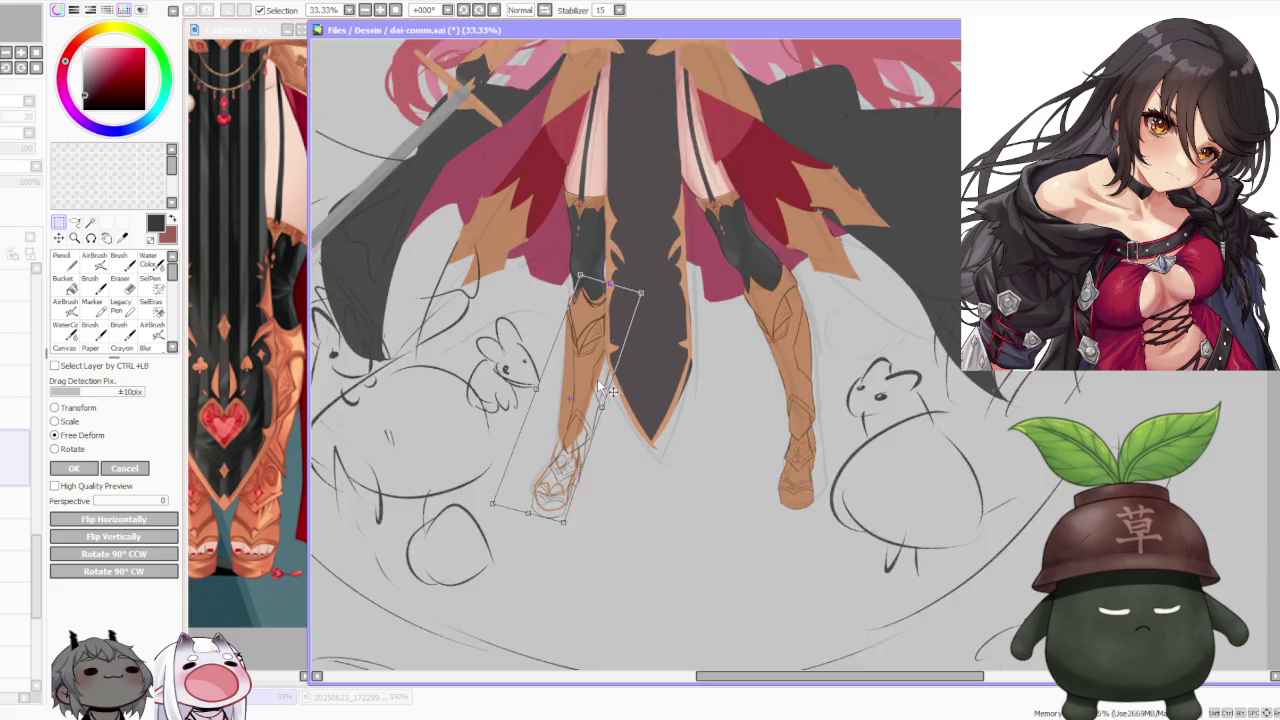
pyautogui.scroll(2, 615, 360)
pyautogui.moveTo(152, 501); pyautogui.dragTo(172, 511)
pyautogui.moveTo(670, 256); pyautogui.dragTo(676, 231)
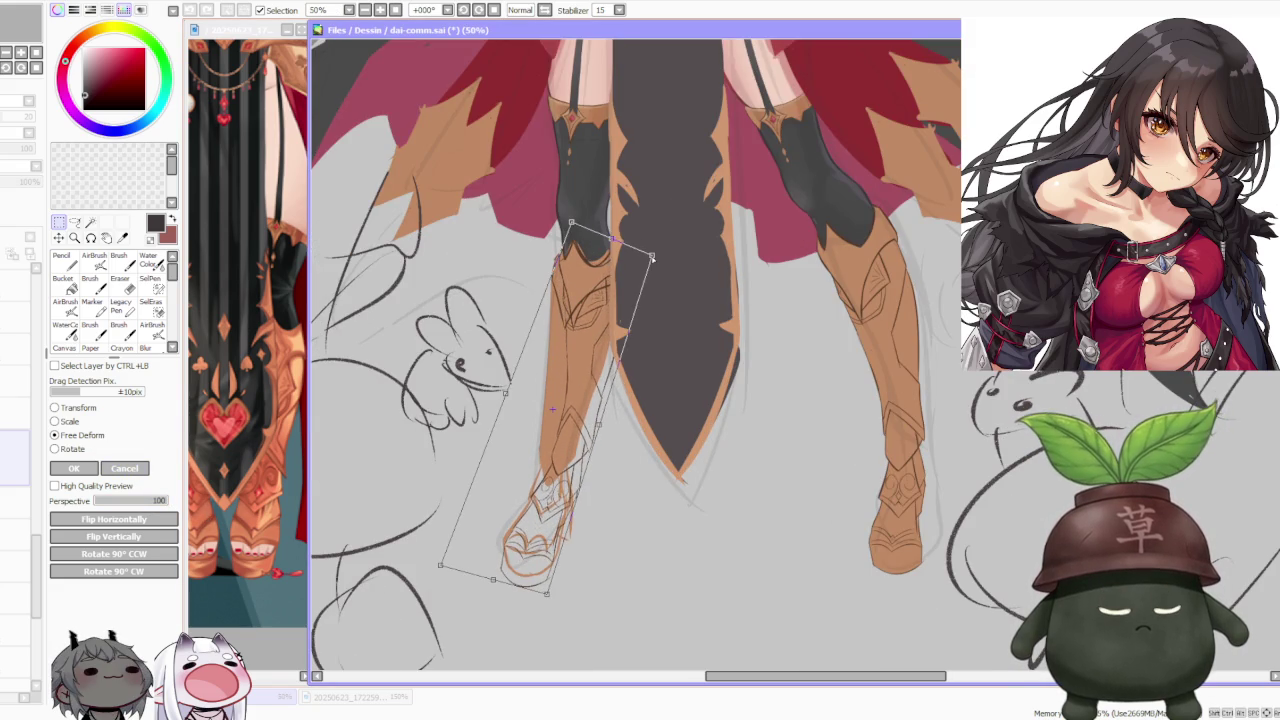
pyautogui.click(87, 470)
pyautogui.hotkey('ctrl', 't')
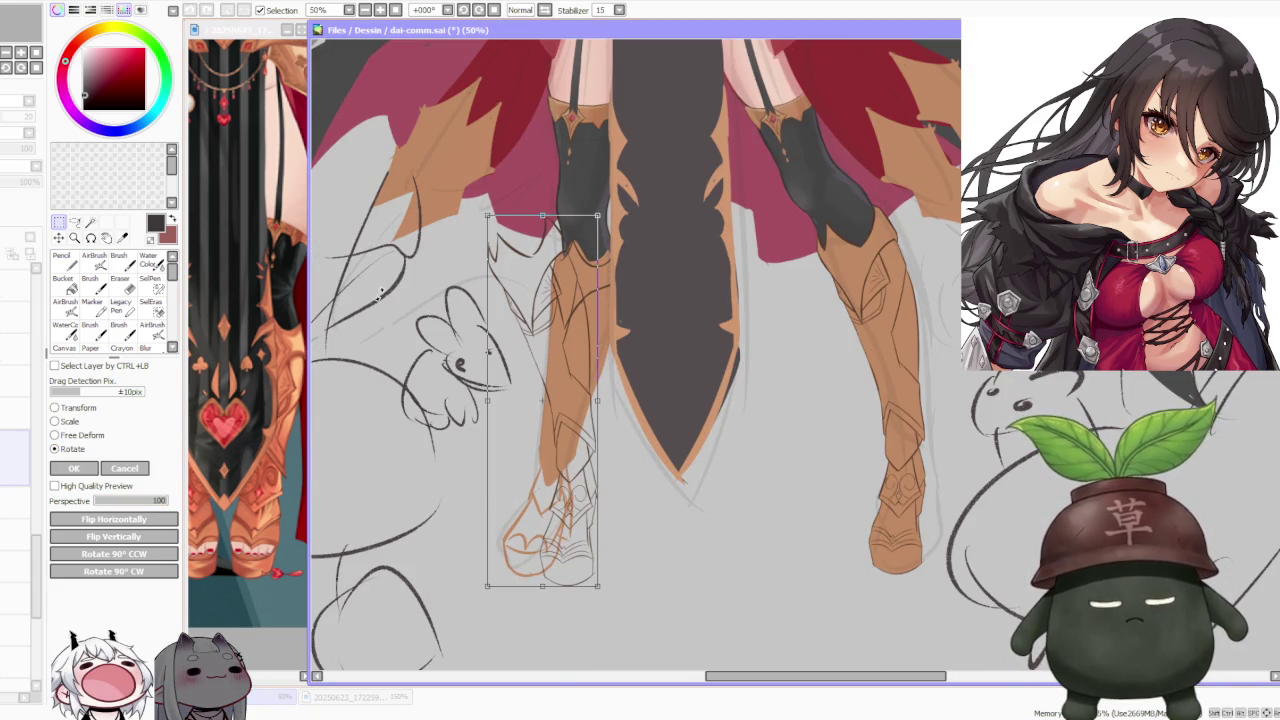
# Step: Tilt the leg clockwise, shift it right and down, refine the boot, and apply
pyautogui.moveTo(598, 216)
pyautogui.mouseDown()
pyautogui.moveTo(629, 278)
pyautogui.moveTo(662, 262)
pyautogui.mouseUp()
pyautogui.scroll(-3, 660, 245)
pyautogui.scroll(1, 660, 238)
pyautogui.scroll(2, 655, 250)
pyautogui.scroll(1, 650, 265)
pyautogui.scroll(1, 640, 287)
pyautogui.moveTo(641, 287); pyautogui.dragTo(590, 325)
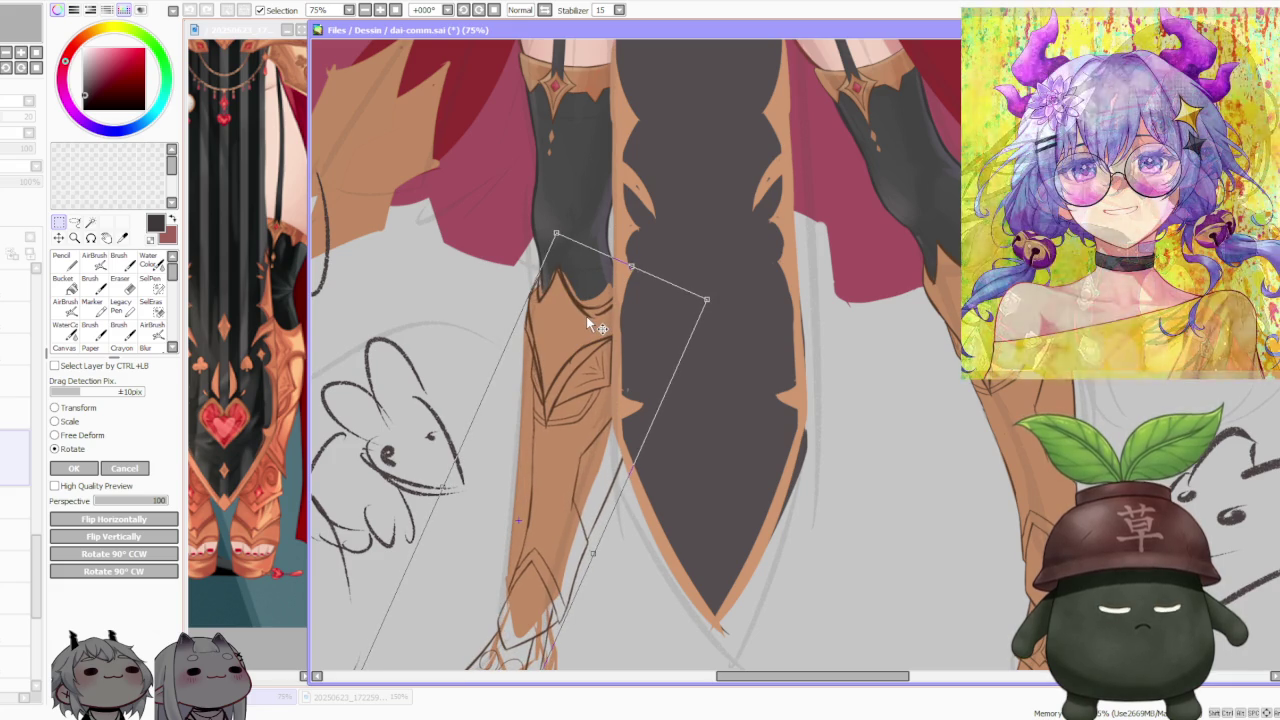
pyautogui.scroll(-1, 575, 310)
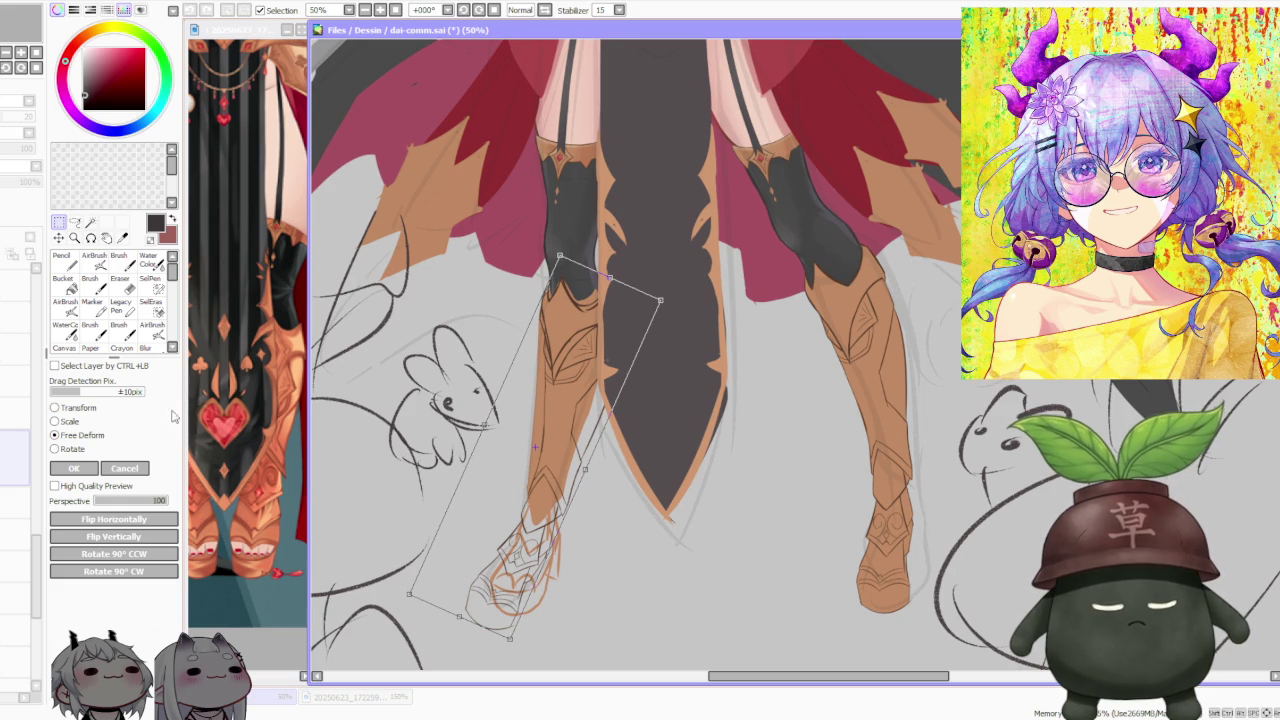
pyautogui.moveTo(661, 300); pyautogui.dragTo(658, 300)
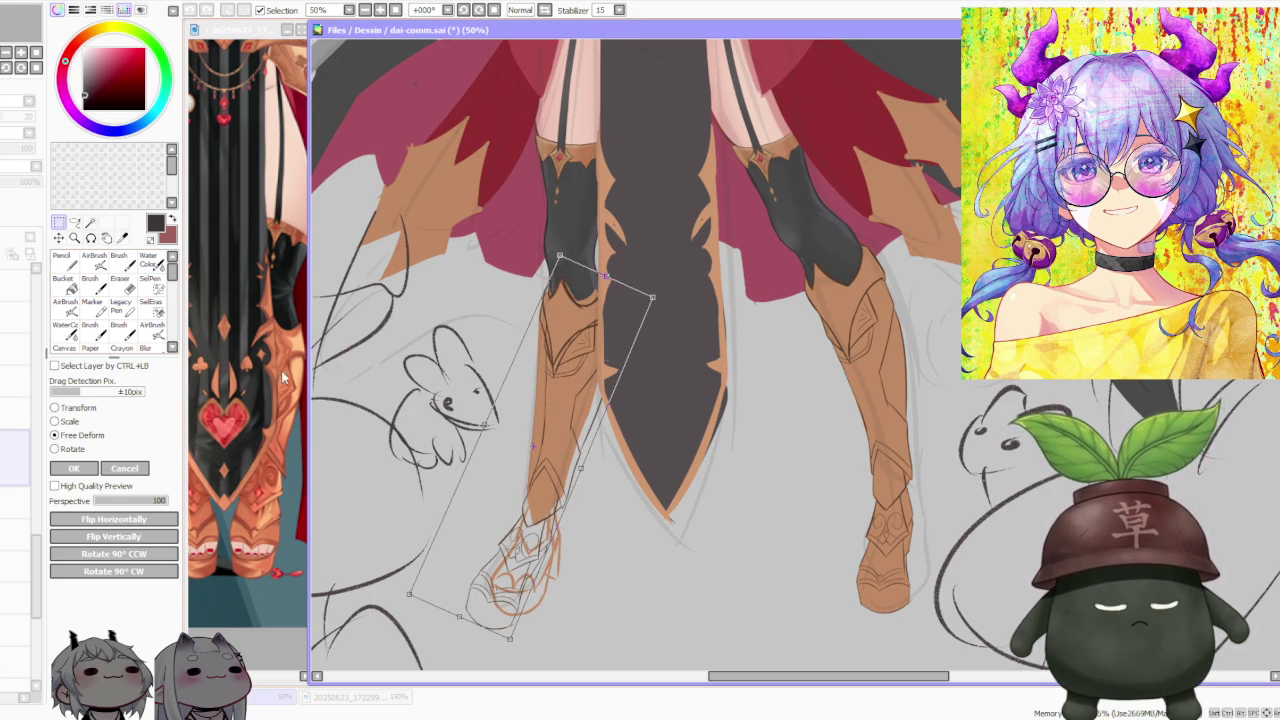
pyautogui.scroll(-1, 444, 291)
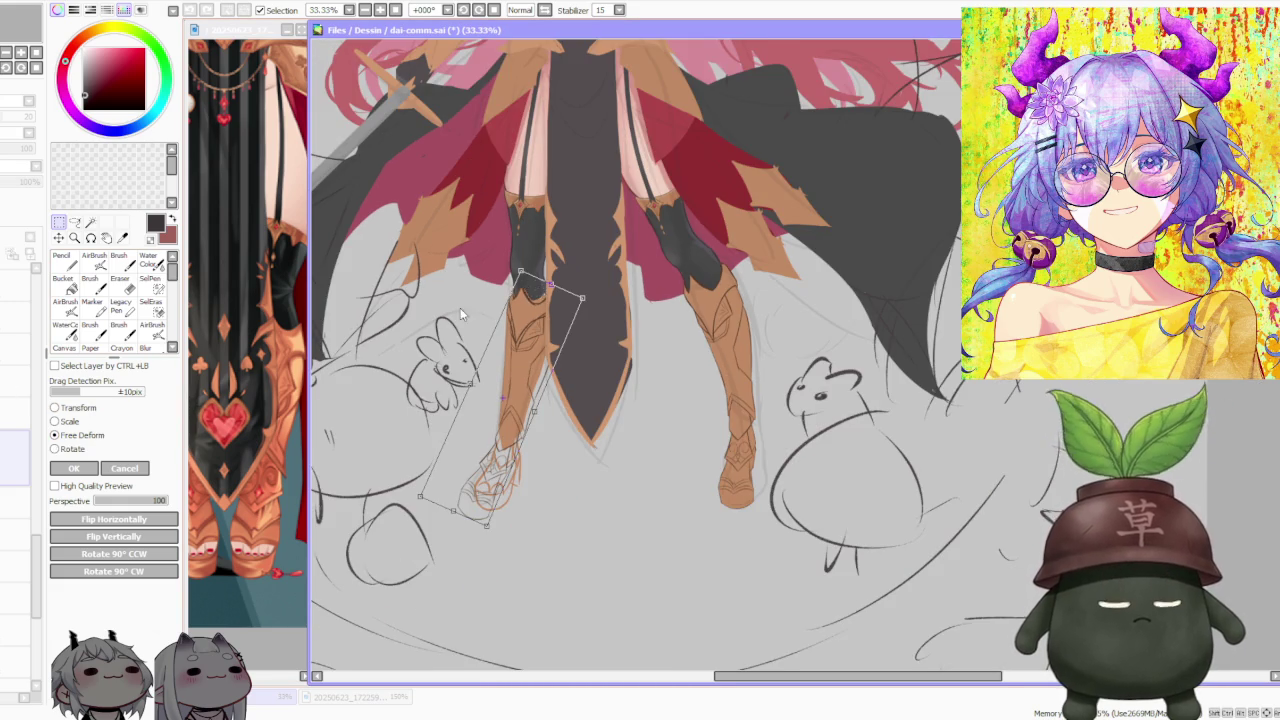
pyautogui.scroll(1, 405, 340)
pyautogui.click(73, 468)
# Step: Deselect, restore the right boot's line art, and move to the layer below
pyautogui.hotkey('ctrl', 'd')
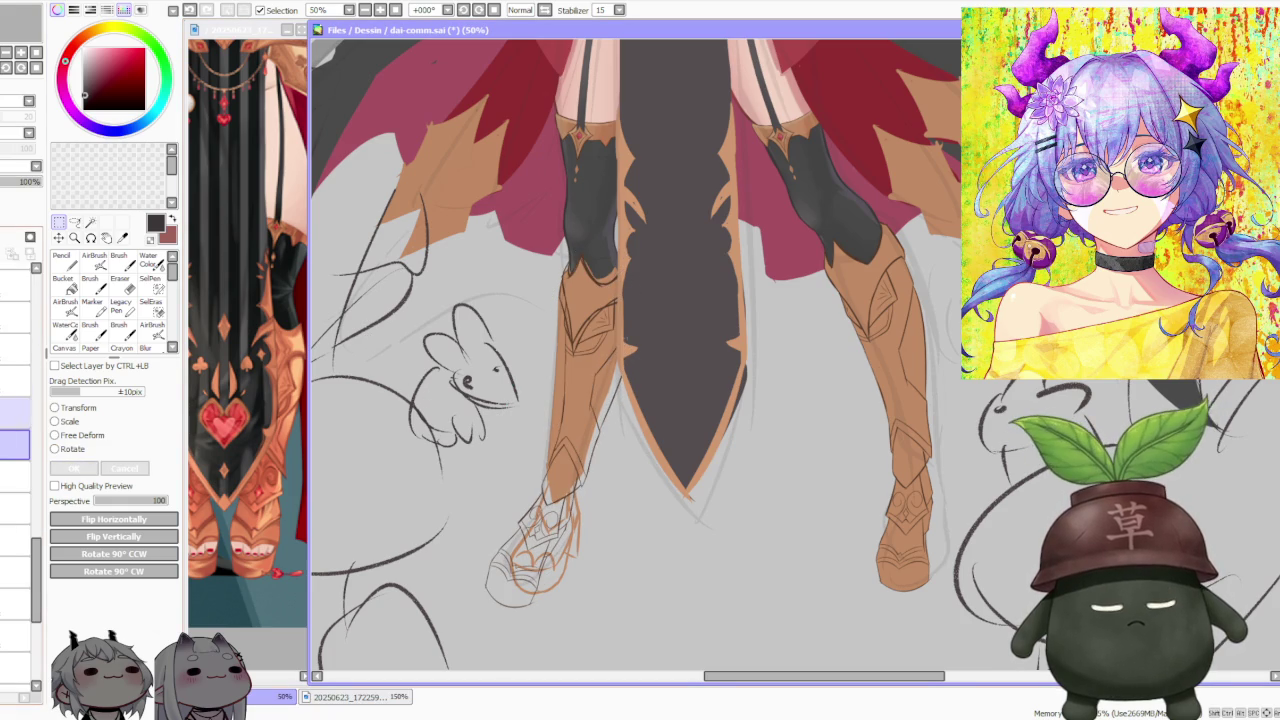
pyautogui.click(15, 445)
pyautogui.hotkey('ctrl', 'z')
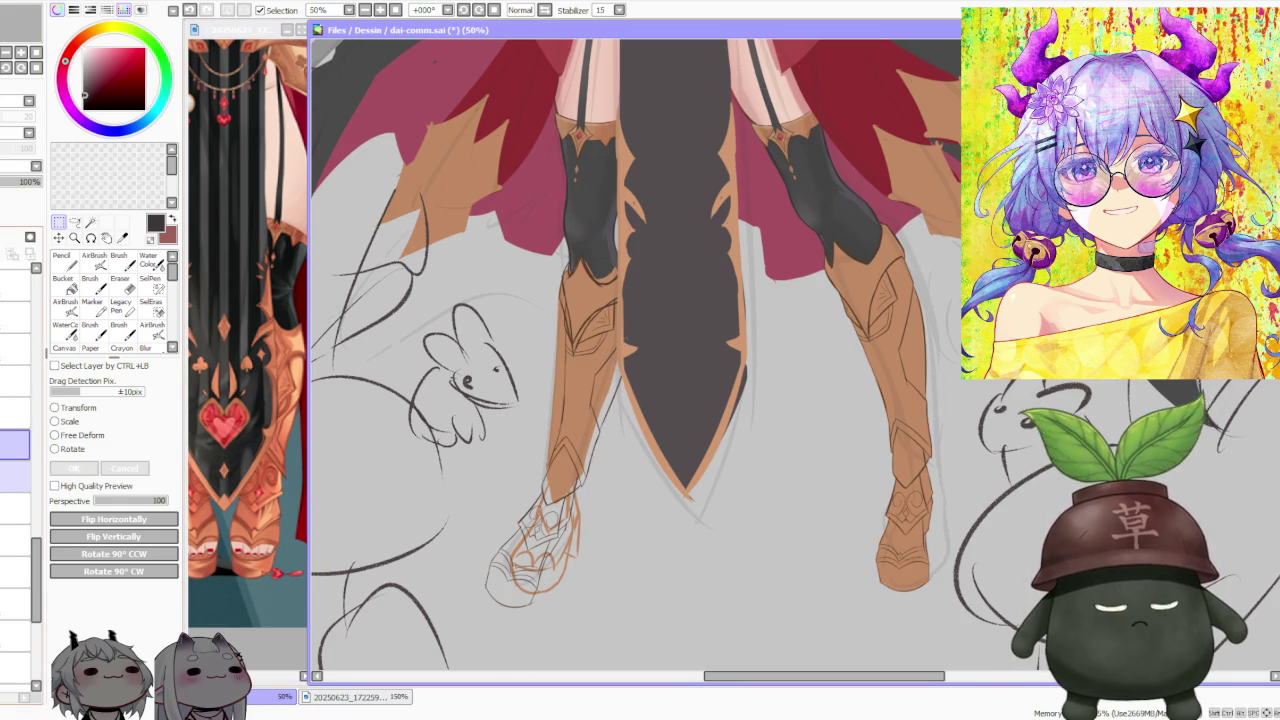
pyautogui.click(15, 476)
# Step: Choose the eraser, return to the layer above, and lasso the left foot sketch
pyautogui.click(124, 286)
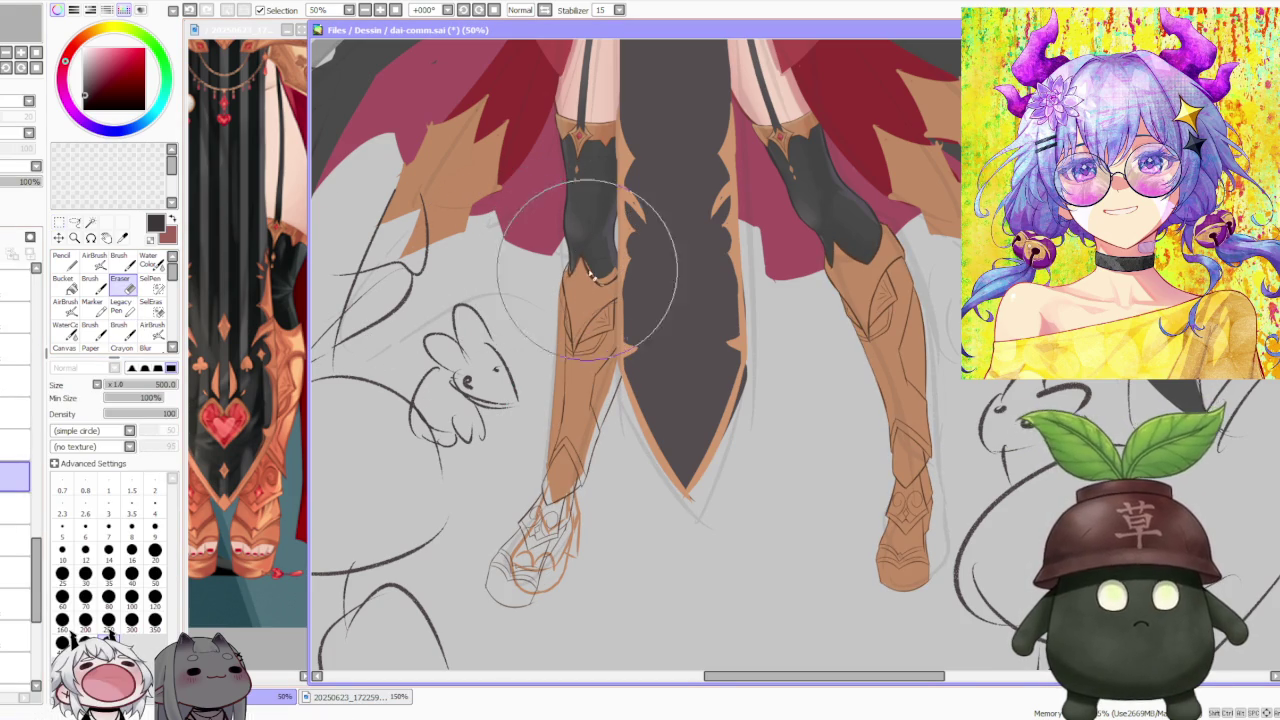
pyautogui.scroll(-2, 586, 275)
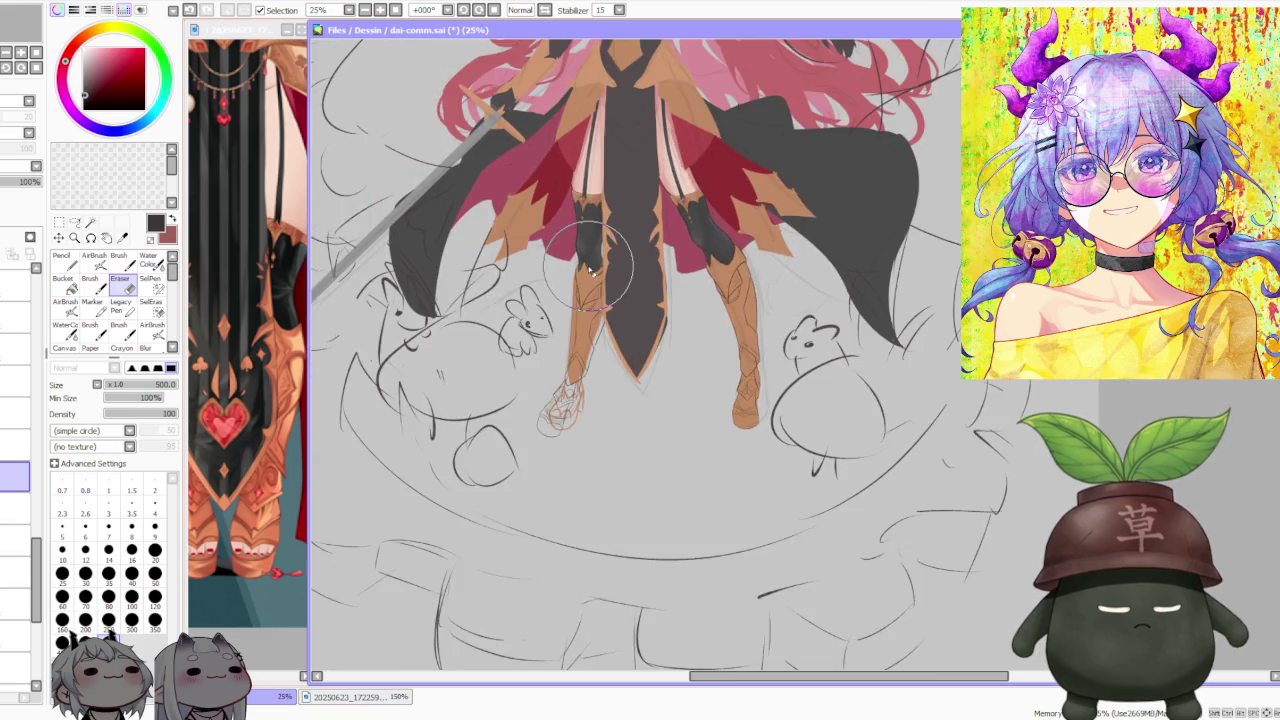
pyautogui.scroll(2, 586, 275)
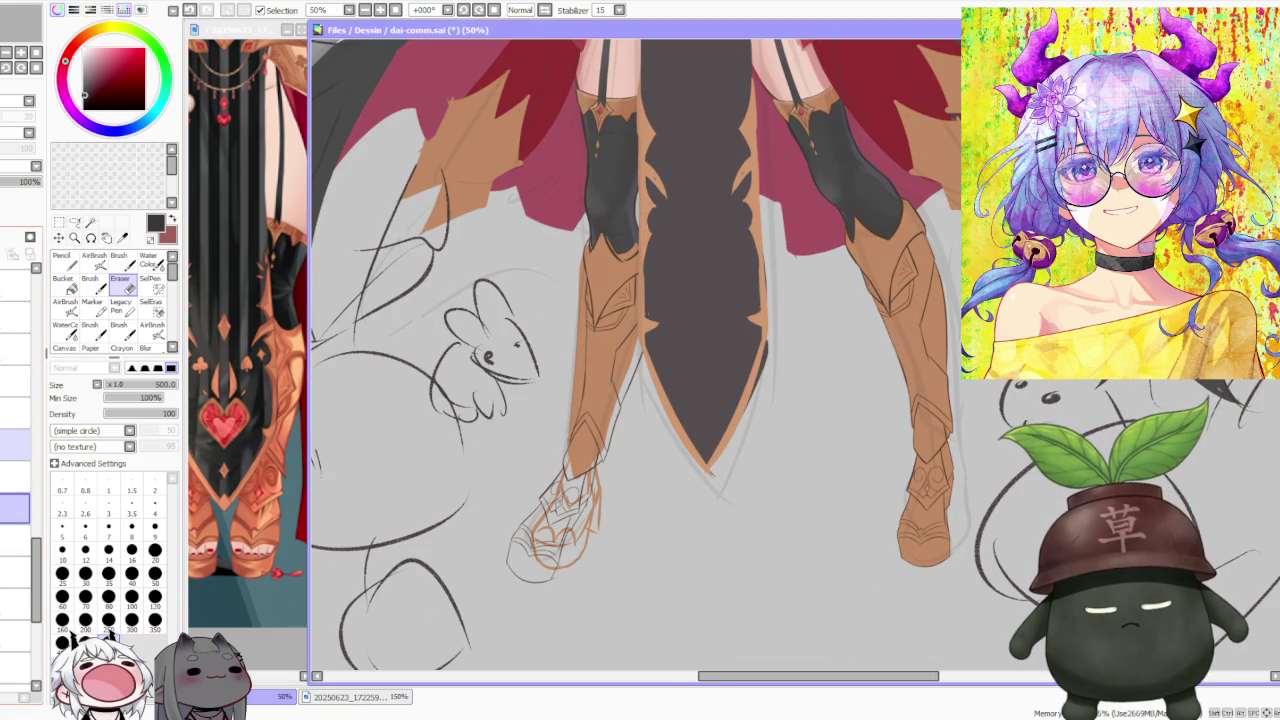
pyautogui.click(15, 445)
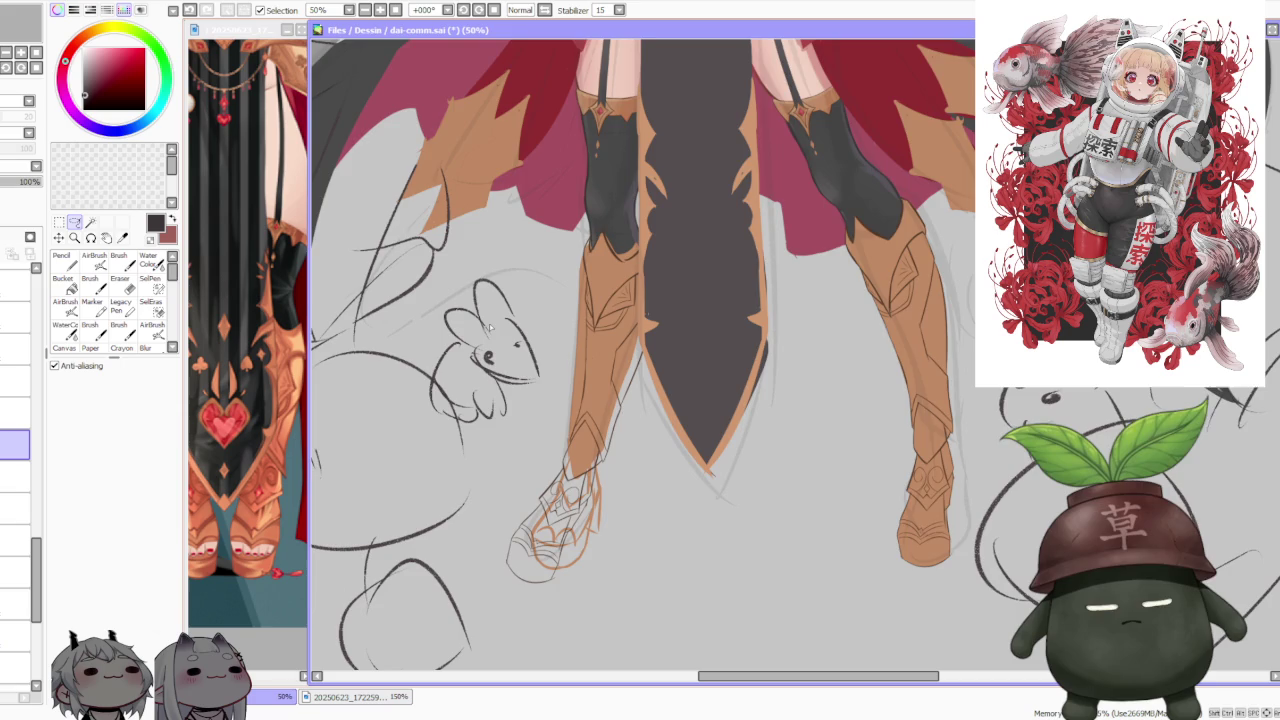
pyautogui.scroll(1, 575, 472)
pyautogui.moveTo(533, 461); pyautogui.dragTo(539, 656)
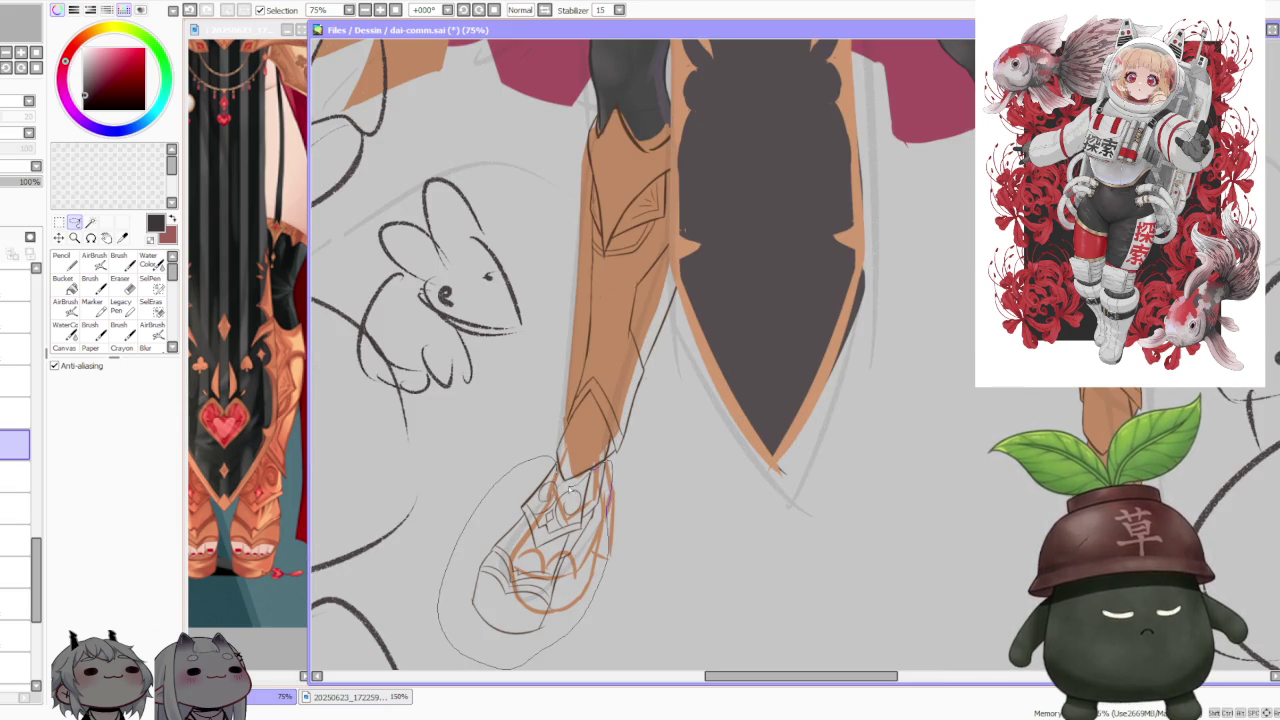
pyautogui.moveTo(608, 480); pyautogui.dragTo(573, 438)
# Step: Rotate the foot sketch, free-deform its lower corners with perspective 0, and apply
pyautogui.click(59, 221)
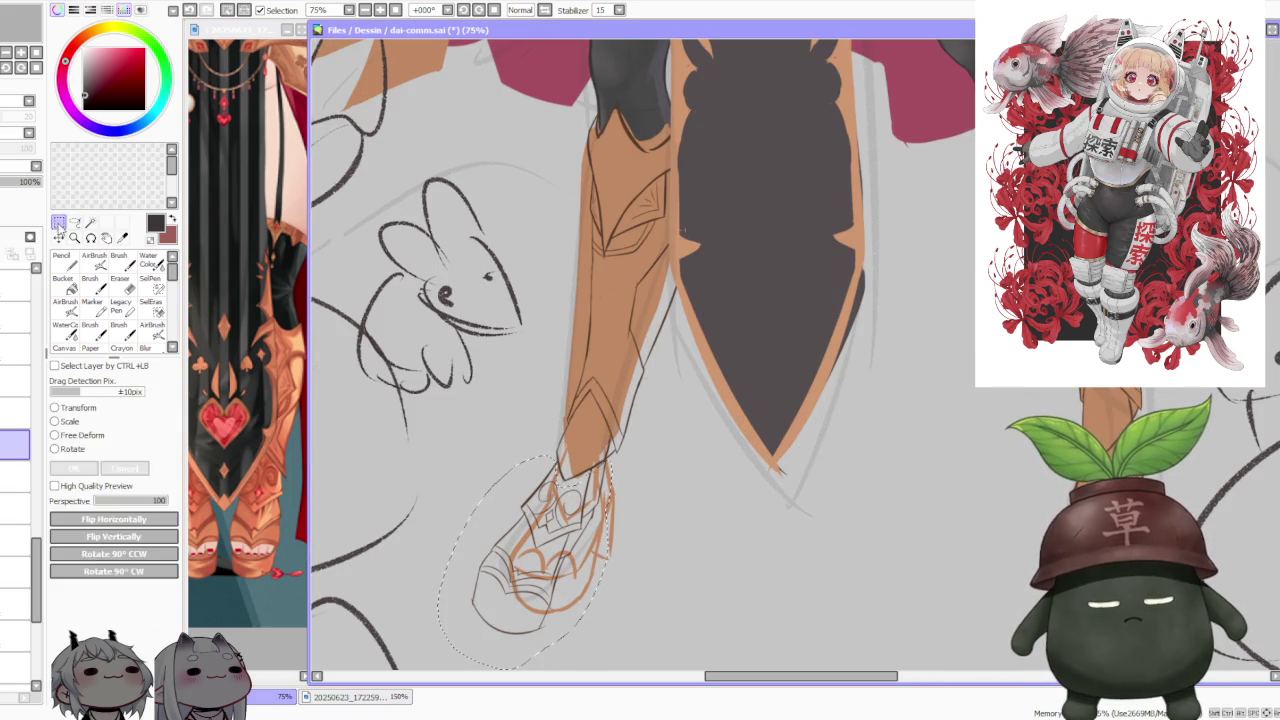
pyautogui.click(84, 450)
pyautogui.moveTo(590, 500); pyautogui.dragTo(617, 520)
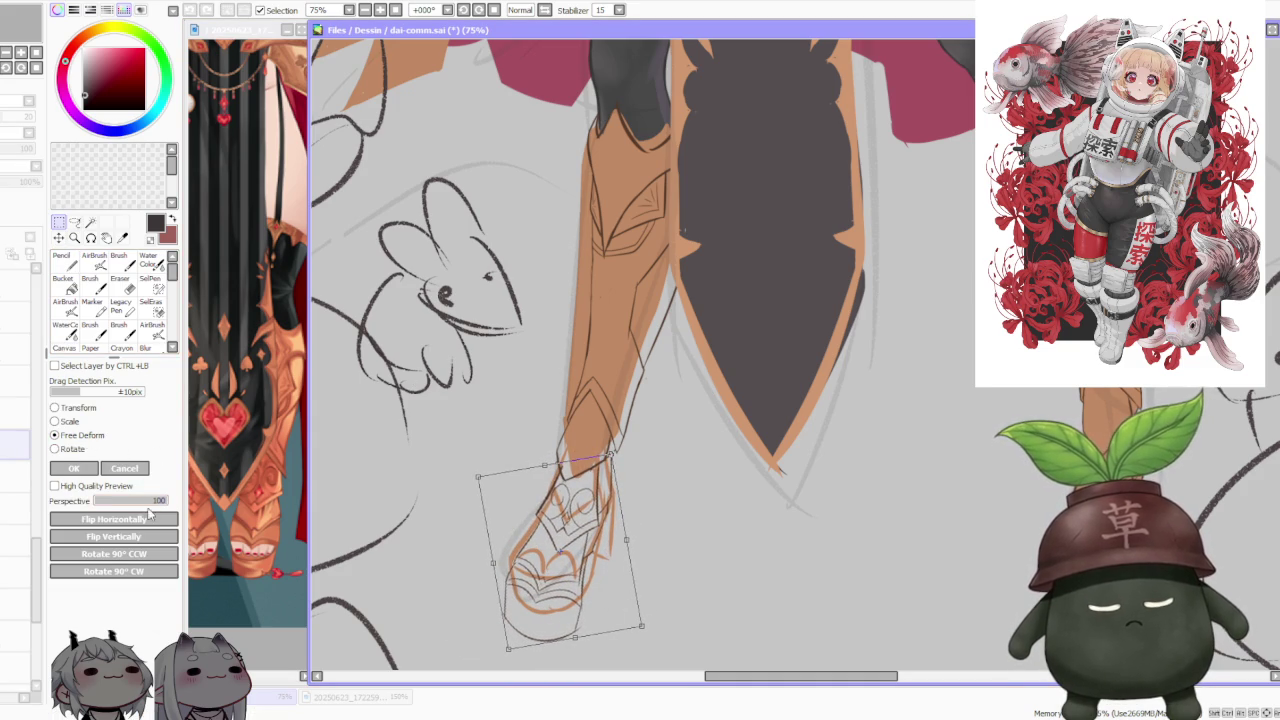
pyautogui.moveTo(642, 626); pyautogui.dragTo(637, 619)
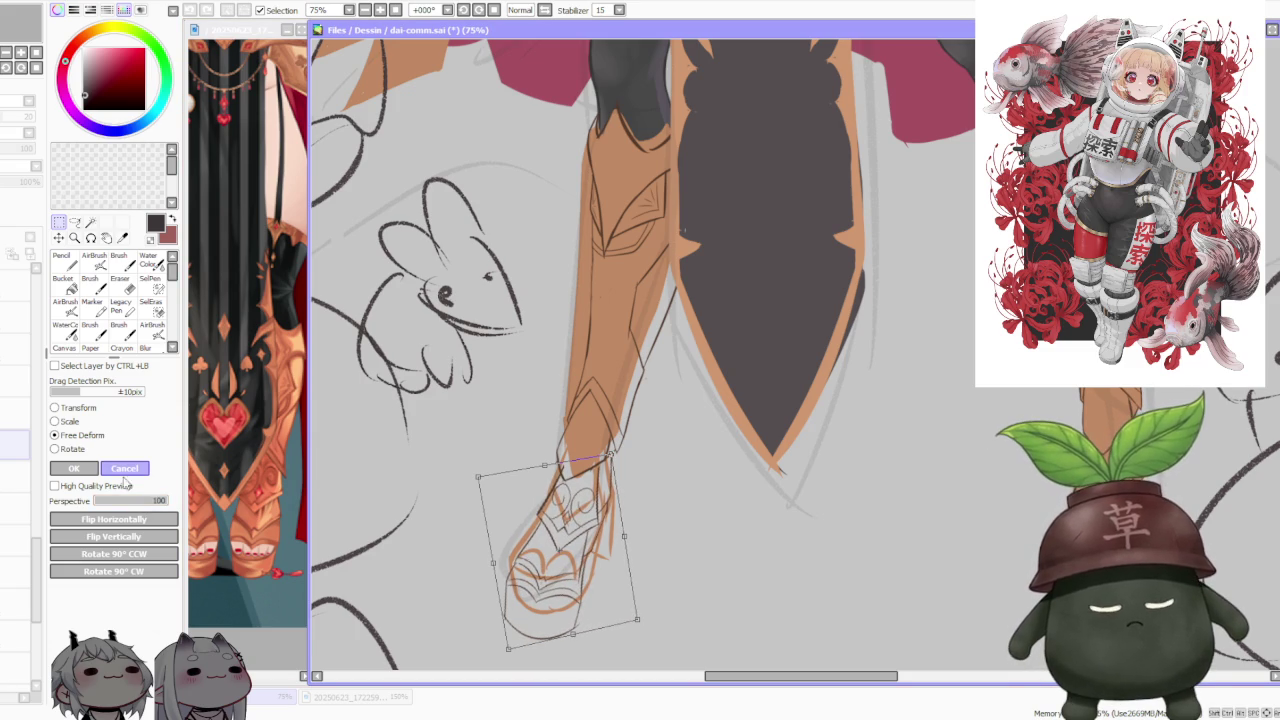
pyautogui.moveTo(155, 501); pyautogui.dragTo(75, 533)
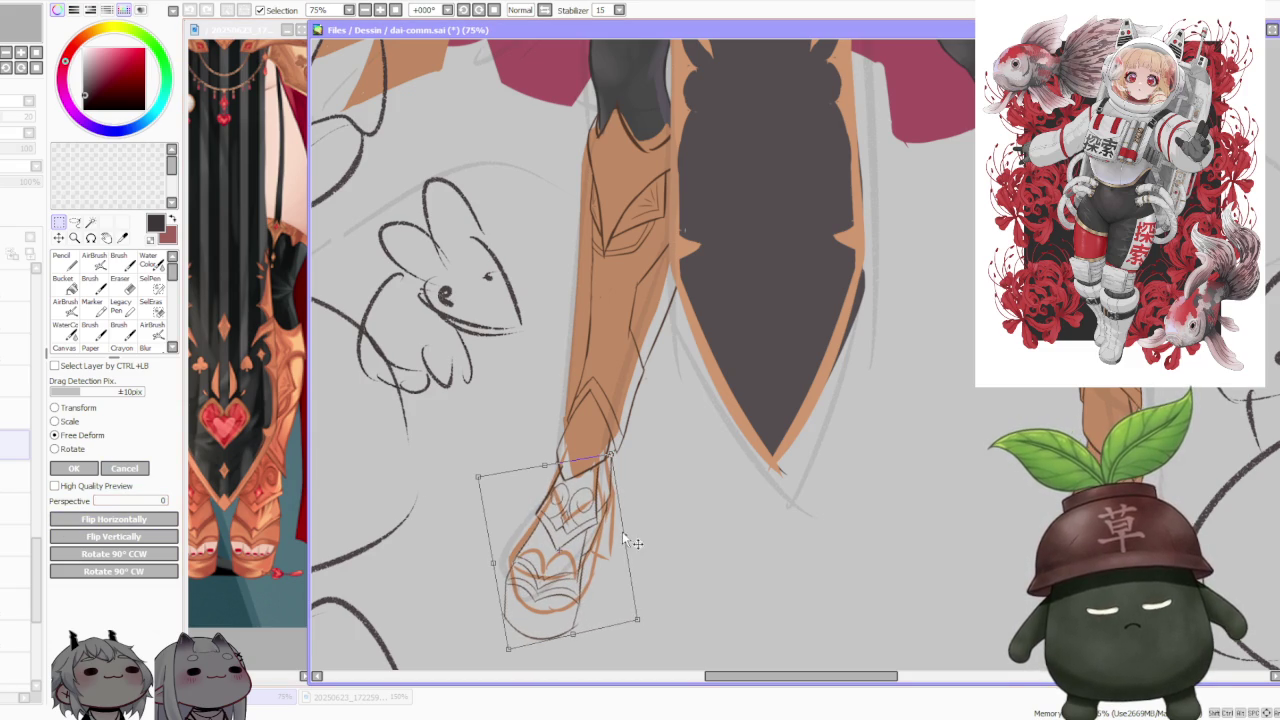
pyautogui.moveTo(572, 633); pyautogui.dragTo(590, 621)
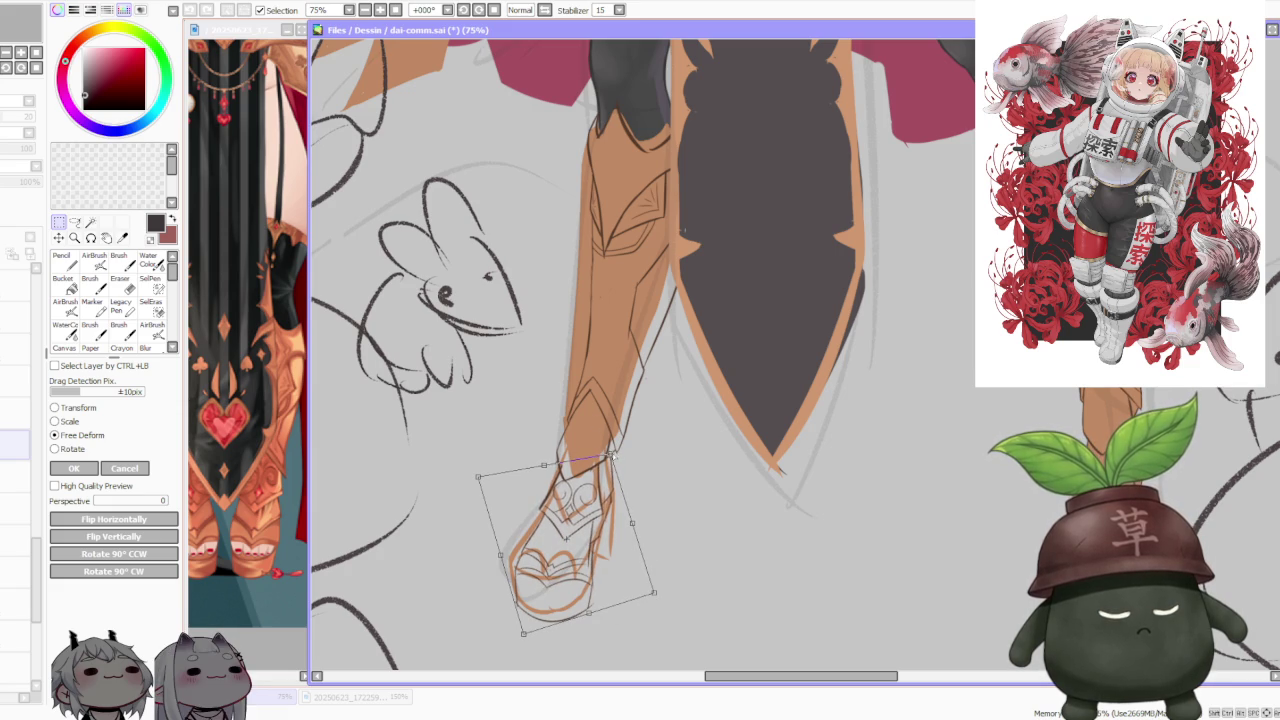
pyautogui.scroll(-2, 610, 456)
pyautogui.scroll(-1, 610, 456)
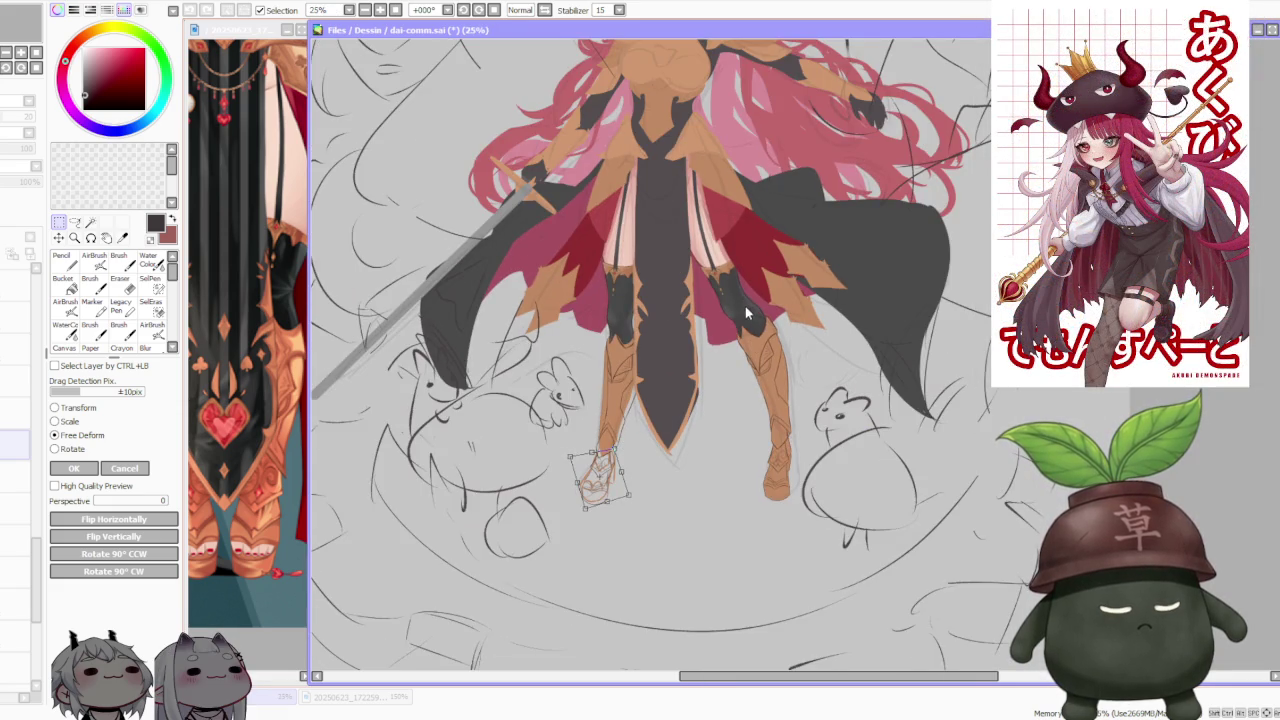
pyautogui.scroll(1, 745, 310)
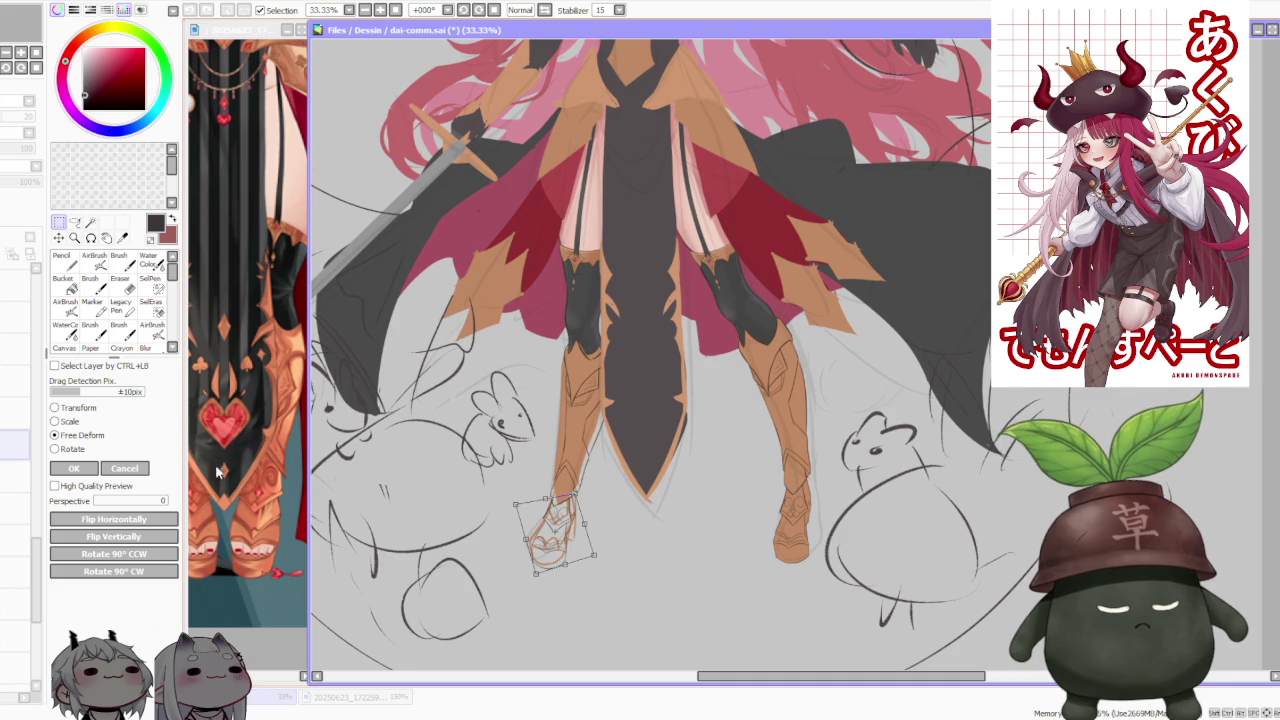
pyautogui.click(88, 468)
pyautogui.scroll(-1, 612, 445)
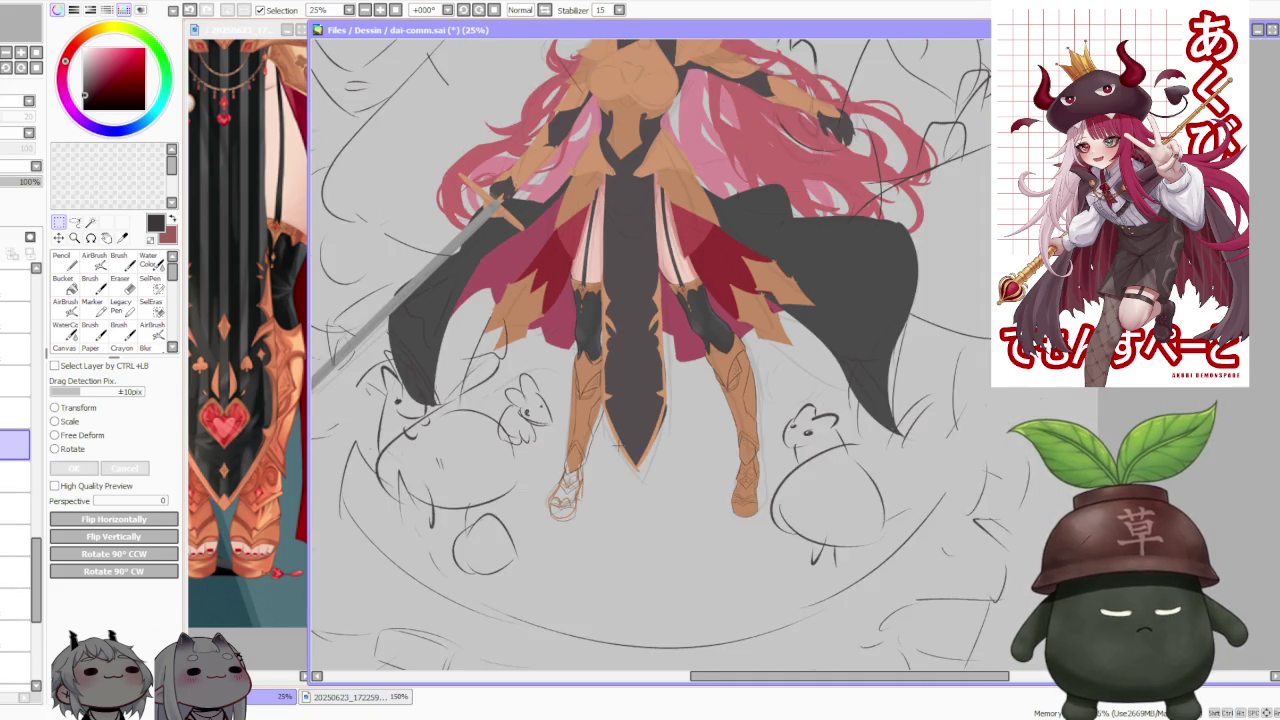
pyautogui.scroll(-1, 617, 445)
pyautogui.scroll(2, 645, 425)
pyautogui.scroll(1, 645, 425)
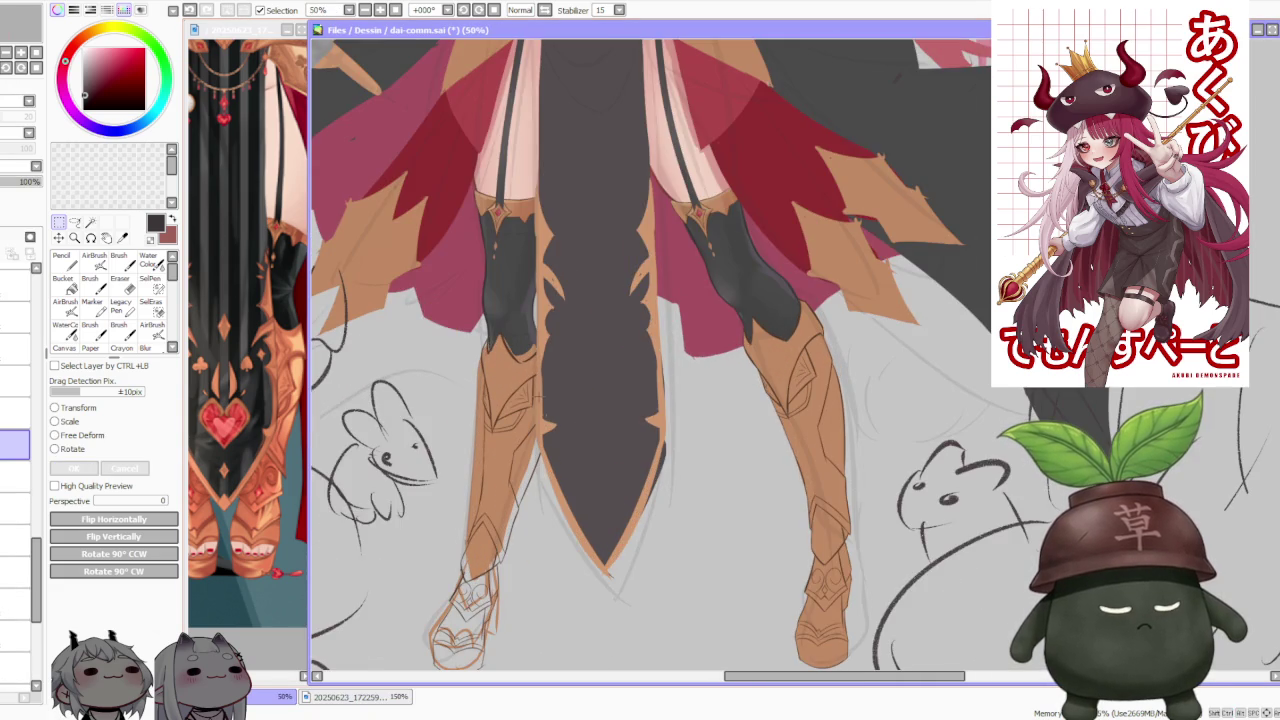
pyautogui.scroll(2, 480, 420)
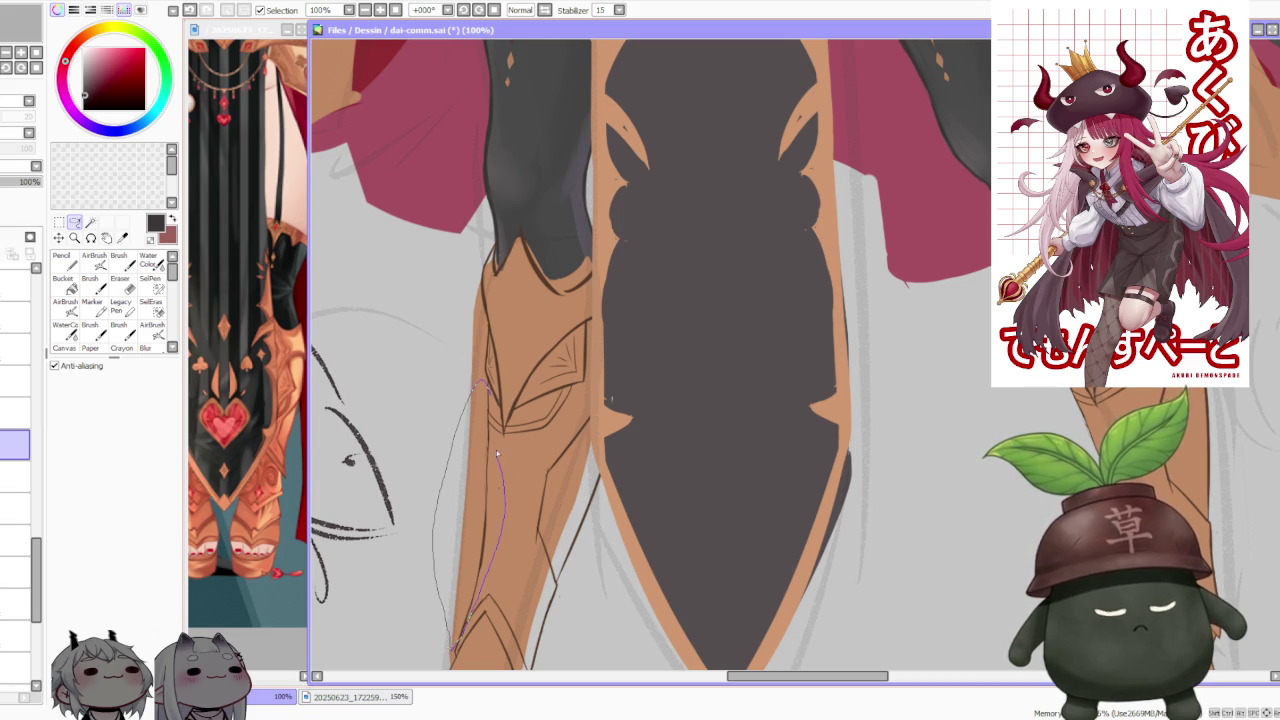
# Step: Lasso the outer left shin contour and free-deform it slightly inward
pyautogui.moveTo(500, 437); pyautogui.dragTo(493, 409)
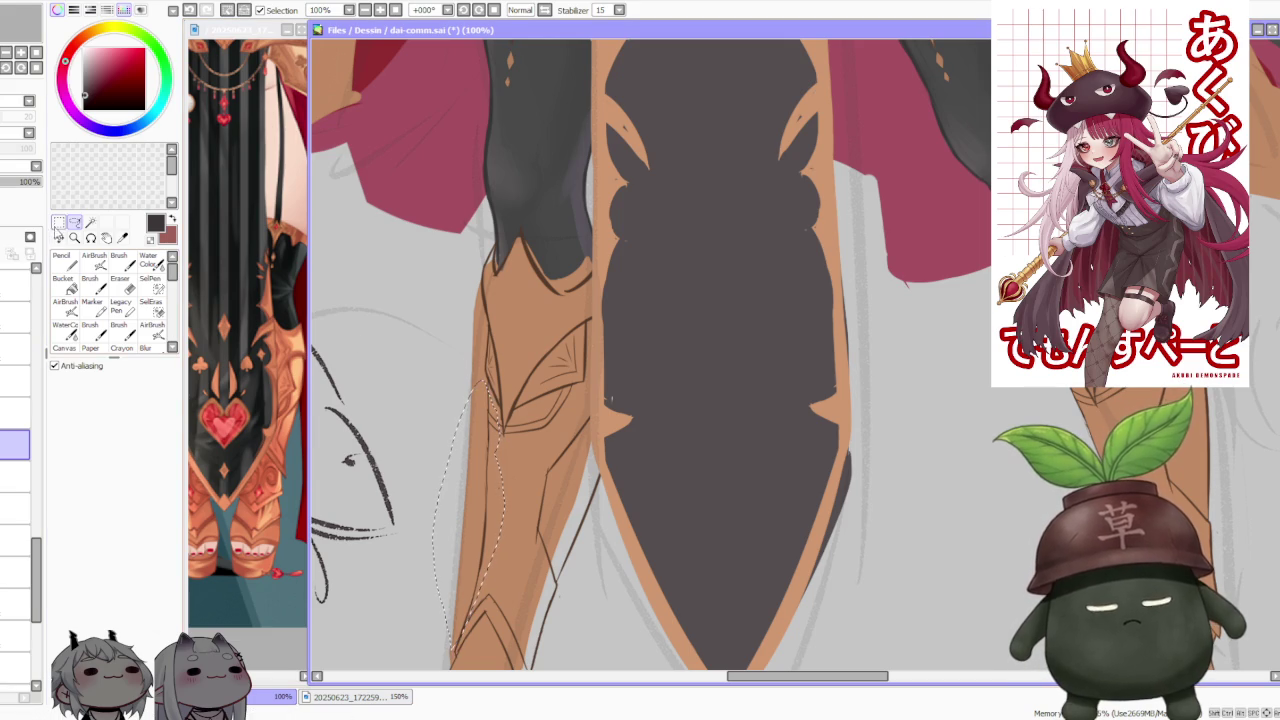
pyautogui.hotkey('ctrl', 't')
pyautogui.moveTo(503, 641); pyautogui.dragTo(491, 636)
pyautogui.moveTo(501, 516); pyautogui.dragTo(496, 517)
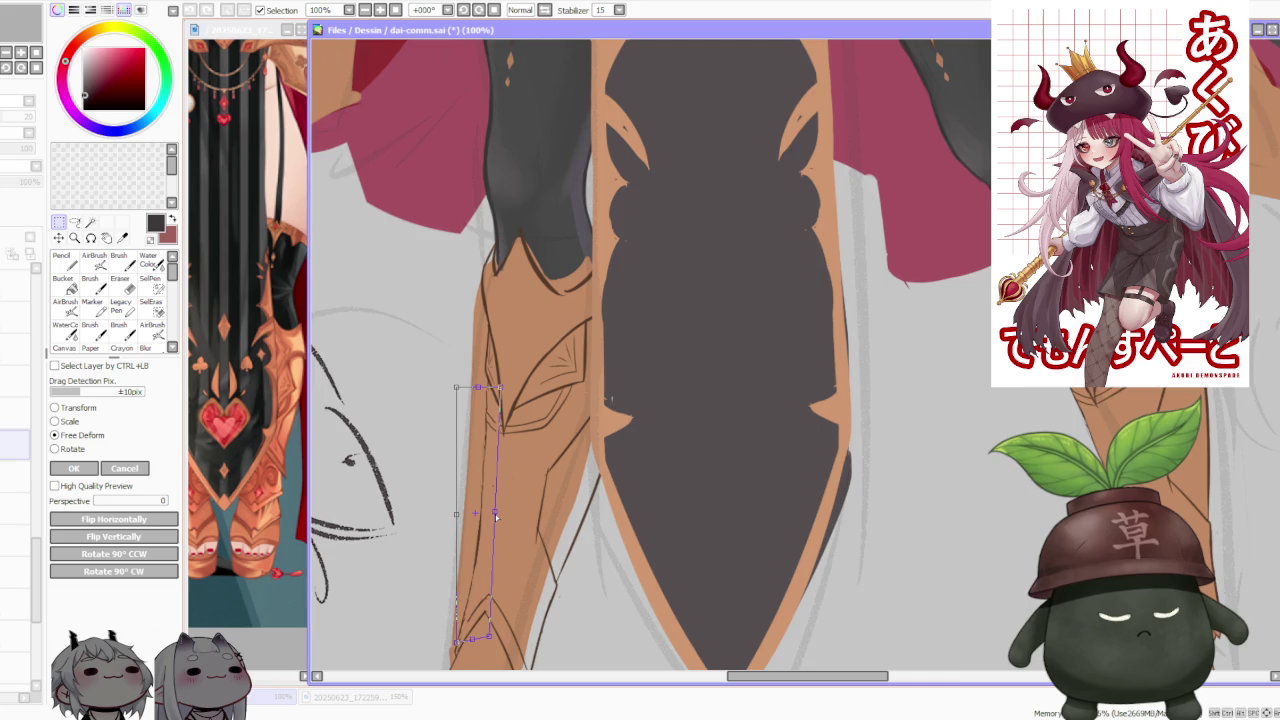
pyautogui.scroll(-2, 500, 513)
pyautogui.click(123, 467)
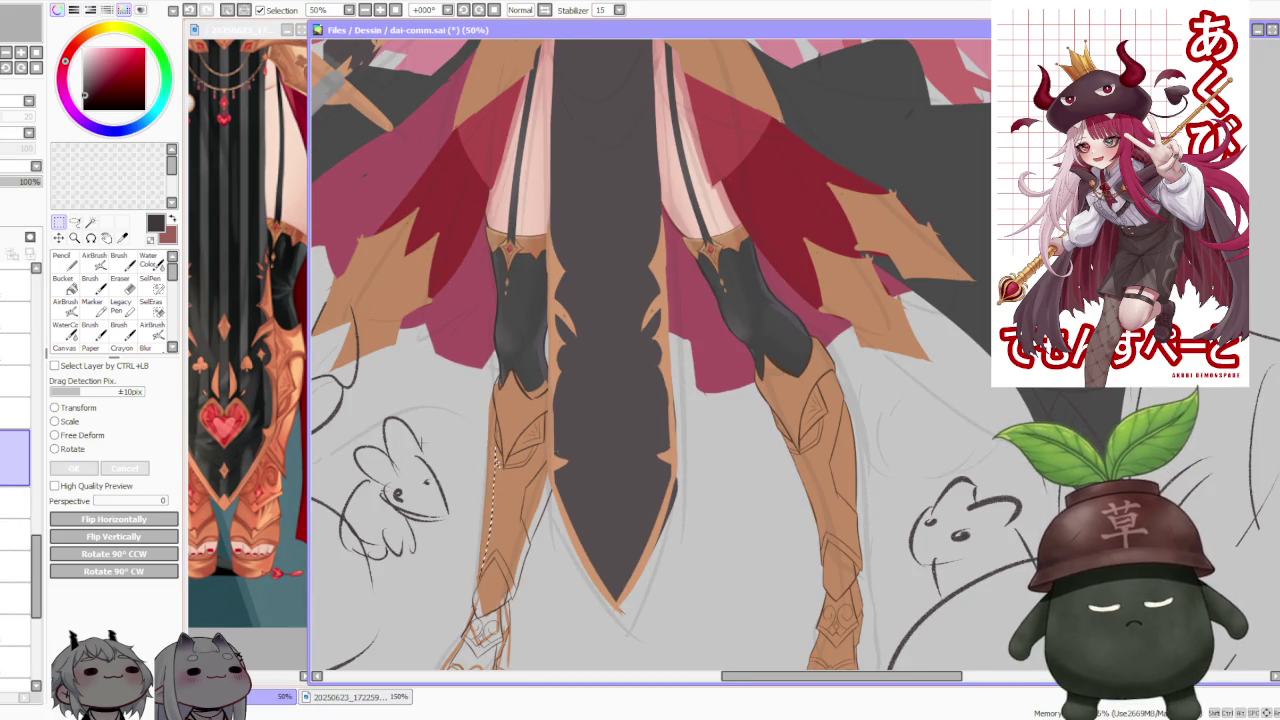
pyautogui.scroll(-3, 650, 355)
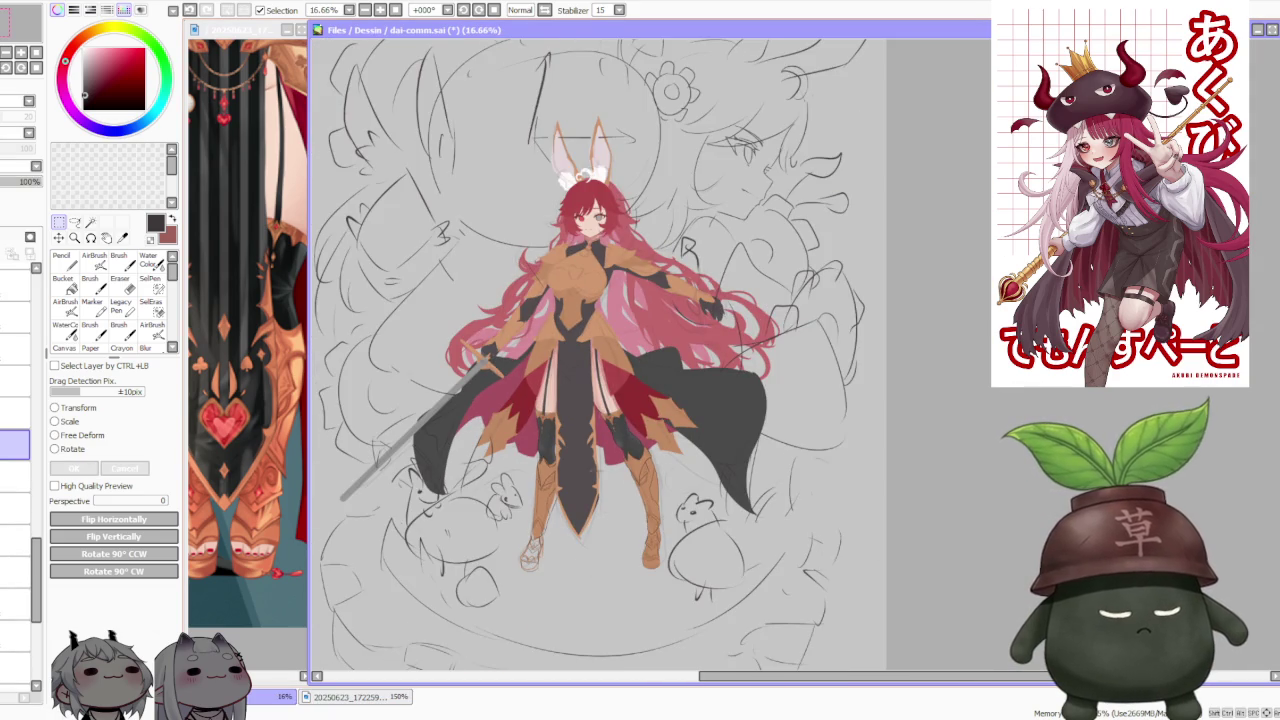
pyautogui.scroll(1, 598, 472)
pyautogui.scroll(1, 533, 517)
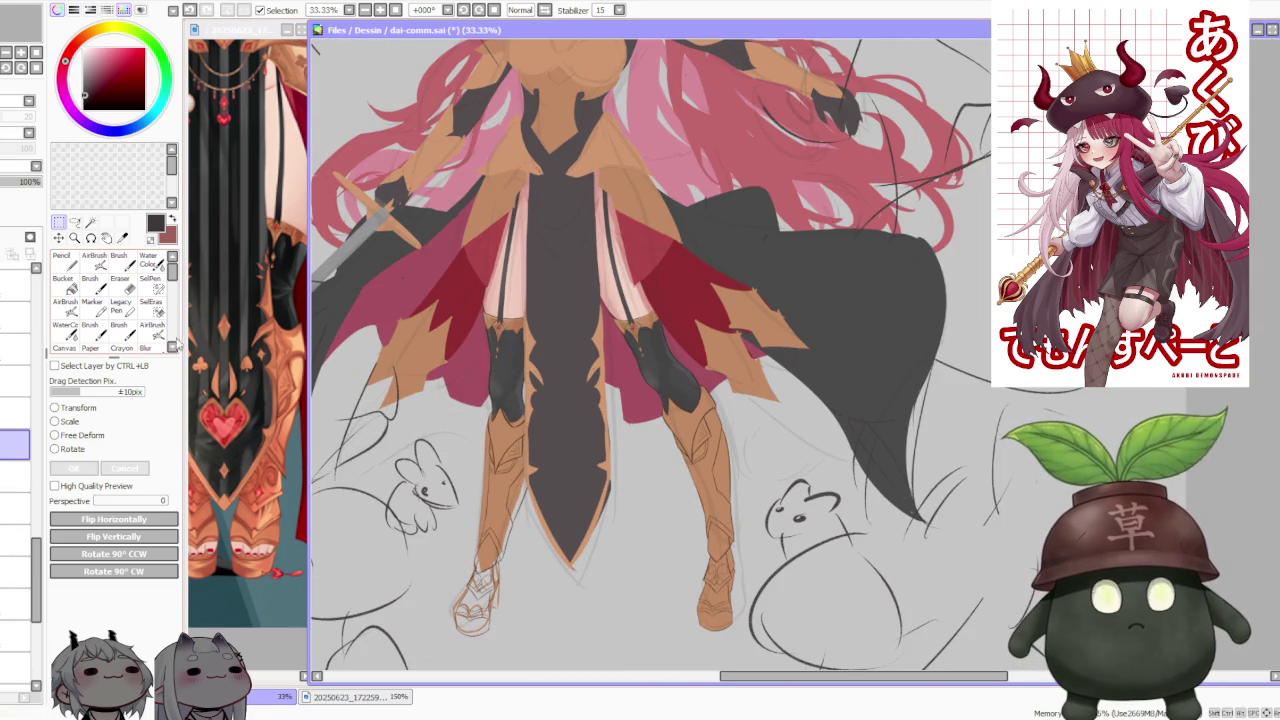
# Step: Nudge the left leg's foot slightly right, then pick the Brush at size 350
pyautogui.click(78, 435)
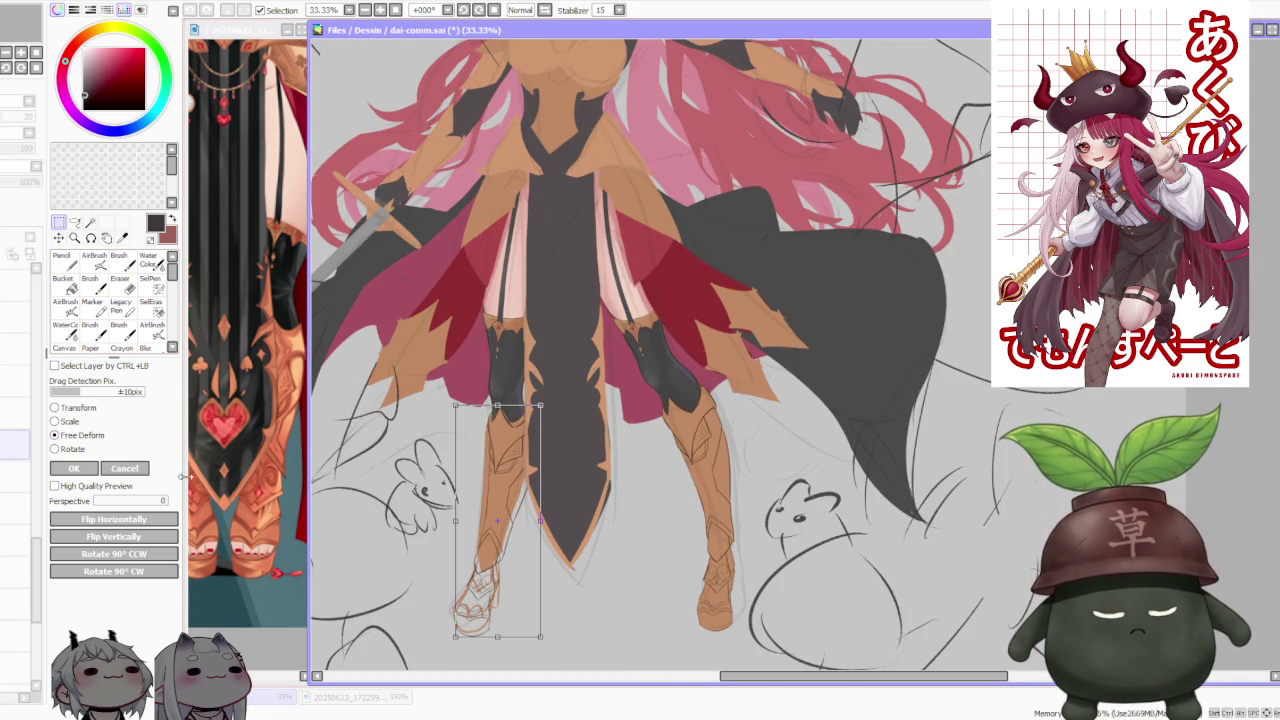
pyautogui.moveTo(497, 641); pyautogui.dragTo(501, 642)
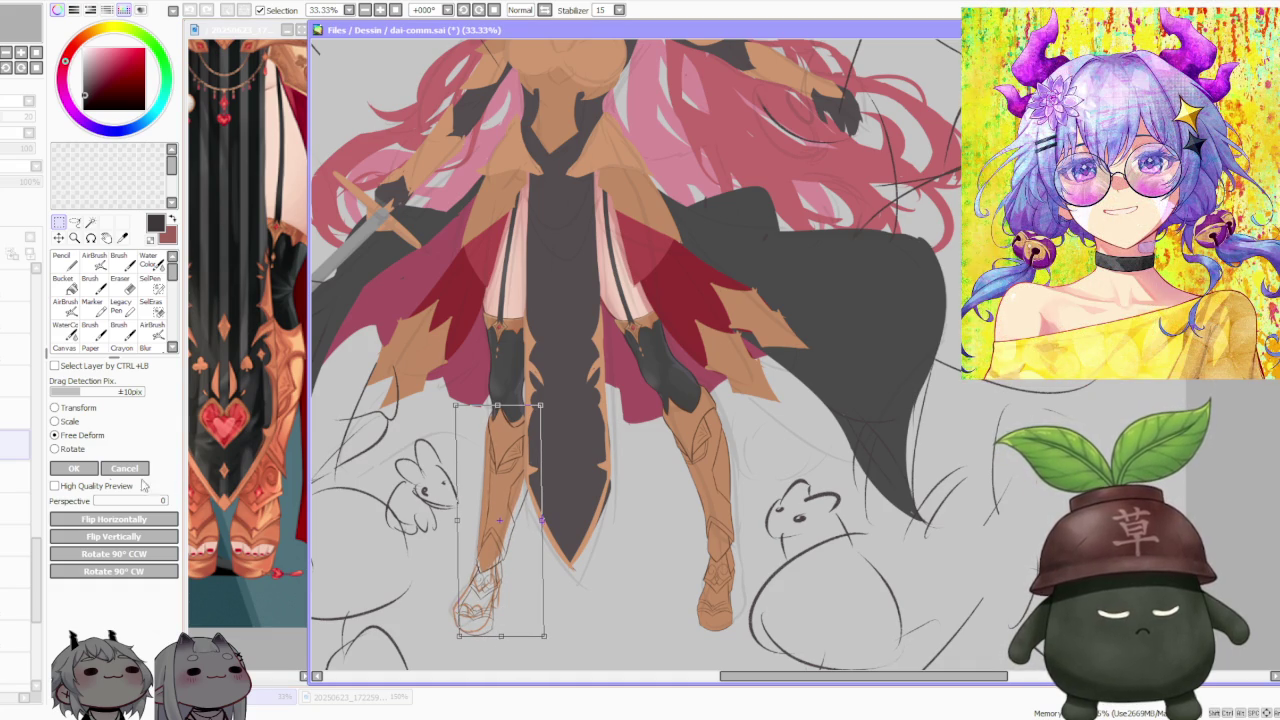
pyautogui.click(70, 470)
pyautogui.scroll(-1, 515, 450)
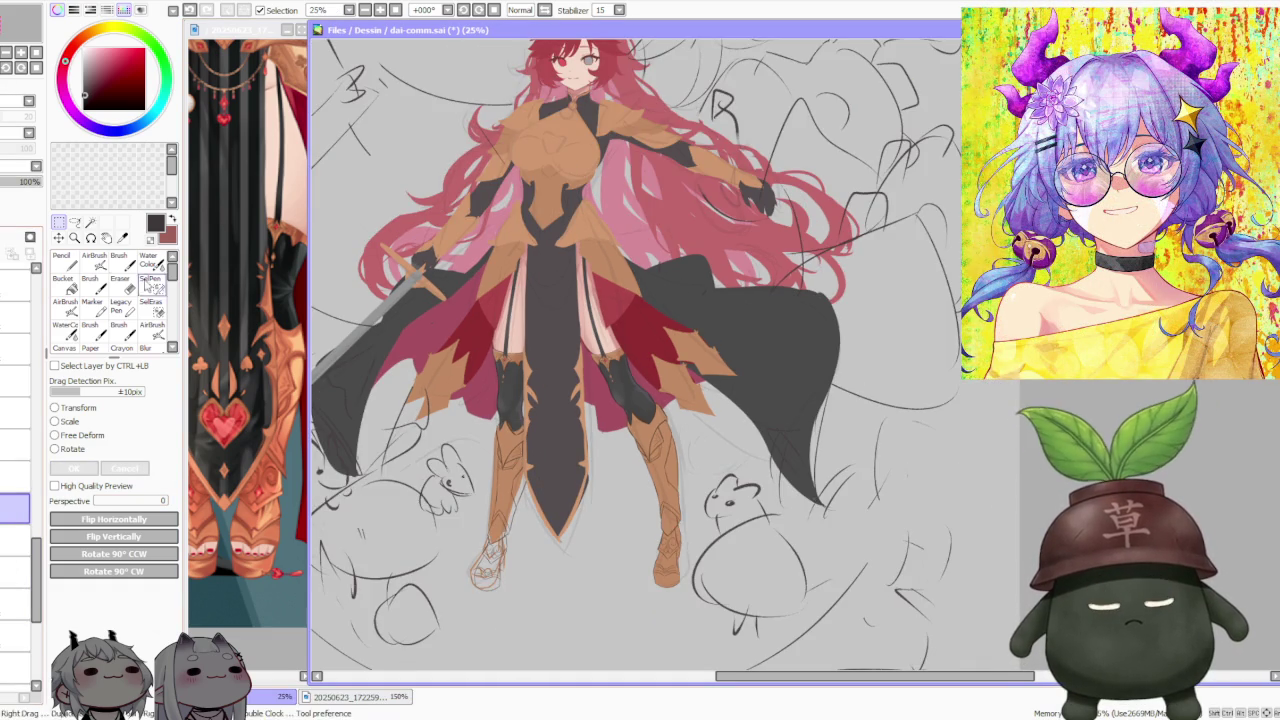
pyautogui.press('b')
pyautogui.press(']')
pyautogui.press(']')
pyautogui.press(']')
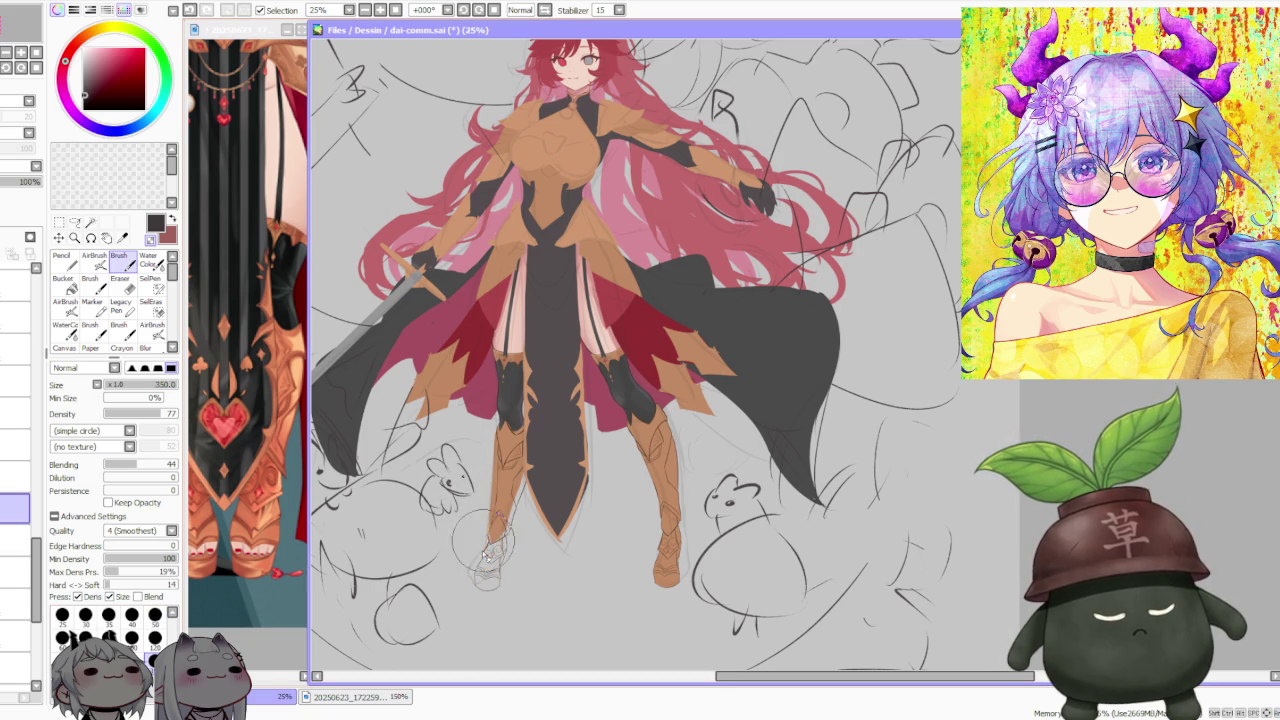
# Step: Sample the boot's tan colour with the eyedropper
pyautogui.scroll(-2, 600, 345)
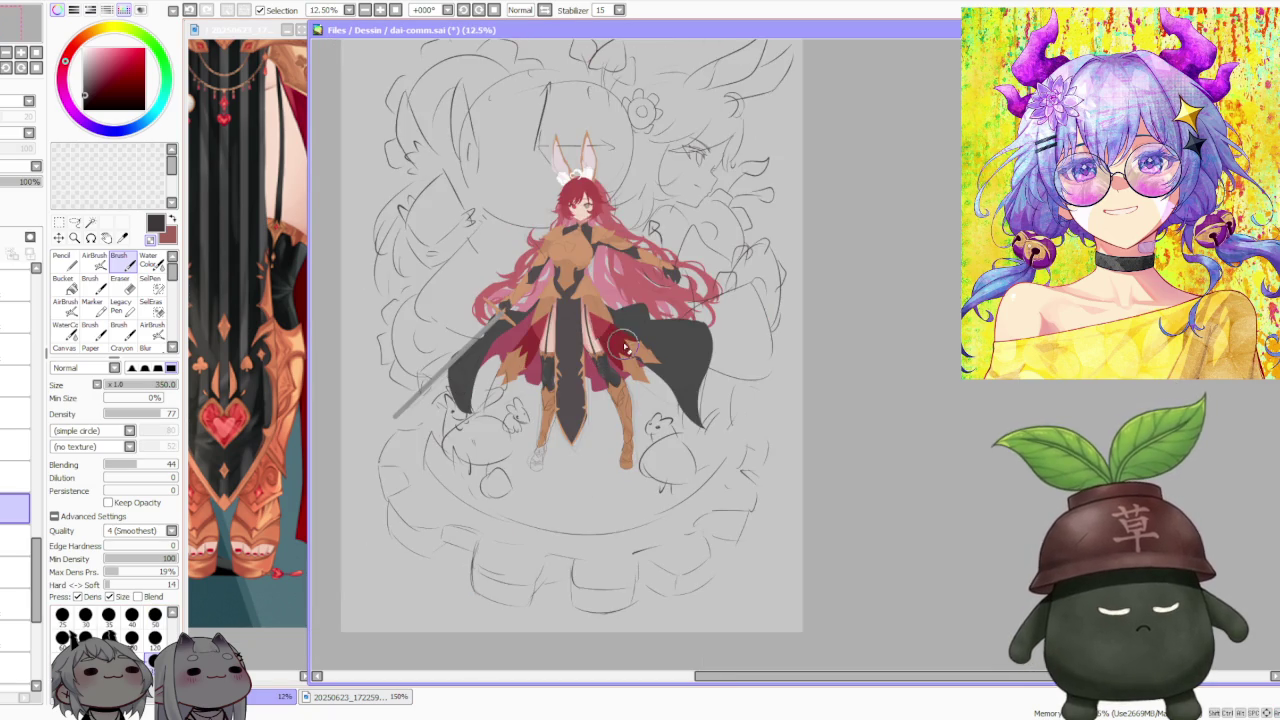
pyautogui.scroll(1, 560, 390)
pyautogui.scroll(1, 560, 390)
pyautogui.keyDown('alt'); pyautogui.click(520, 480); pyautogui.keyUp('alt')
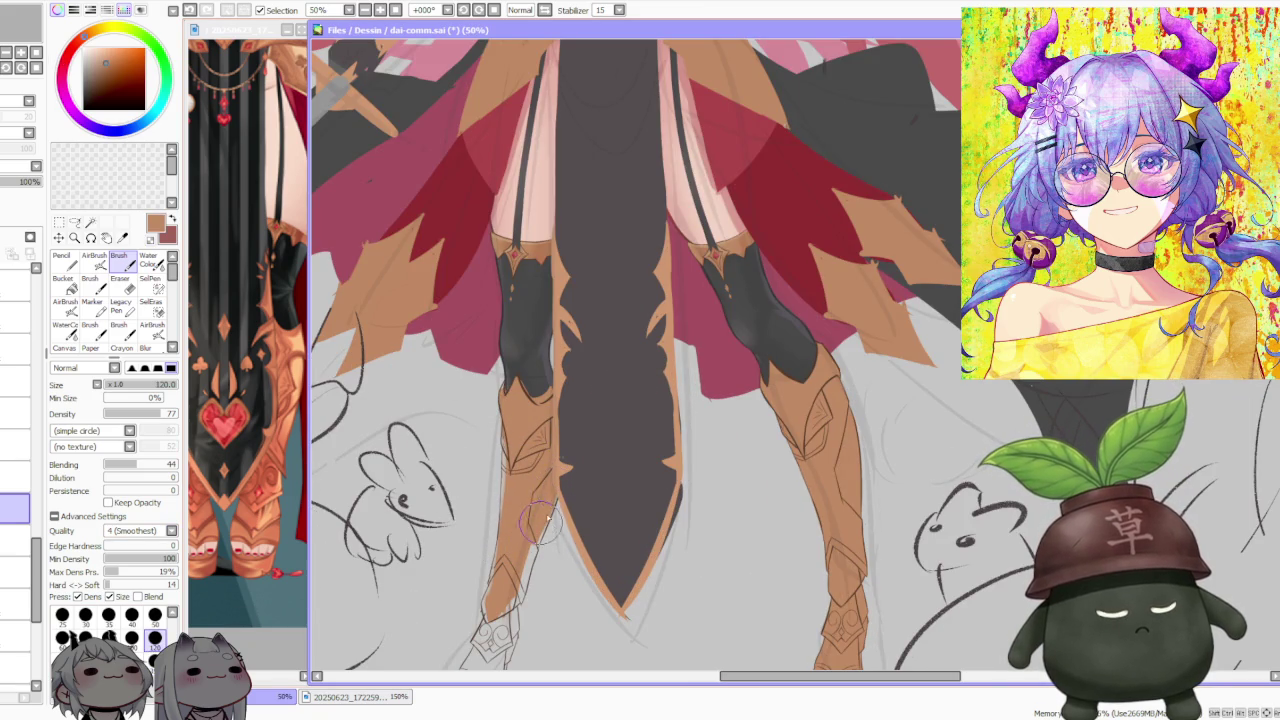
# Step: Paint tan over the lower boot, filling out its right edge and lower-left side
pyautogui.scroll(1, 522, 443)
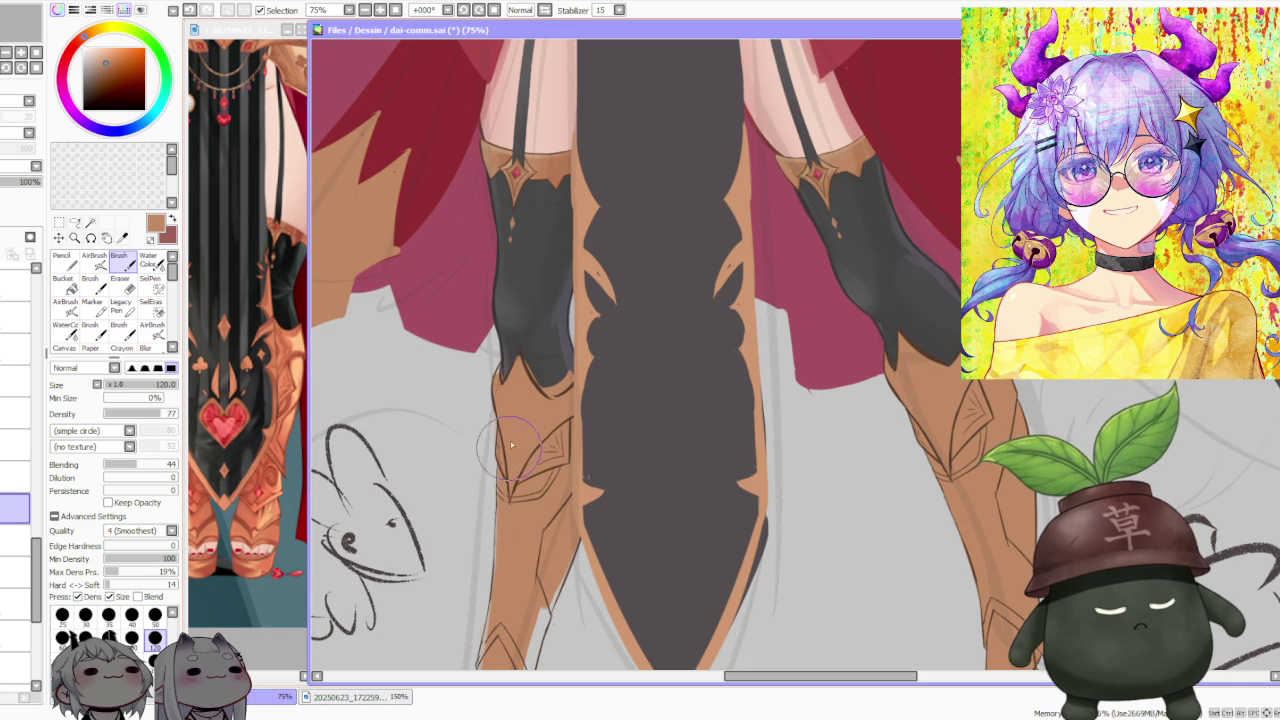
pyautogui.scroll(1, 511, 386)
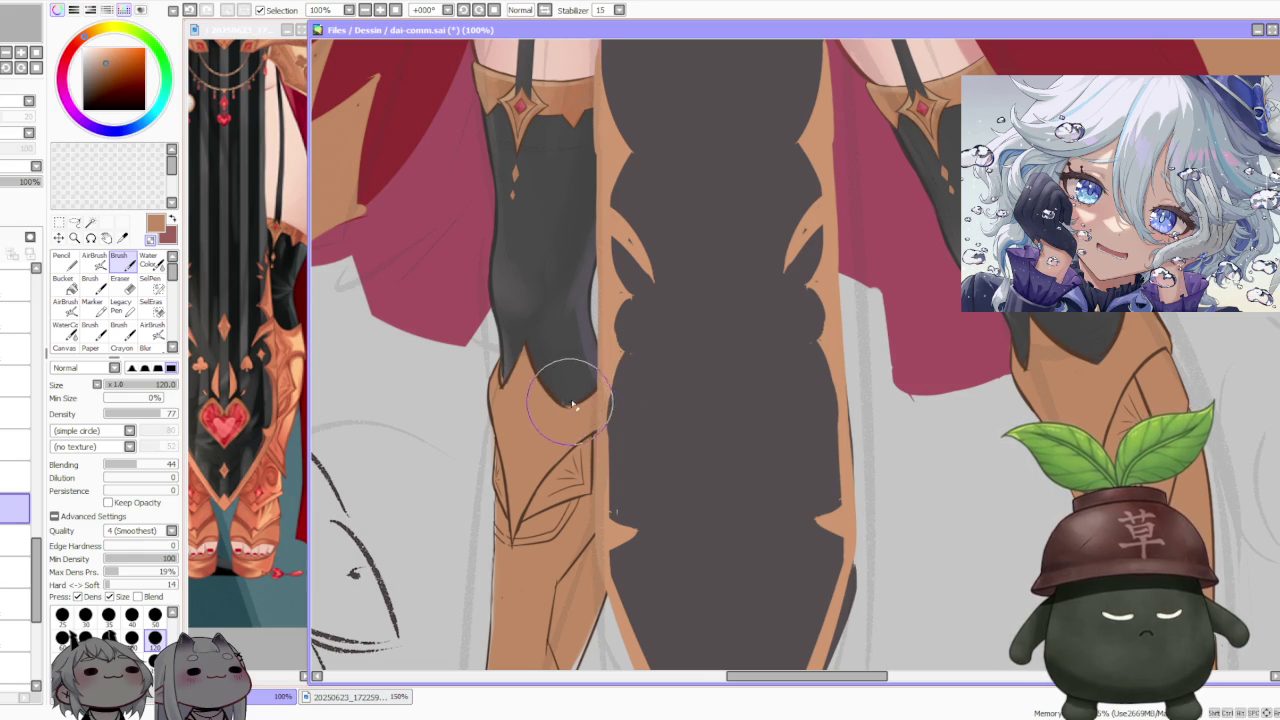
pyautogui.scroll(-3, 564, 380)
pyautogui.scroll(-1, 566, 355)
pyautogui.scroll(3, 566, 355)
pyautogui.moveTo(585, 455)
pyautogui.mouseDown()
pyautogui.moveTo(548, 530)
pyautogui.moveTo(577, 484)
pyautogui.moveTo(568, 490)
pyautogui.moveTo(592, 392)
pyautogui.mouseUp()
pyautogui.moveTo(605, 335)
pyautogui.mouseDown()
pyautogui.moveTo(600, 398)
pyautogui.moveTo(630, 320)
pyautogui.mouseUp()
pyautogui.moveTo(605, 400); pyautogui.dragTo(618, 345)
pyautogui.moveTo(551, 404)
pyautogui.mouseDown()
pyautogui.moveTo(497, 513)
pyautogui.moveTo(548, 578)
pyautogui.moveTo(560, 568)
pyautogui.moveTo(535, 500)
pyautogui.moveTo(515, 590)
pyautogui.moveTo(485, 571)
pyautogui.moveTo(502, 550)
pyautogui.moveTo(487, 617)
pyautogui.mouseUp()
pyautogui.scroll(-2, 497, 562)
pyautogui.scroll(1, 490, 590)
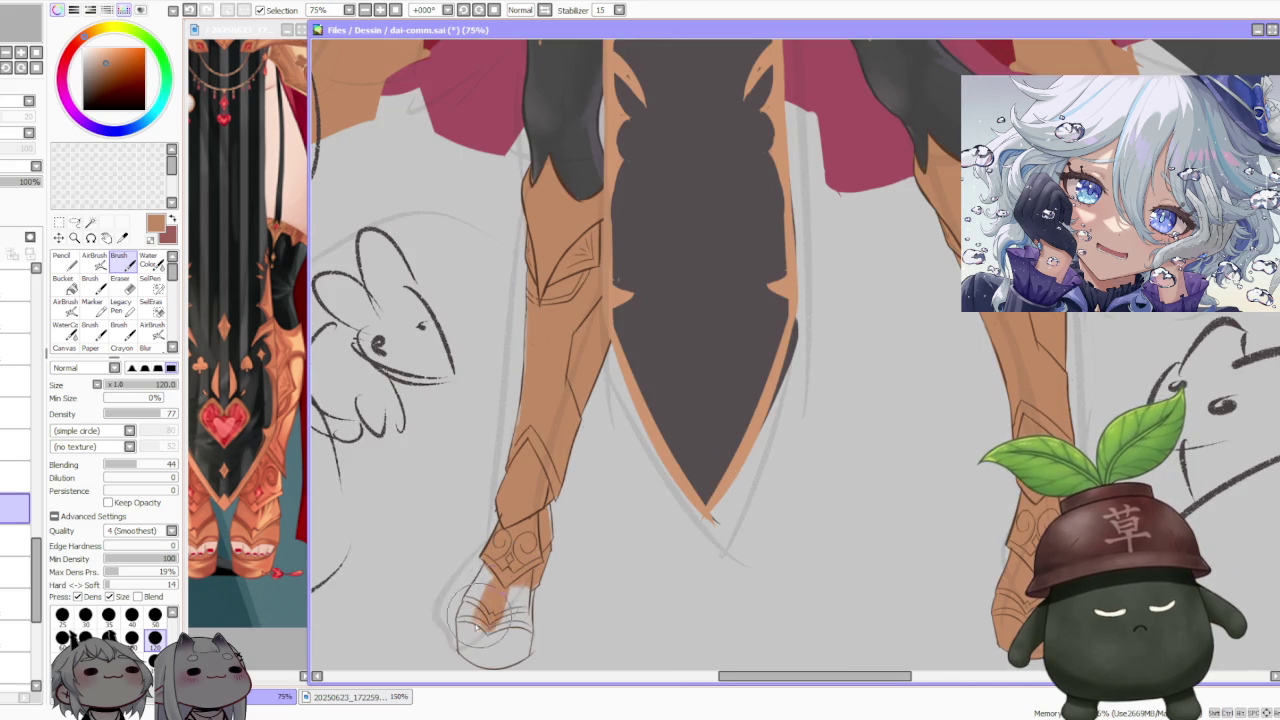
pyautogui.scroll(-3, 470, 610)
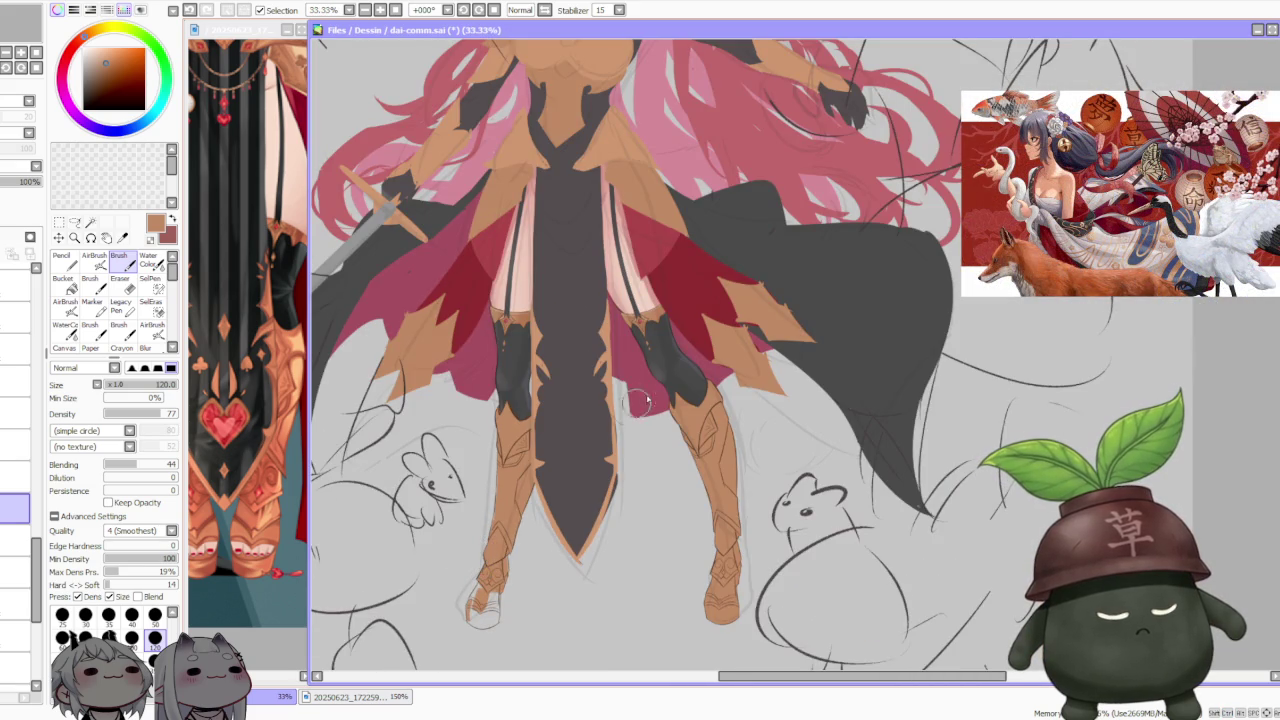
# Step: Paint the boot's rounded toe and its lower-left edge solid tan
pyautogui.scroll(-1, 600, 410)
pyautogui.scroll(-1, 690, 368)
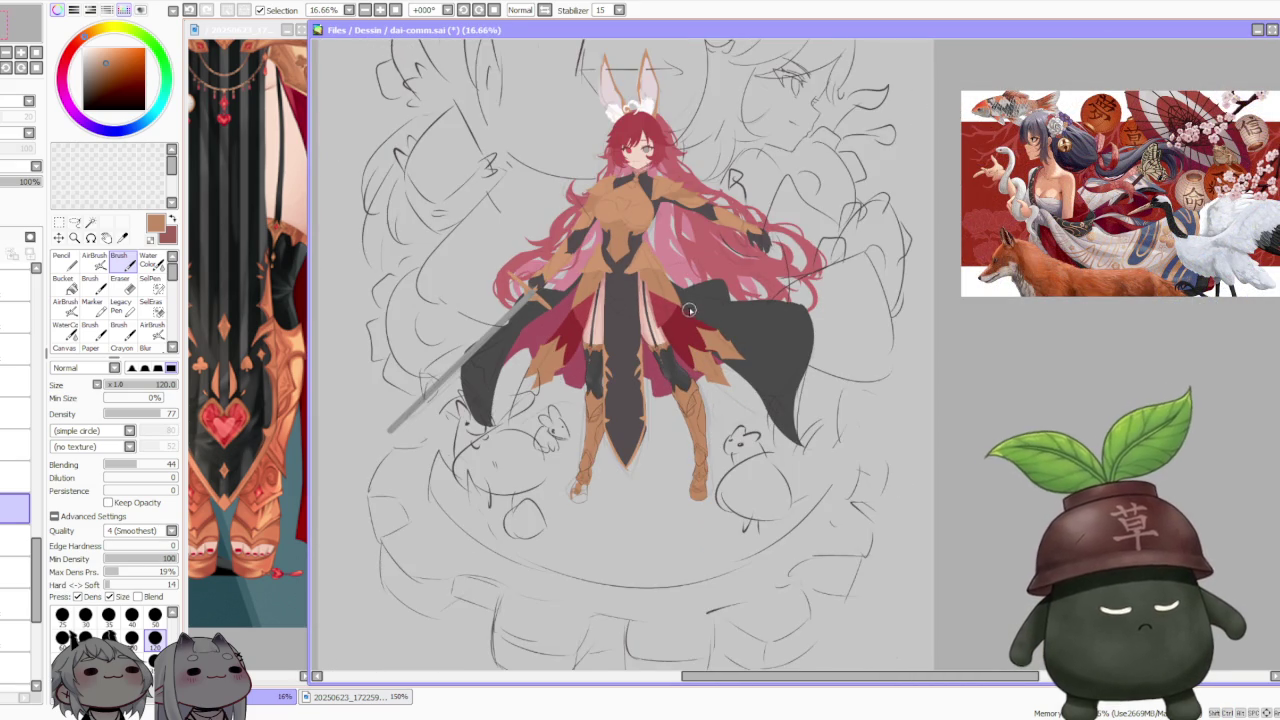
pyautogui.scroll(2, 610, 420)
pyautogui.scroll(2, 570, 480)
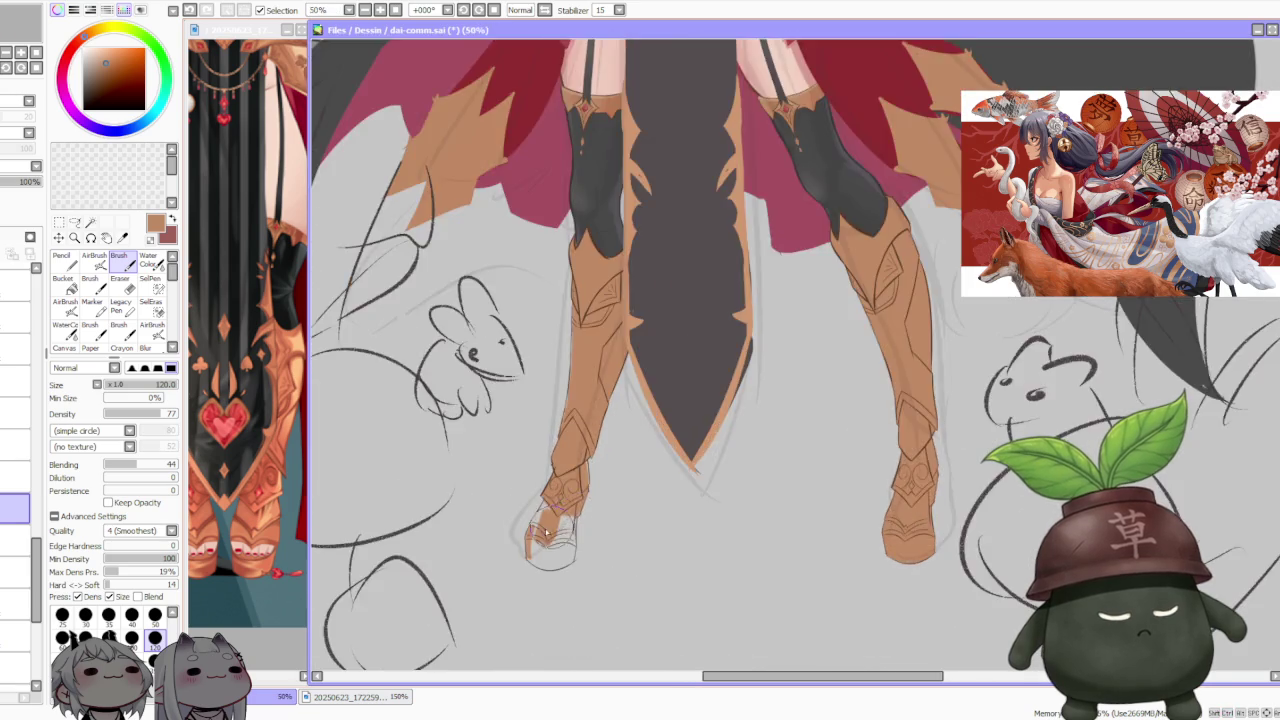
pyautogui.scroll(1, 530, 530)
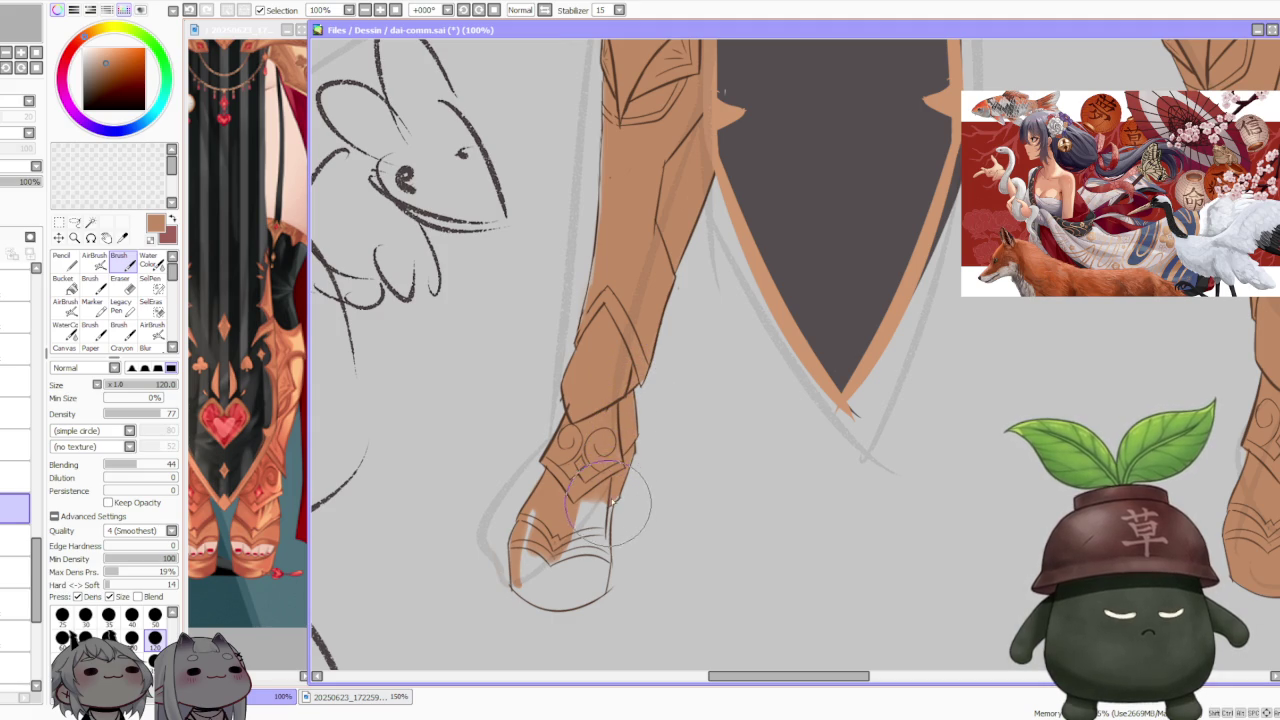
pyautogui.moveTo(600, 548); pyautogui.dragTo(590, 572)
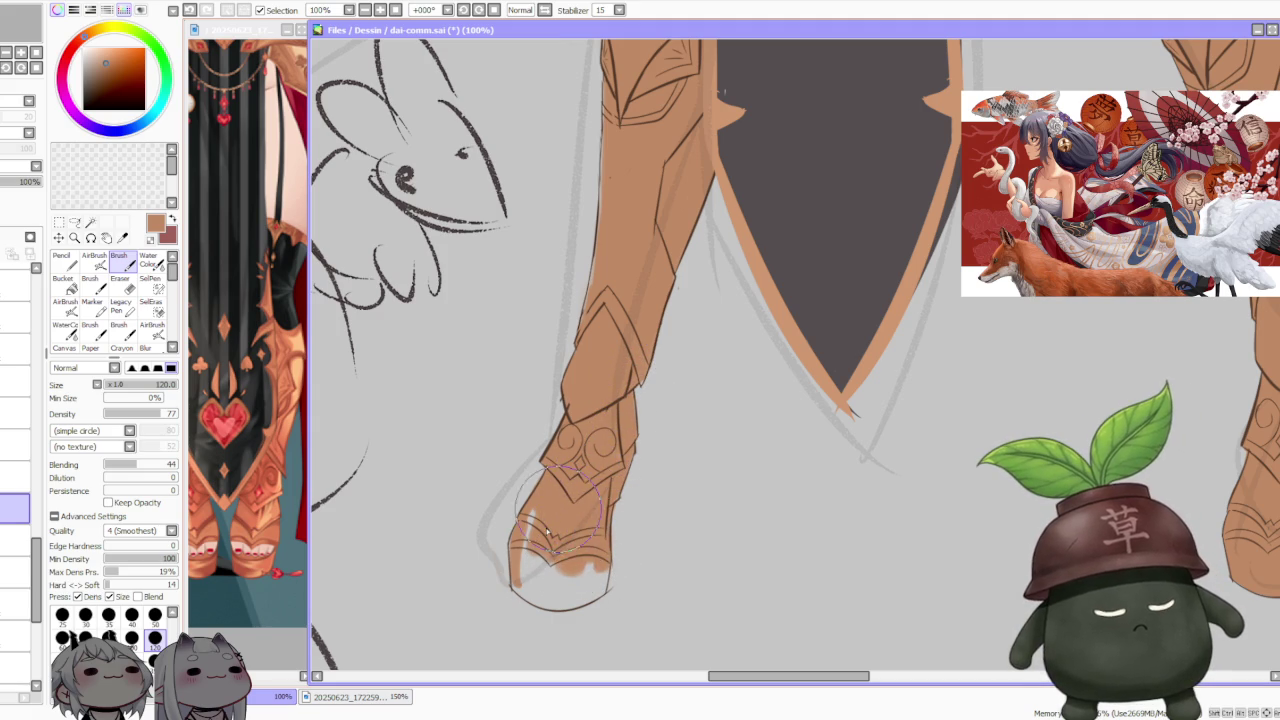
pyautogui.moveTo(514, 571)
pyautogui.mouseDown()
pyautogui.moveTo(524, 596)
pyautogui.moveTo(604, 590)
pyautogui.moveTo(540, 620)
pyautogui.moveTo(575, 600)
pyautogui.mouseUp()
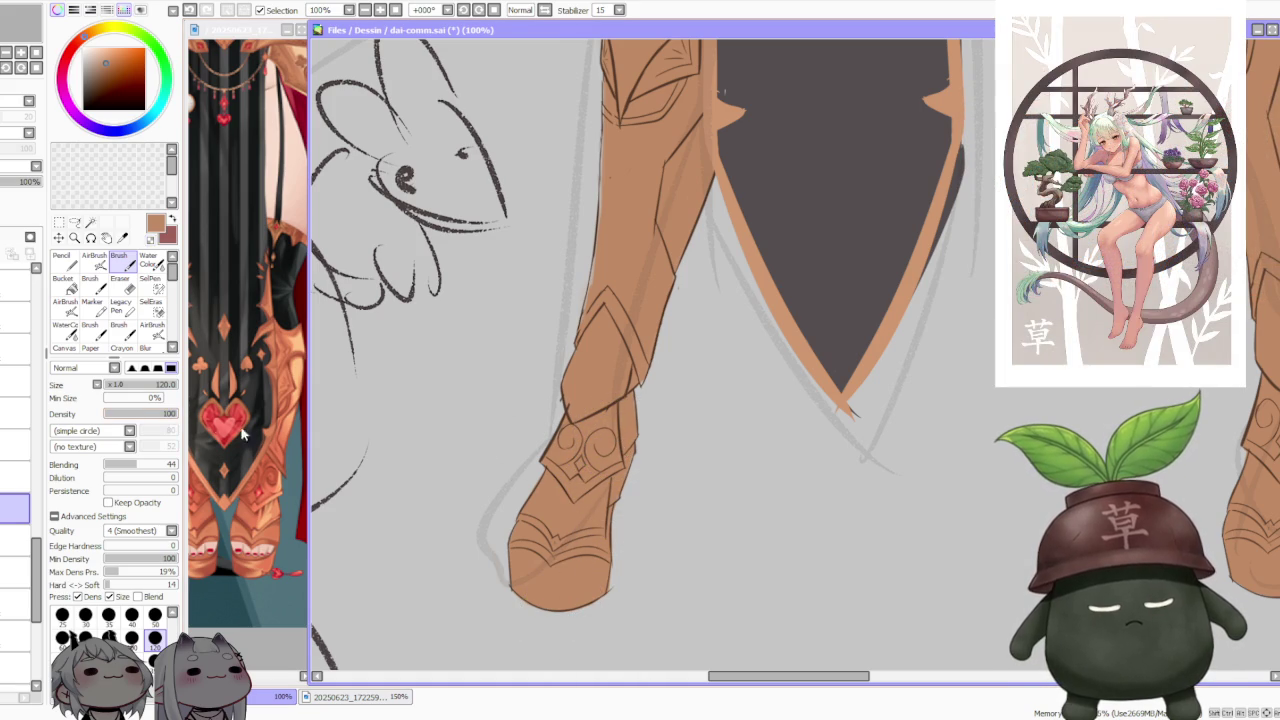
pyautogui.scroll(-1, 588, 519)
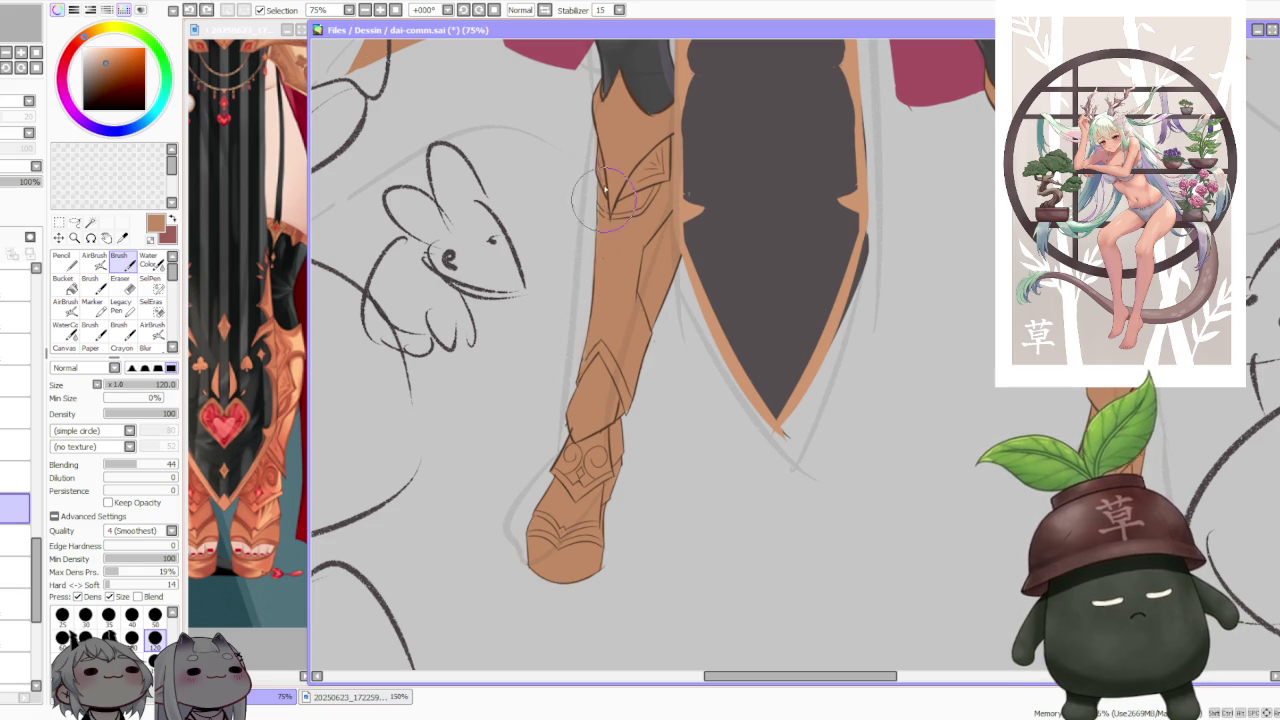
pyautogui.scroll(-3, 605, 190)
pyautogui.scroll(2, 631, 247)
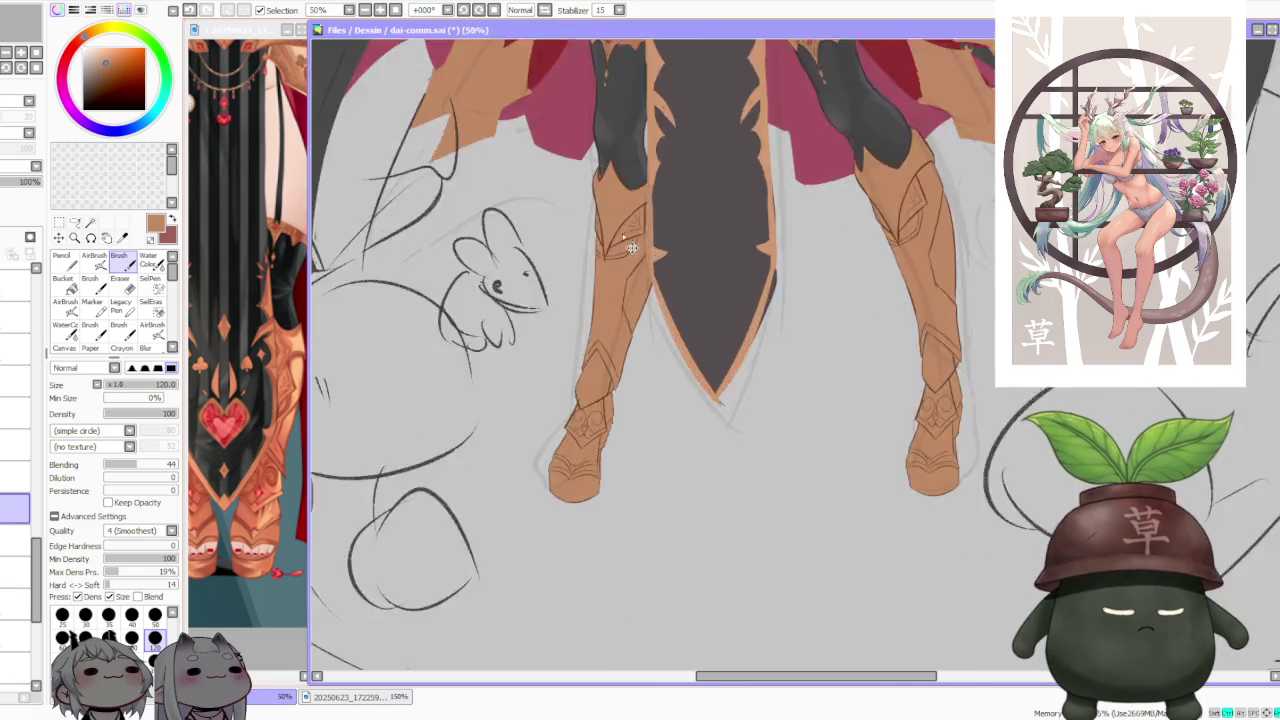
pyautogui.scroll(2, 631, 247)
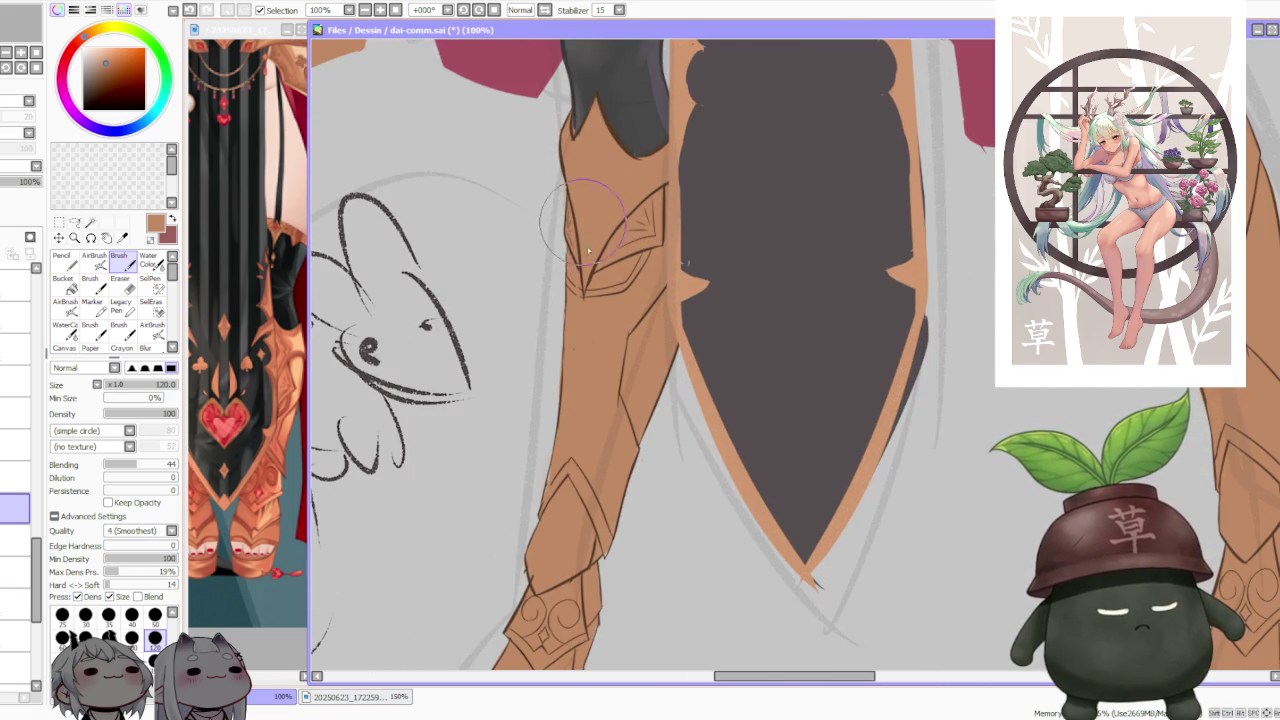
# Step: Flip the view horizontally with H and zoom around to inspect the legs and boots
pyautogui.scroll(-3, 645, 393)
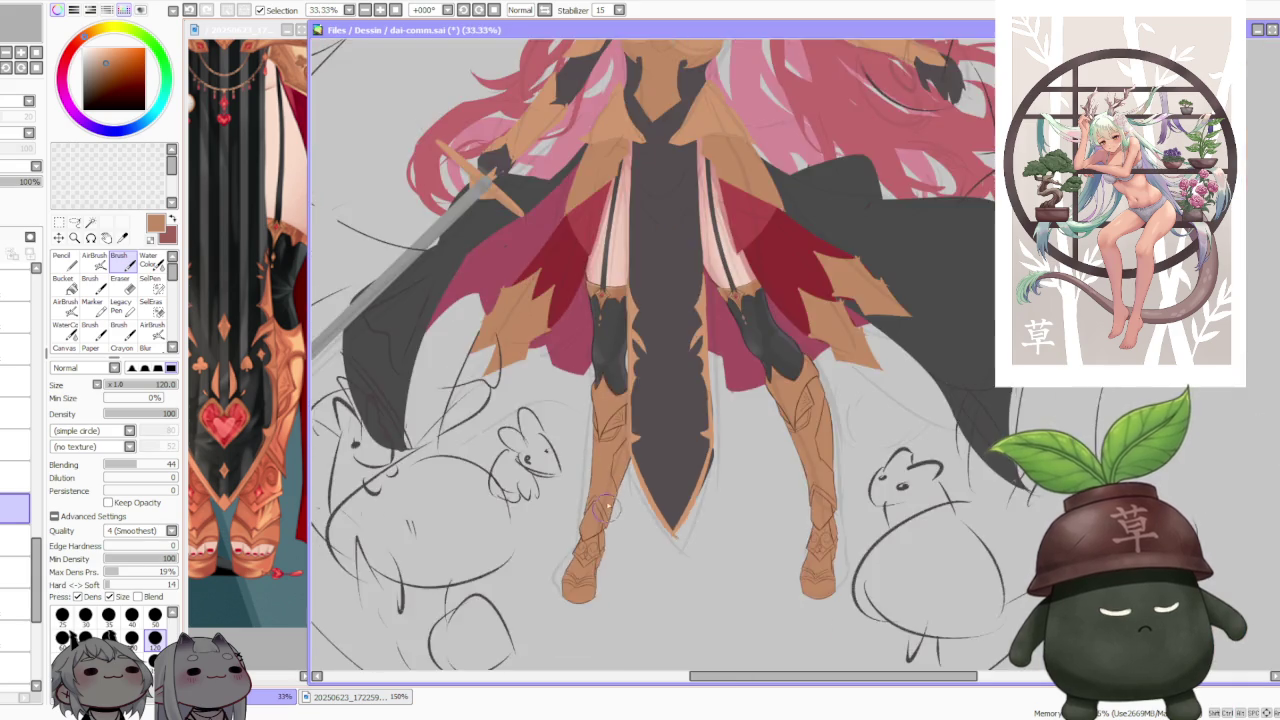
pyautogui.scroll(-2, 645, 393)
pyautogui.scroll(-2, 645, 393)
pyautogui.scroll(1, 615, 330)
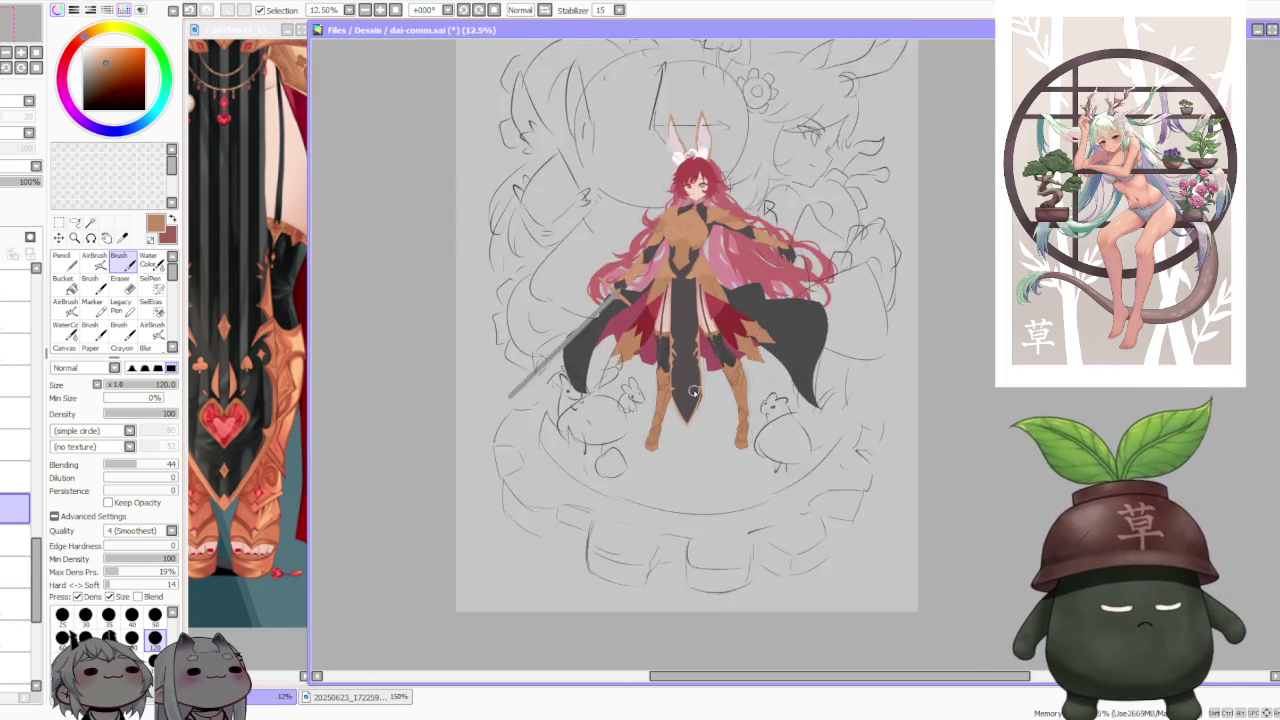
pyautogui.scroll(2, 585, 267)
pyautogui.press('h')
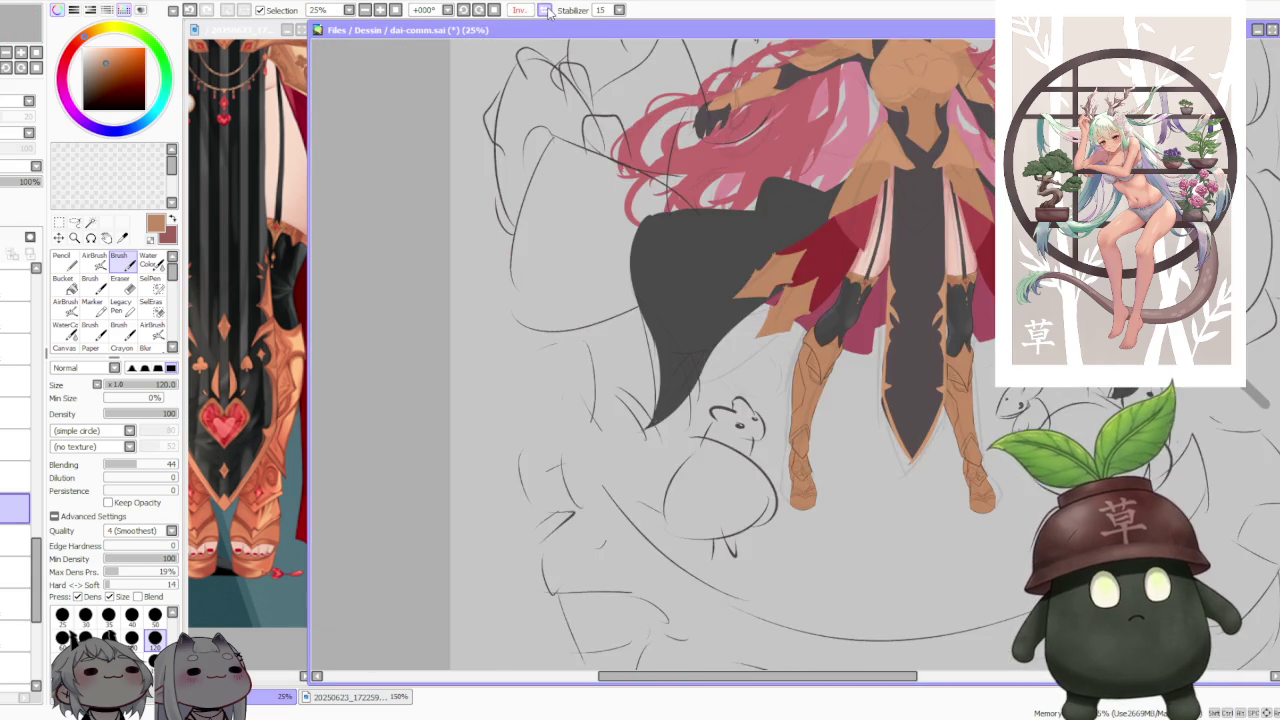
pyautogui.scroll(-1, 693, 299)
pyautogui.scroll(-1, 693, 299)
pyautogui.scroll(3, 828, 277)
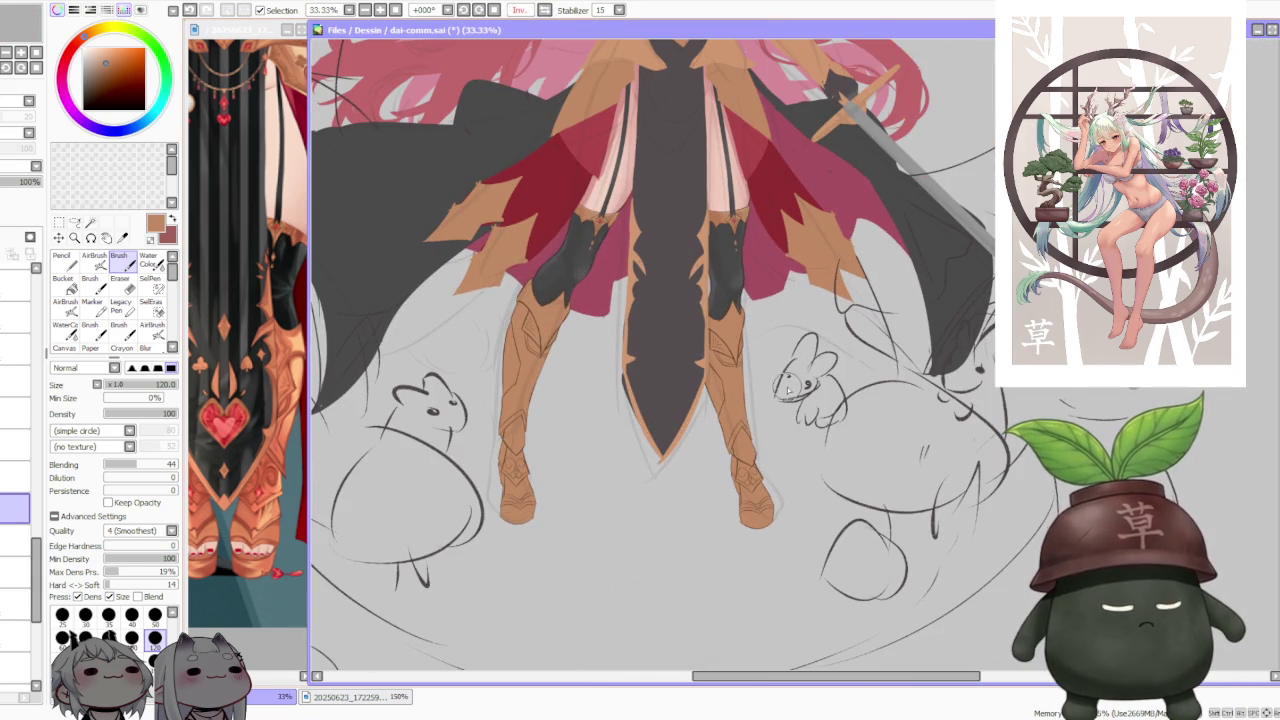
pyautogui.scroll(1, 788, 390)
pyautogui.scroll(-2, 780, 377)
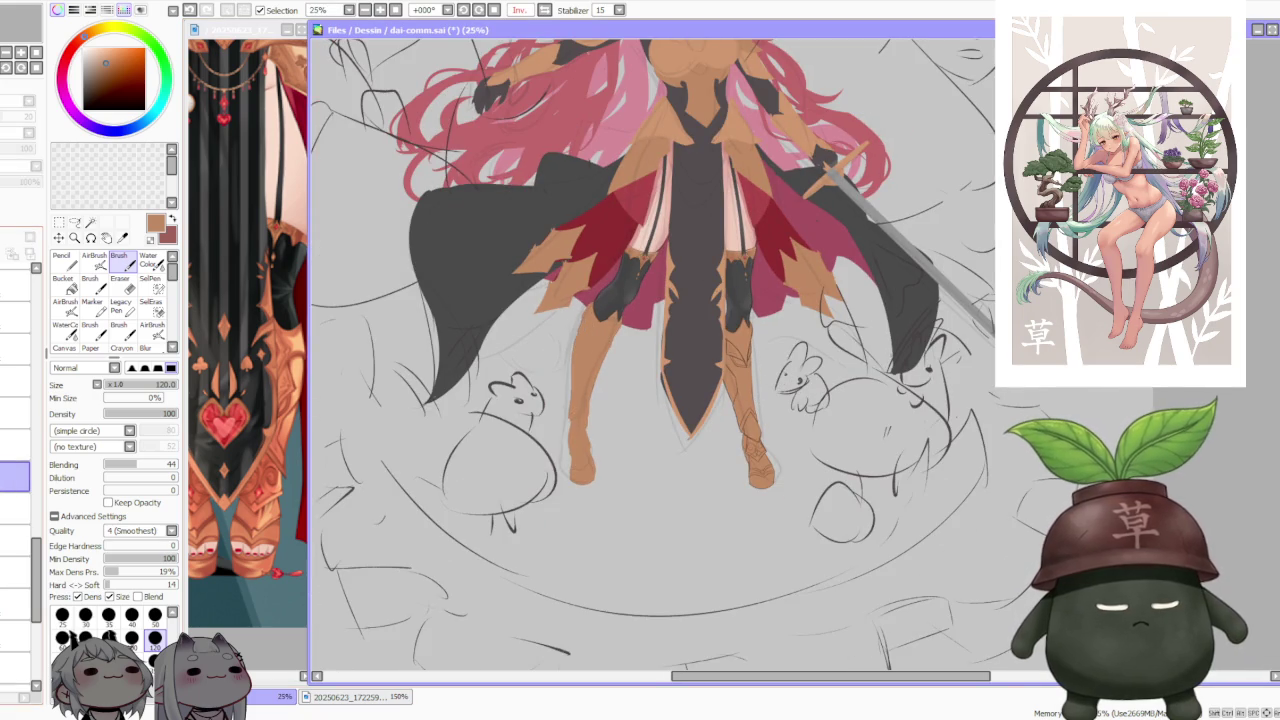
# Step: Free-deform the right-hand leg, slanting its bottom leftward and nudging its lower corner
pyautogui.click(59, 240)
pyautogui.click(84, 436)
pyautogui.scroll(2, 765, 488)
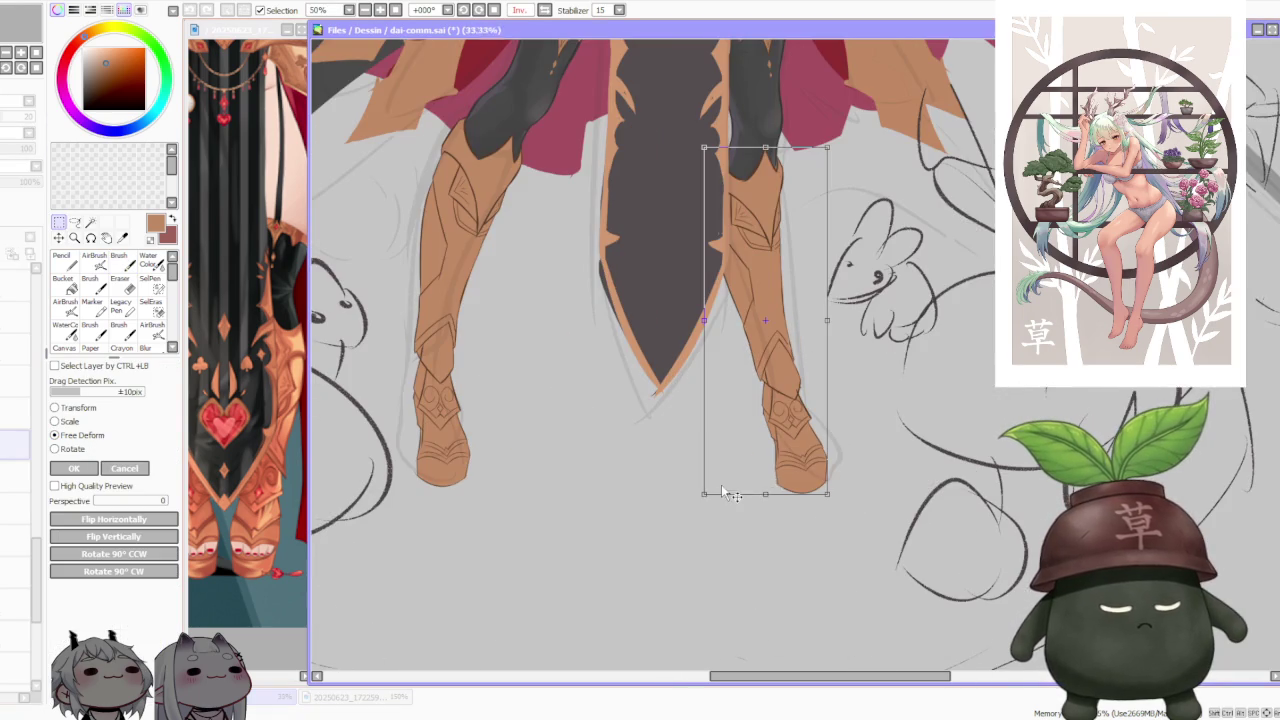
pyautogui.moveTo(766, 492); pyautogui.dragTo(732, 494)
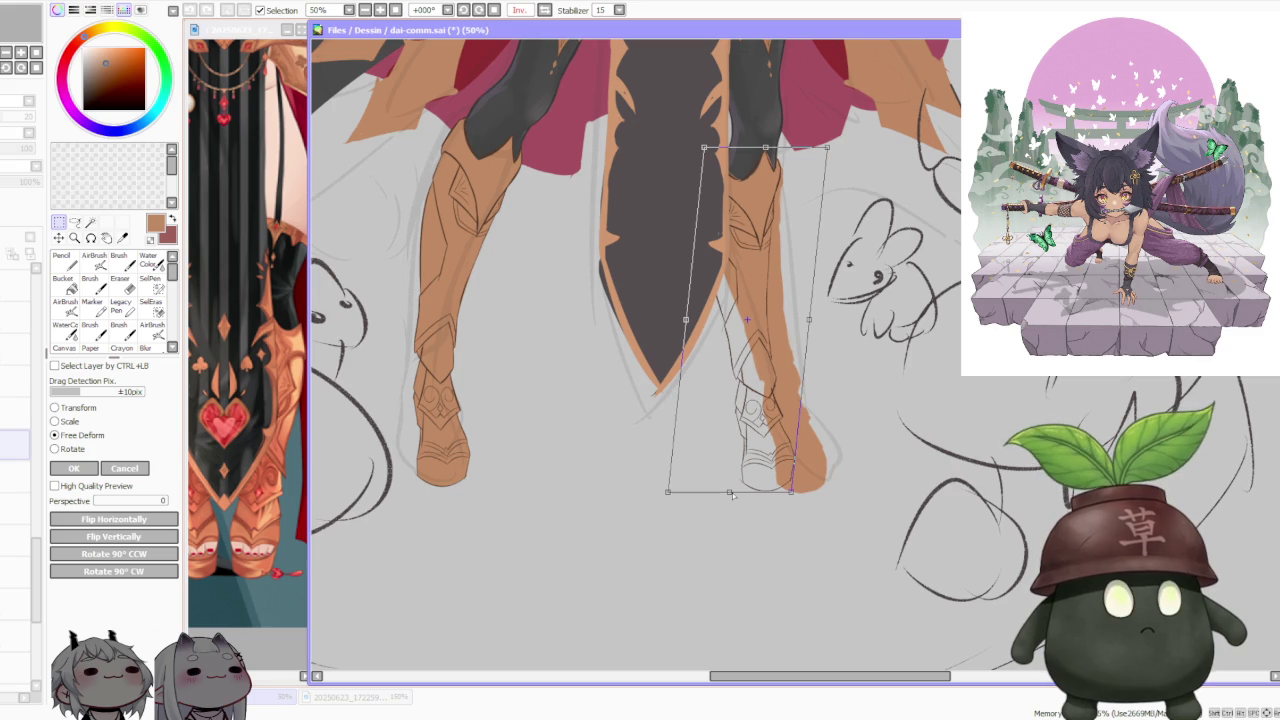
pyautogui.scroll(-2, 732, 494)
pyautogui.scroll(-1, 750, 470)
pyautogui.scroll(-1, 765, 450)
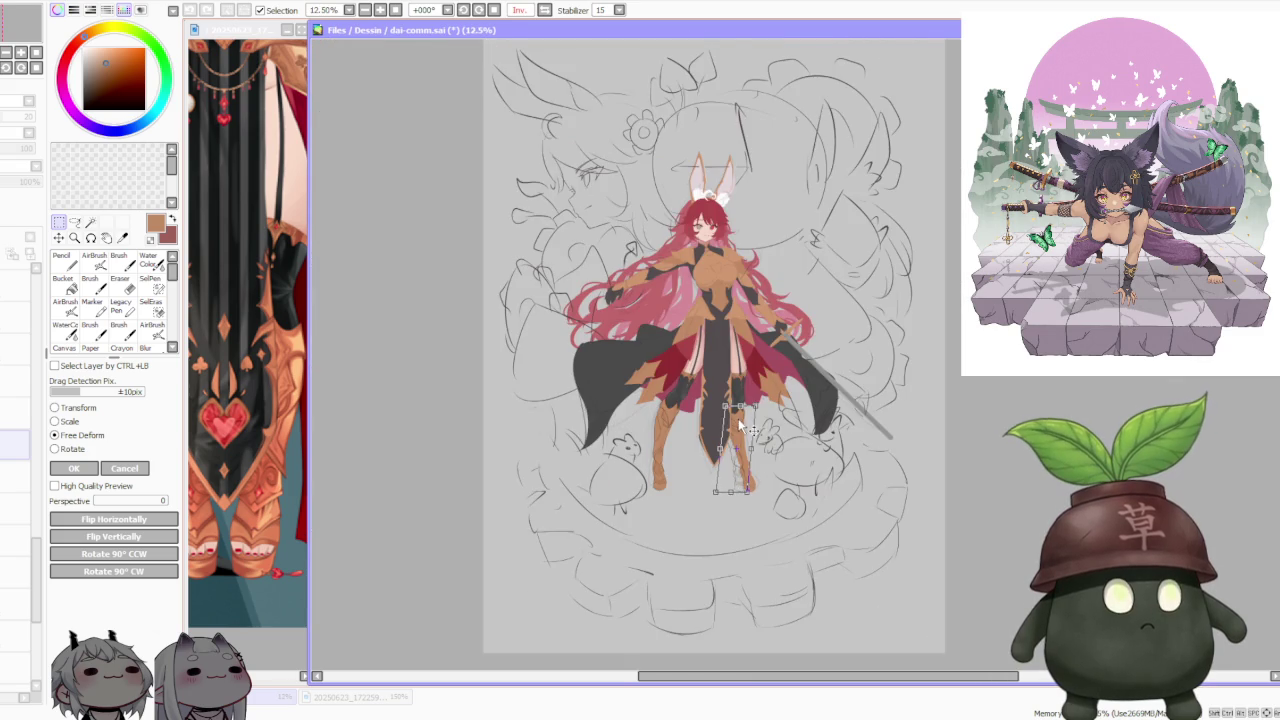
pyautogui.scroll(1, 773, 437)
pyautogui.scroll(2, 773, 437)
pyautogui.scroll(1, 505, 493)
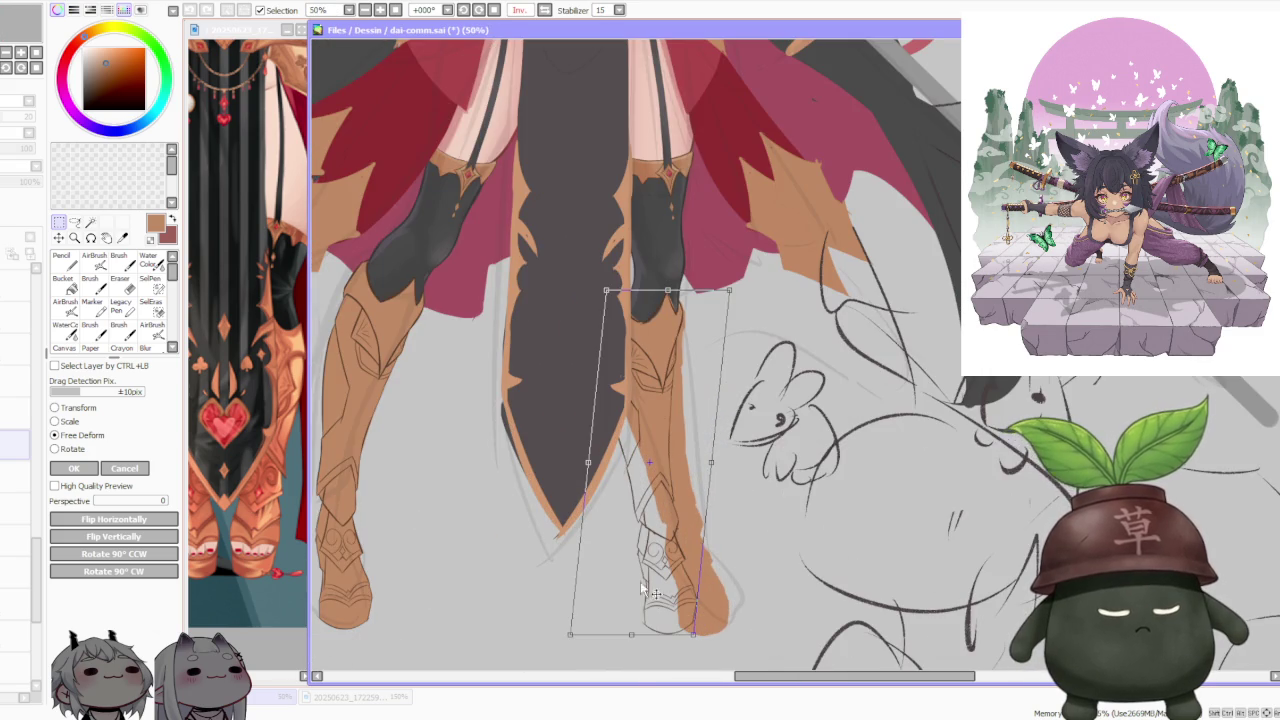
pyautogui.moveTo(693, 638); pyautogui.dragTo(696, 640)
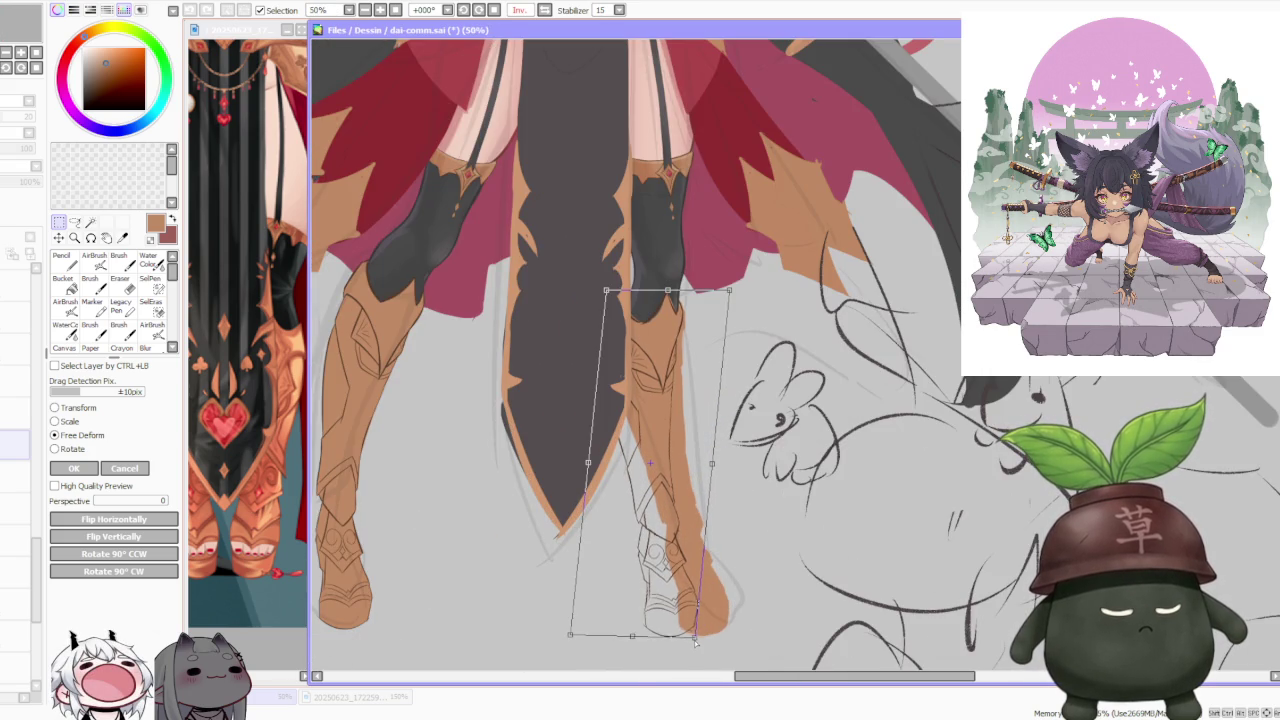
pyautogui.click(73, 468)
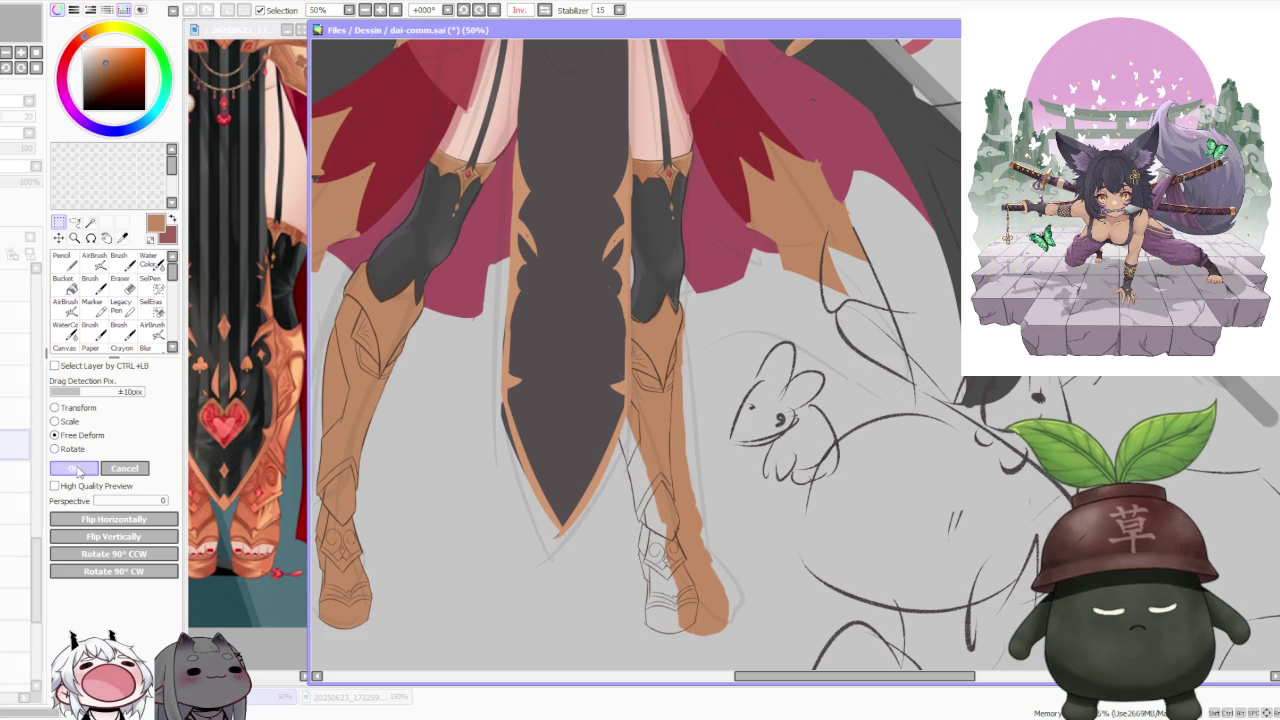
# Step: On another layer, select the right leg and free-deform its boot bottom slightly
pyautogui.click(15, 508)
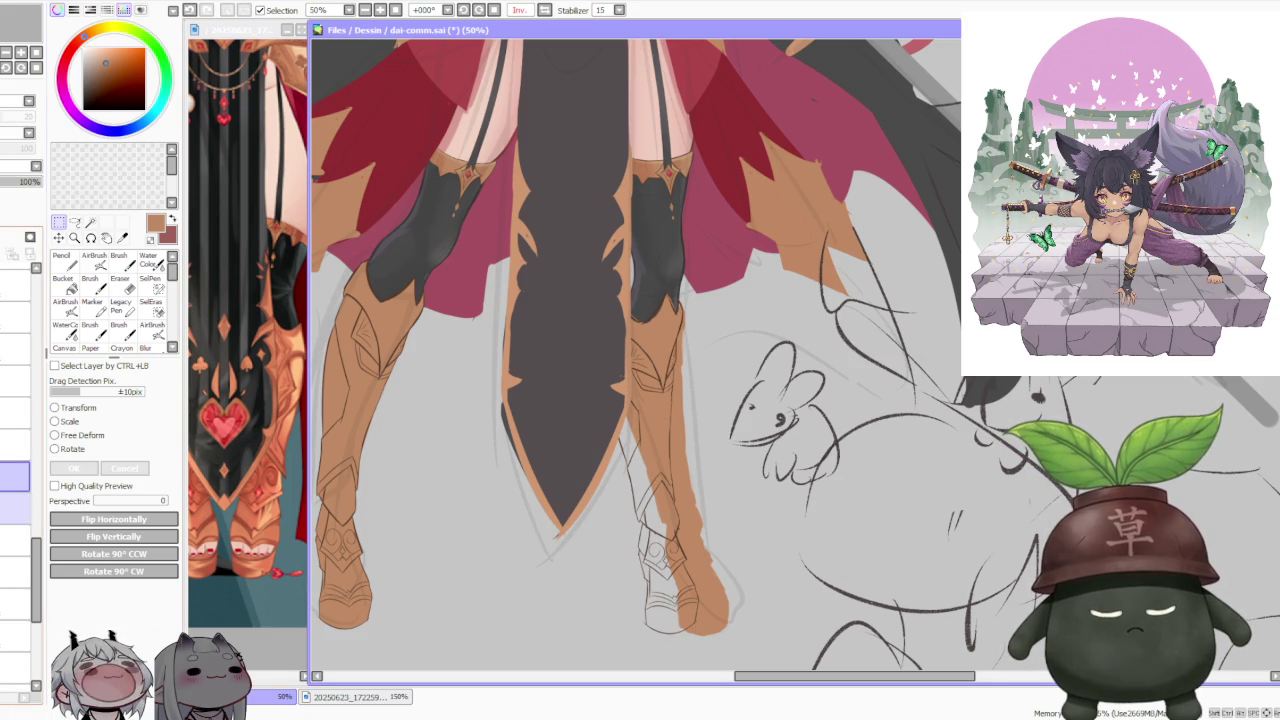
pyautogui.moveTo(587, 255); pyautogui.dragTo(775, 665)
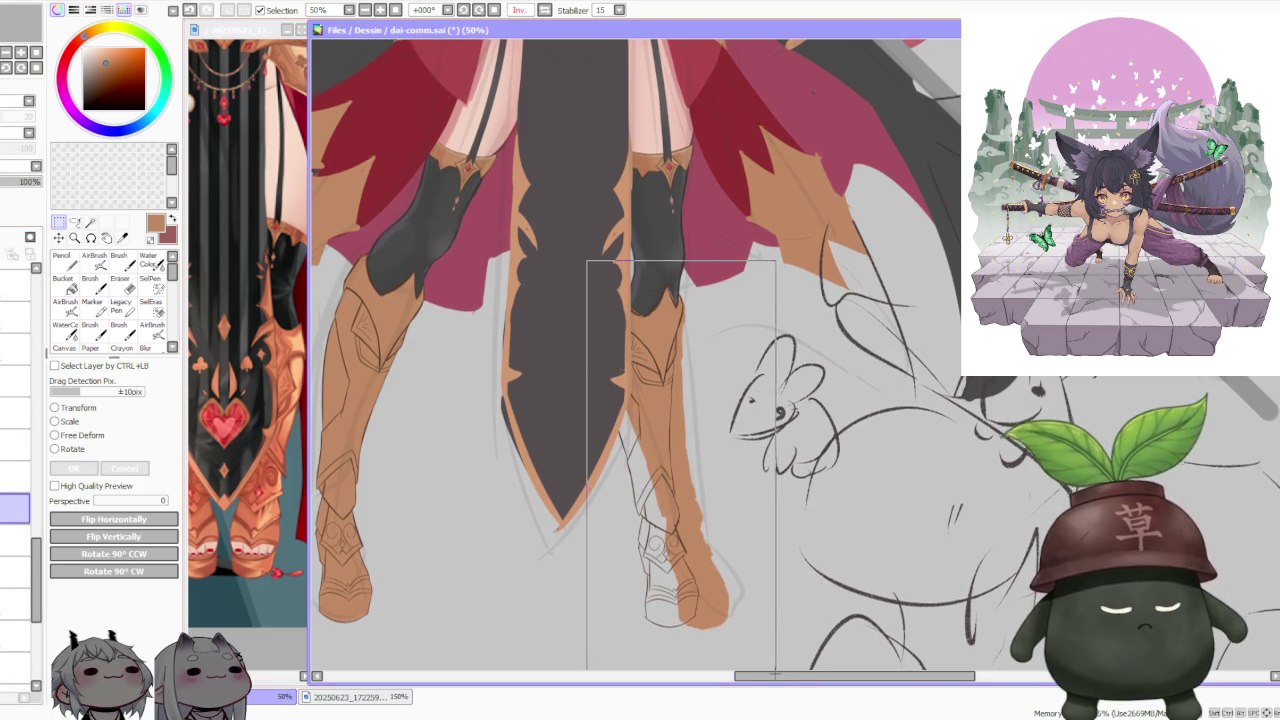
pyautogui.click(80, 435)
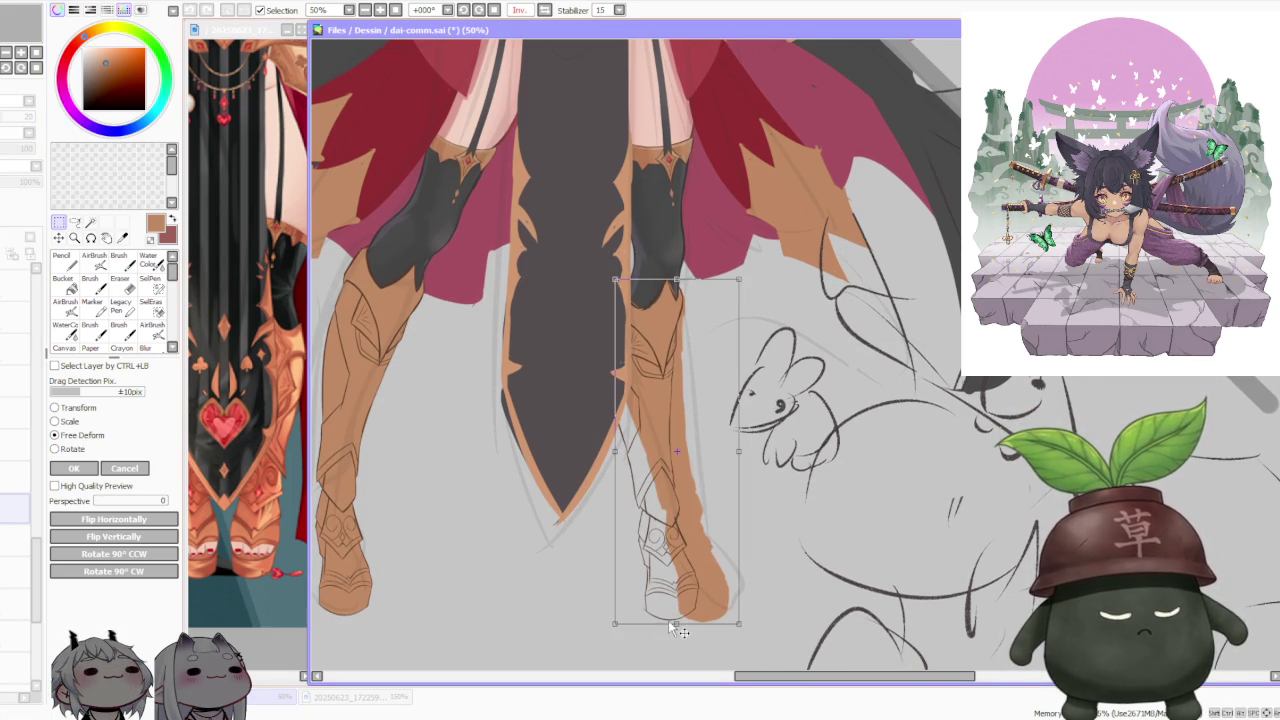
pyautogui.moveTo(677, 627); pyautogui.dragTo(642, 625)
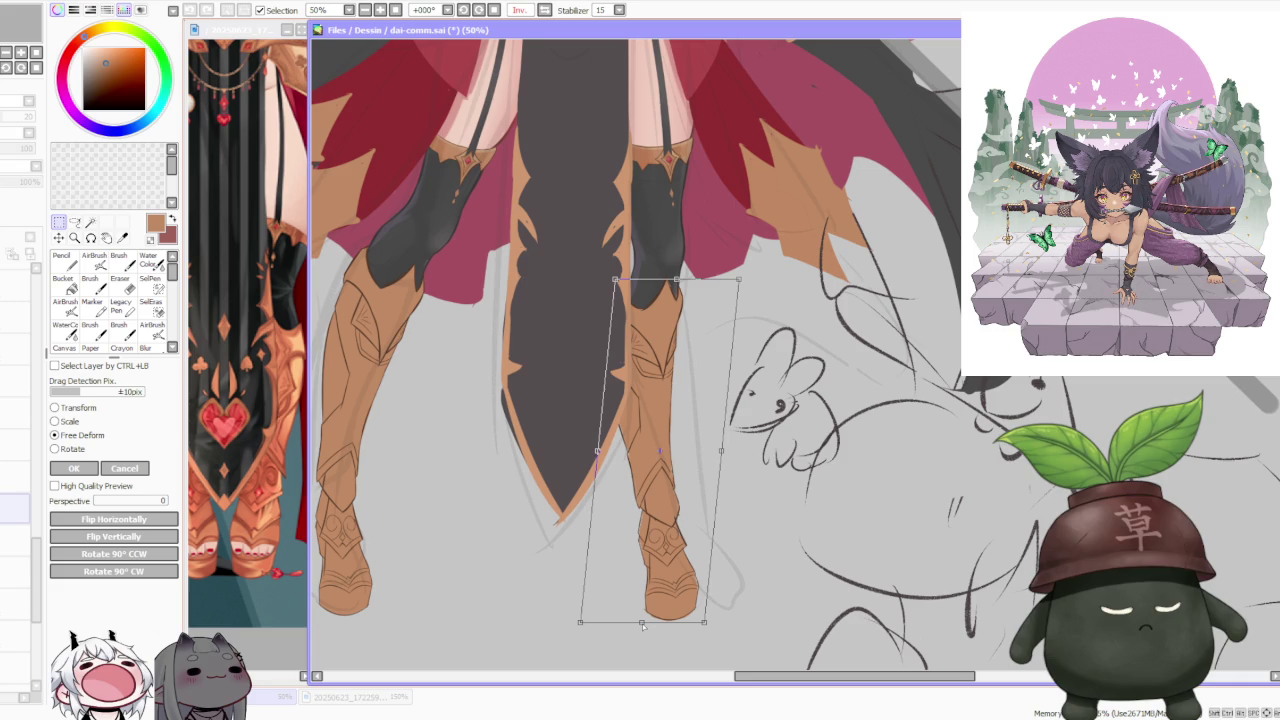
pyautogui.moveTo(642, 625); pyautogui.dragTo(645, 625)
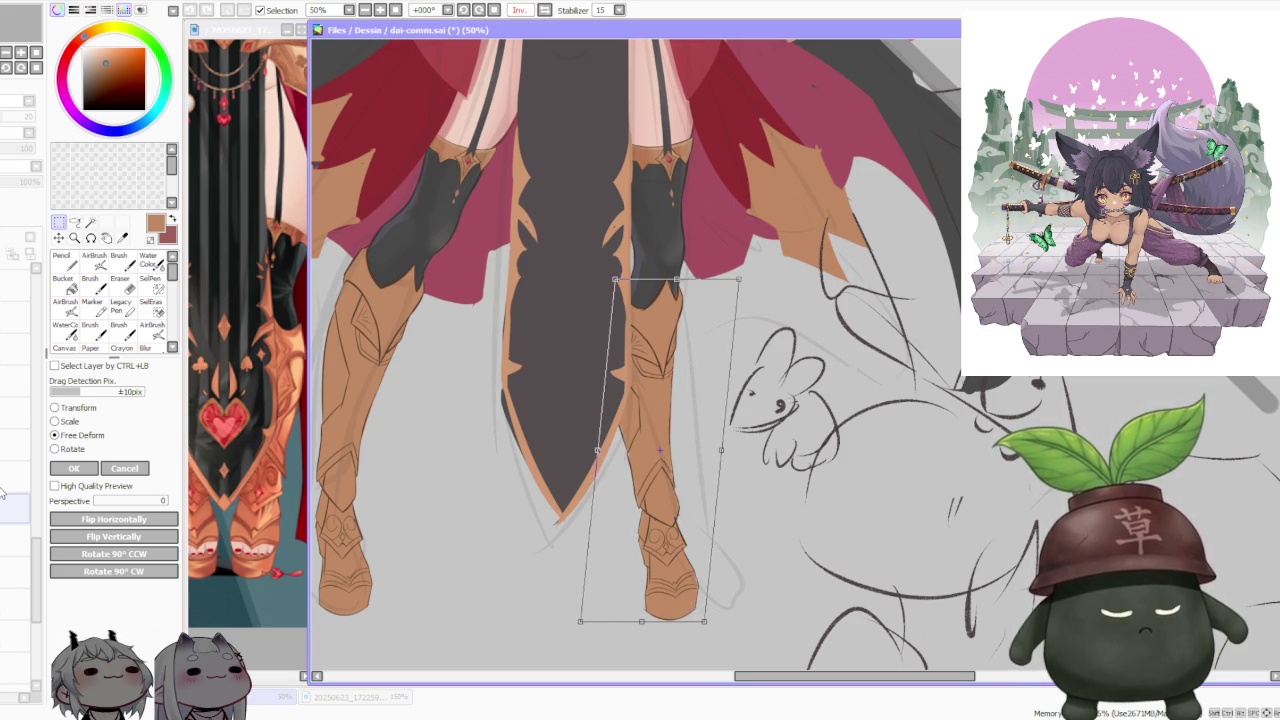
pyautogui.click(73, 468)
pyautogui.scroll(-3, 566, 446)
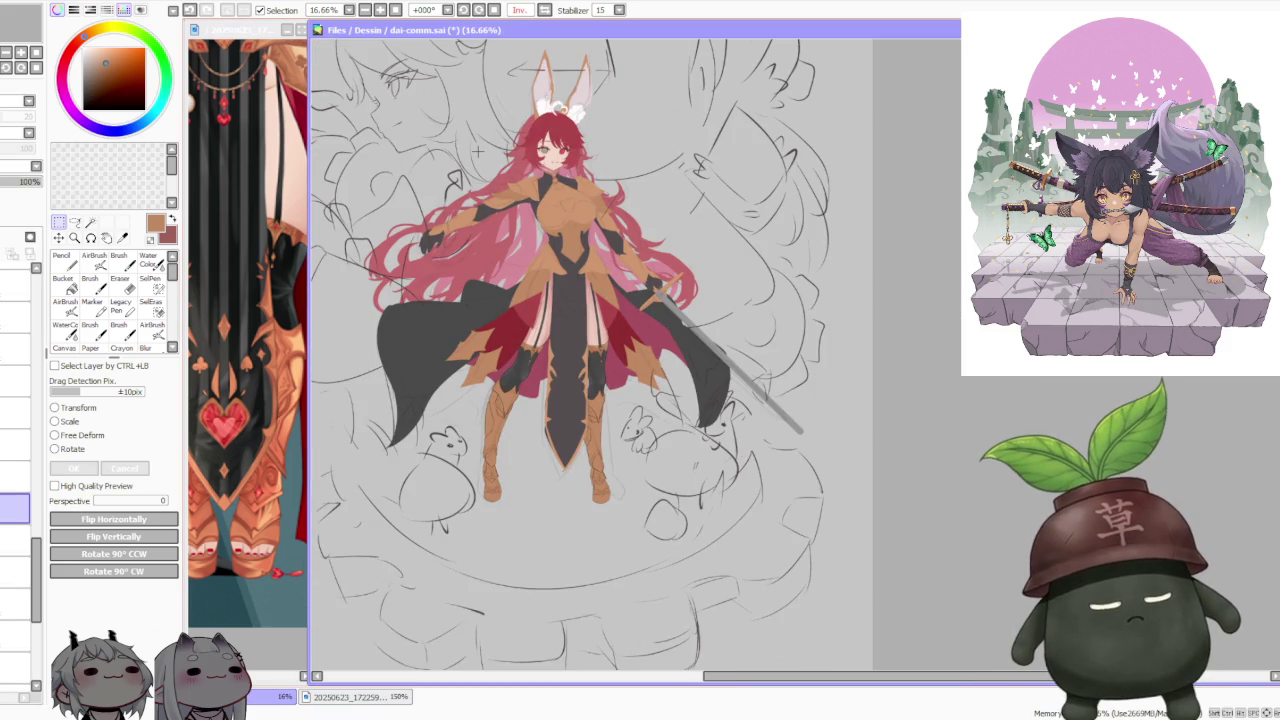
# Step: Set the view flip back to Normal and zoom in and out over the full knight
pyautogui.scroll(3, 660, 500)
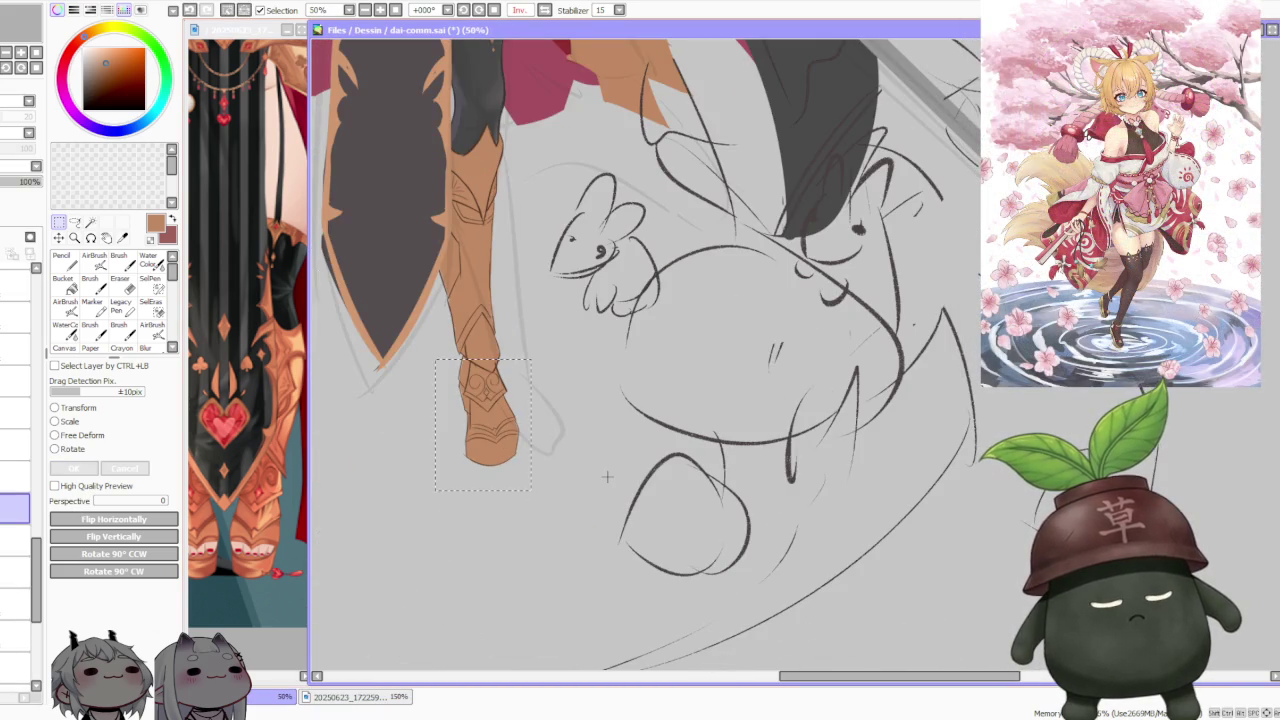
pyautogui.scroll(-2, 593, 465)
pyautogui.scroll(-1, 593, 465)
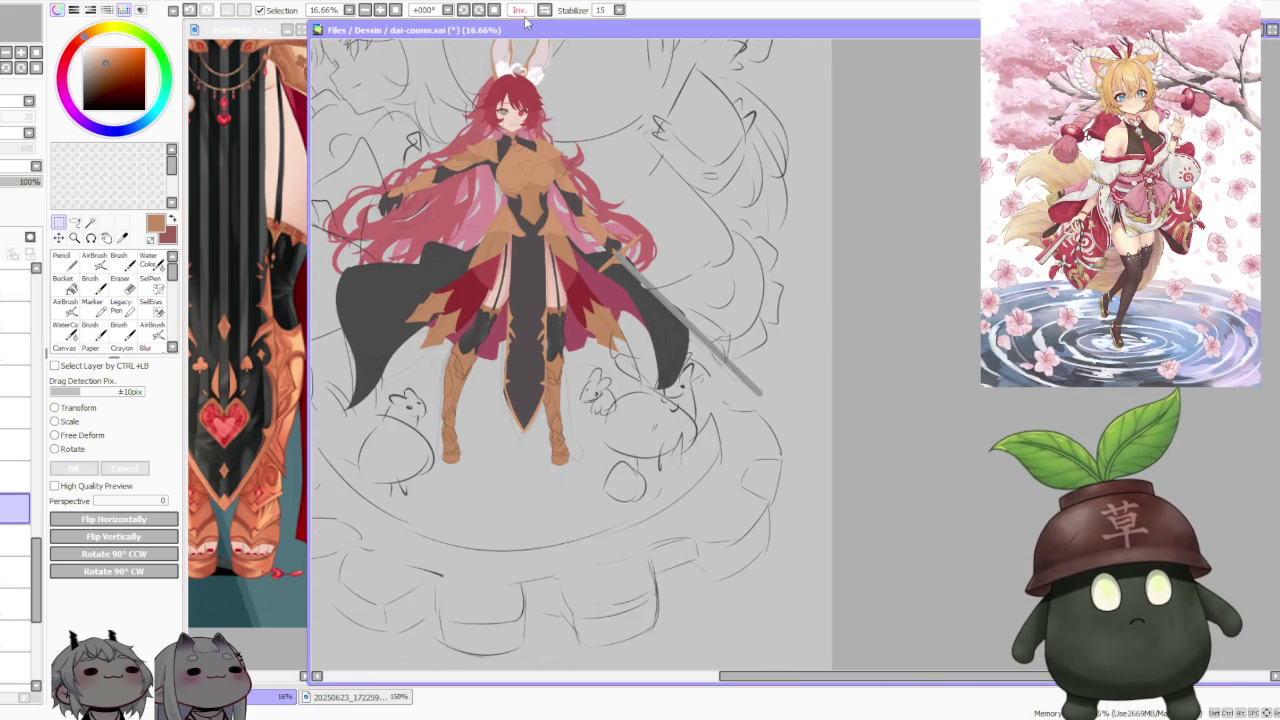
pyautogui.click(521, 12)
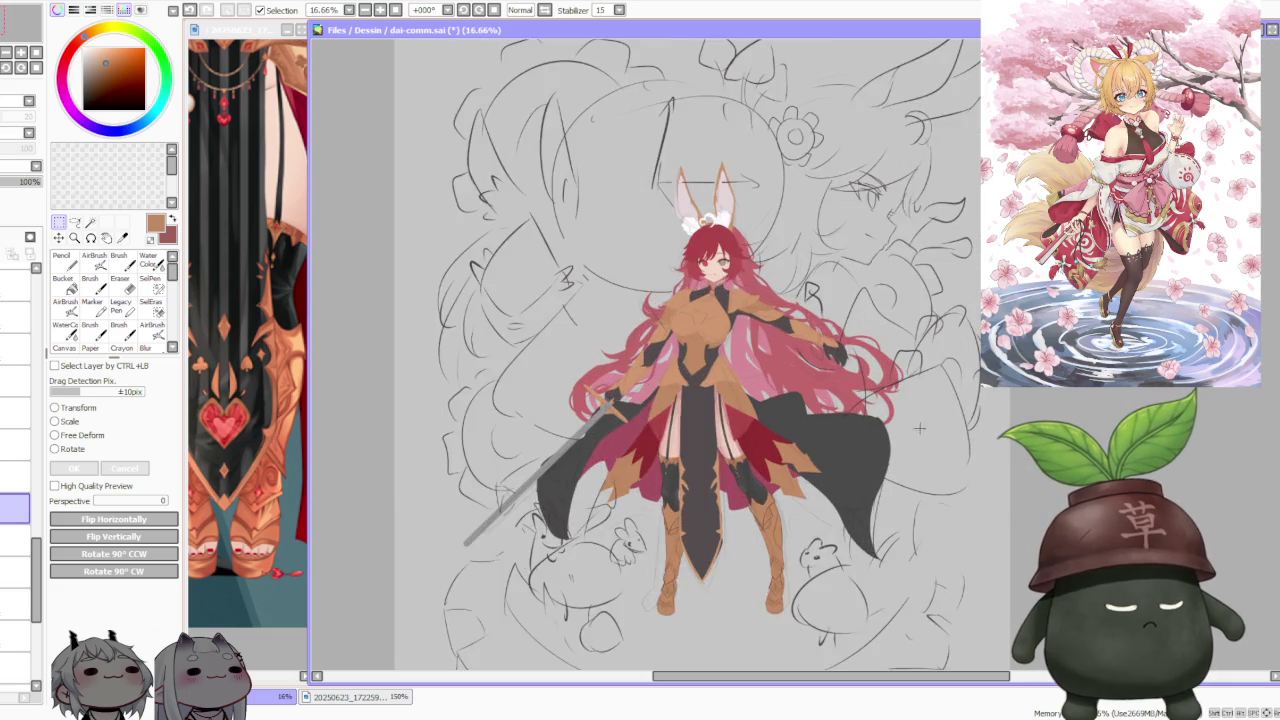
pyautogui.scroll(1, 919, 428)
pyautogui.scroll(-1, 919, 428)
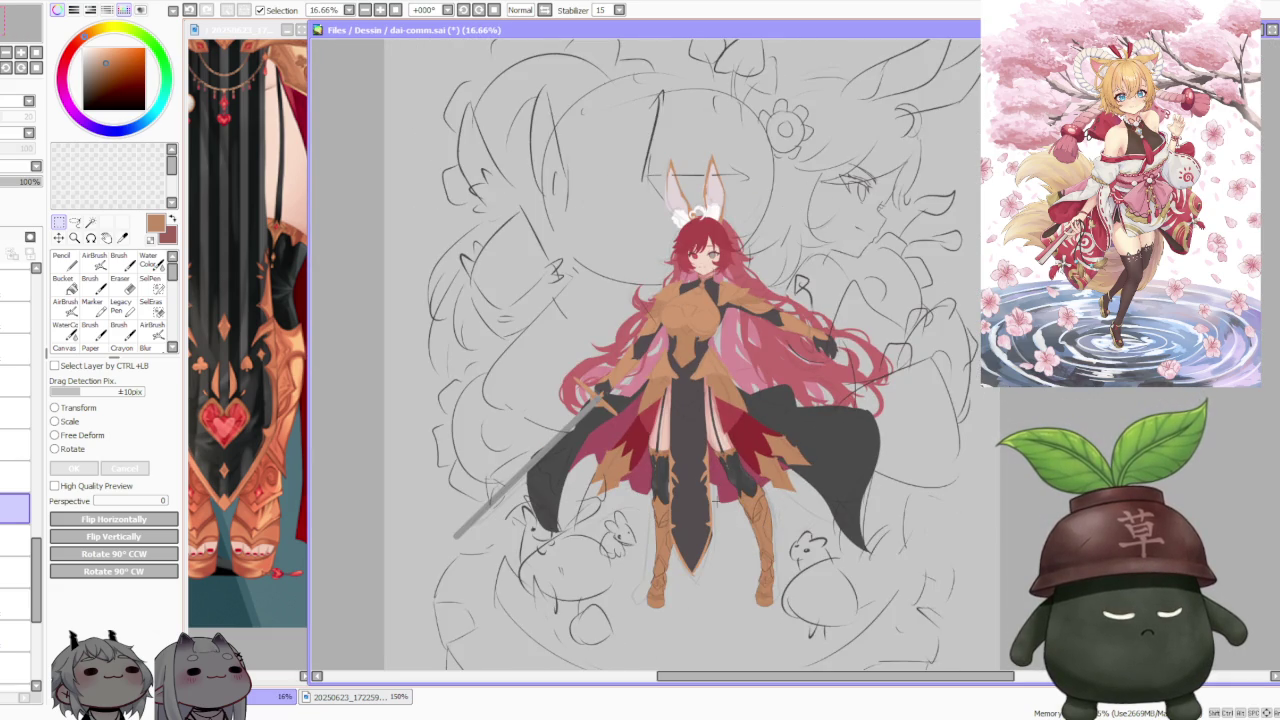
pyautogui.scroll(1, 705, 331)
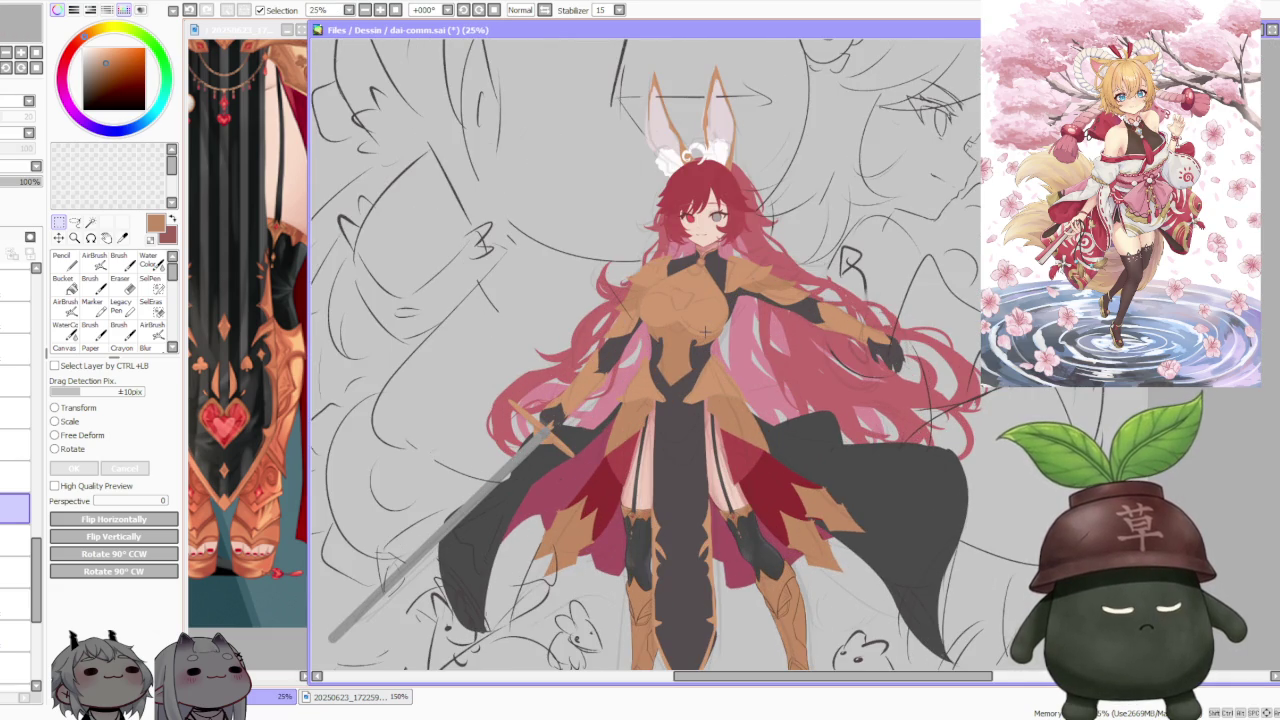
pyautogui.scroll(-1, 705, 331)
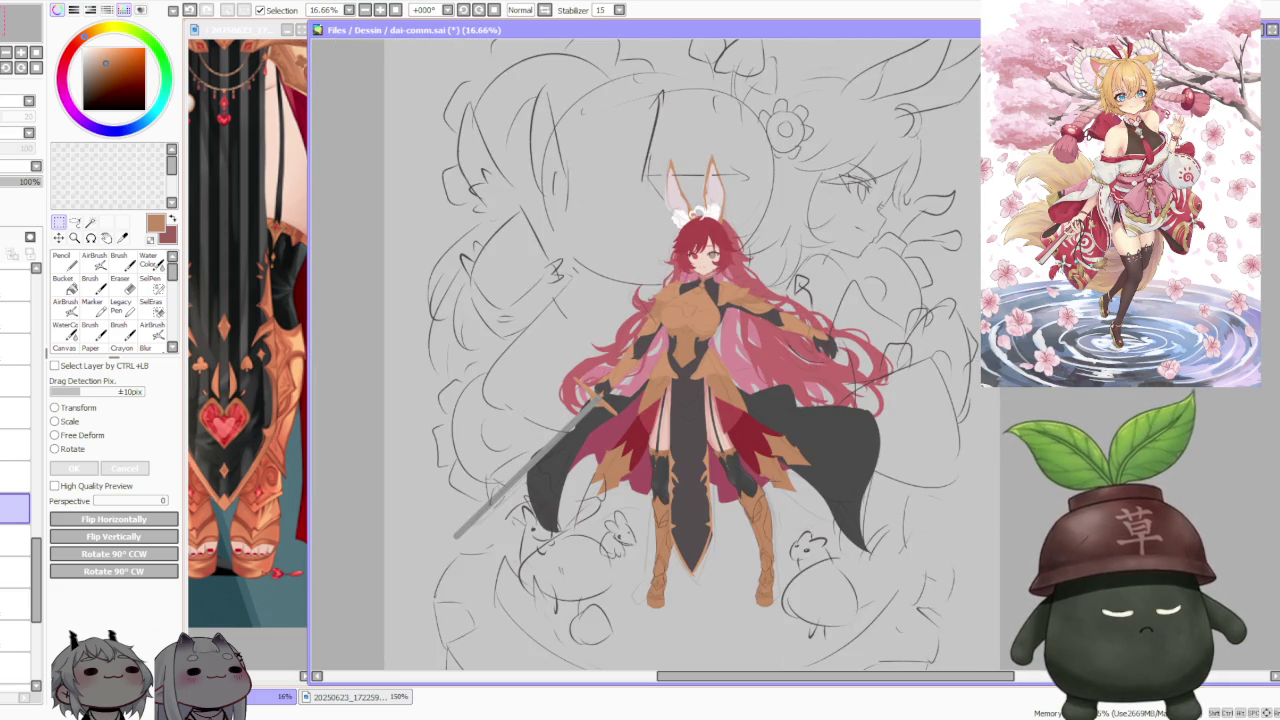
pyautogui.scroll(2, 661, 246)
pyautogui.scroll(-2, 745, 292)
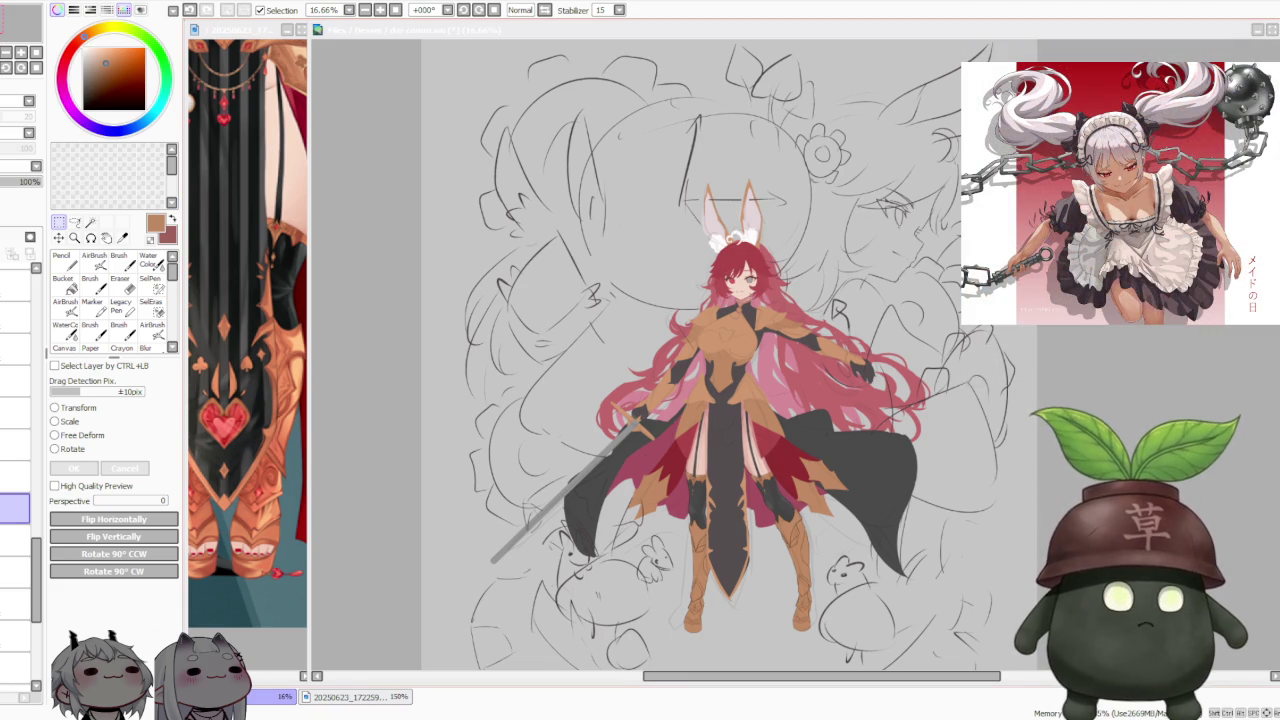
# Step: Select the boot's inner edge, free-deform it slightly right, and move to the next layer down
pyautogui.scroll(-1, 730, 360)
pyautogui.scroll(2, 730, 360)
pyautogui.scroll(1, 730, 360)
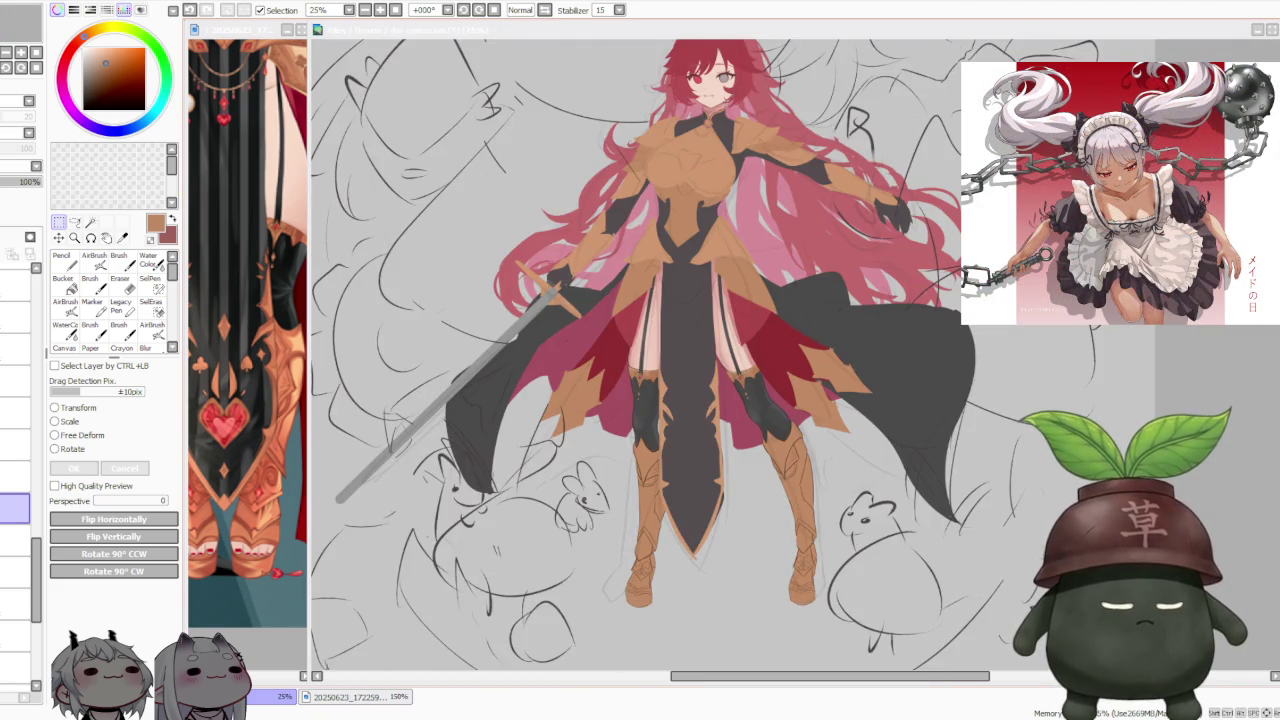
pyautogui.scroll(1, 735, 555)
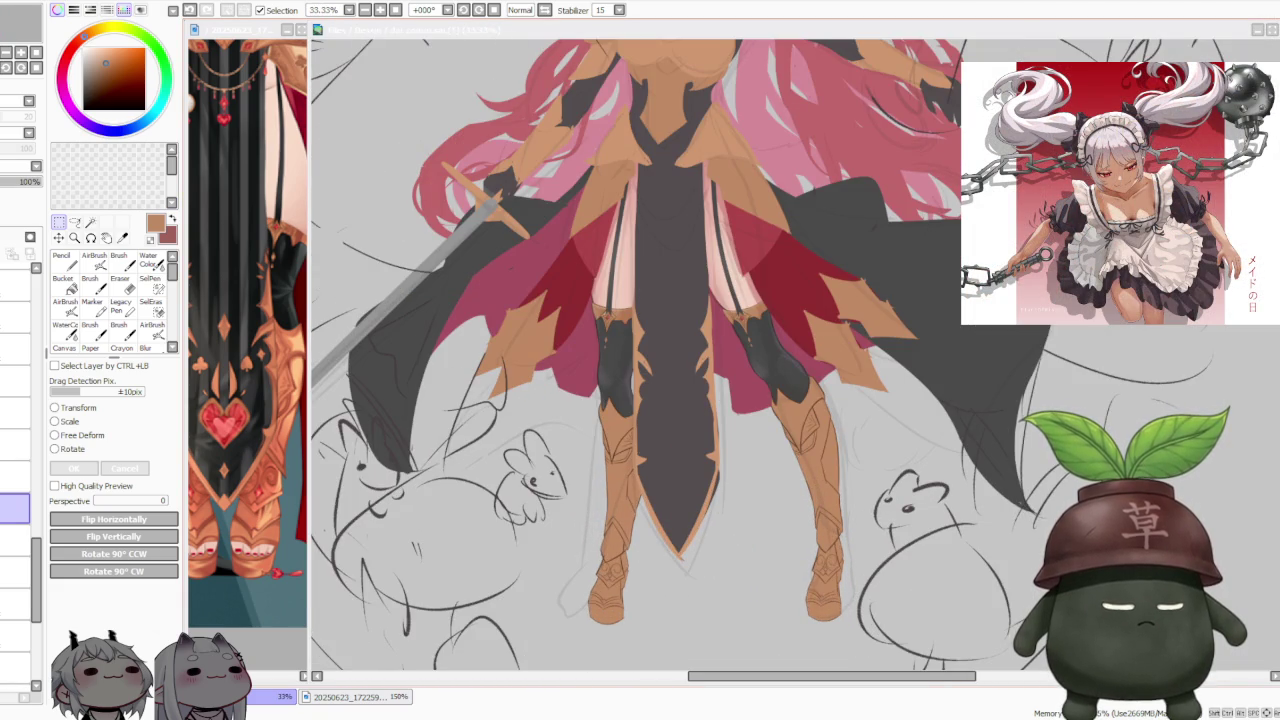
pyautogui.scroll(3, 615, 375)
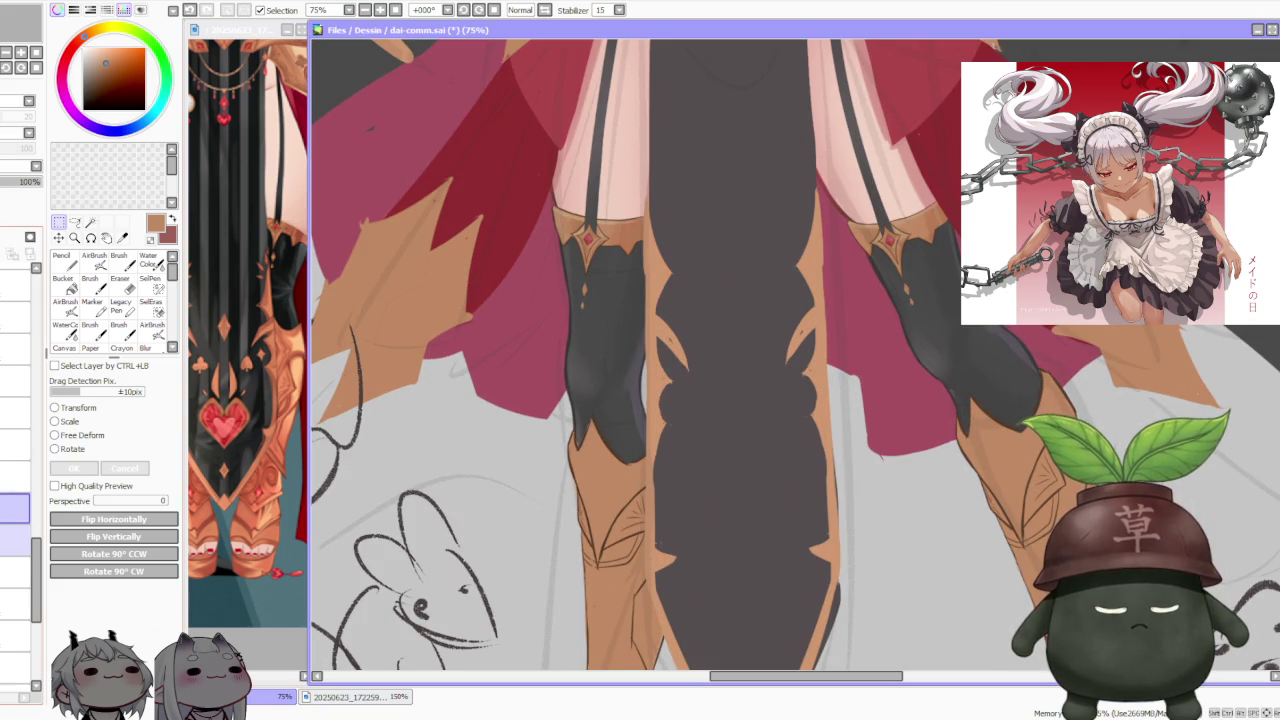
pyautogui.moveTo(618, 289); pyautogui.dragTo(683, 473)
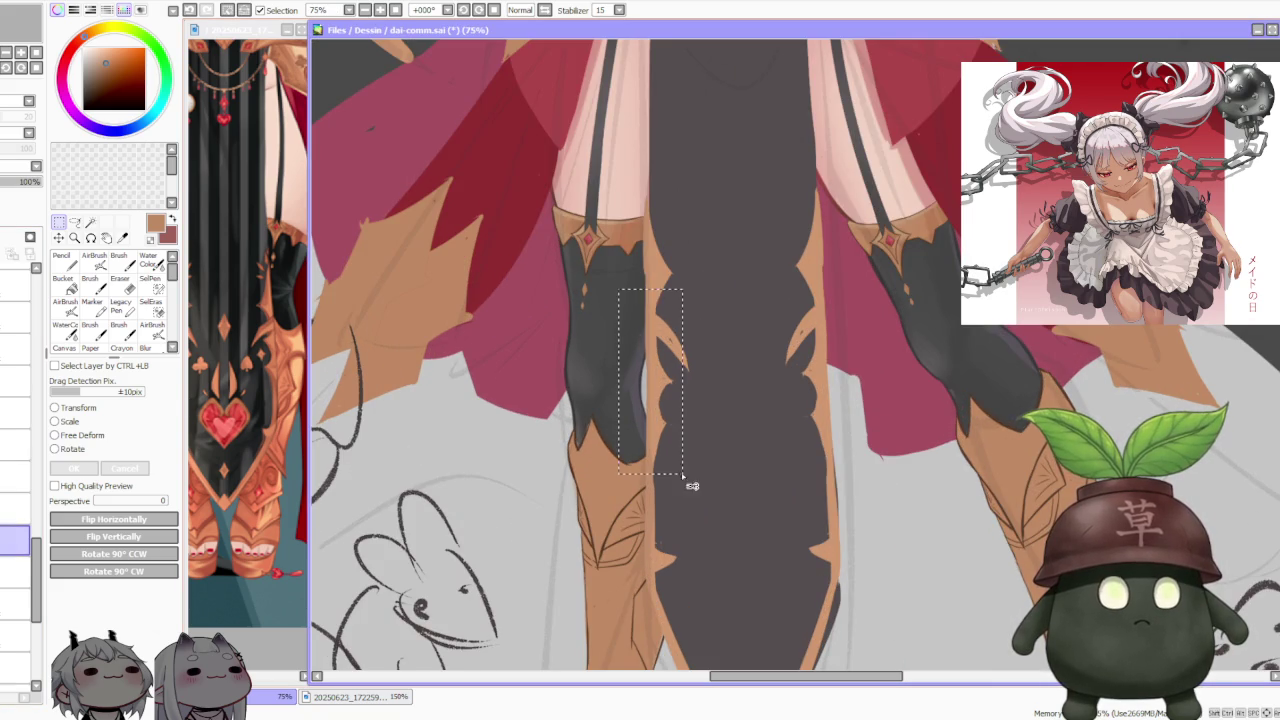
pyautogui.click(82, 435)
pyautogui.scroll(2, 712, 370)
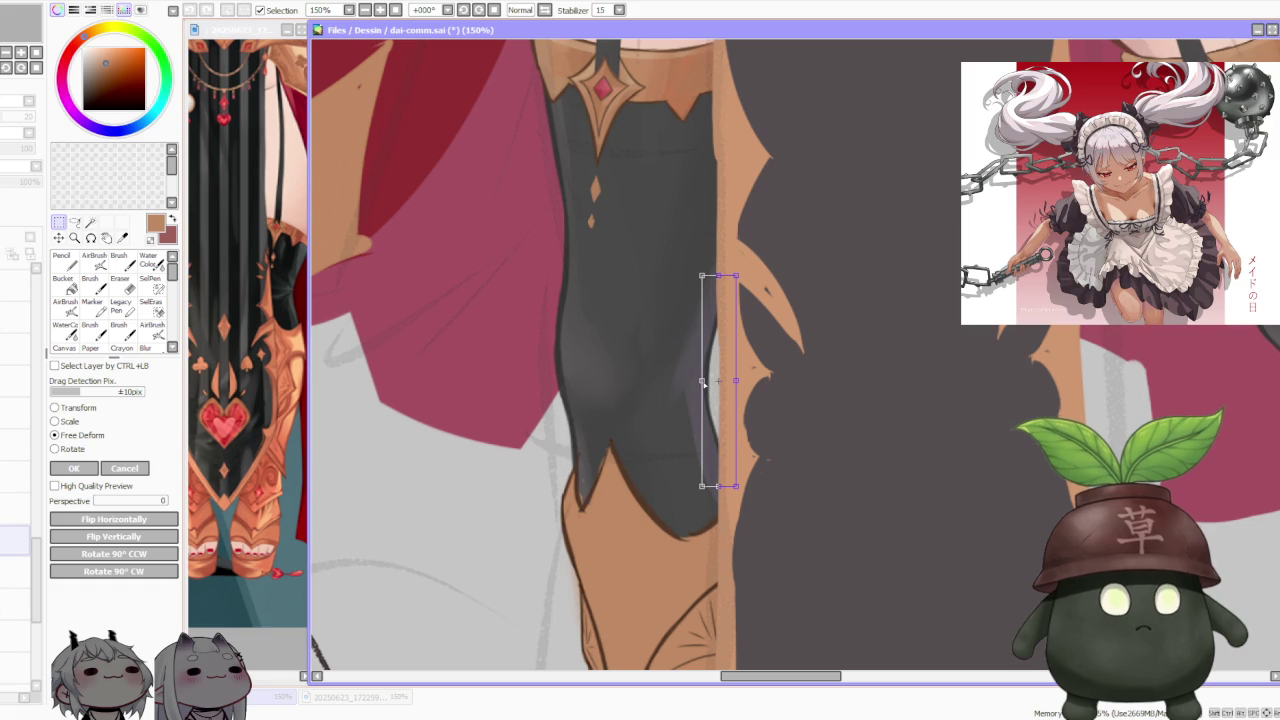
pyautogui.moveTo(706, 382); pyautogui.dragTo(709, 383)
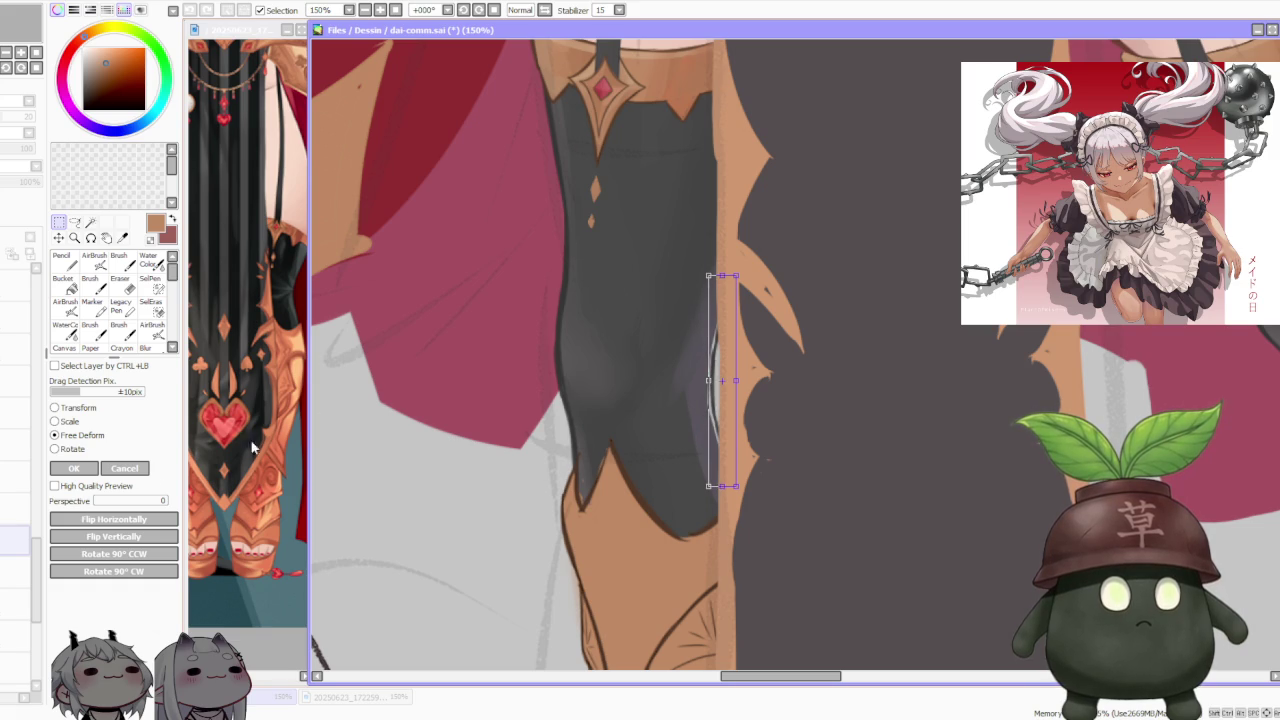
pyautogui.click(82, 468)
pyautogui.scroll(-1, 820, 396)
pyautogui.scroll(-1, 820, 396)
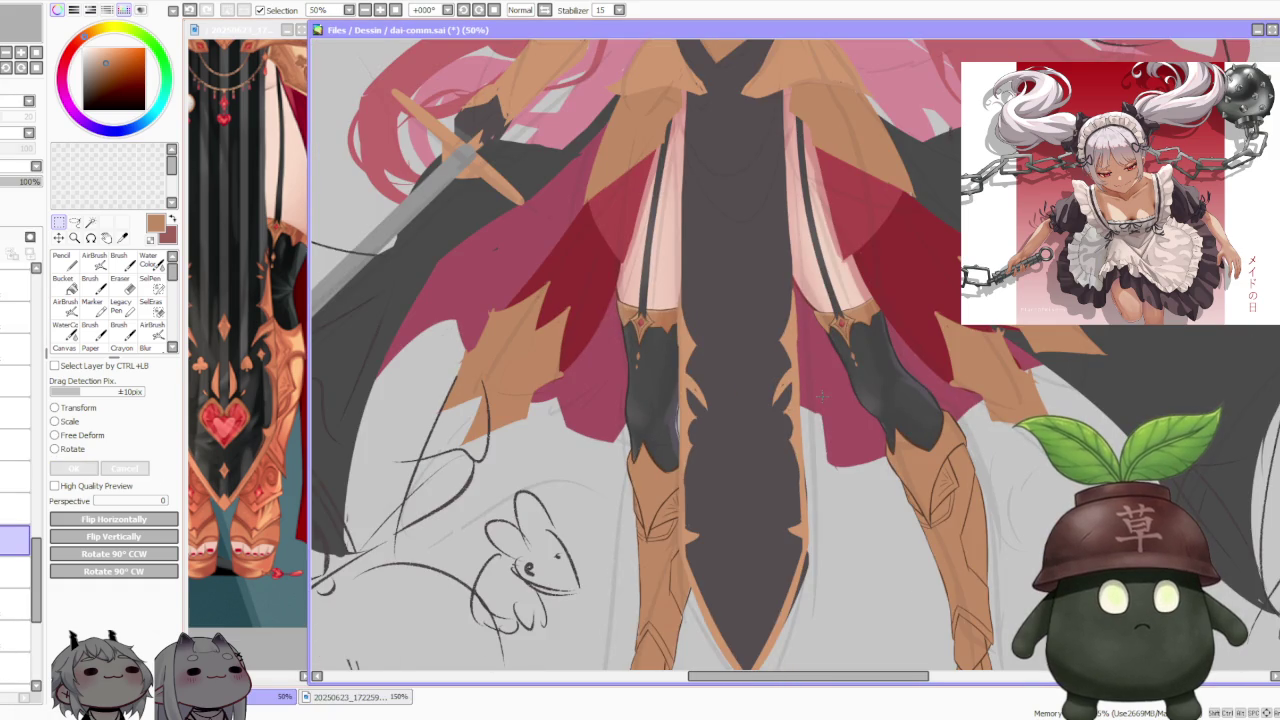
pyautogui.click(15, 570)
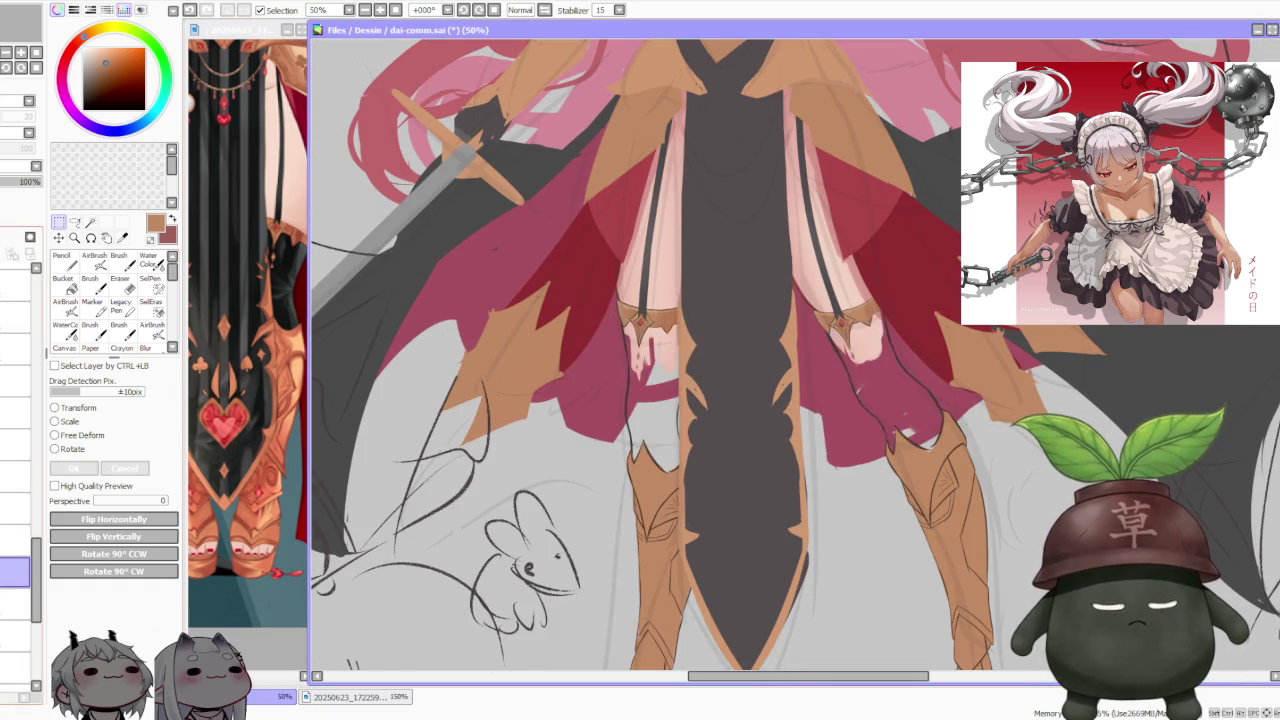
pyautogui.click(119, 262)
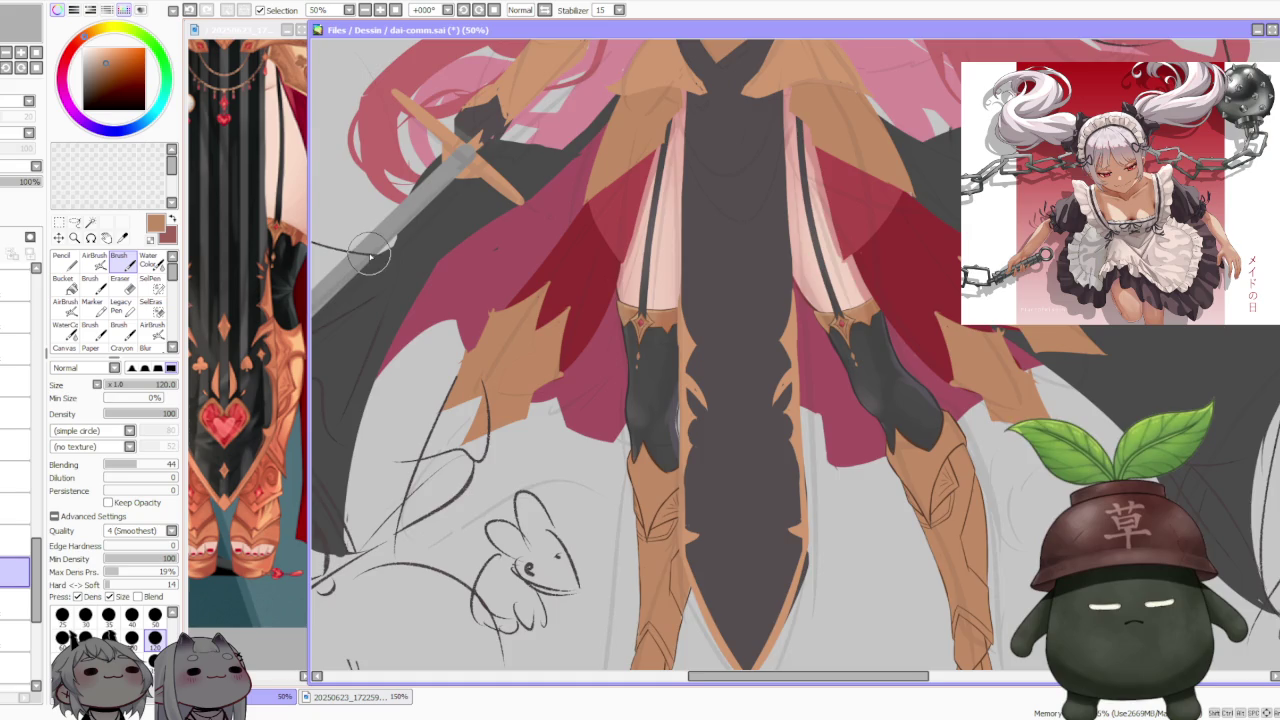
# Step: Pick dark grey from the colour wheel
pyautogui.scroll(1, 657, 400)
pyautogui.keyDown('alt'); pyautogui.click(680, 432); pyautogui.keyUp('alt')
pyautogui.scroll(1, 680, 432)
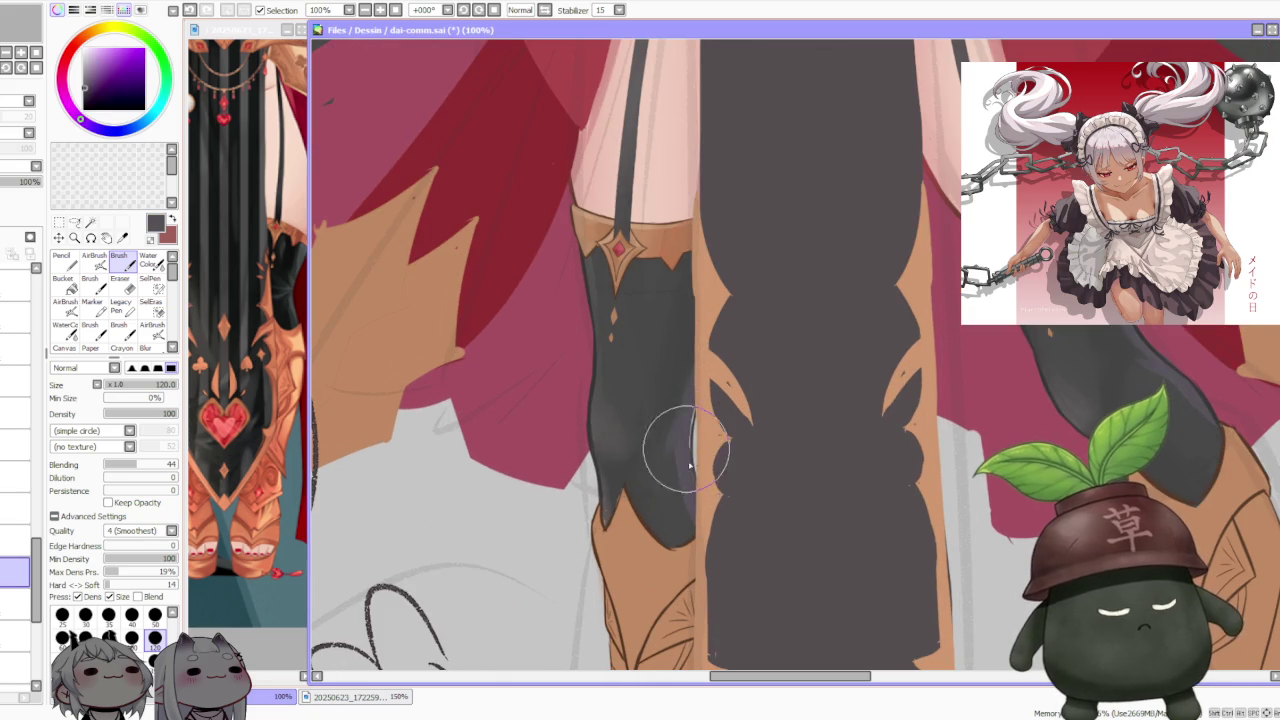
# Step: Zoom in and out to review the legs and the whole knight
pyautogui.scroll(-1, 691, 420)
pyautogui.scroll(-3, 713, 358)
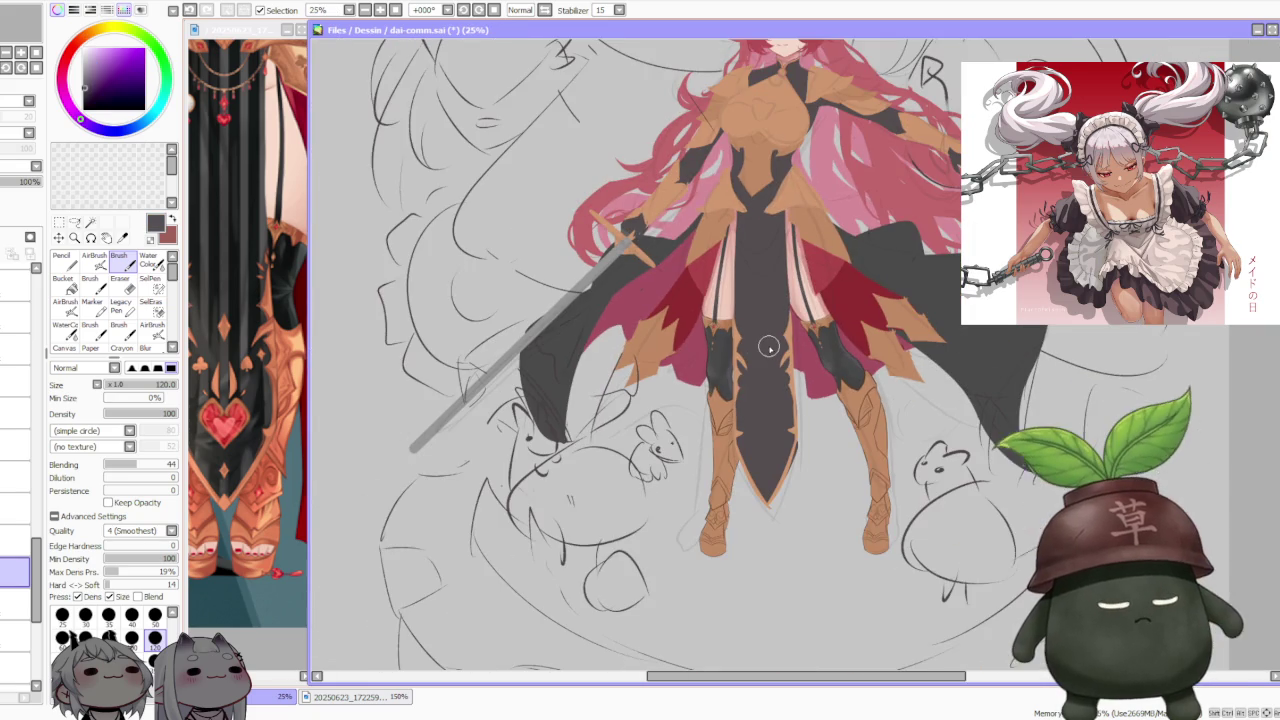
pyautogui.scroll(-1, 790, 330)
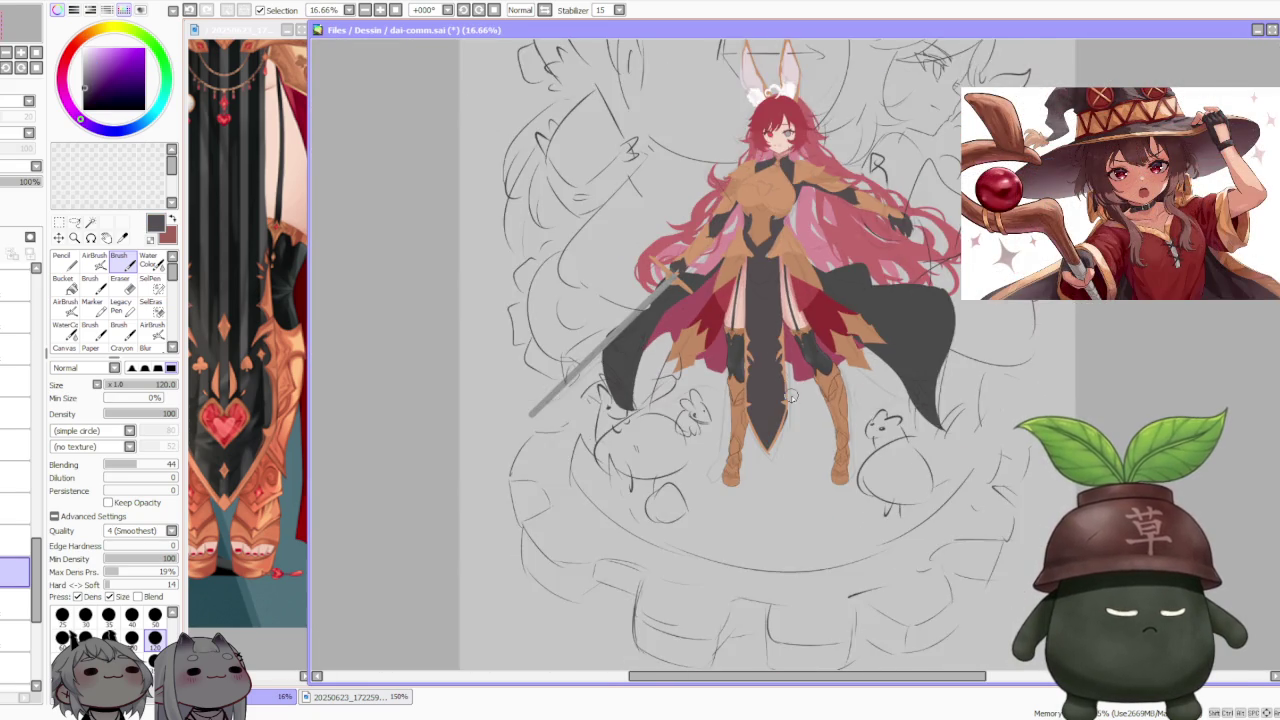
pyautogui.scroll(-1, 821, 309)
pyautogui.scroll(1, 821, 308)
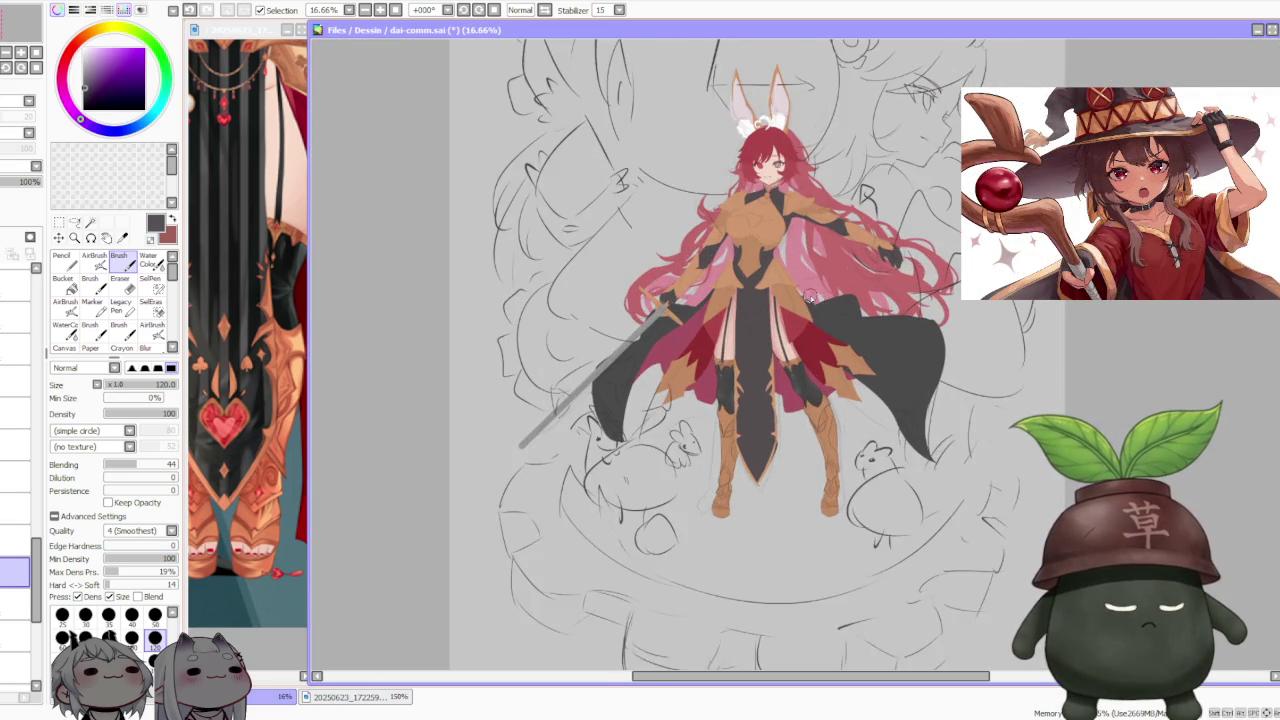
pyautogui.scroll(1, 815, 298)
pyautogui.scroll(1, 802, 294)
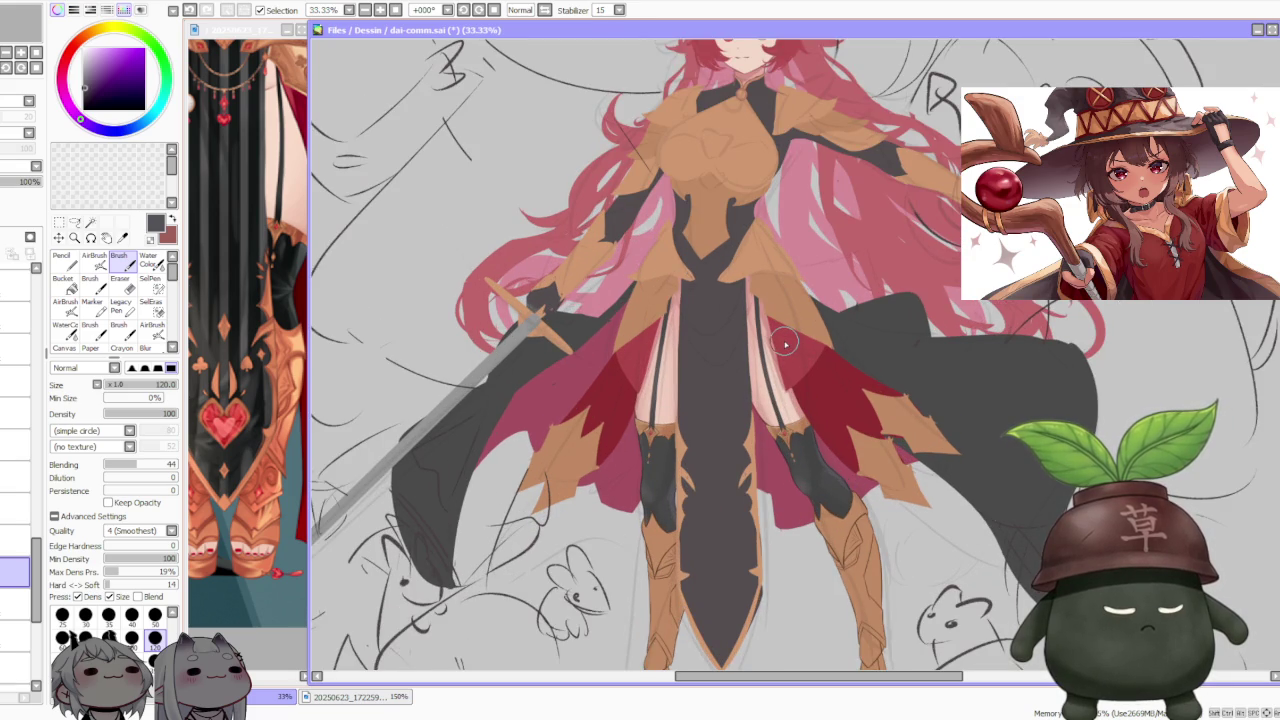
pyautogui.scroll(1, 723, 528)
pyautogui.scroll(1, 706, 526)
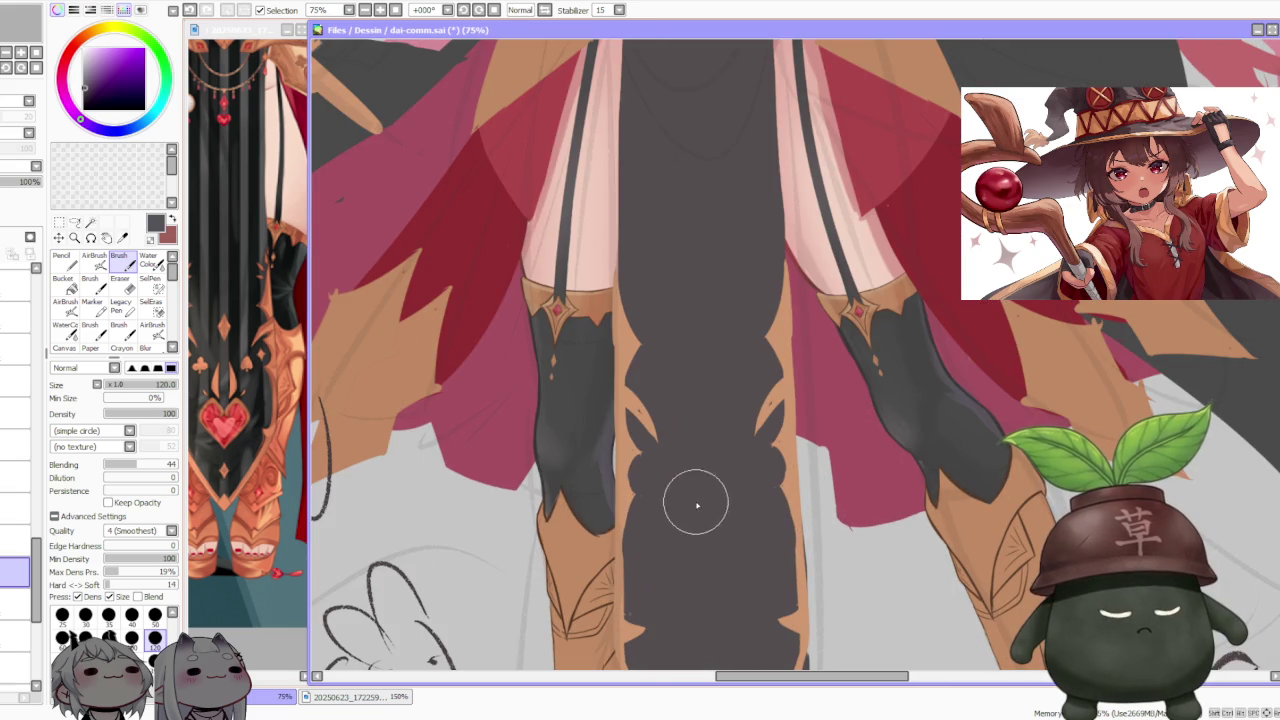
pyautogui.scroll(-3, 684, 500)
pyautogui.scroll(-2, 682, 500)
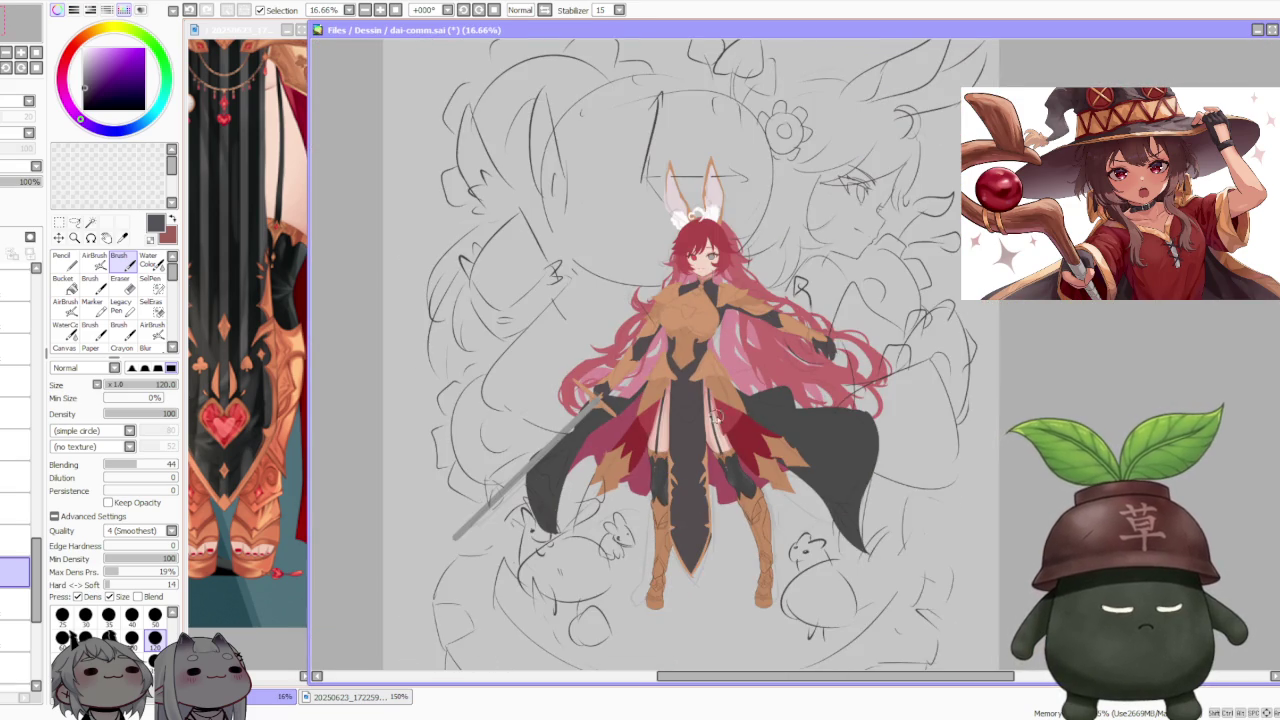
pyautogui.scroll(1, 759, 295)
pyautogui.scroll(1, 760, 270)
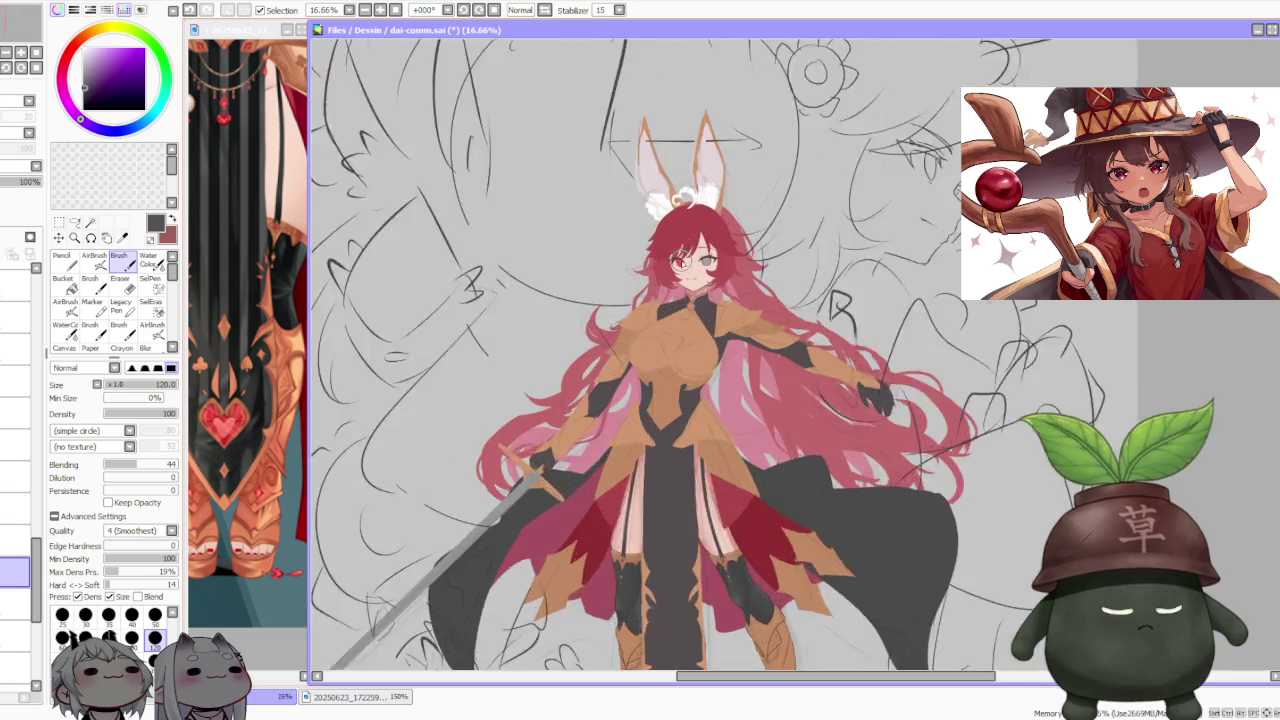
pyautogui.scroll(1, 761, 247)
pyautogui.scroll(1, 760, 246)
pyautogui.scroll(-4, 762, 255)
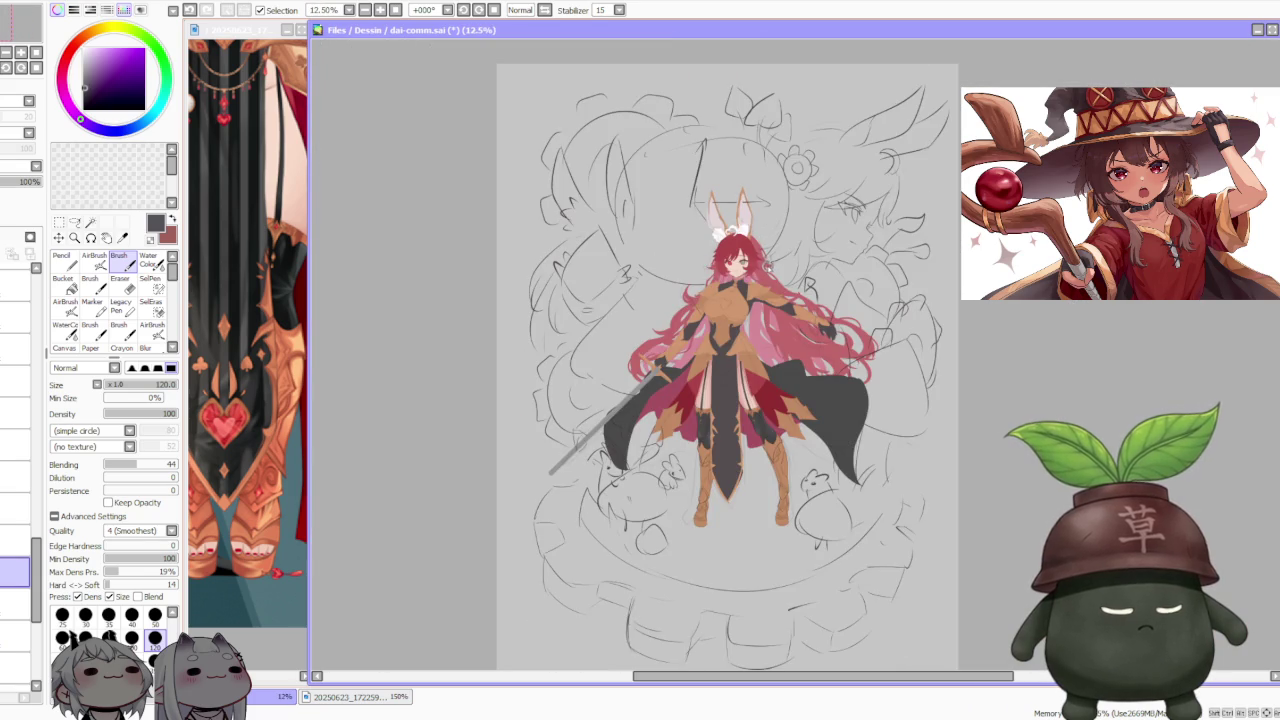